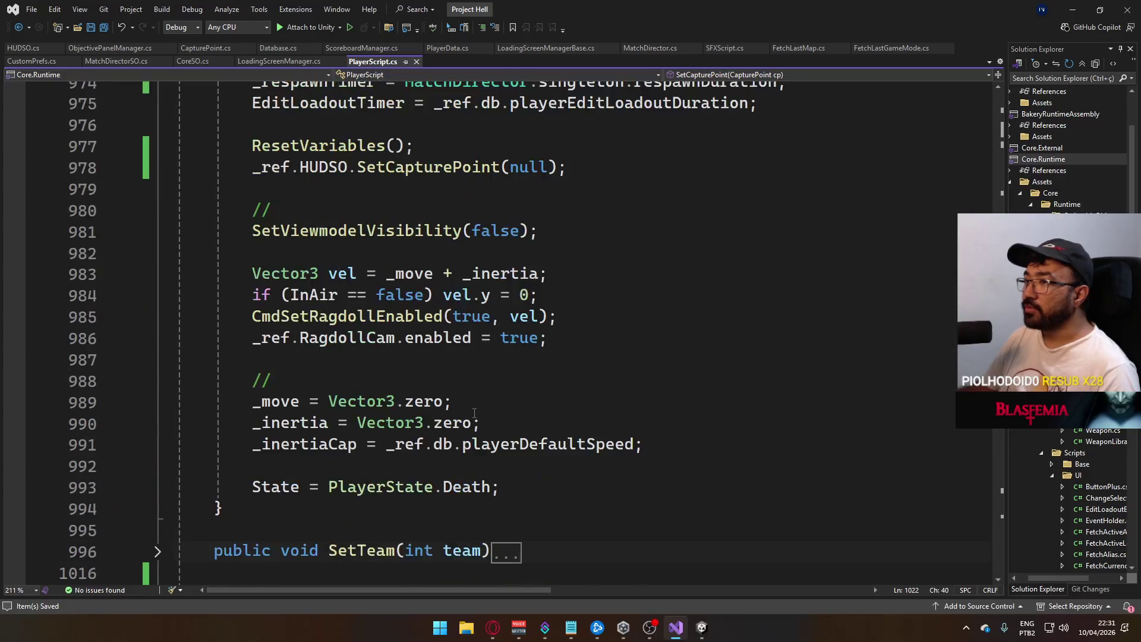
# - Scroll through the Death() method in PlayerScript.cs
pyautogui.scroll(-2, 456, 336)
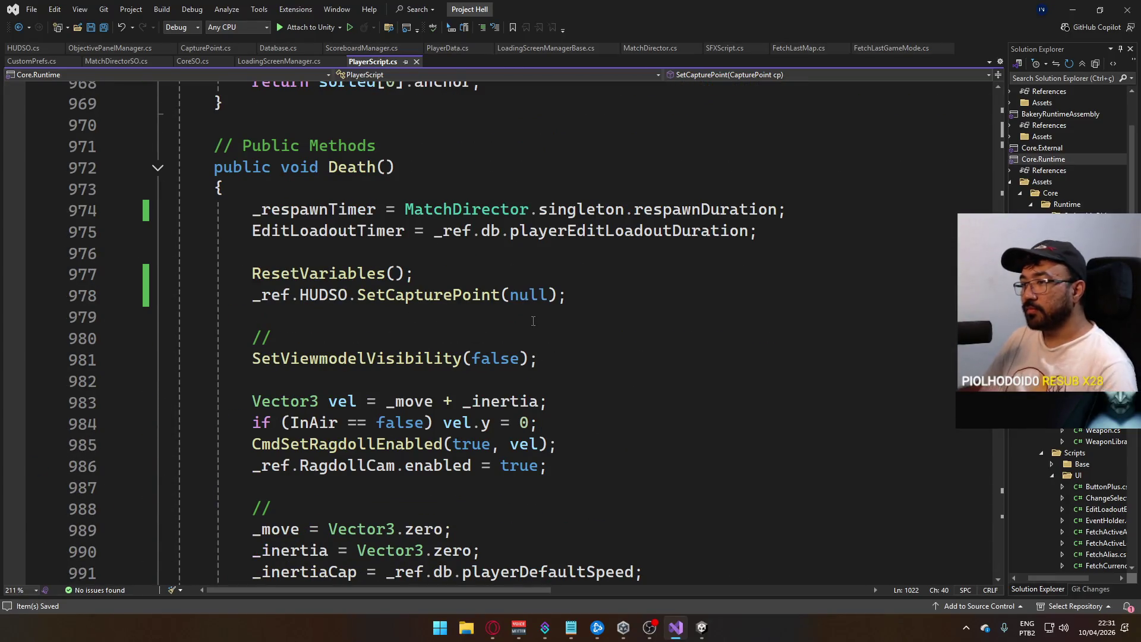
pyautogui.scroll(-2, 509, 328)
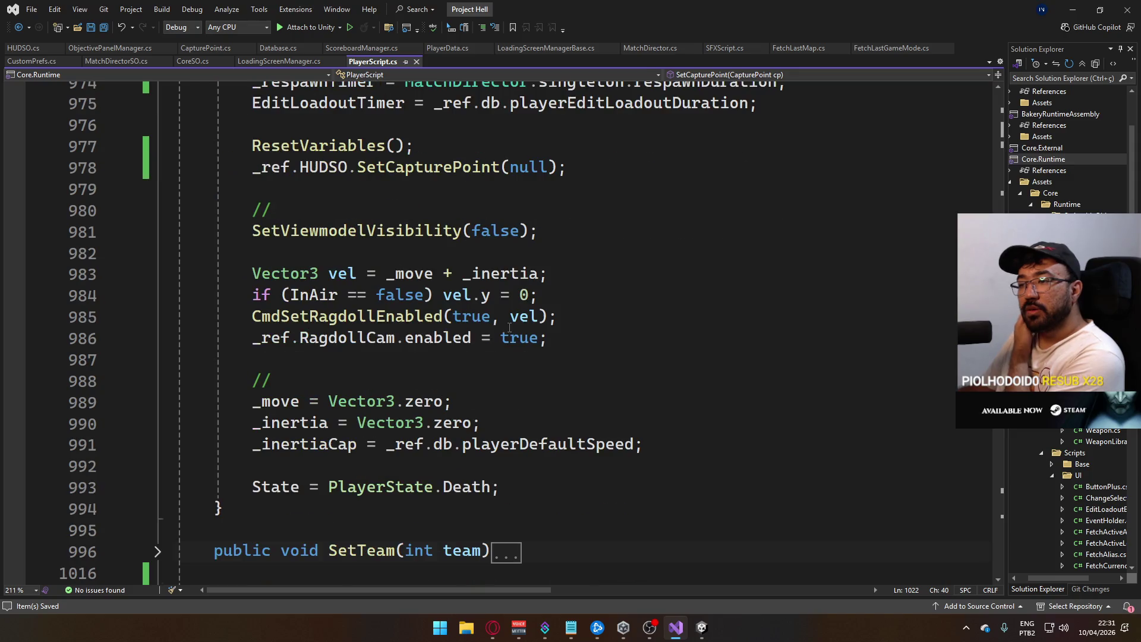
pyautogui.scroll(3, 491, 301)
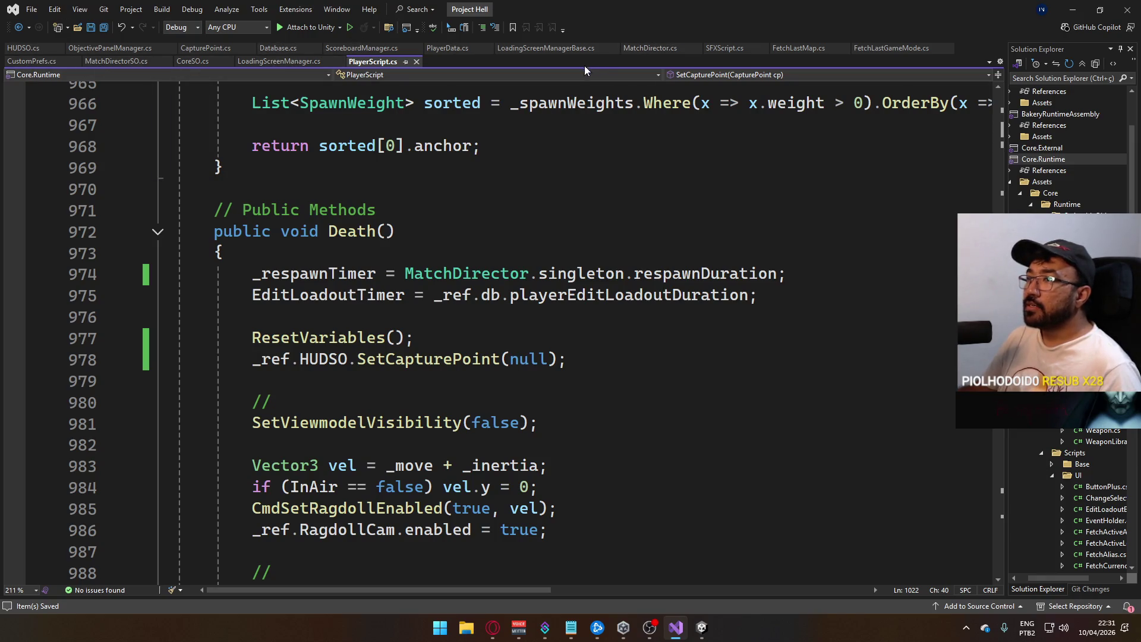
# - Browse Solution Explorer and open HealthSystem.cs in the editor
pyautogui.moveTo(1046, 576); pyautogui.dragTo(1065, 576)
pyautogui.scroll(-12, 1049, 493)
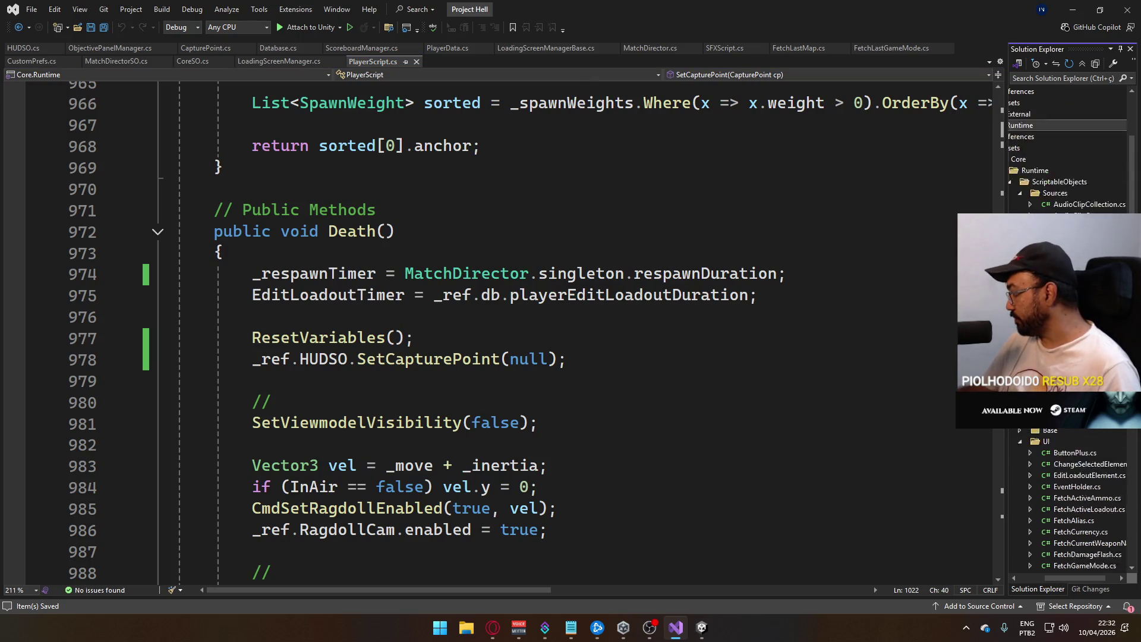
pyautogui.scroll(-9, 1049, 494)
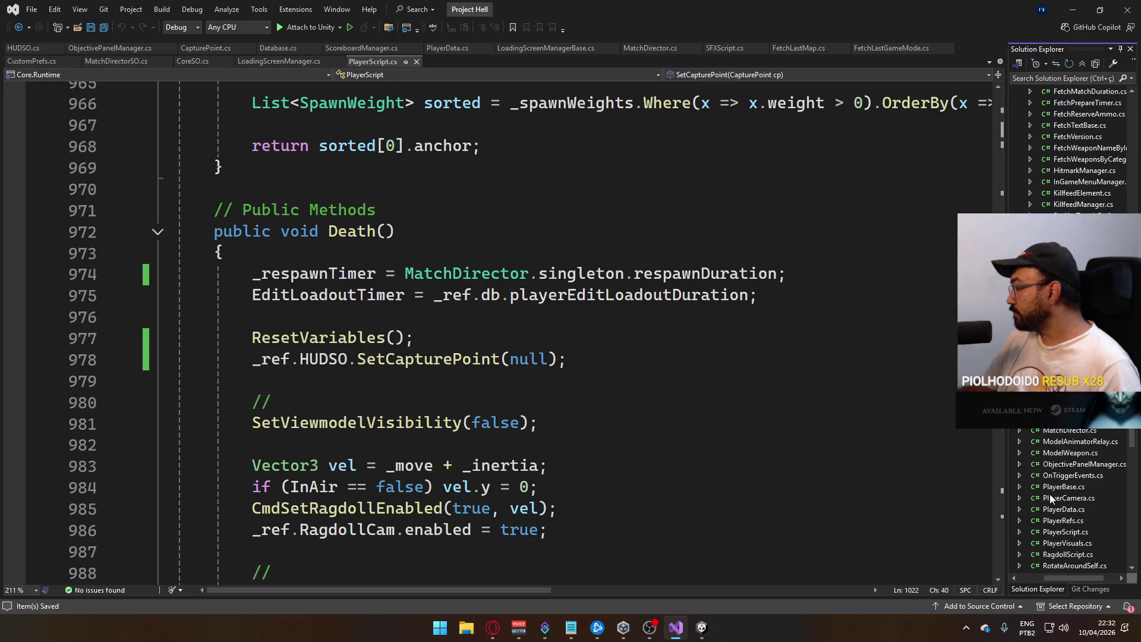
pyautogui.scroll(-1, 1069, 480)
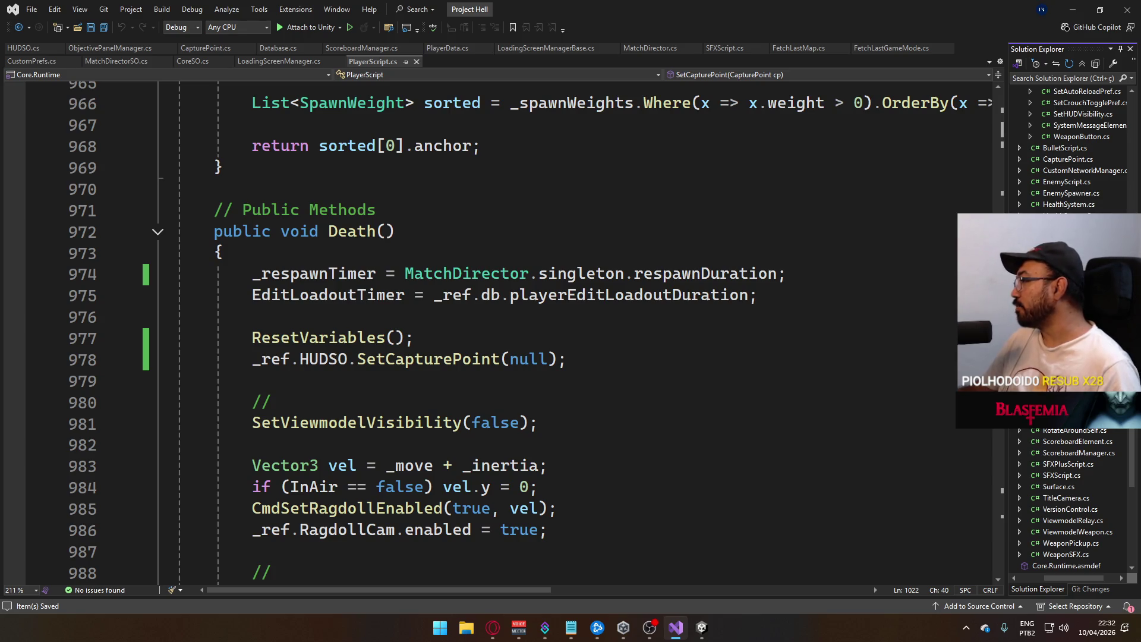
pyautogui.scroll(2, 1070, 480)
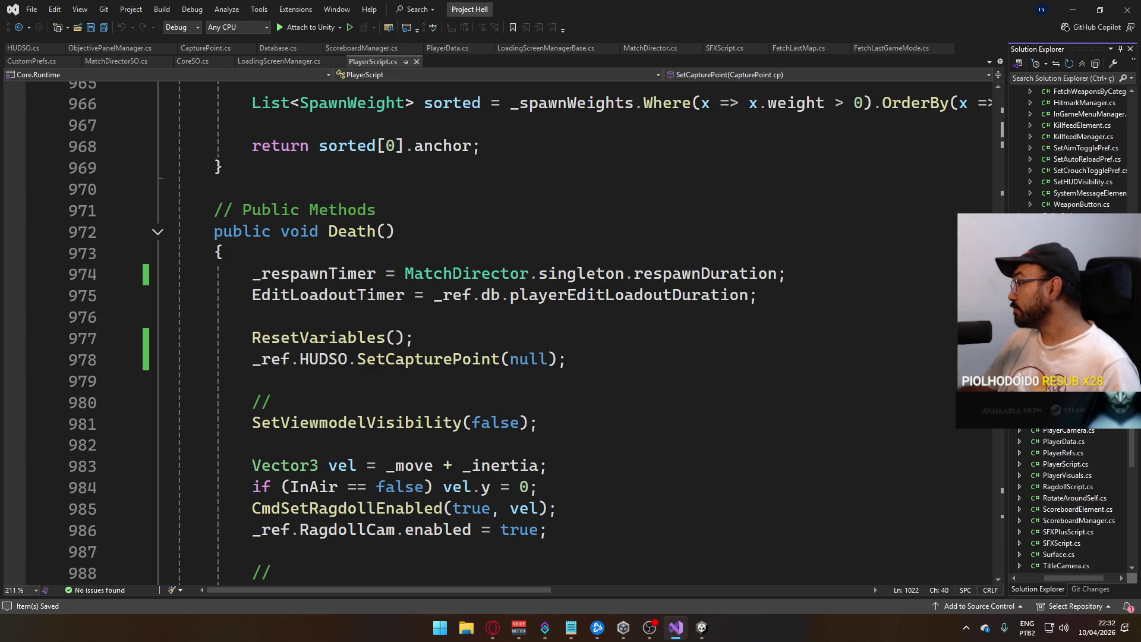
pyautogui.doubleClick(1063, 351)
pyautogui.click(541, 306)
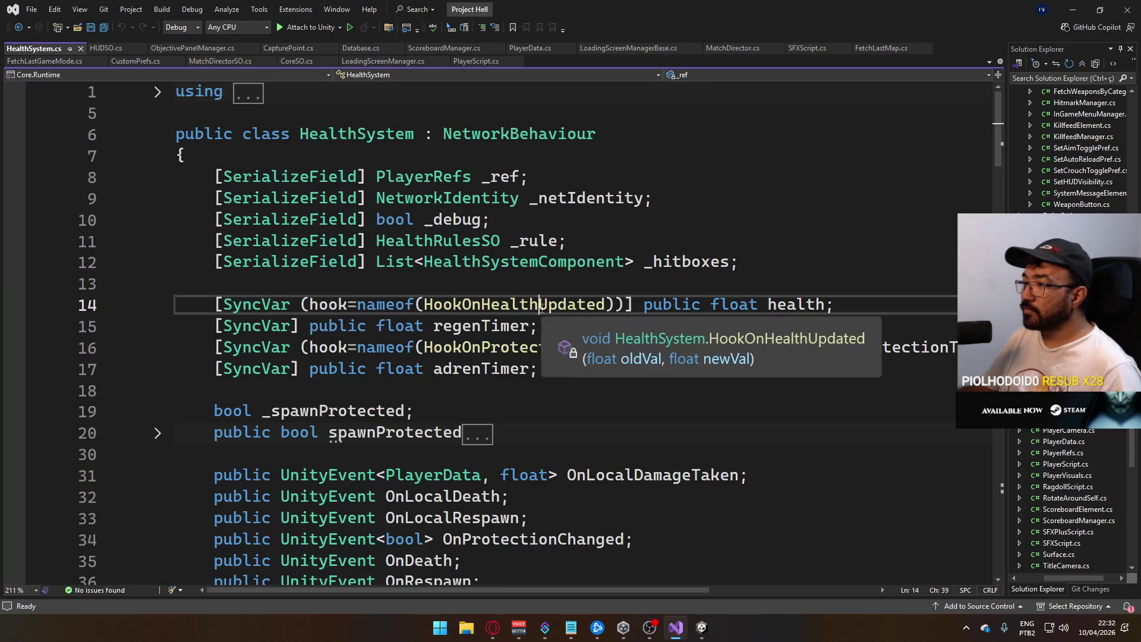
pyautogui.scroll(-5, 542, 306)
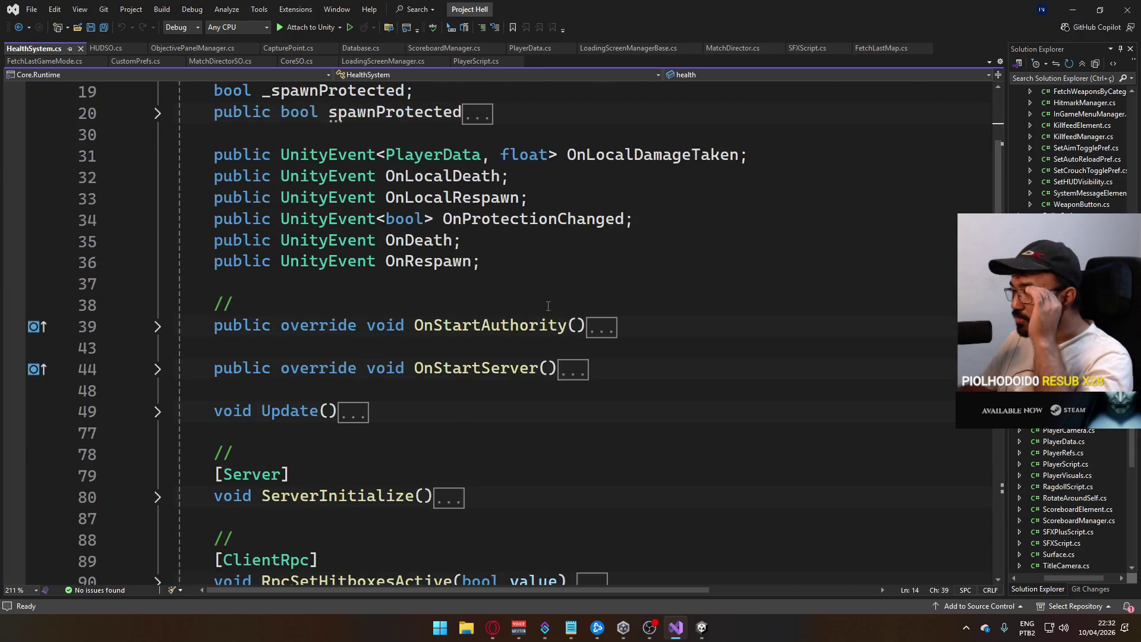
pyautogui.scroll(-8, 547, 306)
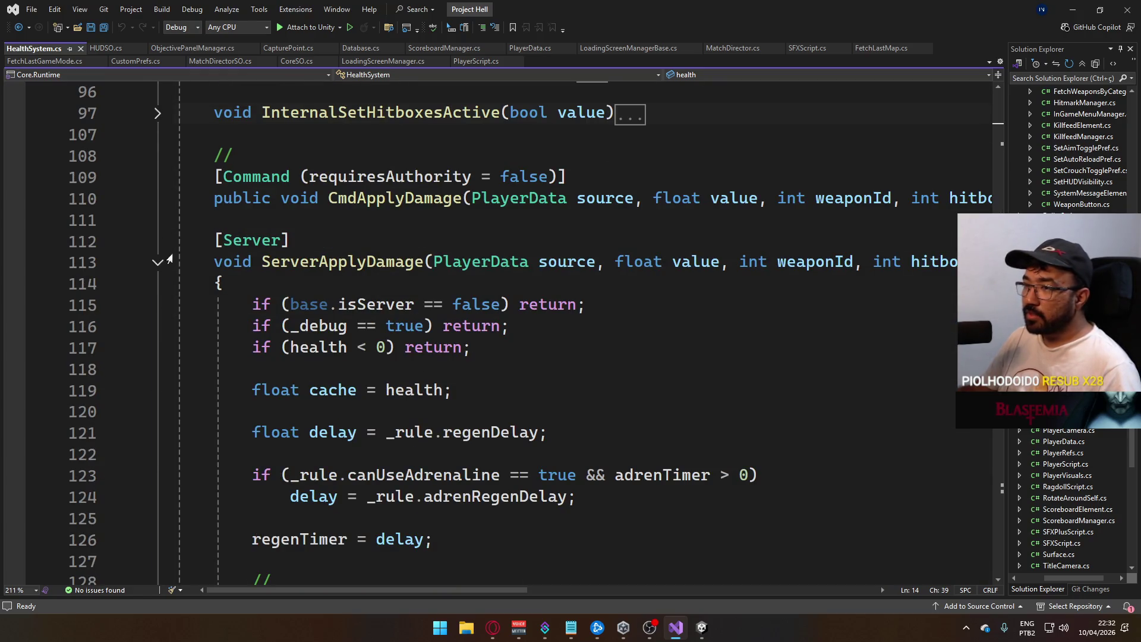
pyautogui.click(168, 260)
pyautogui.scroll(-3, 427, 398)
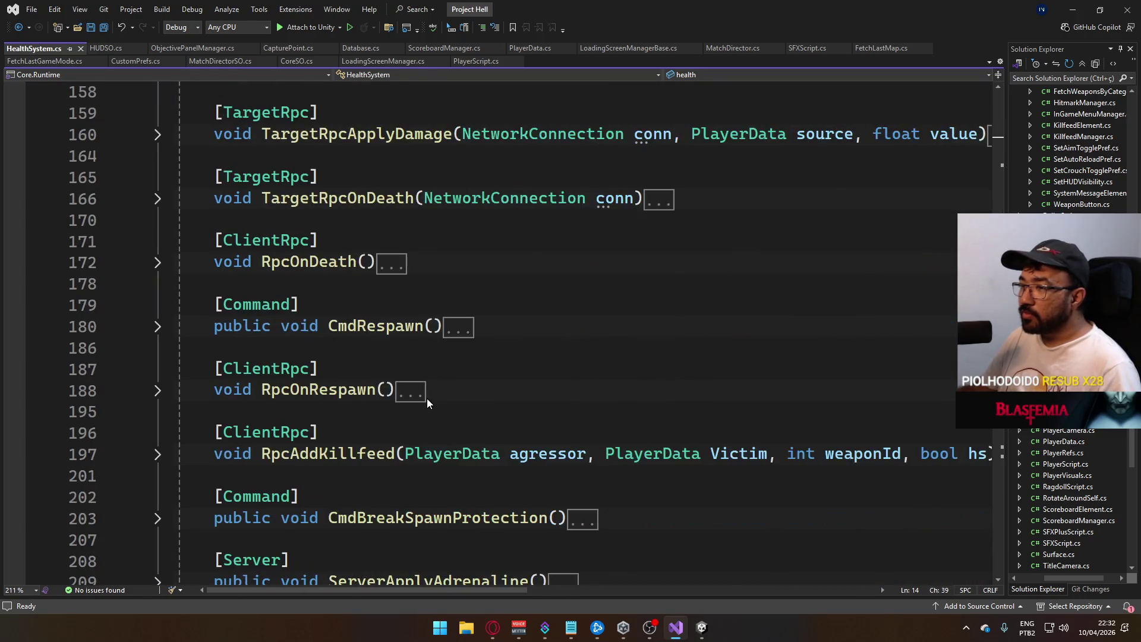
pyautogui.scroll(6, 426, 399)
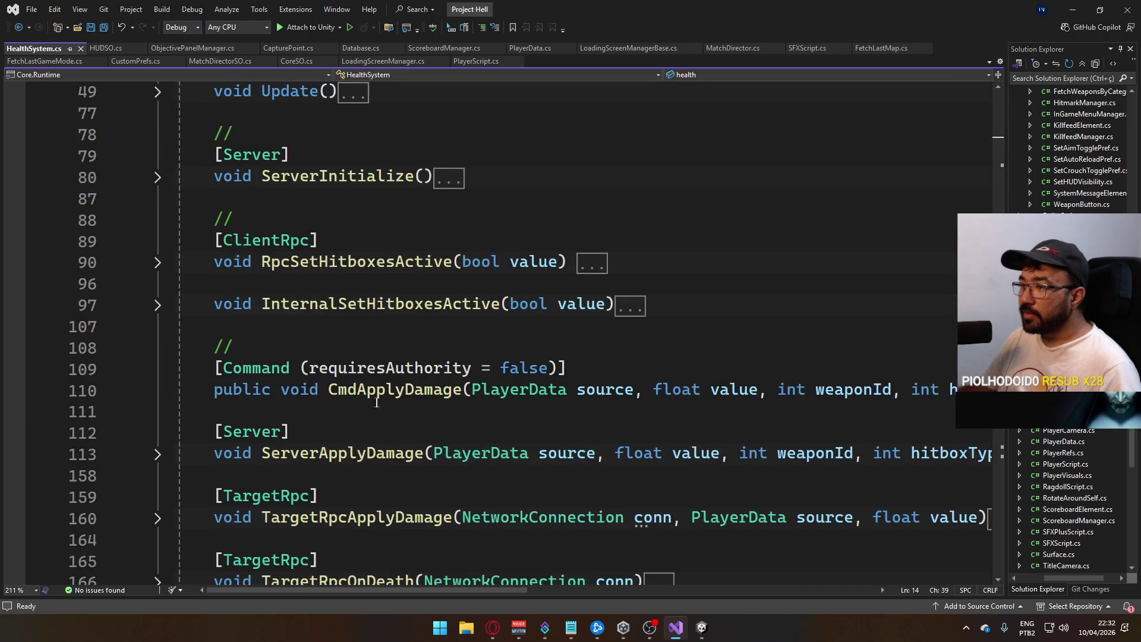
pyautogui.scroll(3, 376, 403)
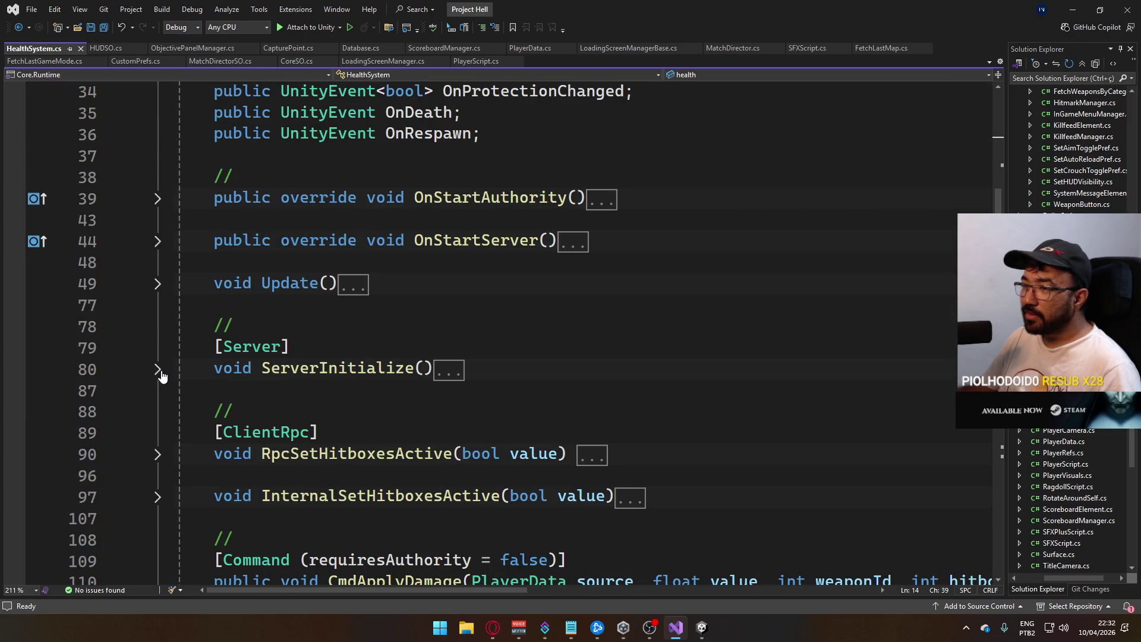
pyautogui.scroll(-5, 161, 376)
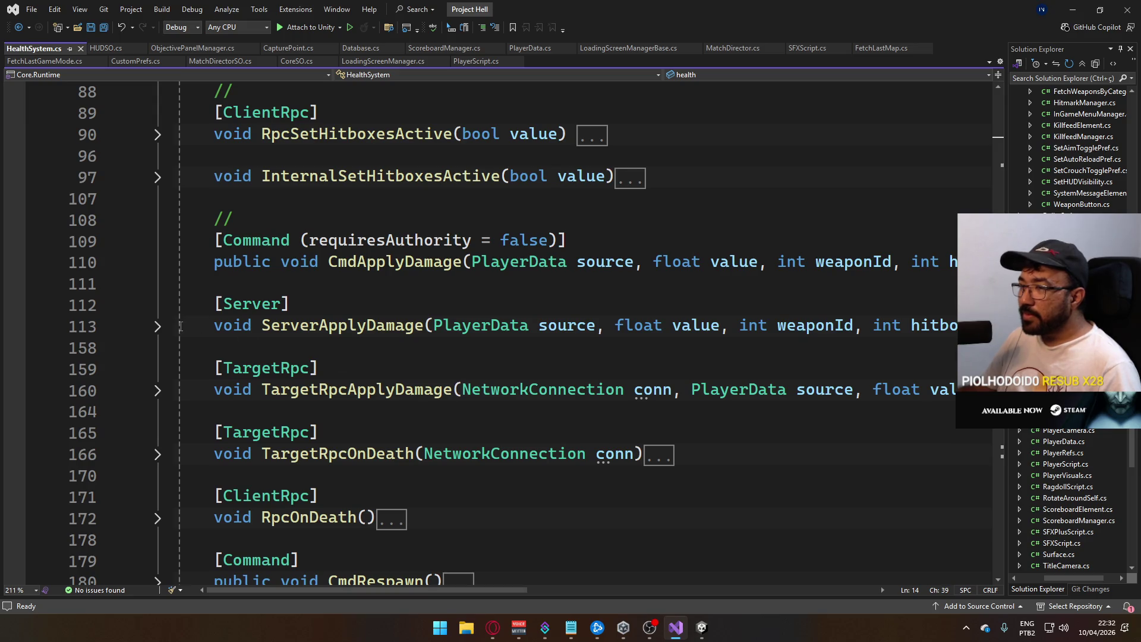
pyautogui.click(157, 327)
pyautogui.scroll(-4, 477, 391)
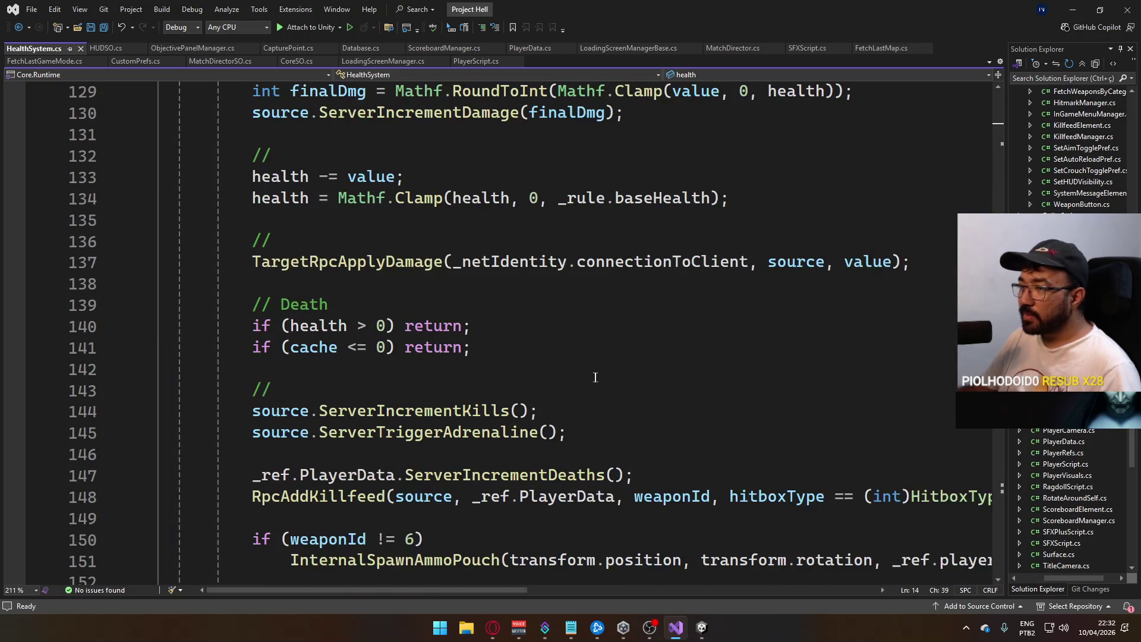
pyautogui.scroll(-2, 677, 385)
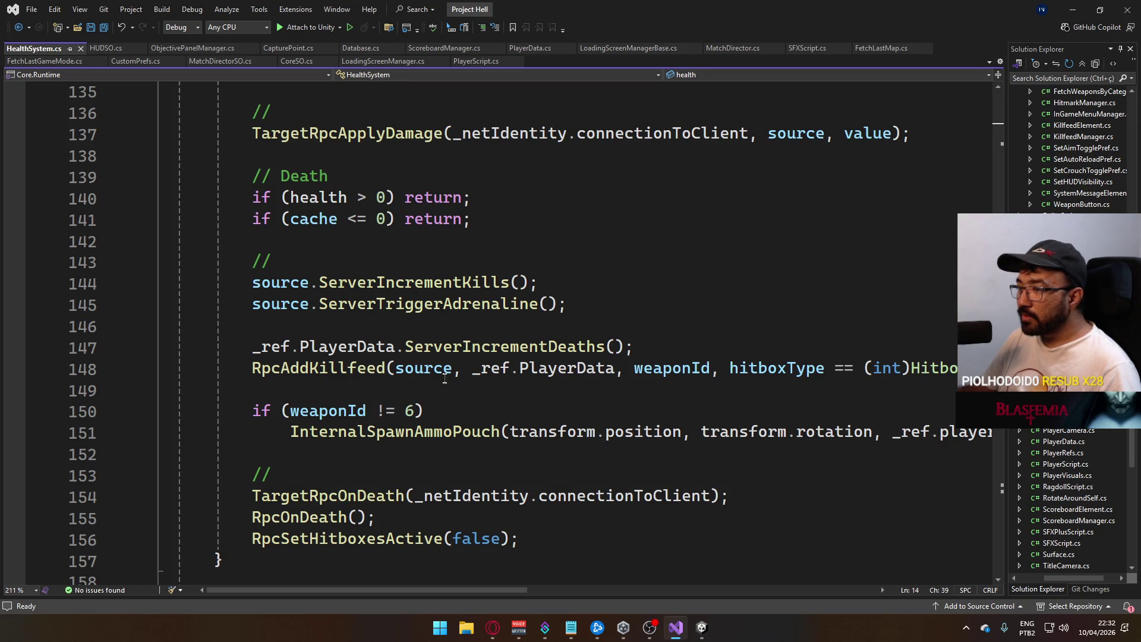
pyautogui.scroll(-1, 534, 488)
pyautogui.click(586, 476)
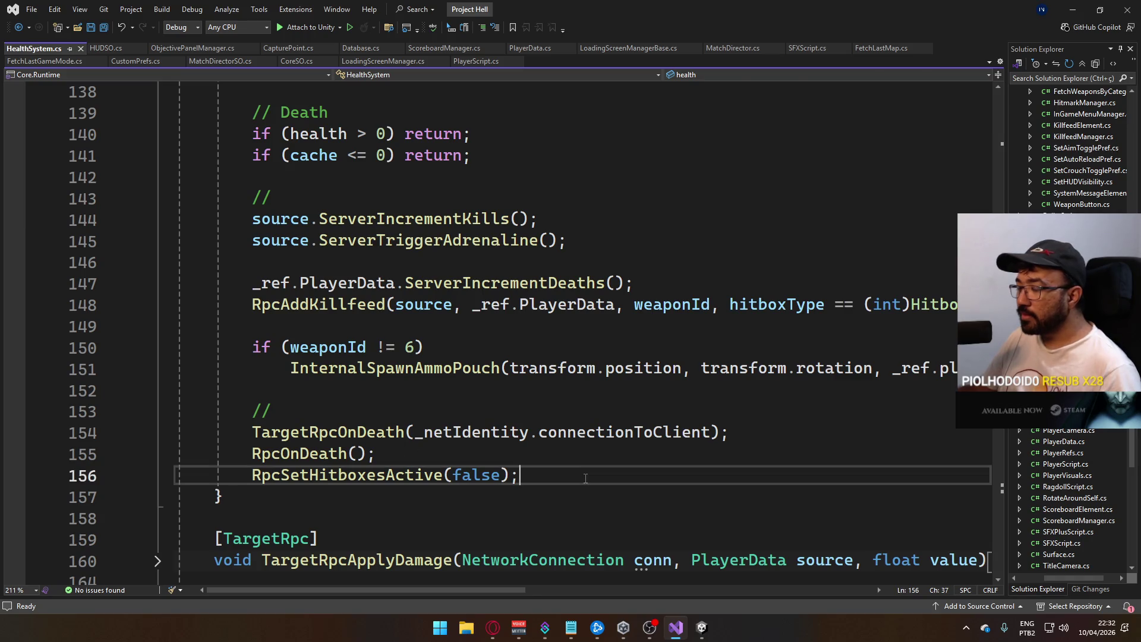
# - Add a // comment line after line 156 in HealthSystem
pyautogui.press('Return')
pyautogui.press('Return')
pyautogui.write('//')
pyautogui.press('Return')
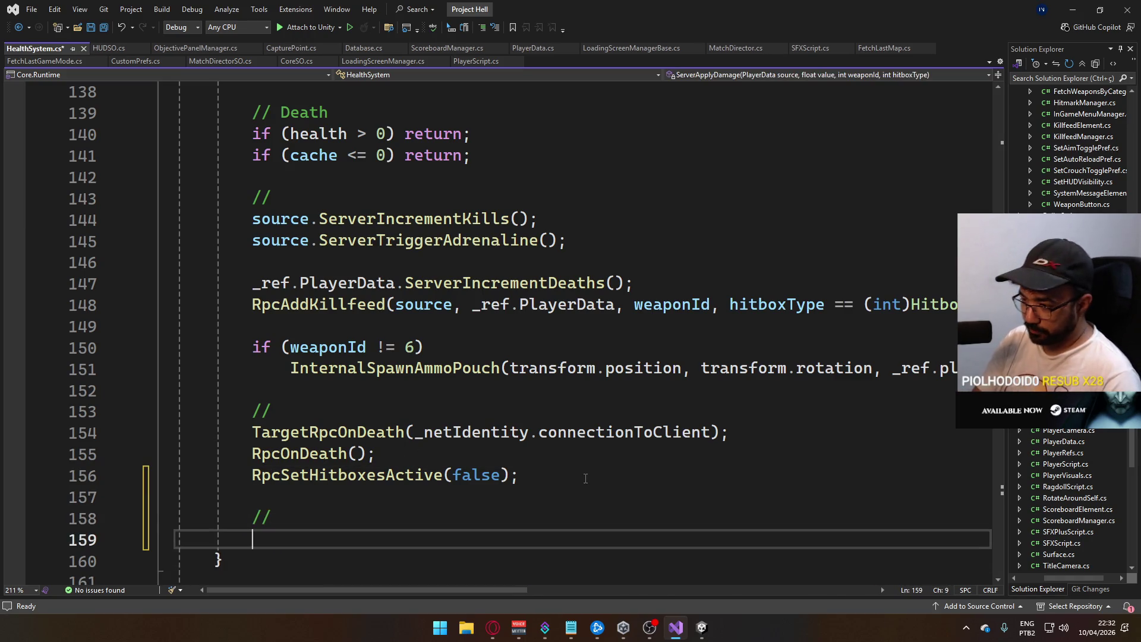
# - Try writing a _ref.HUDSO / director member call, then erase the unfinished line
pyautogui.write('S')
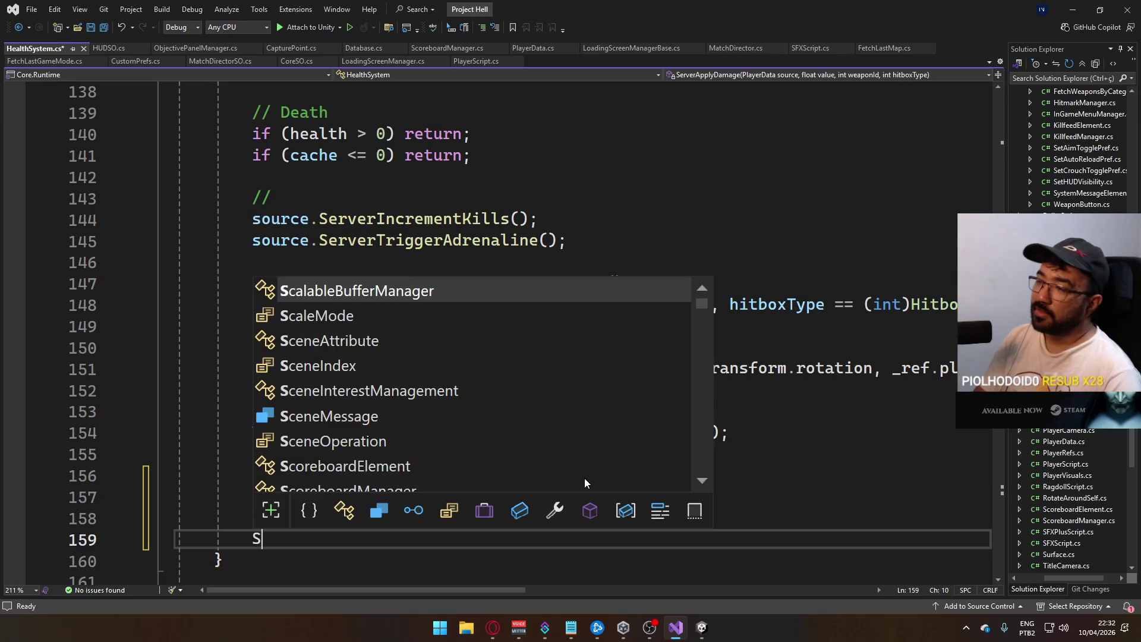
pyautogui.press('BackSpace')
pyautogui.write('_ref.')
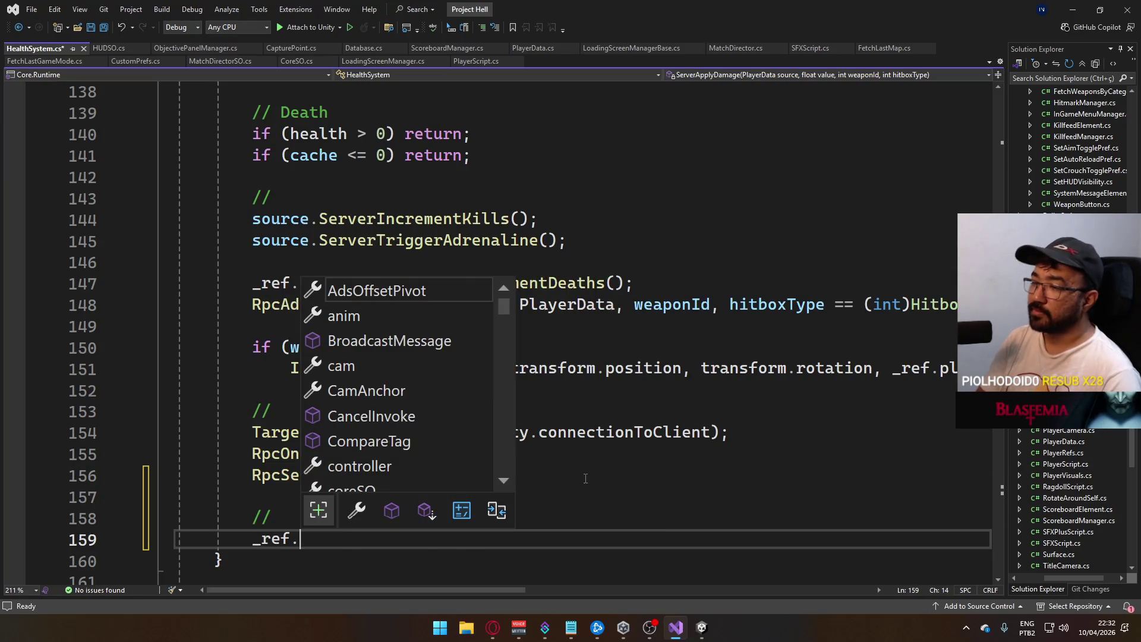
pyautogui.write('HUDSO.tri')
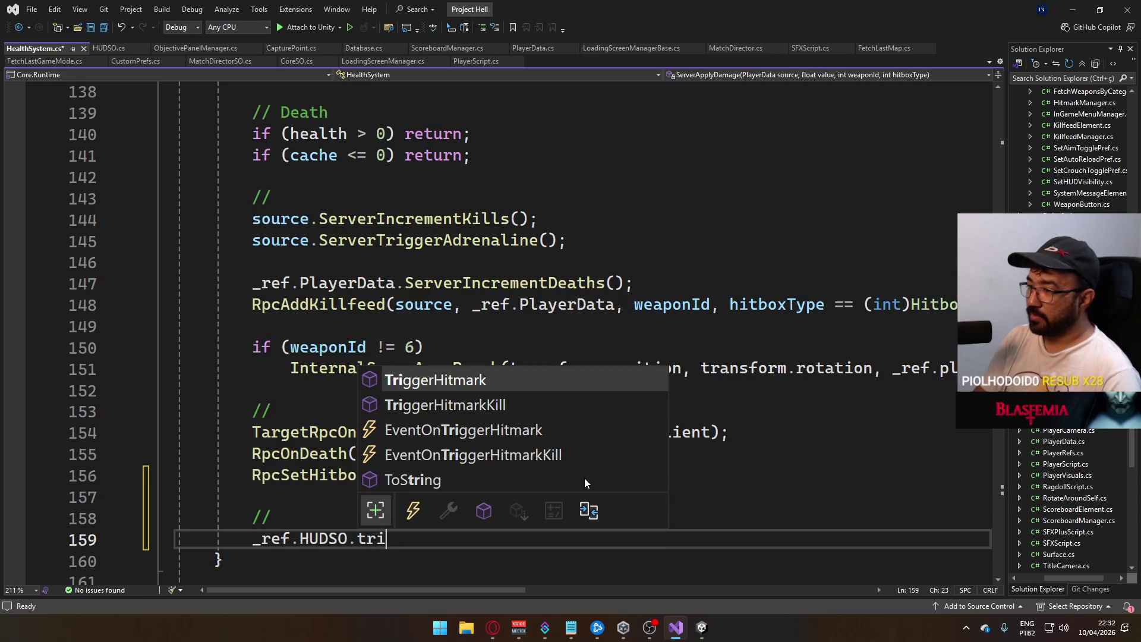
pyautogui.press('BackSpace')
pyautogui.press('BackSpace')
pyautogui.press('BackSpace')
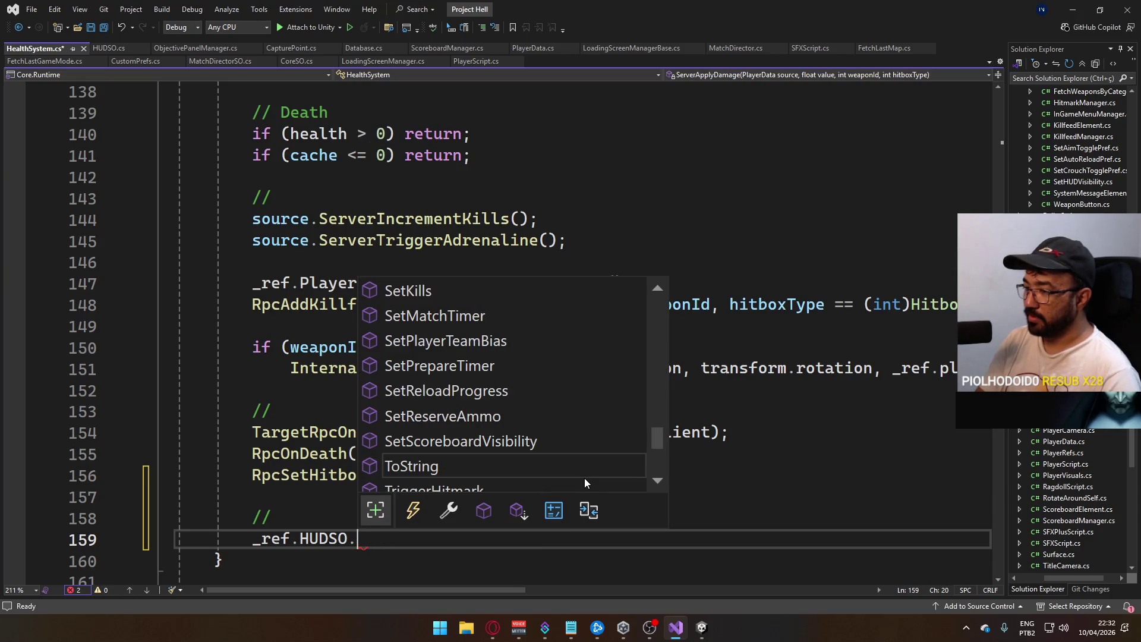
pyautogui.write('any')
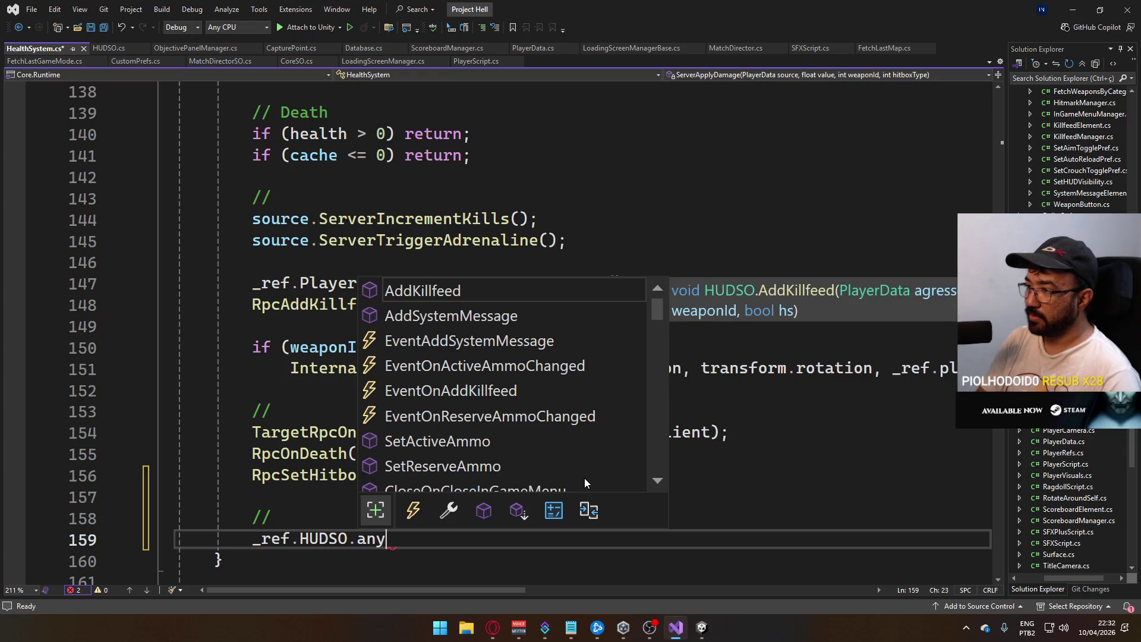
pyautogui.press('BackSpace')
pyautogui.press('BackSpace')
pyautogui.press('BackSpace')
pyautogui.press('BackSpace')
pyautogui.press('BackSpace')
pyautogui.press('BackSpace')
pyautogui.write('.')
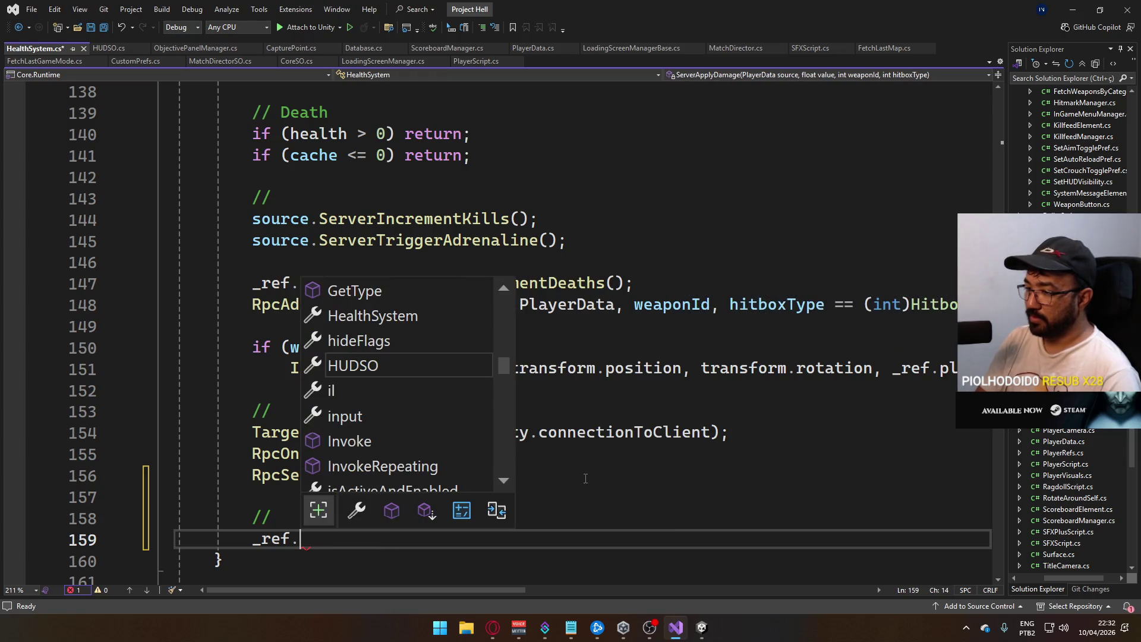
pyautogui.write('Mat')
pyautogui.press('BackSpace')
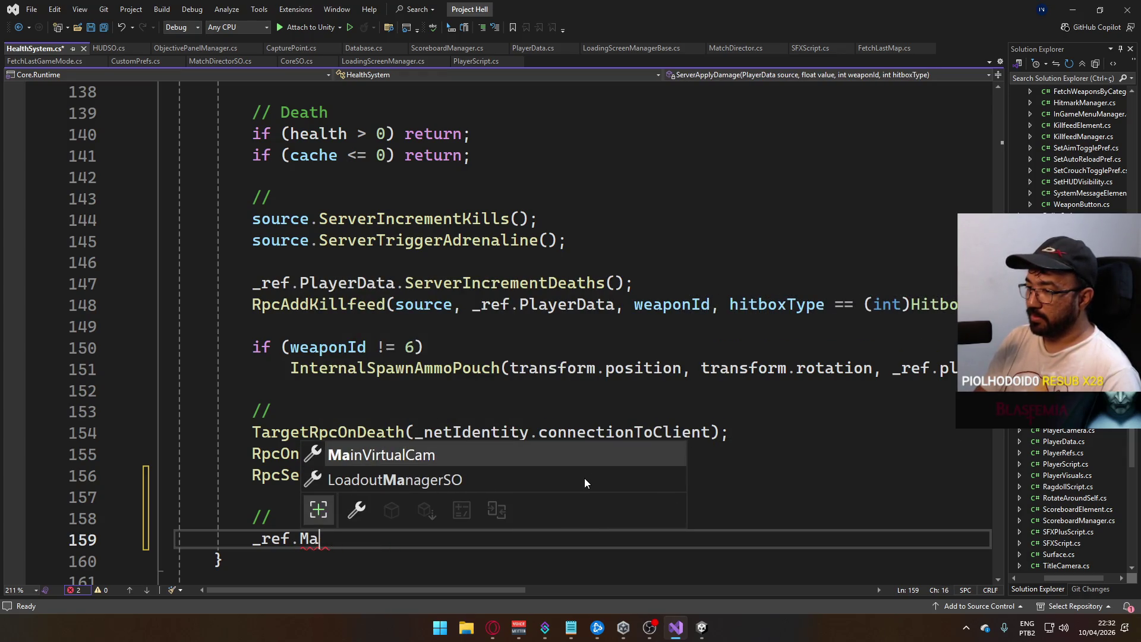
pyautogui.press('BackSpace')
pyautogui.press('BackSpace')
pyautogui.write('dire')
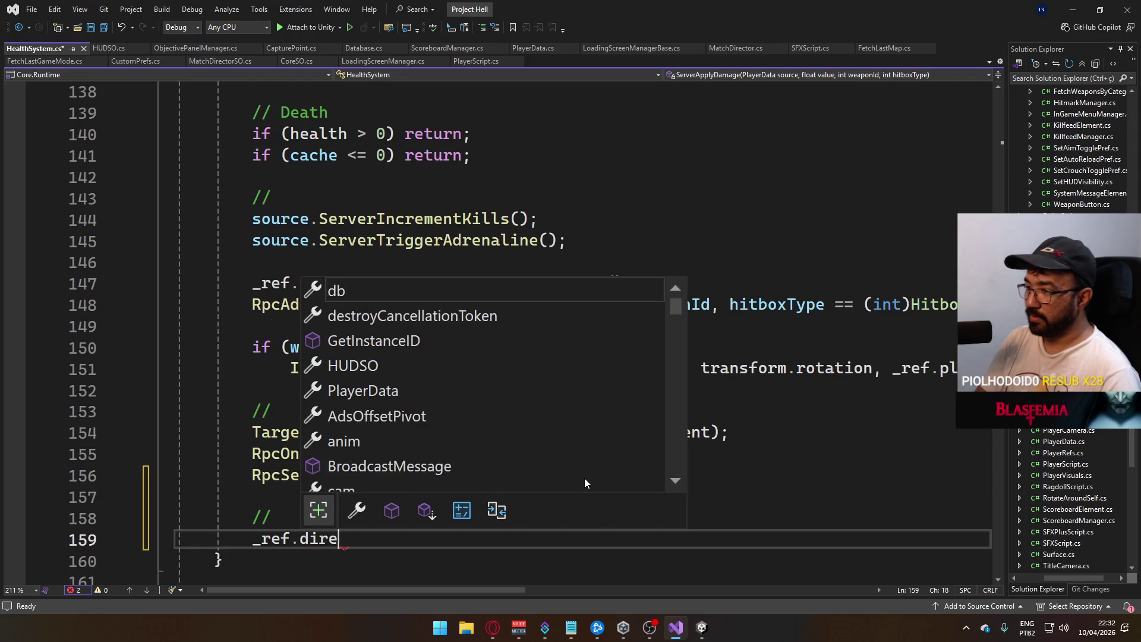
pyautogui.press('BackSpace')
pyautogui.press('BackSpace')
pyautogui.press('BackSpace')
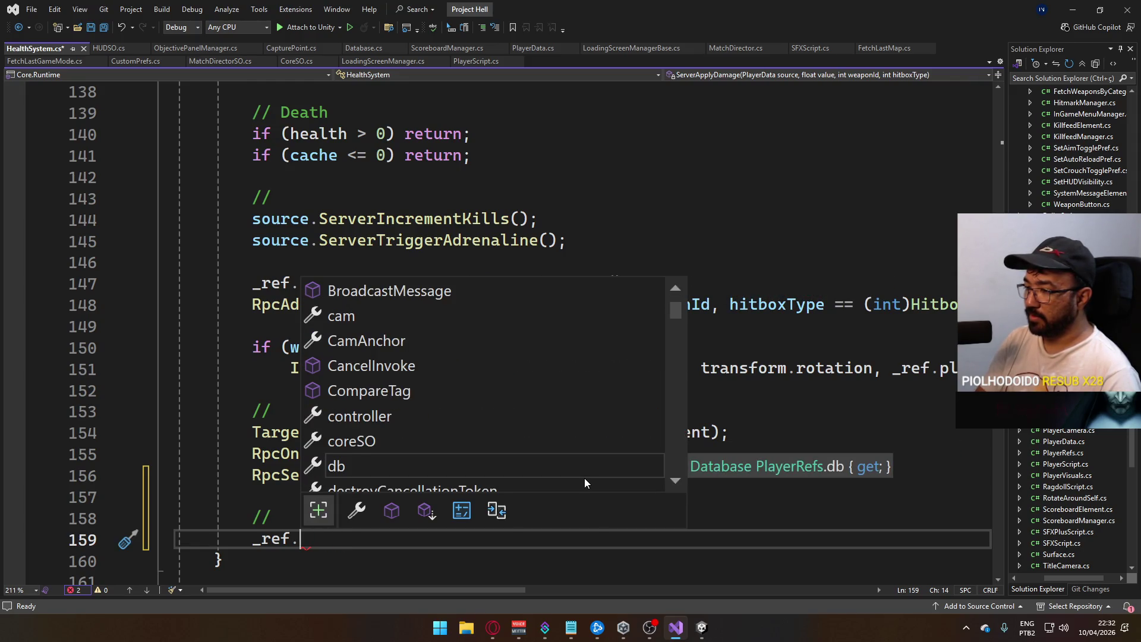
pyautogui.press('BackSpace')
pyautogui.press('BackSpace')
pyautogui.press('BackSpace')
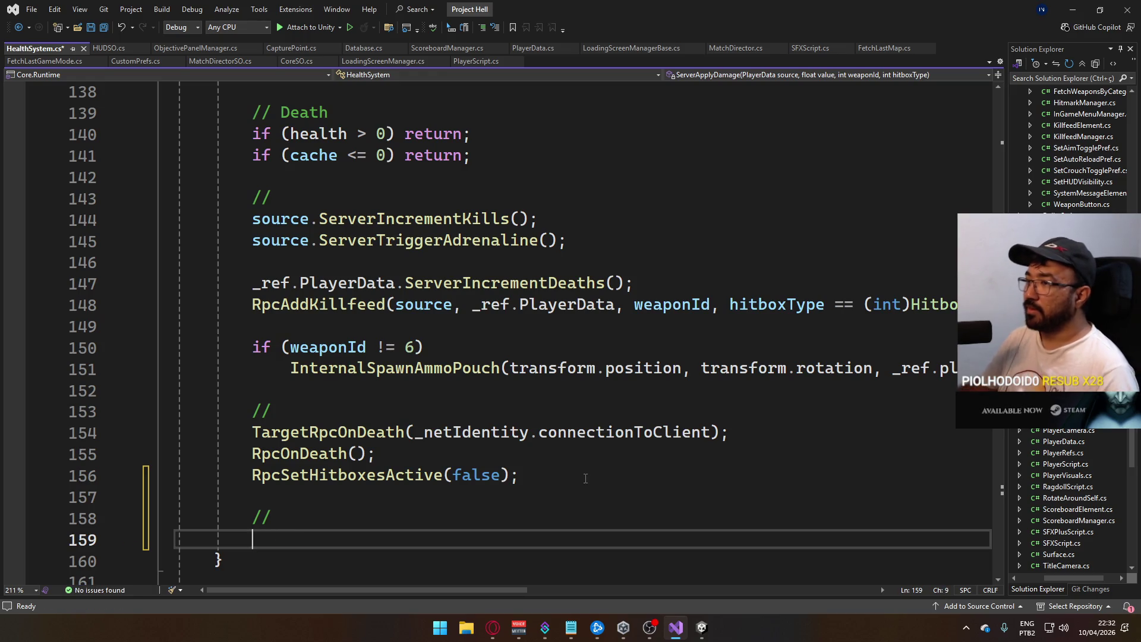
# - Switch to the MatchDirectorSO script, then to MatchDirector.cs
pyautogui.click(216, 61)
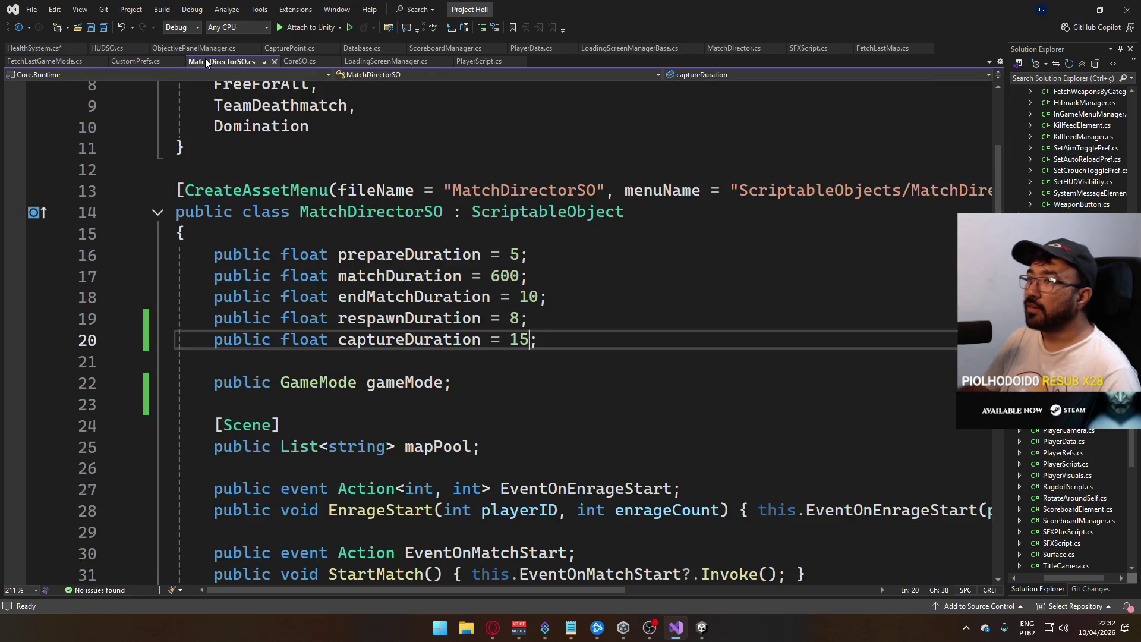
pyautogui.scroll(3, 497, 339)
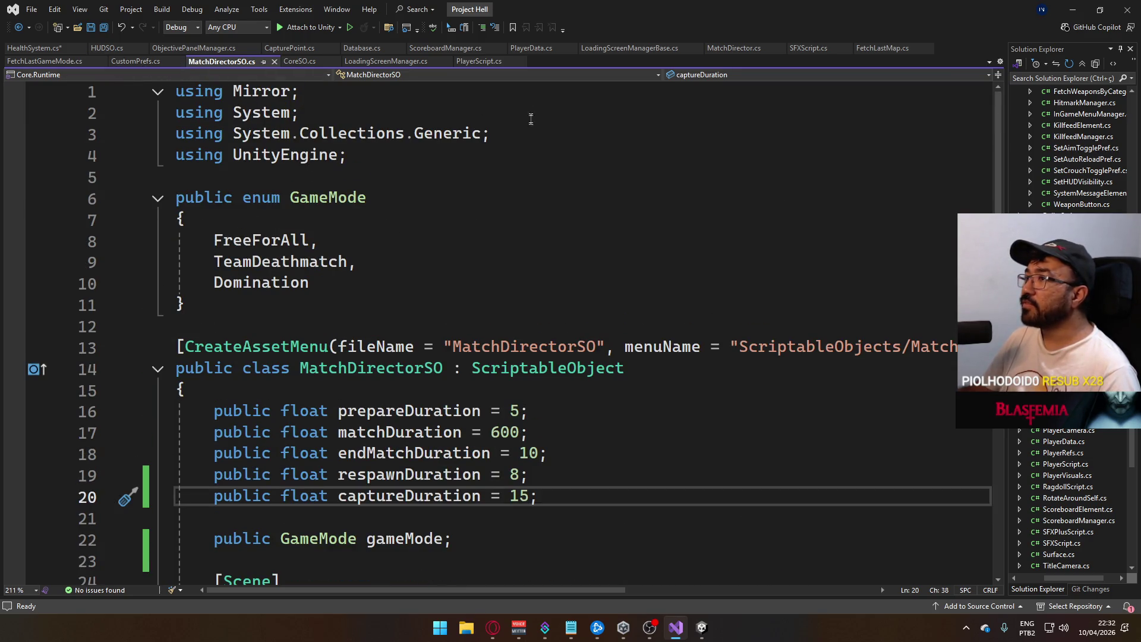
pyautogui.click(738, 47)
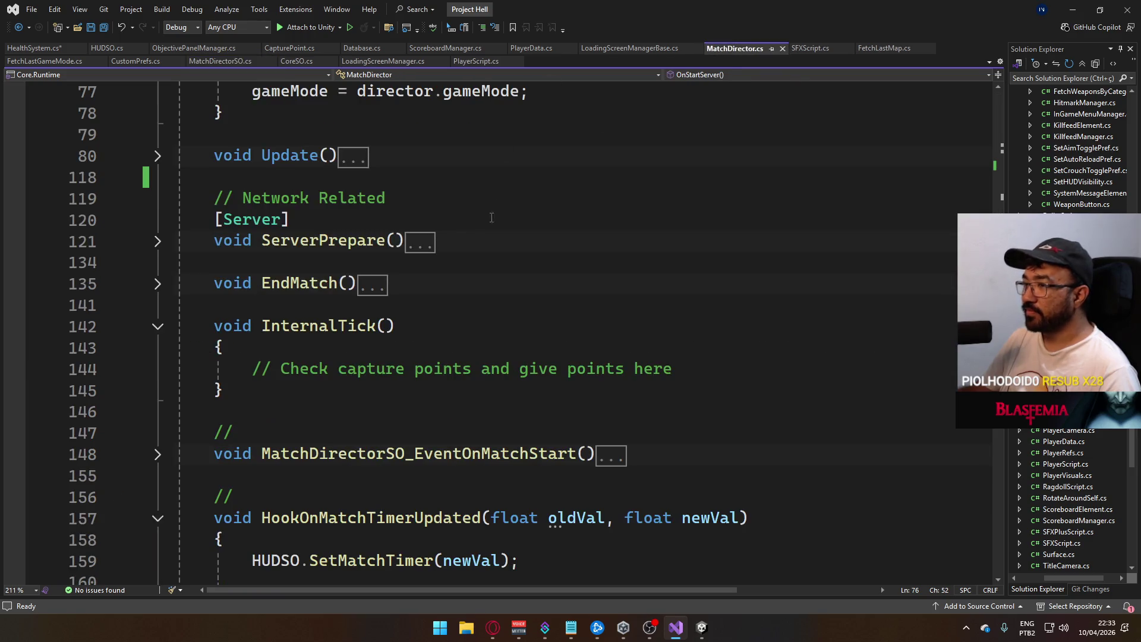
# - Fold the HUDSO_EventOnPlayerListUpdated, ServerGetTeamWithLeastPlayers, HookOnGameModeUpdated and HookOnPrepareTimerUpdated bodies
pyautogui.scroll(-3, 494, 371)
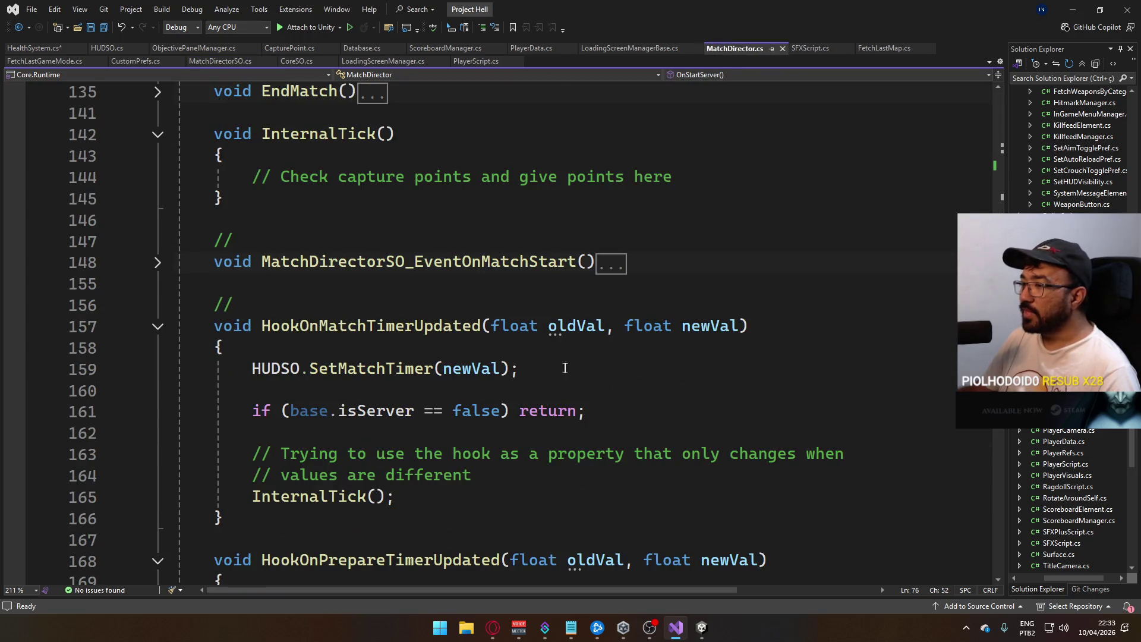
pyautogui.scroll(-6, 442, 317)
pyautogui.scroll(-5, 370, 309)
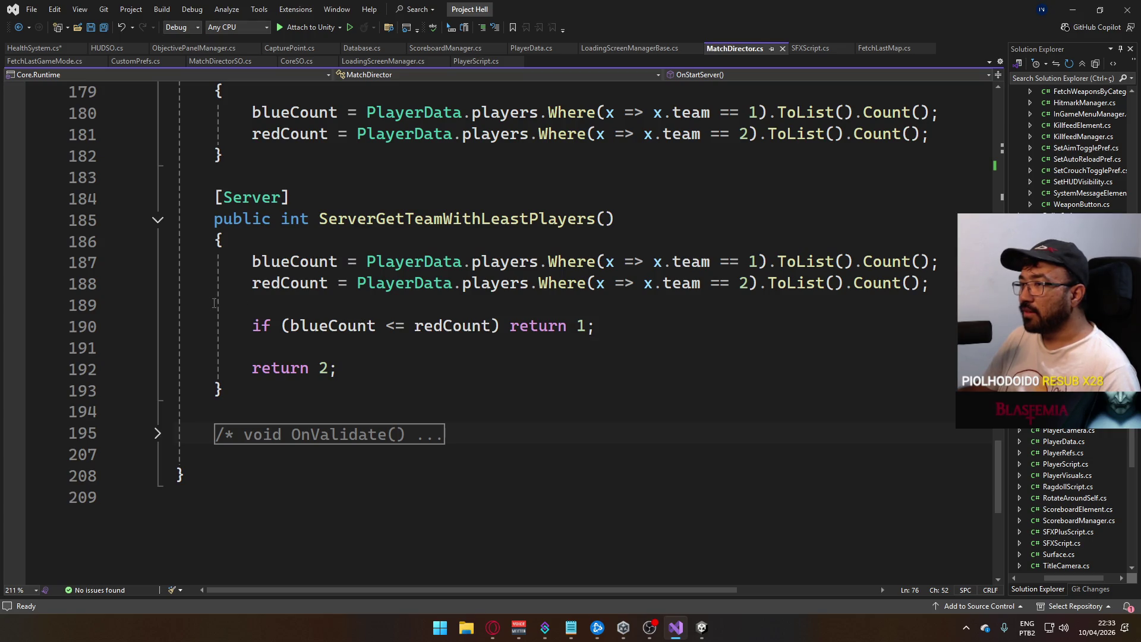
pyautogui.scroll(1, 208, 304)
pyautogui.click(153, 285)
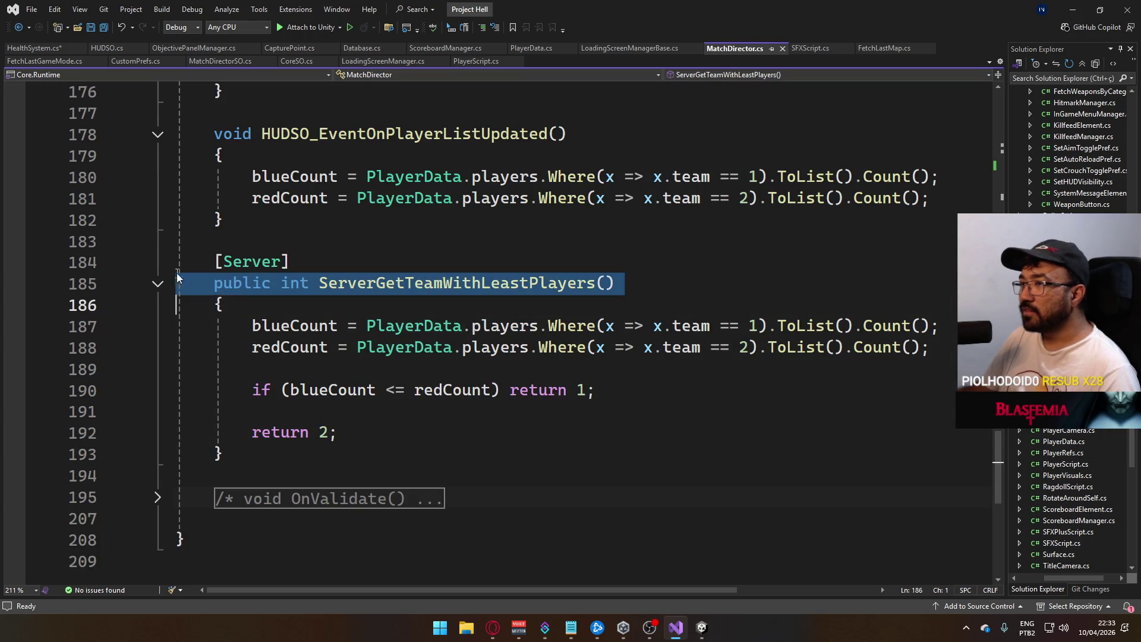
pyautogui.scroll(2, 183, 241)
pyautogui.click(158, 262)
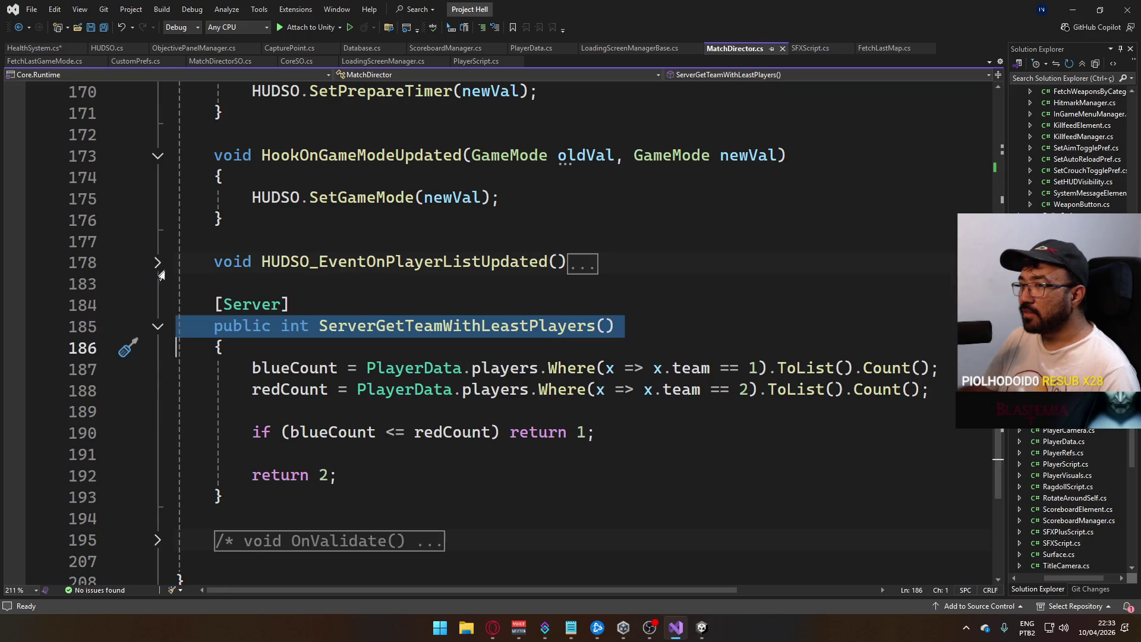
pyautogui.click(158, 326)
pyautogui.scroll(2, 160, 334)
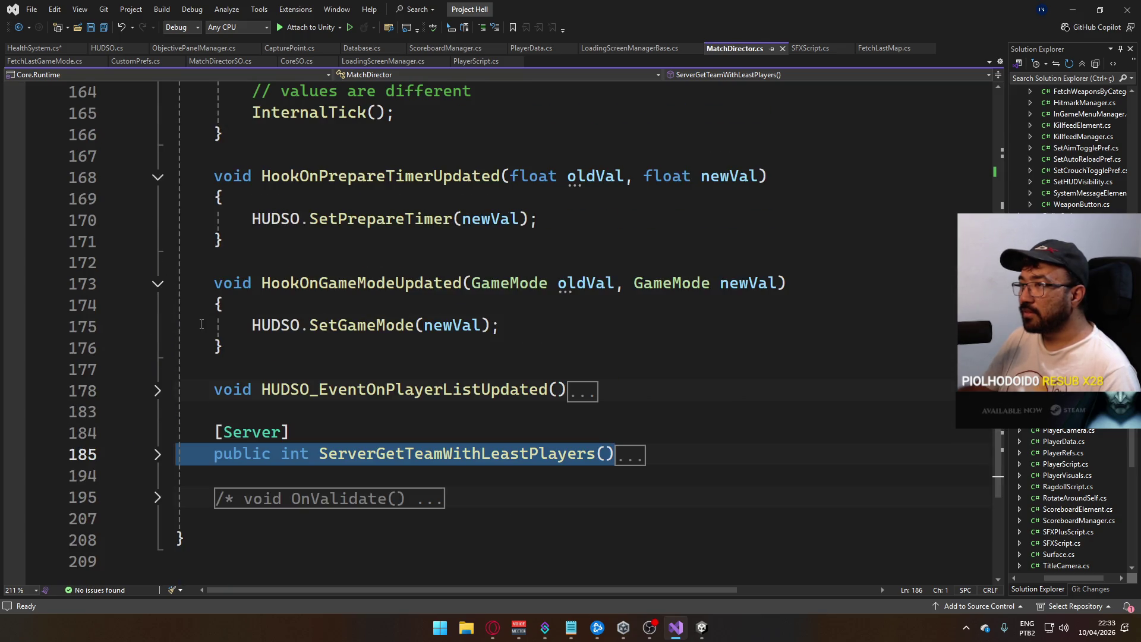
pyautogui.click(158, 284)
pyautogui.click(158, 179)
pyautogui.scroll(2, 257, 286)
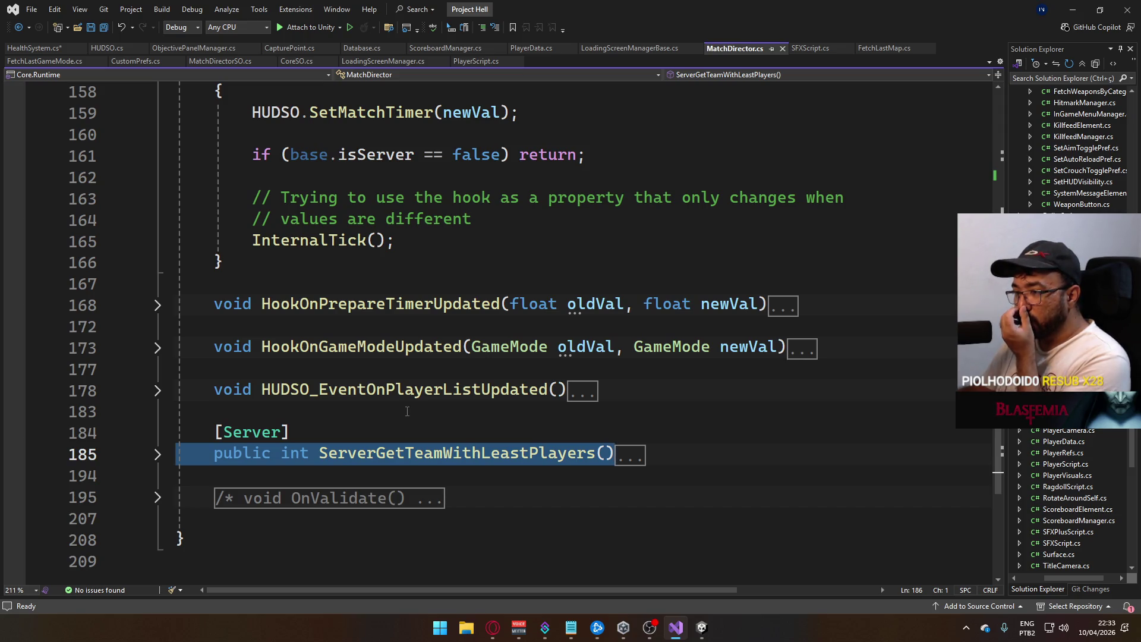
pyautogui.scroll(2, 407, 411)
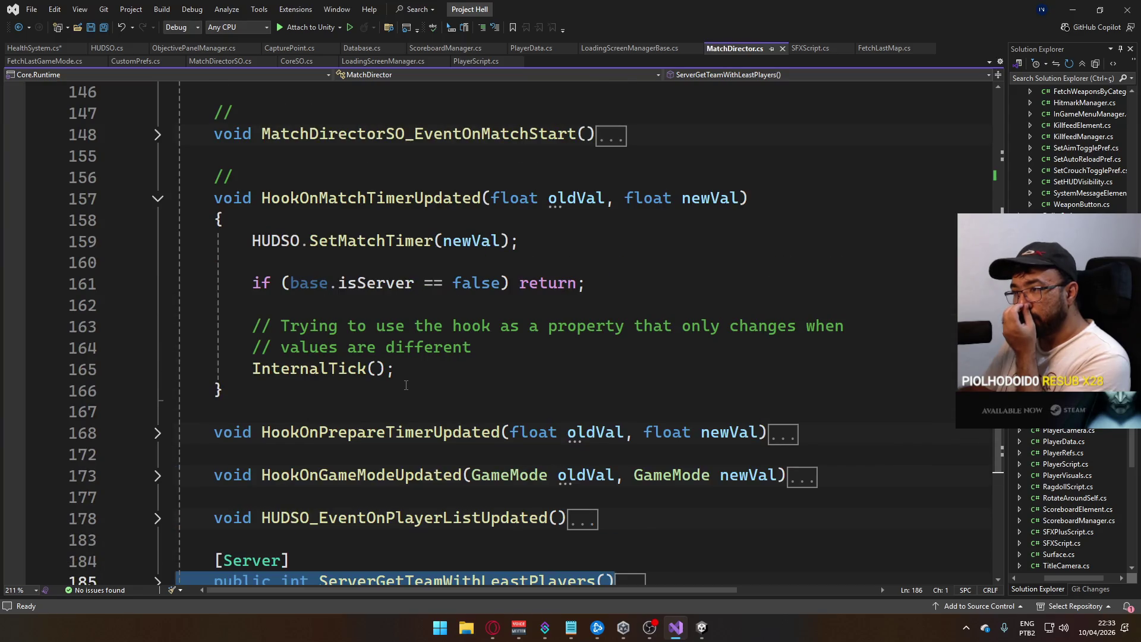
pyautogui.scroll(2, 416, 374)
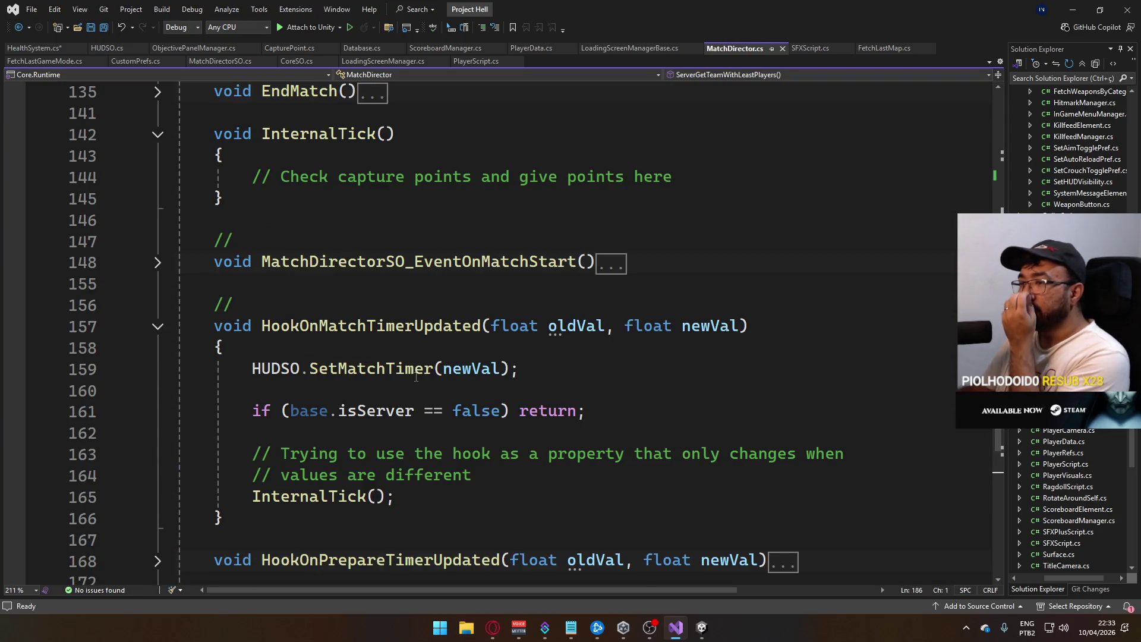
pyautogui.scroll(-3, 416, 376)
# - Expand and re-fold HUDSO_EventOnPlayerListUpdated and ServerPrepare to read their bodies
pyautogui.click(158, 454)
pyautogui.scroll(-3, 239, 434)
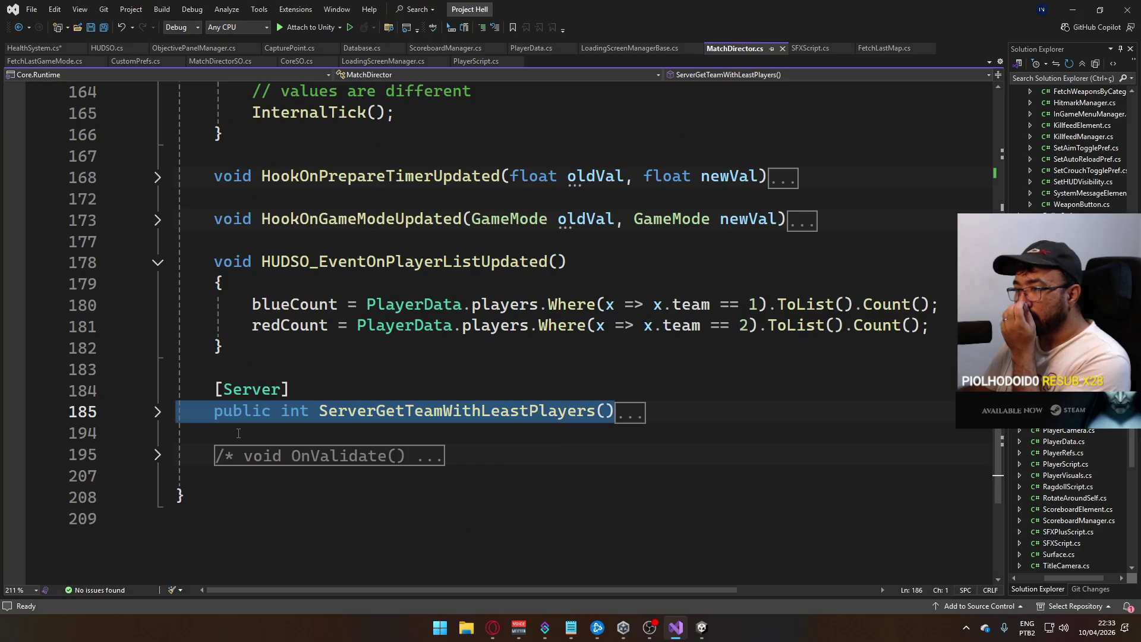
pyautogui.click(157, 262)
pyautogui.scroll(2, 357, 382)
pyautogui.scroll(6, 357, 382)
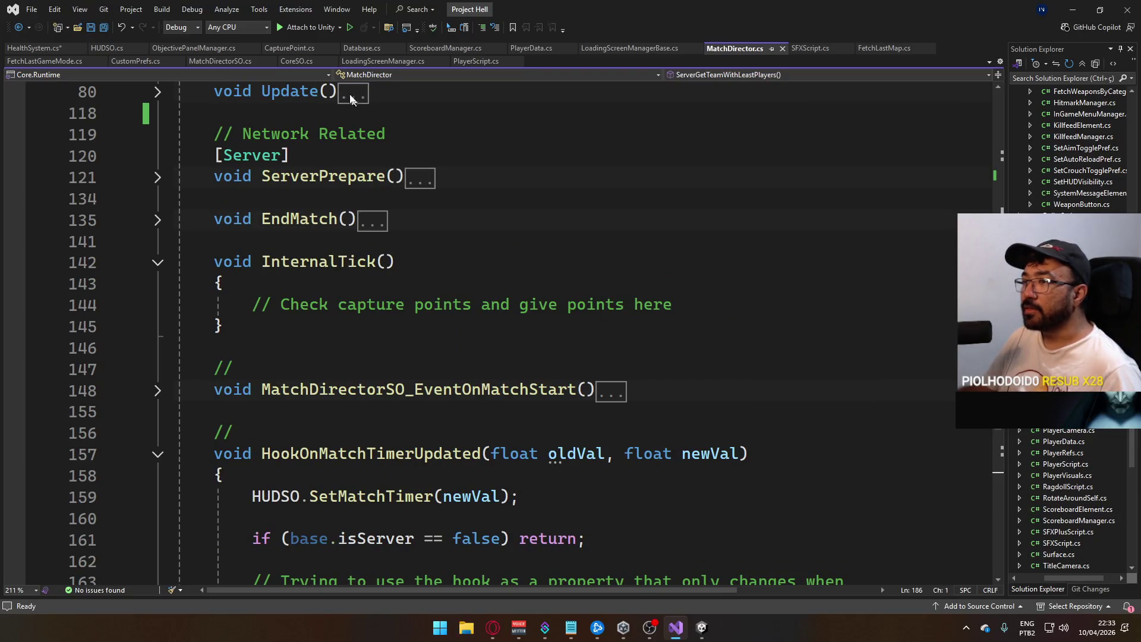
pyautogui.click(157, 178)
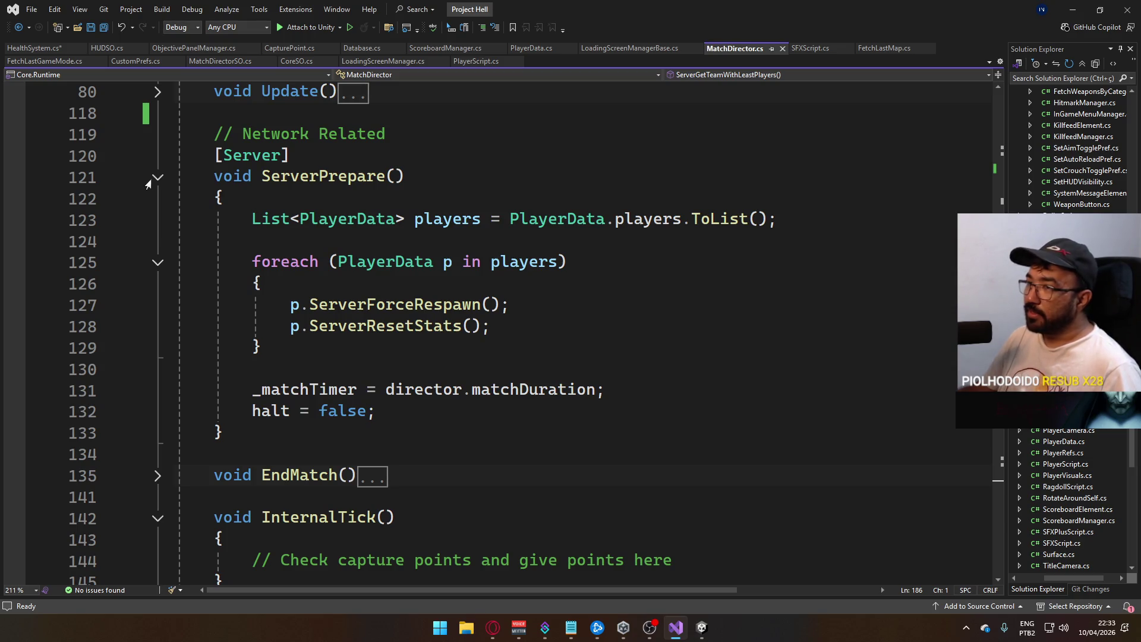
pyautogui.click(157, 179)
# - Scroll up to the top of MatchDirector.cs and back down past the hooks
pyautogui.scroll(6, 313, 249)
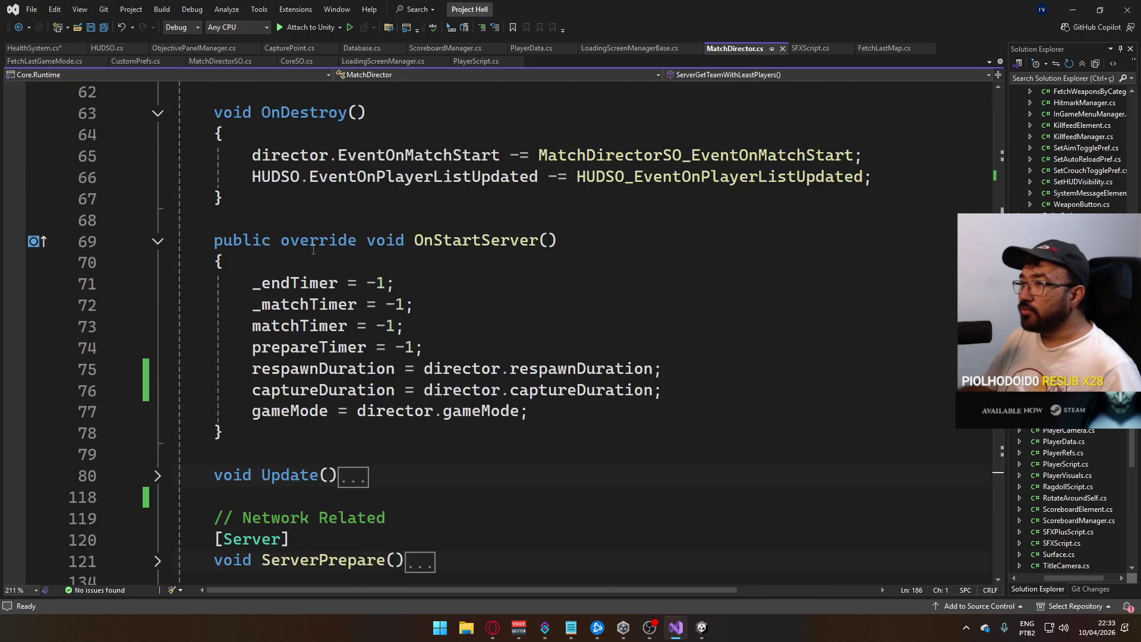
pyautogui.scroll(6, 313, 250)
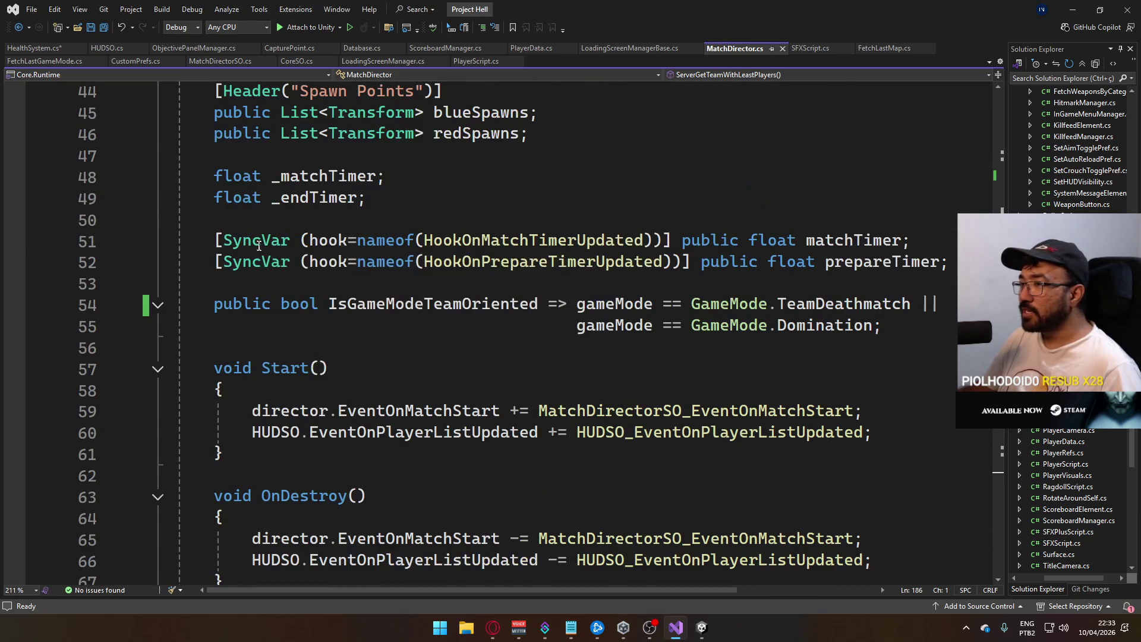
pyautogui.scroll(3, 274, 208)
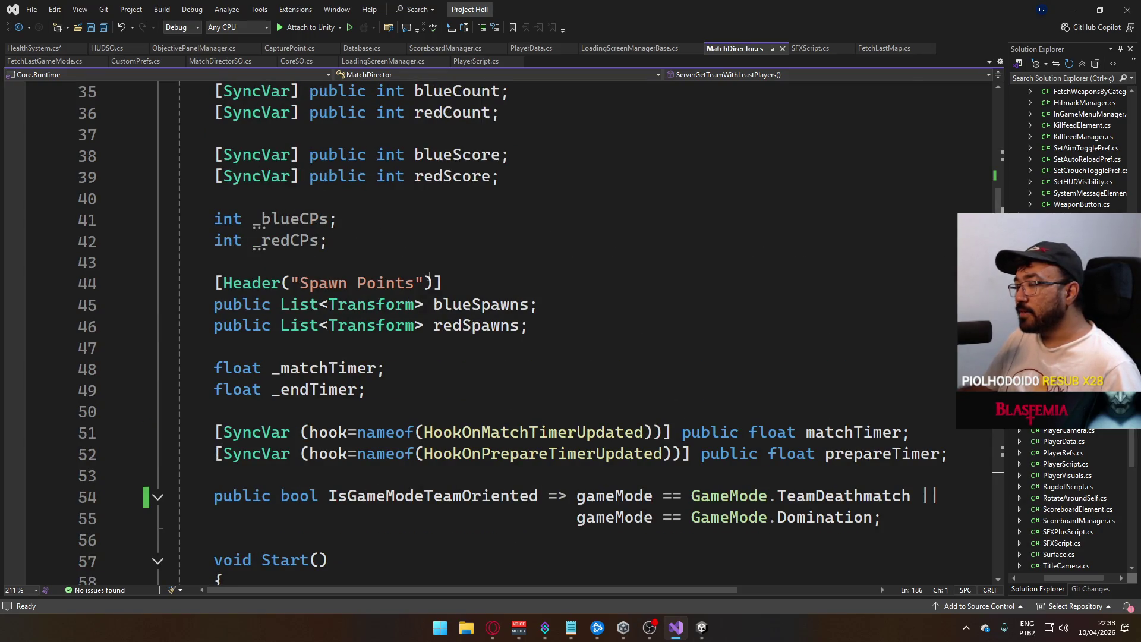
pyautogui.scroll(5, 547, 333)
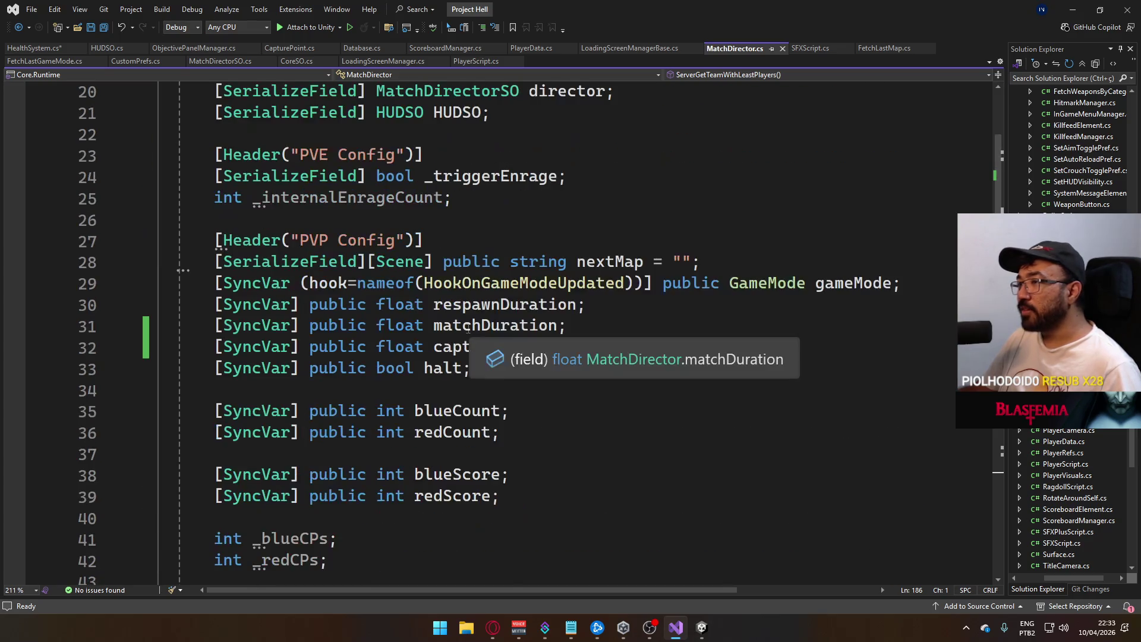
pyautogui.scroll(-4, 468, 329)
pyautogui.scroll(3, 467, 328)
pyautogui.scroll(2, 467, 329)
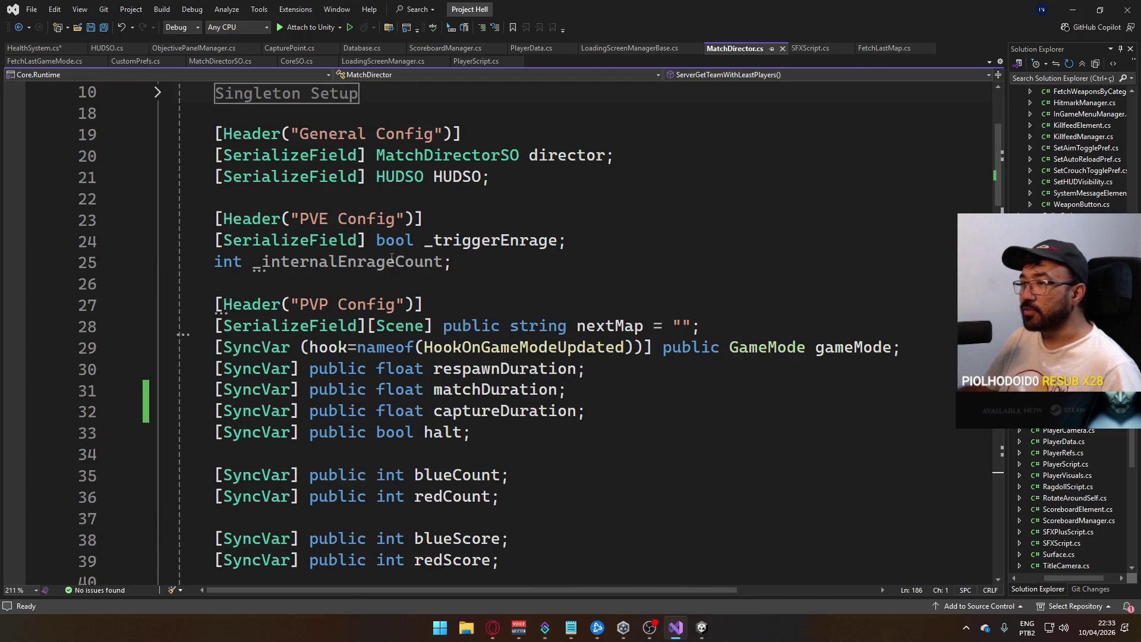
pyautogui.scroll(-6, 498, 364)
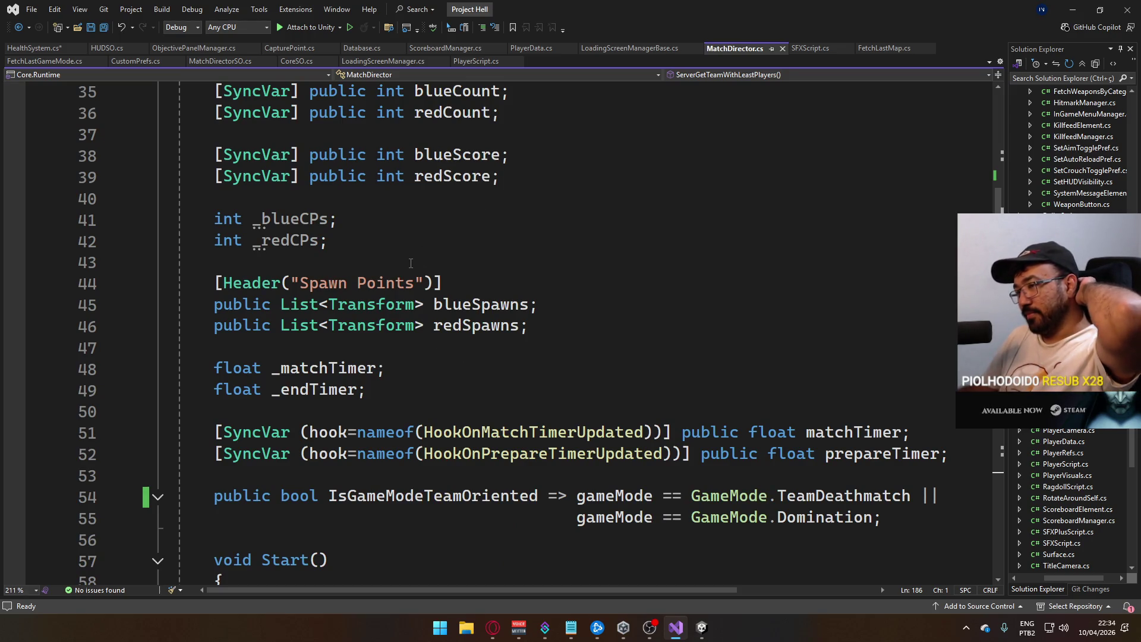
pyautogui.scroll(-3, 407, 267)
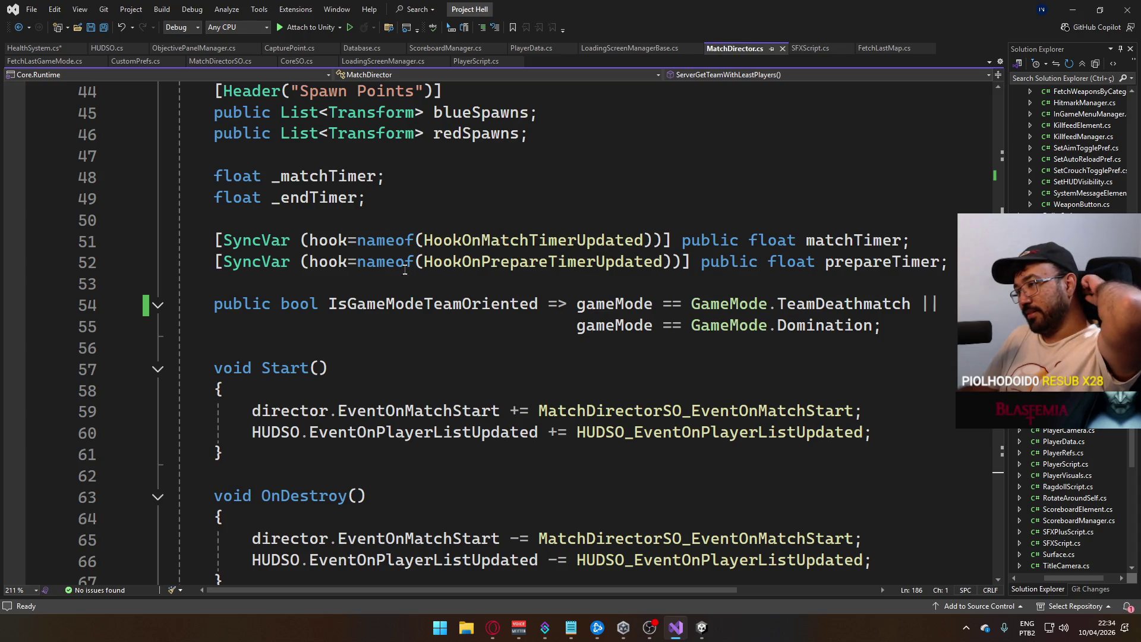
pyautogui.scroll(-3, 402, 272)
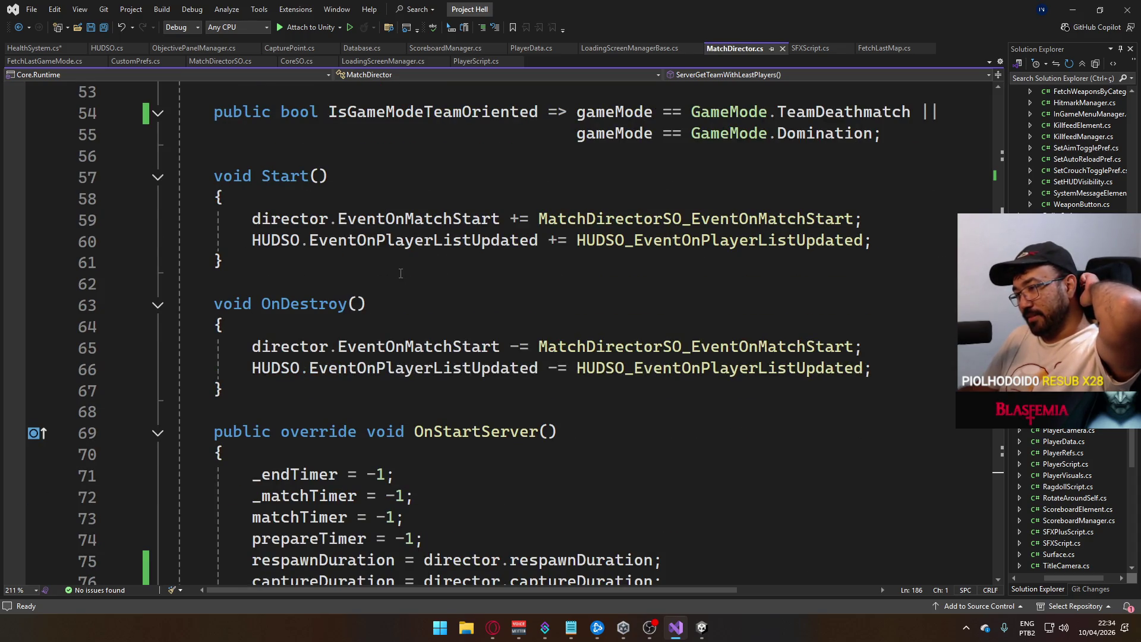
pyautogui.scroll(-3, 400, 273)
pyautogui.scroll(-4, 396, 278)
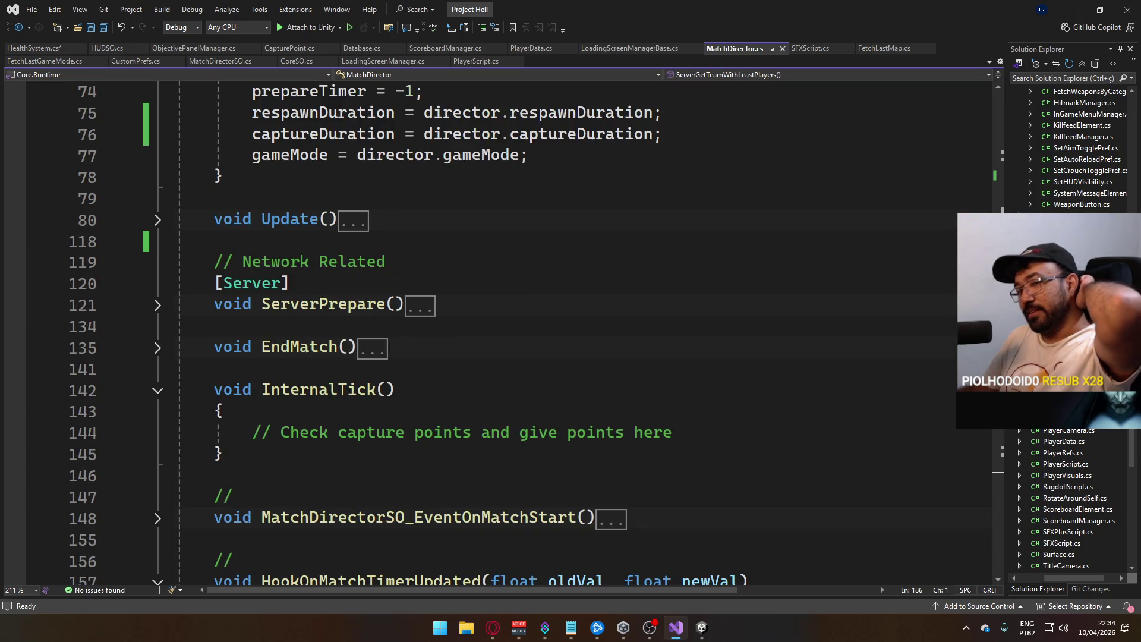
pyautogui.scroll(-3, 389, 270)
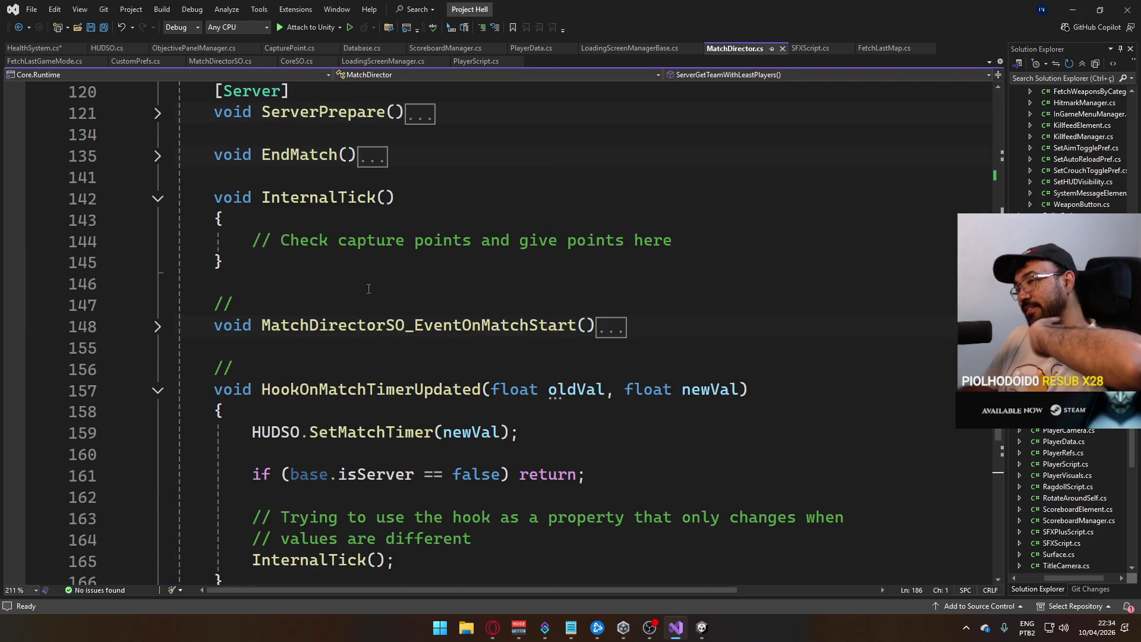
pyautogui.scroll(-5, 368, 288)
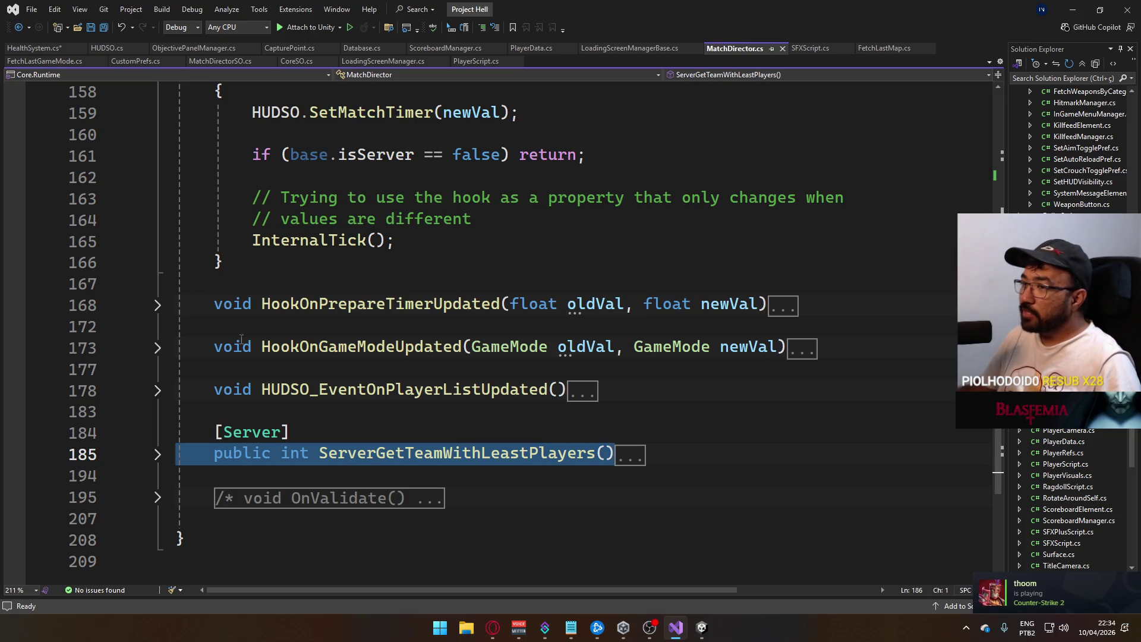
# - Re-read HUDSO_EventOnPlayerListUpdated above ServerGetTeamWithLeastPlayers, then fold it again
pyautogui.scroll(8, 242, 339)
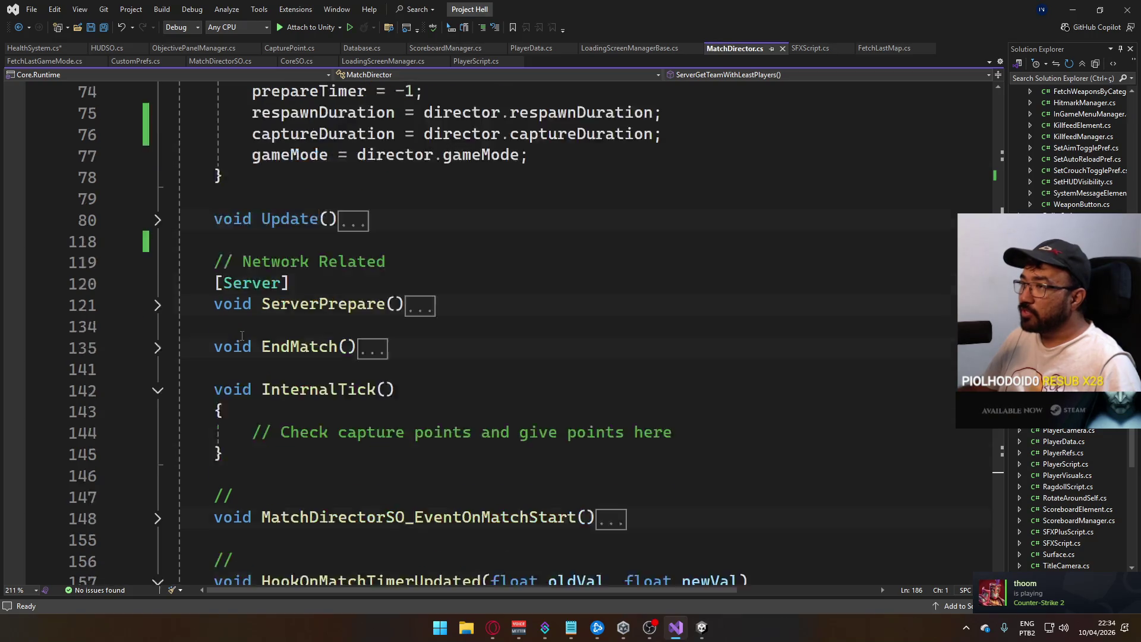
pyautogui.scroll(11, 241, 335)
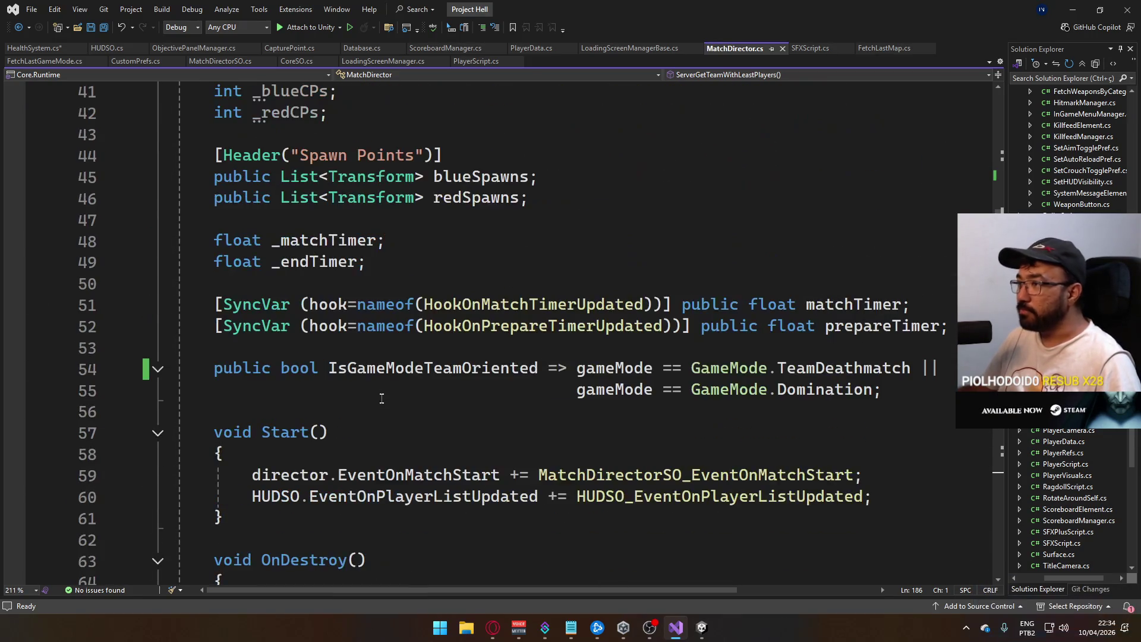
pyautogui.scroll(4, 377, 380)
pyautogui.scroll(3, 371, 362)
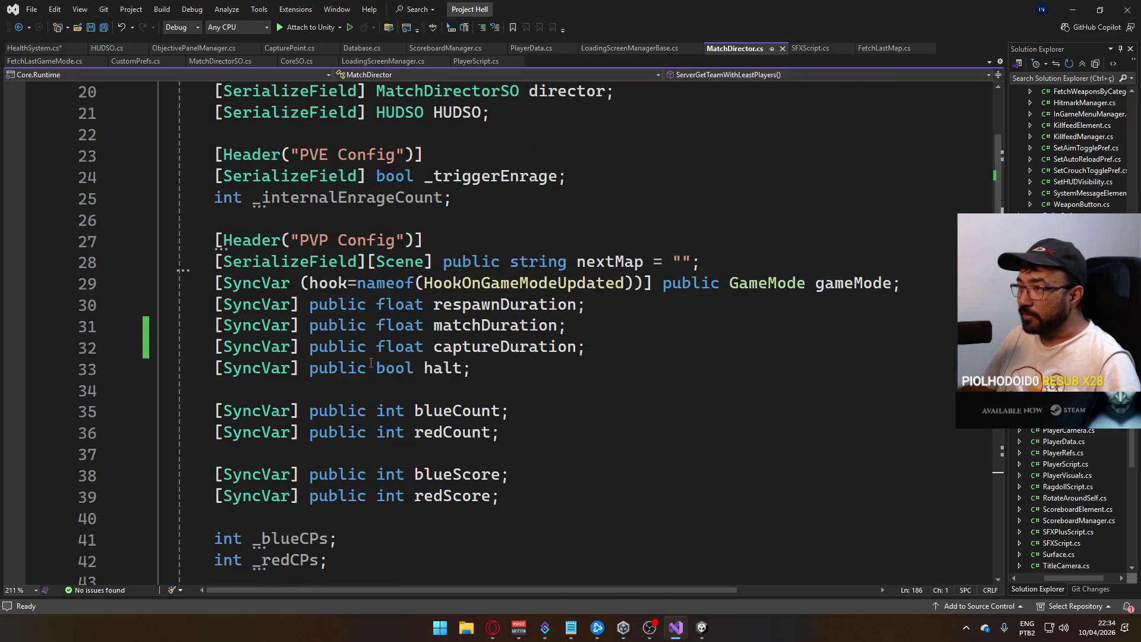
pyautogui.scroll(-13, 351, 346)
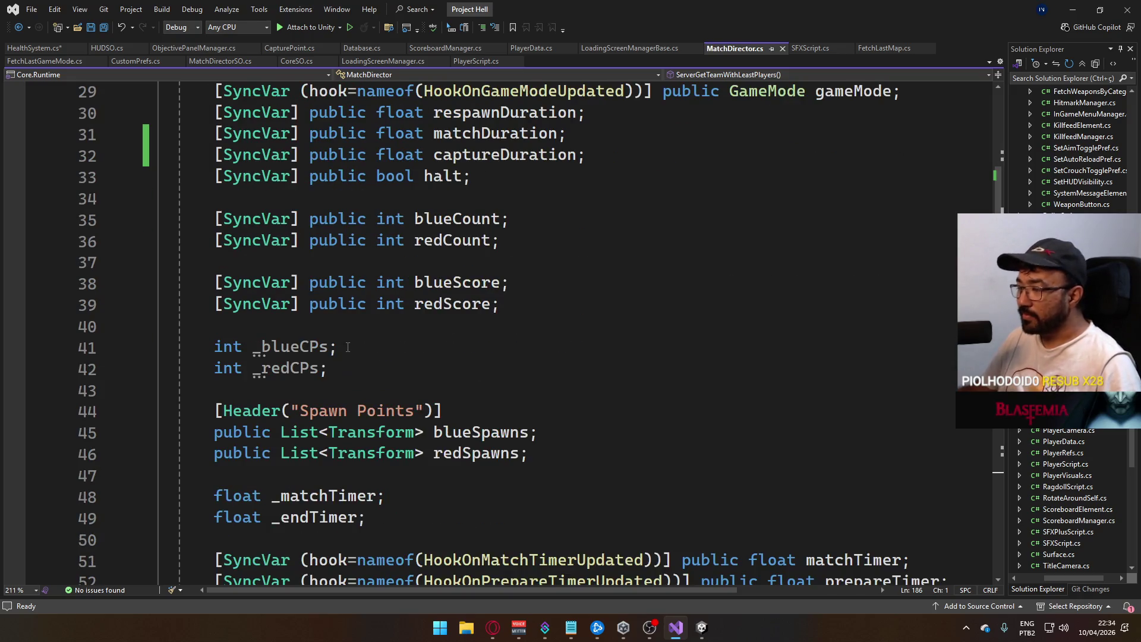
pyautogui.scroll(-3, 334, 340)
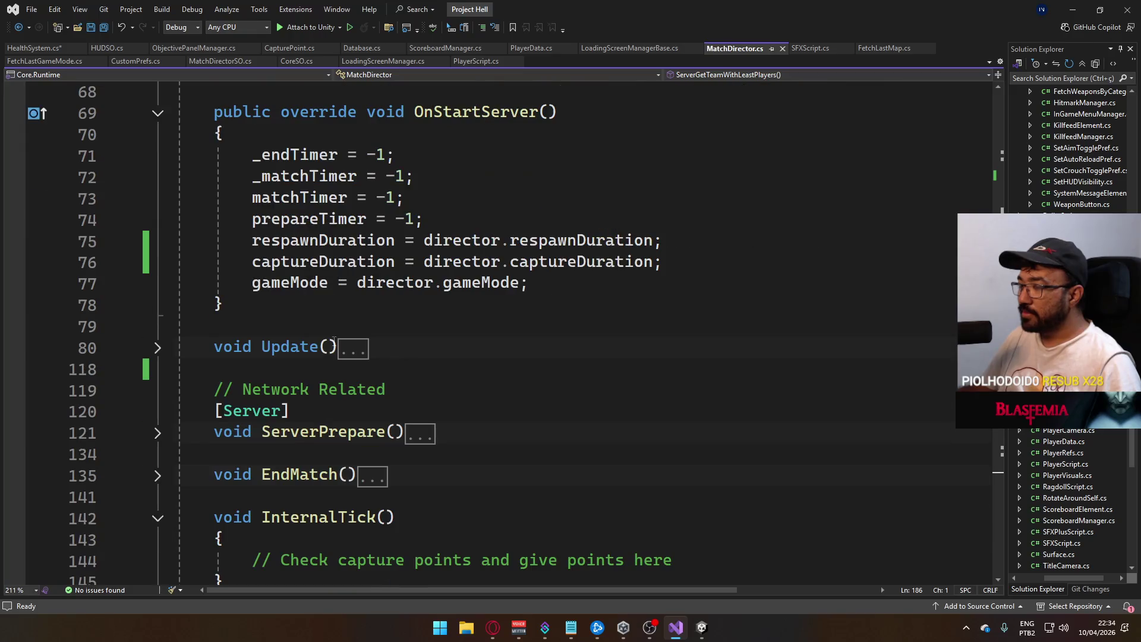
pyautogui.scroll(-3, 334, 341)
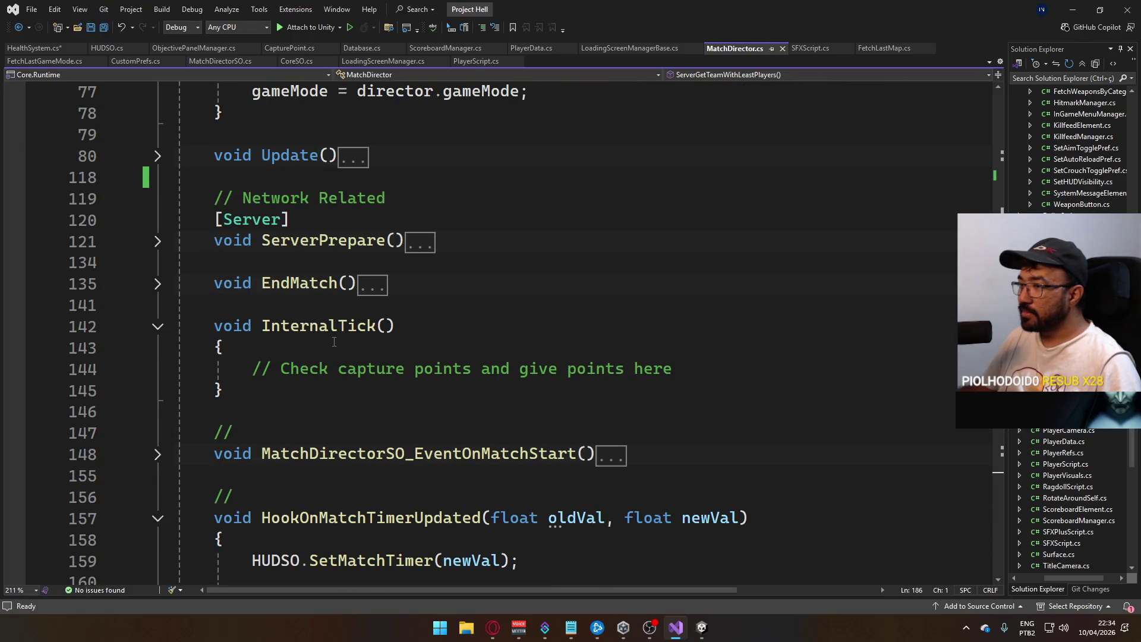
pyautogui.scroll(-3, 333, 341)
pyautogui.scroll(-3, 330, 345)
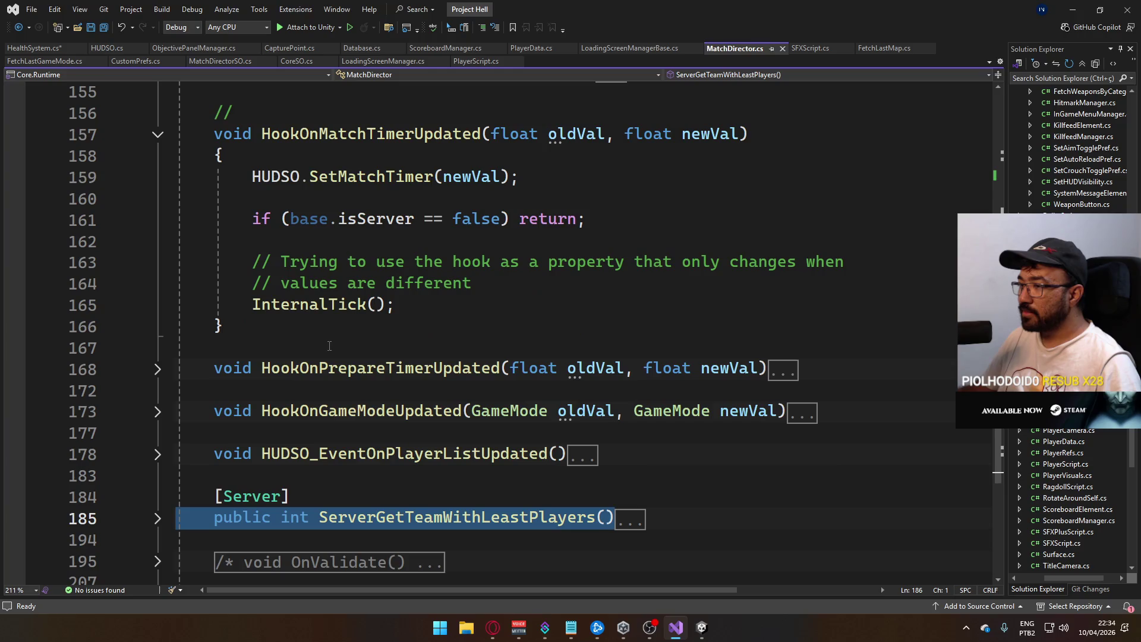
pyautogui.click(157, 458)
pyautogui.click(158, 457)
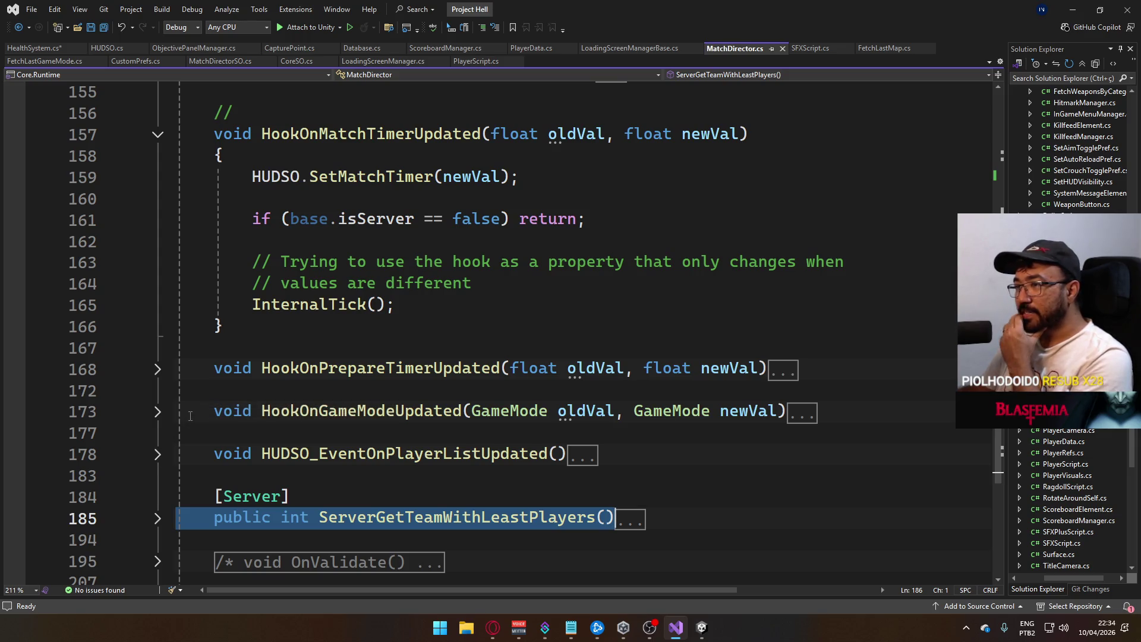
pyautogui.scroll(2, 243, 423)
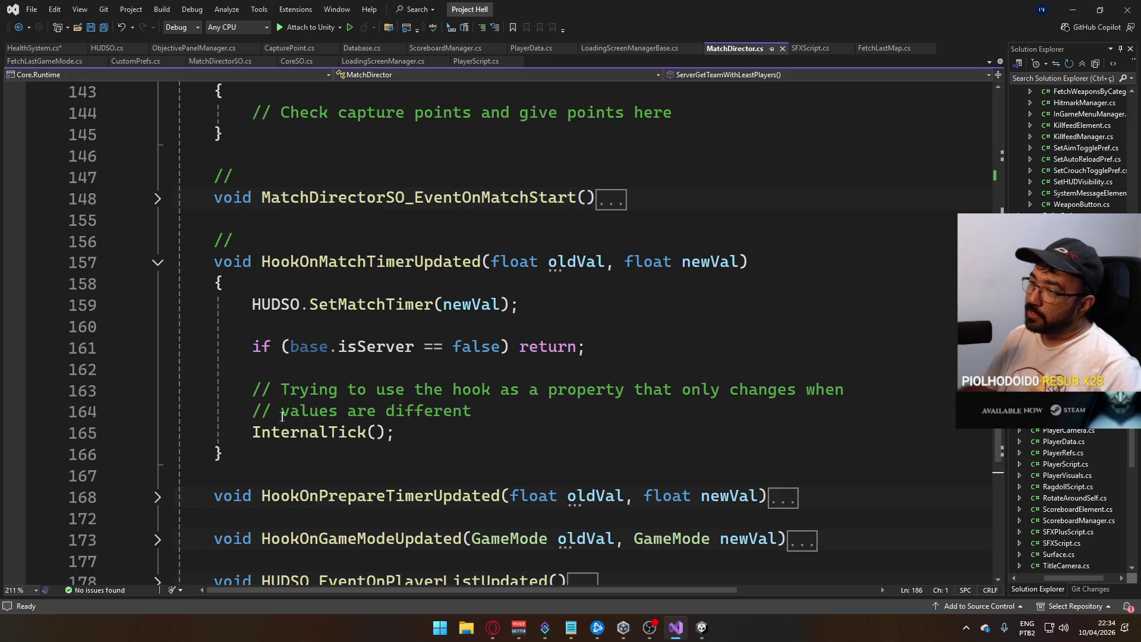
pyautogui.scroll(-3, 225, 413)
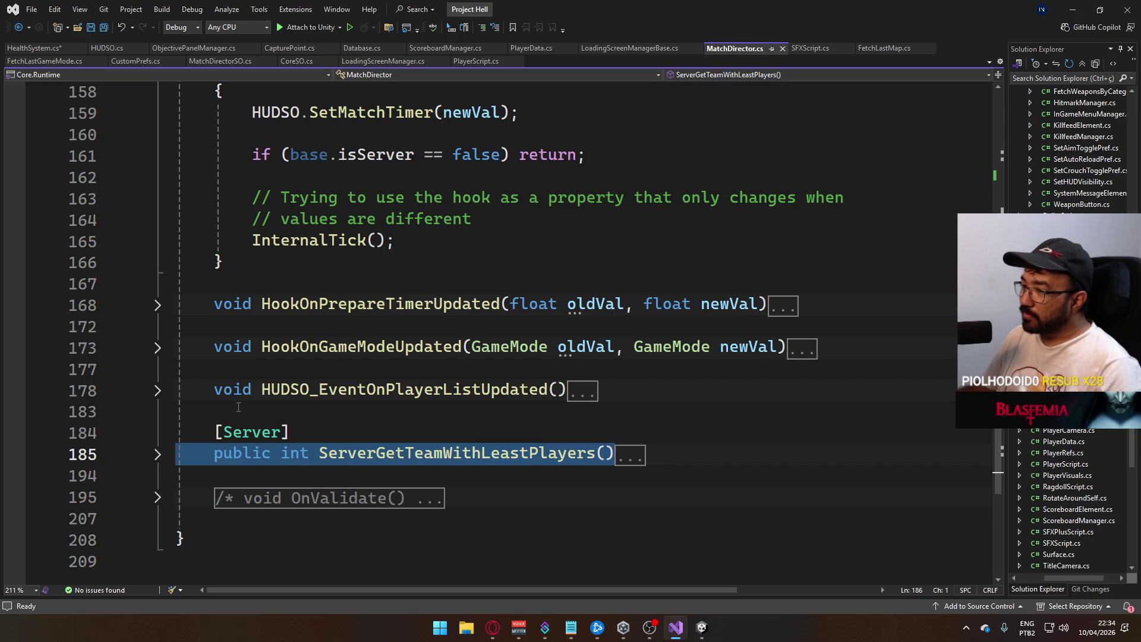
# - Peek into ServerGetTeamWithLeastPlayers, HookOnGameModeUpdated and HookOnPrepareTimerUpdated, collapsing each again
pyautogui.click(158, 455)
pyautogui.click(158, 455)
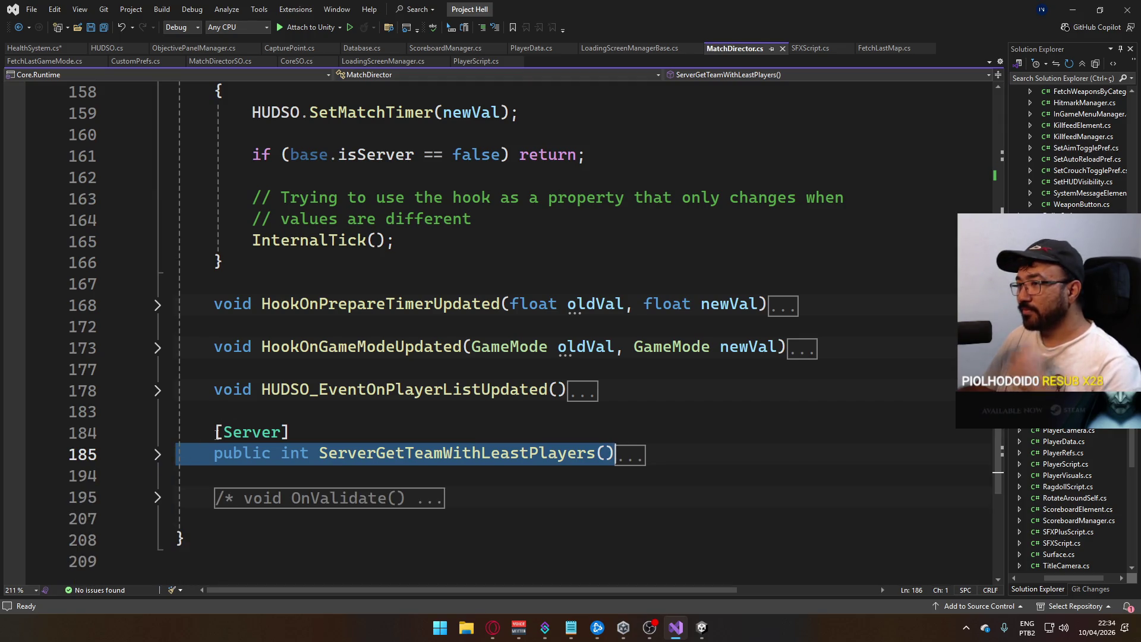
pyautogui.click(158, 349)
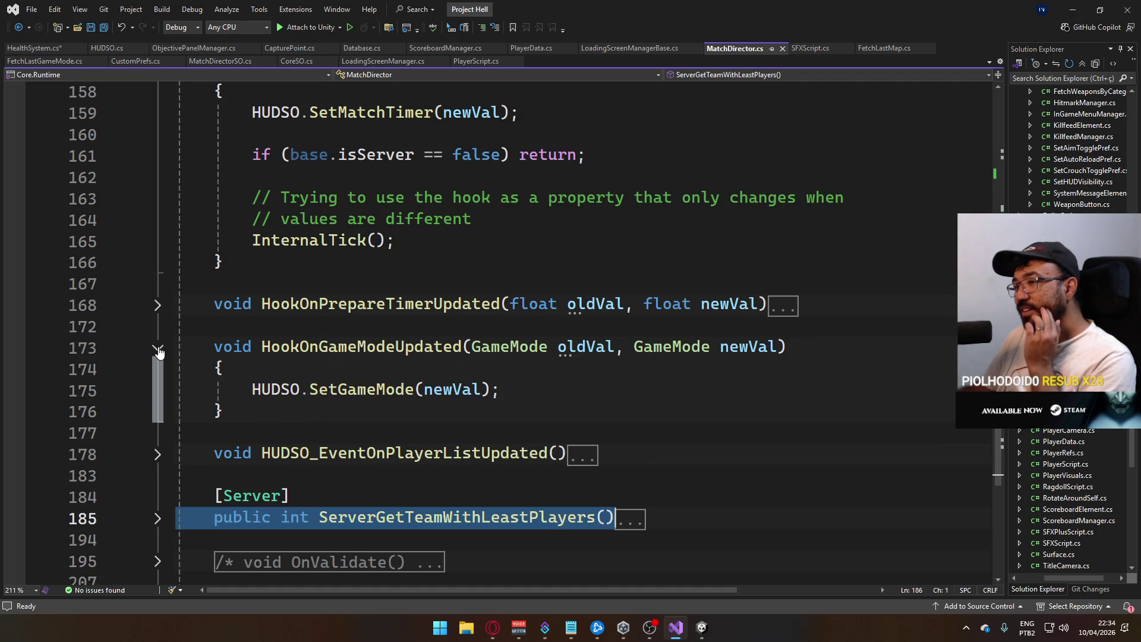
pyautogui.click(158, 349)
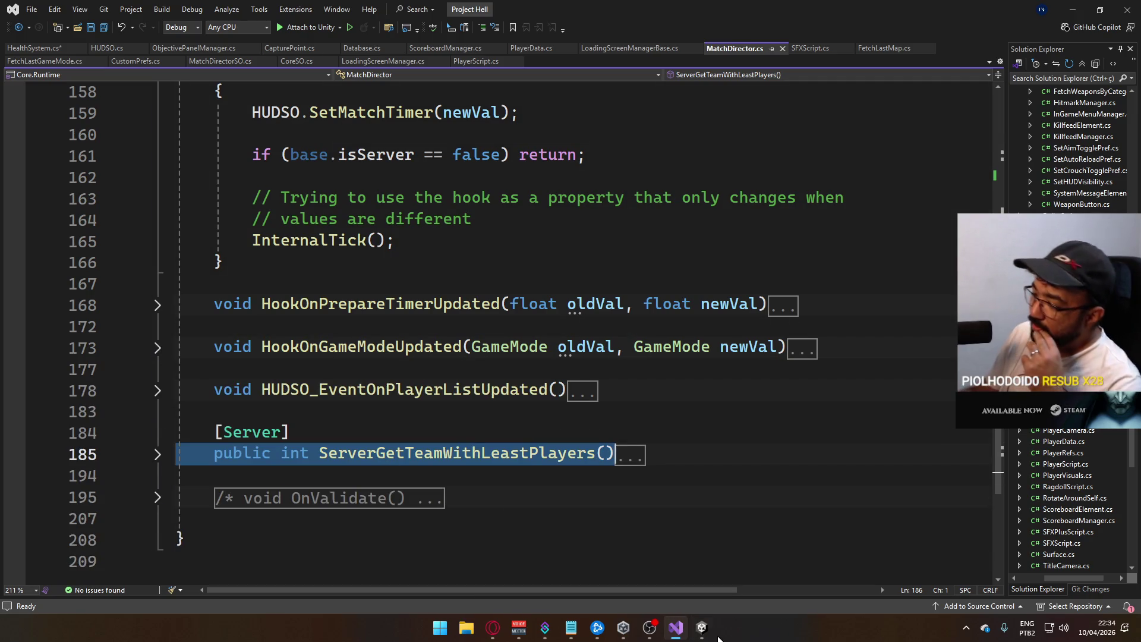
pyautogui.moveTo(713, 637)
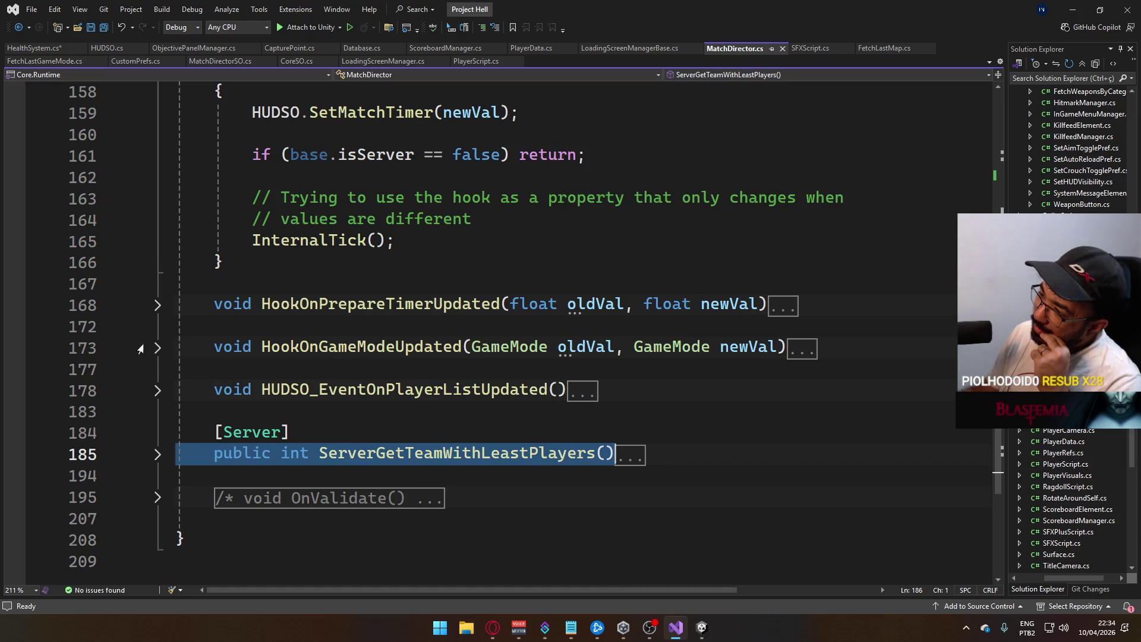
pyautogui.click(159, 306)
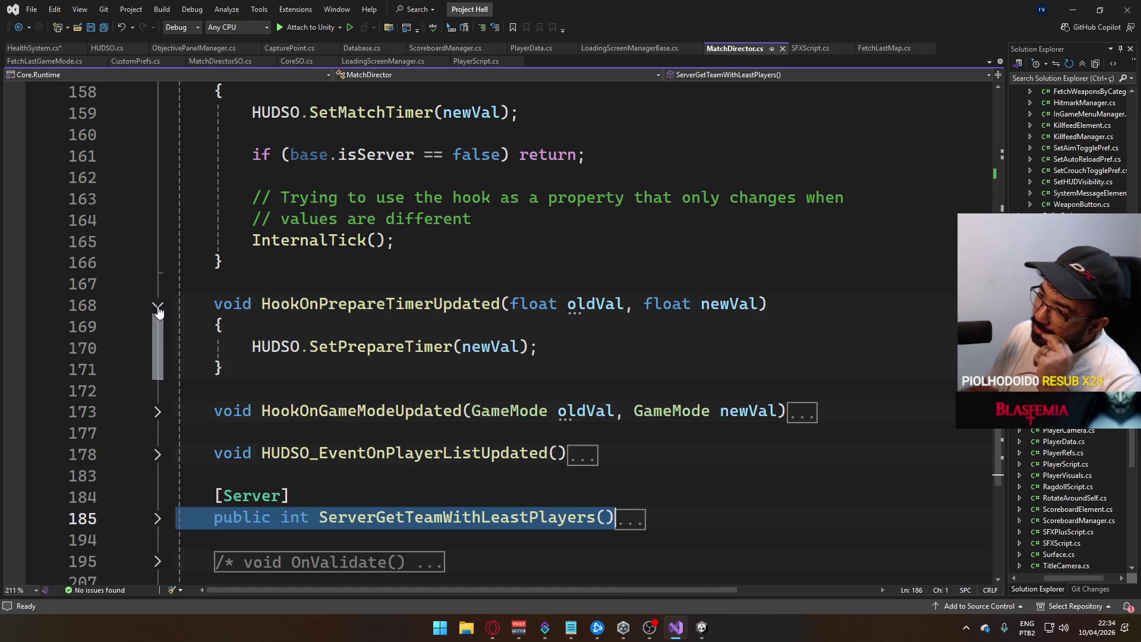
pyautogui.click(158, 306)
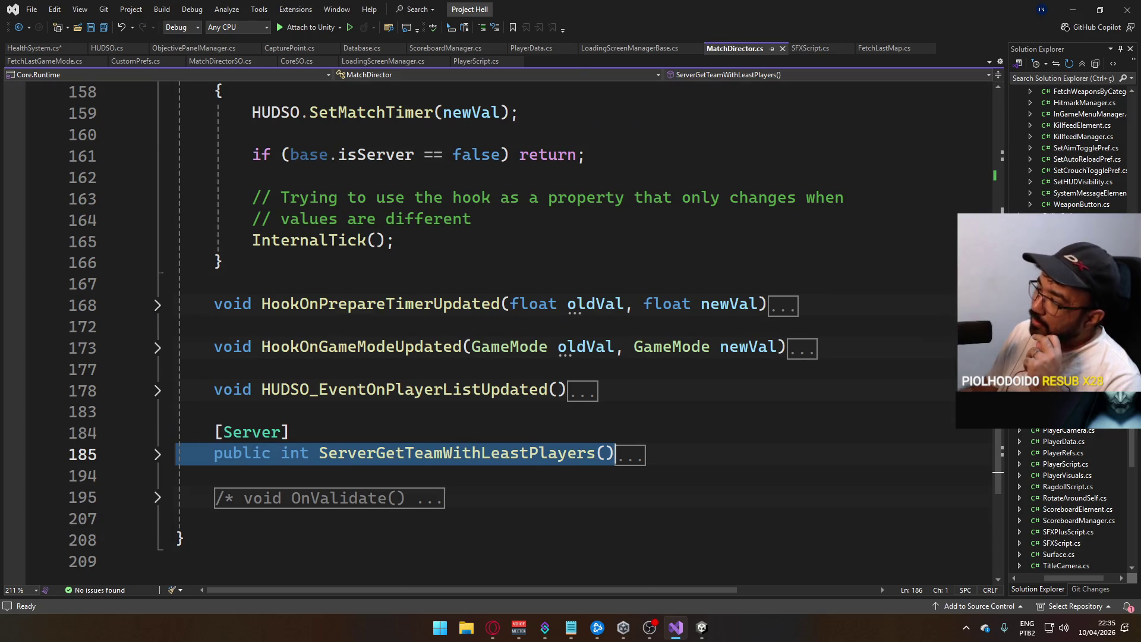
# - Scroll up to OnStartServer's director-copied values, then switch to the Unity editor
pyautogui.scroll(2, 320, 380)
pyautogui.scroll(2, 319, 381)
pyautogui.scroll(5, 331, 398)
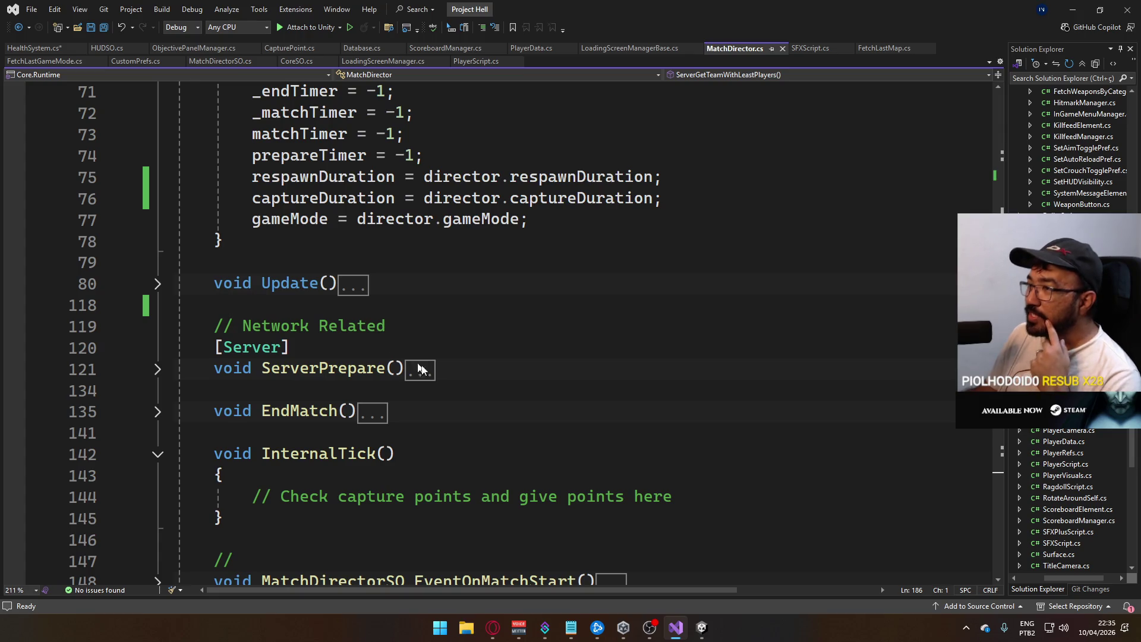
pyautogui.scroll(3, 419, 368)
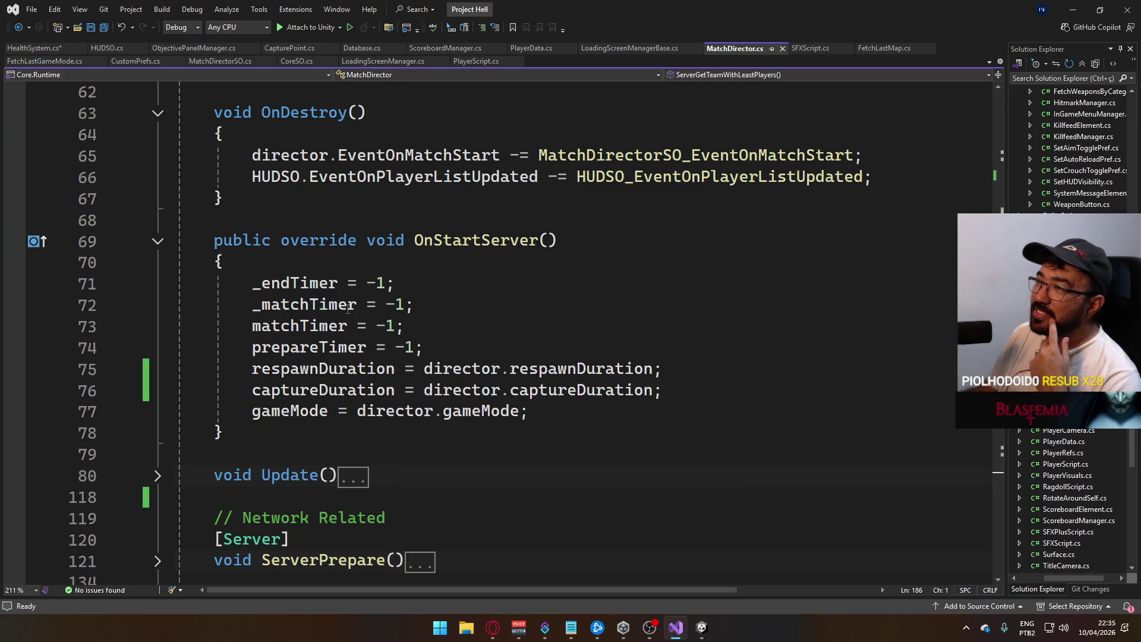
pyautogui.scroll(-4, 347, 308)
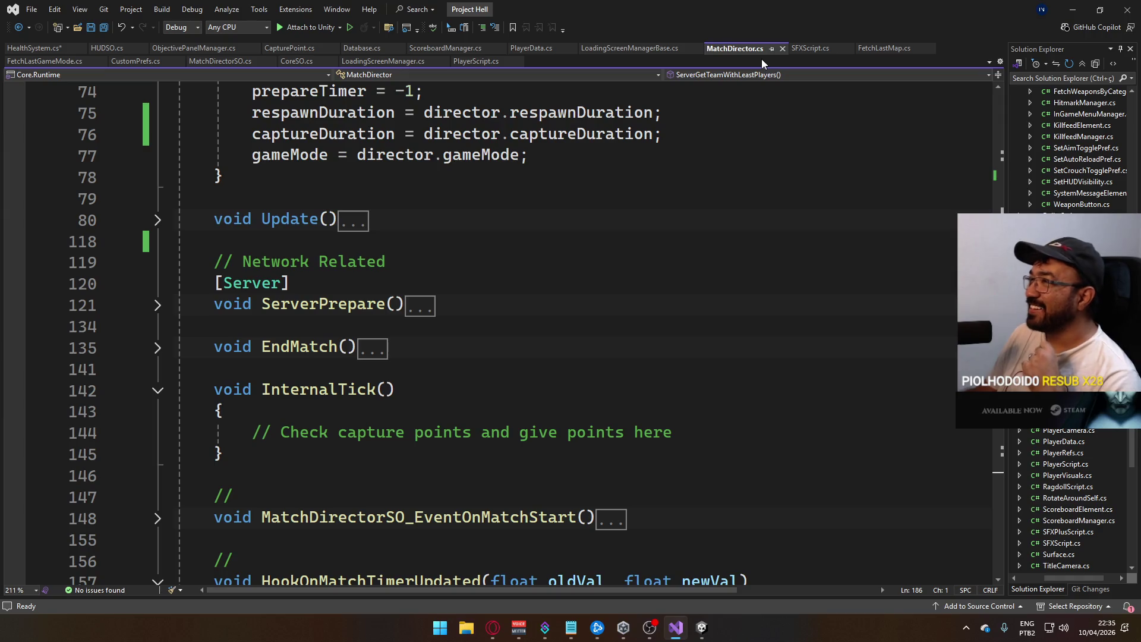
pyautogui.click(700, 625)
# - Clear the Console and open MatchDirectorSO.cs from the ScriptableObjects folder's asset
pyautogui.click(236, 379)
pyautogui.click(246, 369)
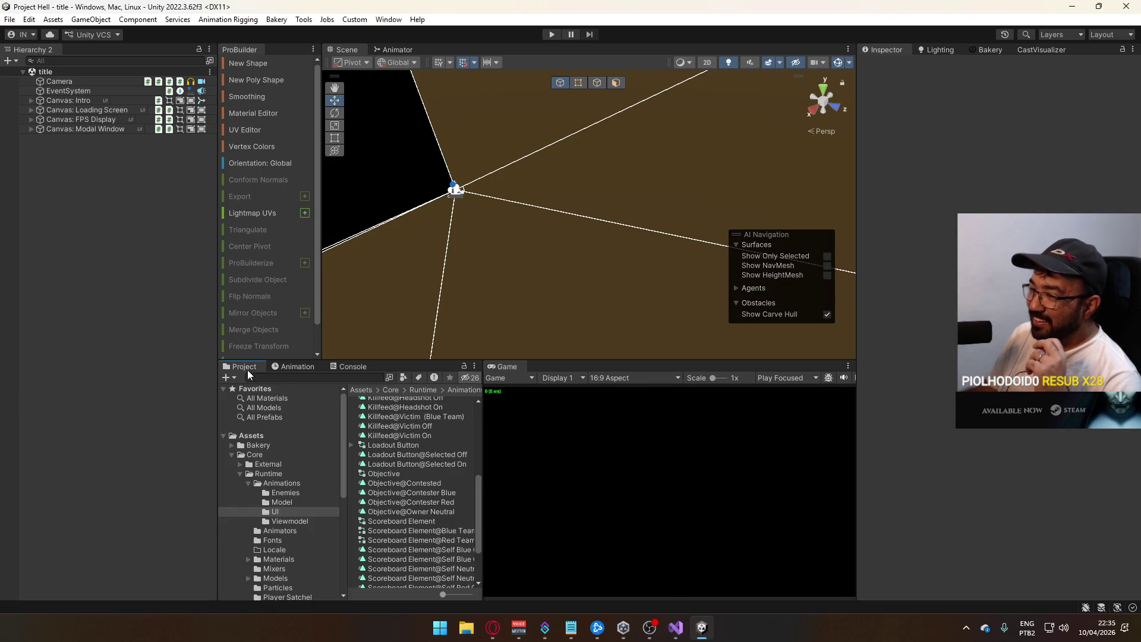
pyautogui.scroll(-3, 333, 489)
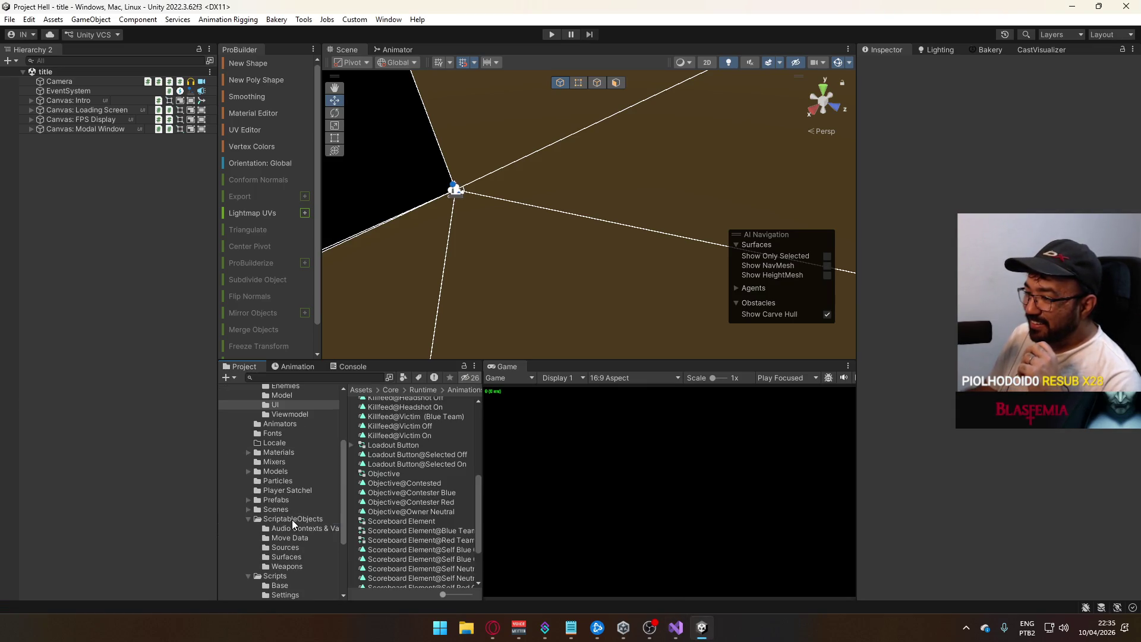
pyautogui.click(291, 519)
pyautogui.click(416, 526)
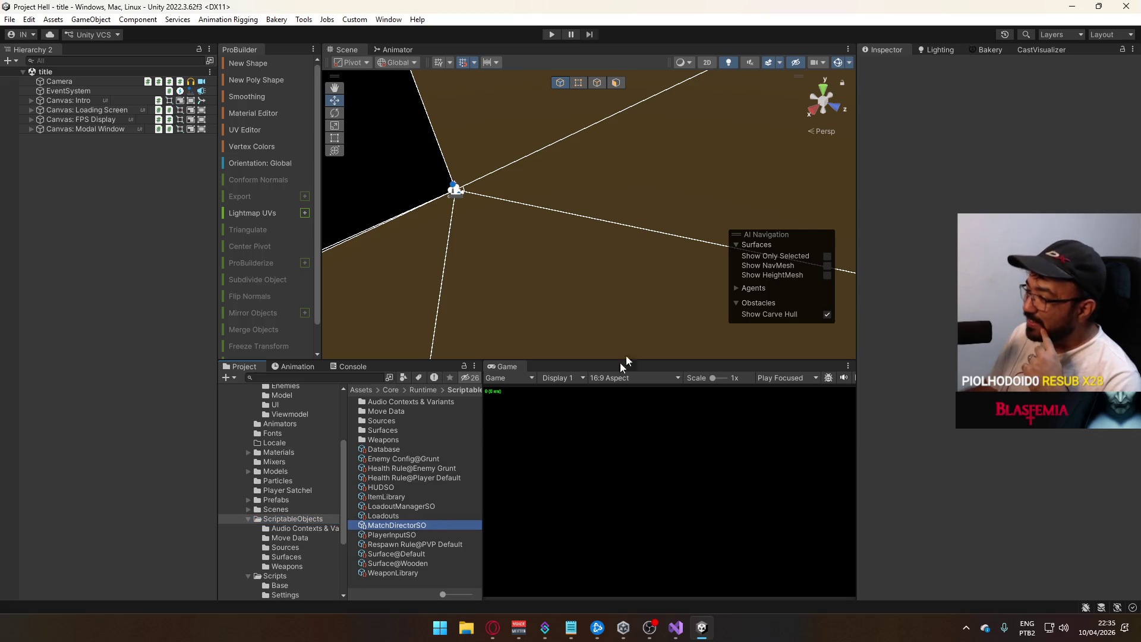
pyautogui.click(1004, 94)
pyautogui.click(401, 505)
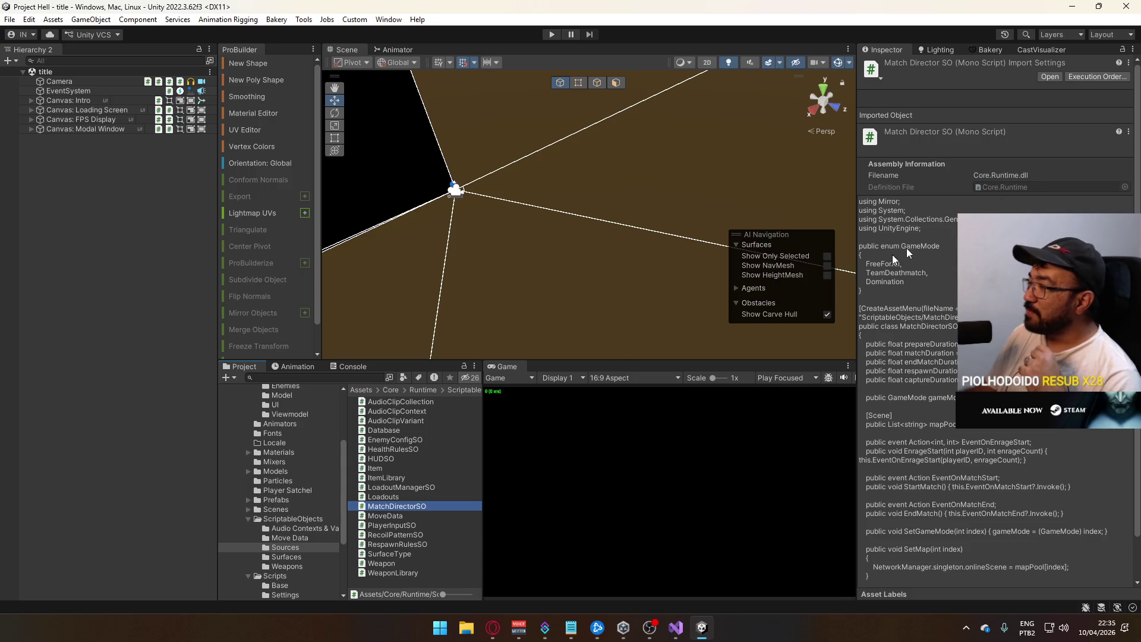
pyautogui.doubleClick(411, 508)
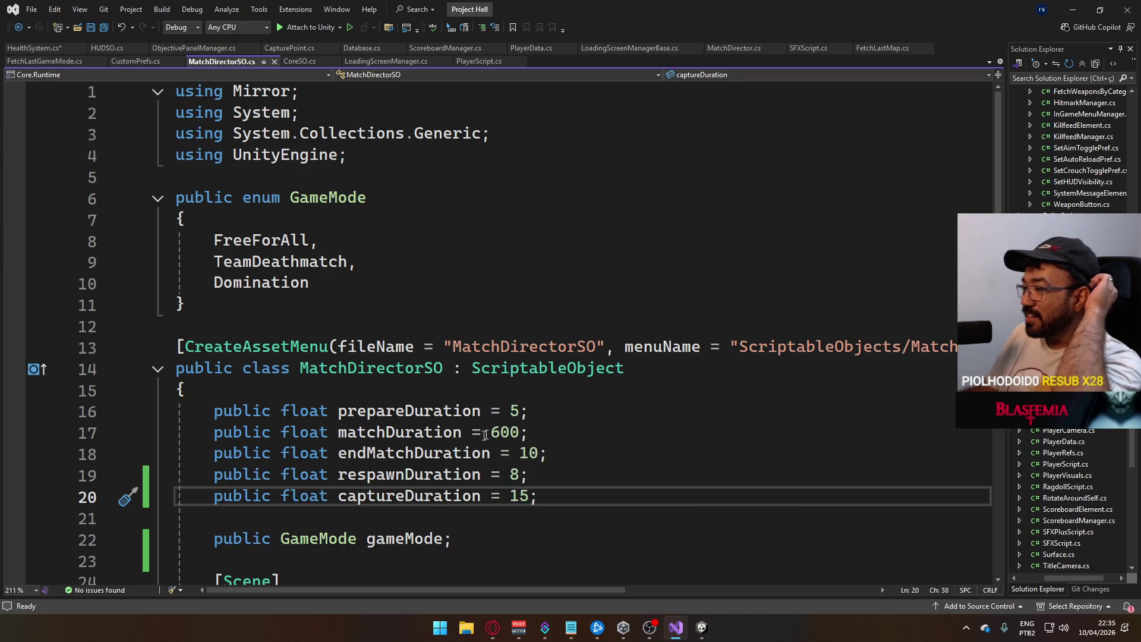
pyautogui.scroll(-2, 499, 333)
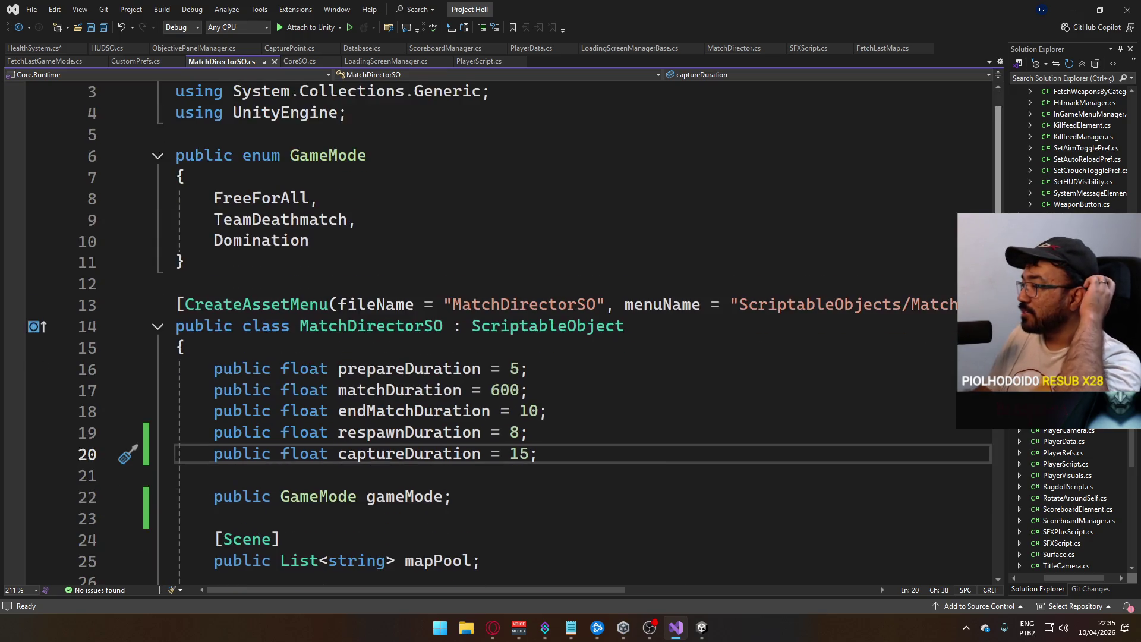
pyautogui.scroll(-10, 936, 313)
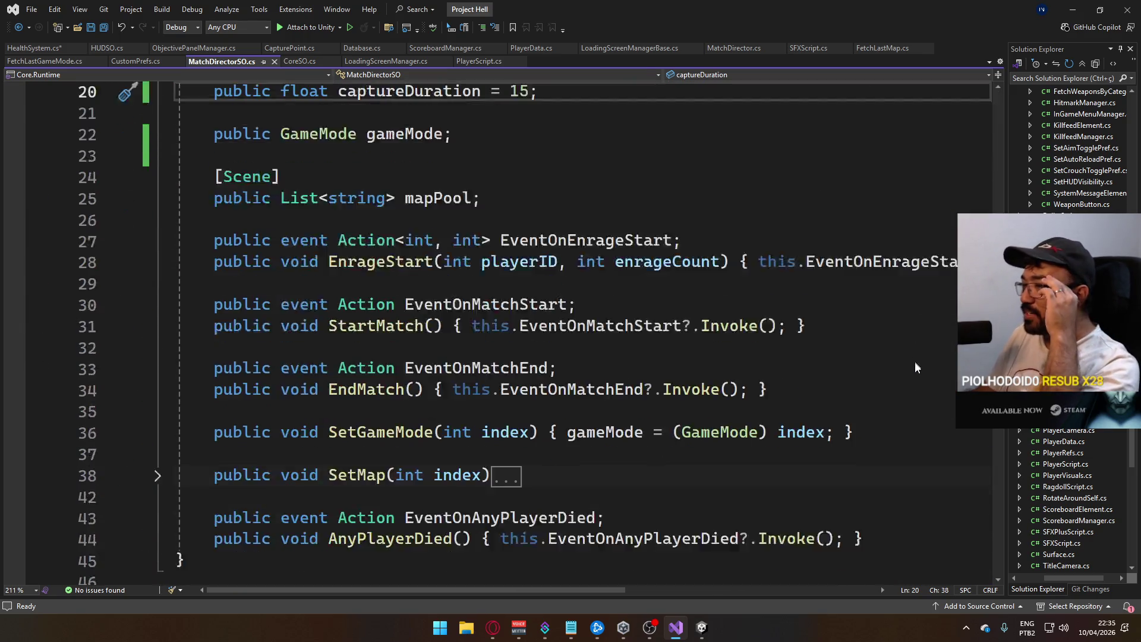
pyautogui.scroll(5, 940, 481)
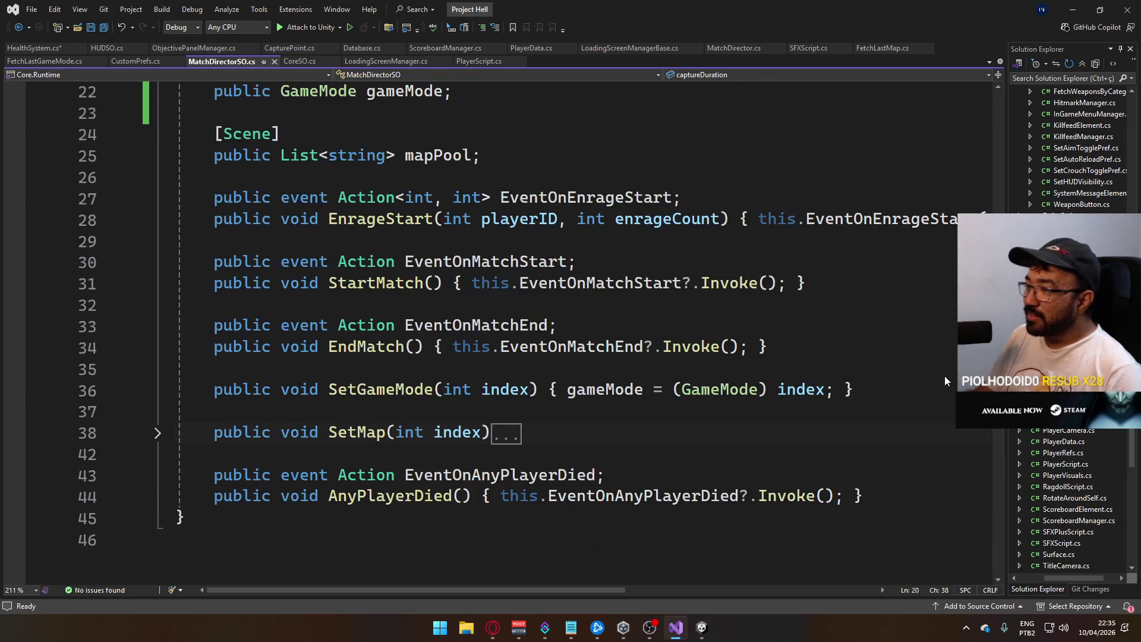
pyautogui.scroll(4, 945, 348)
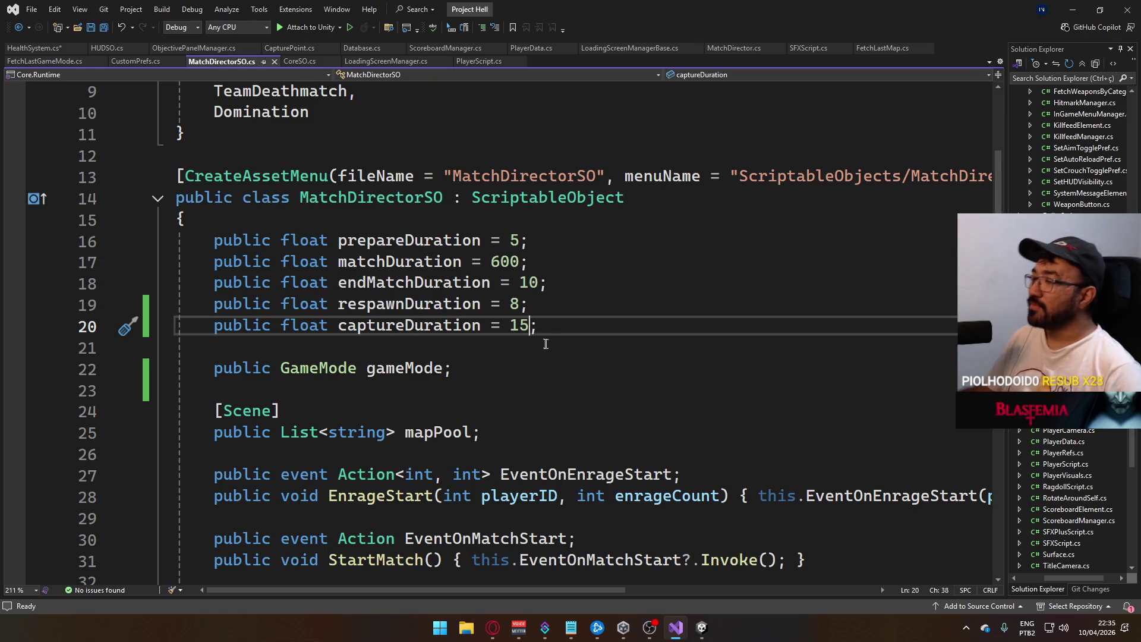
pyautogui.scroll(3, 618, 357)
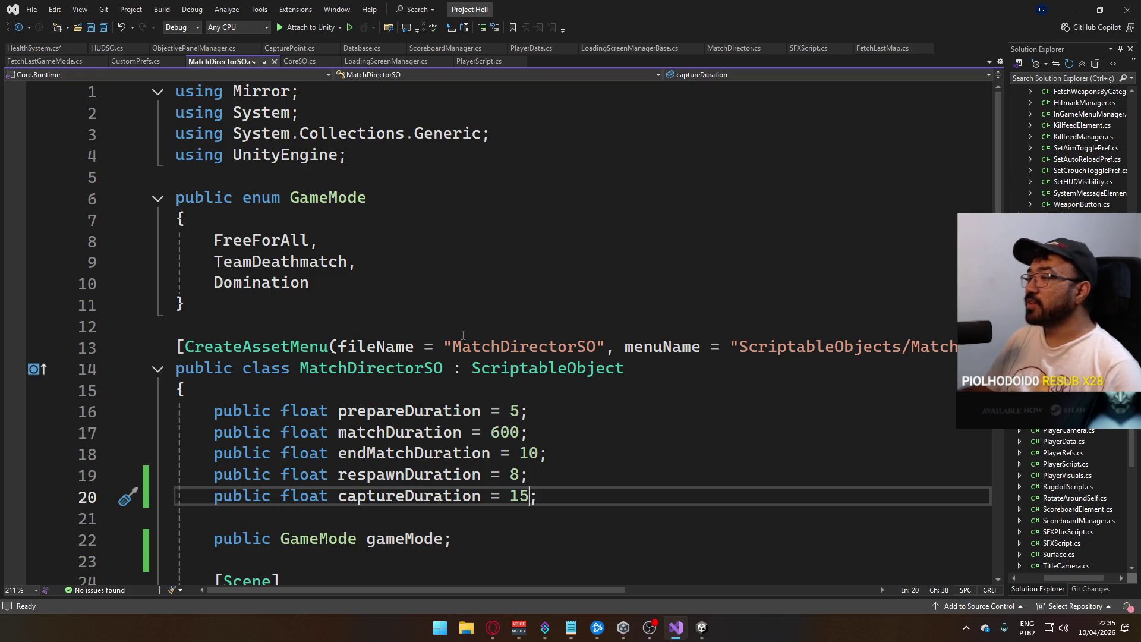
pyautogui.scroll(-10, 461, 396)
pyautogui.scroll(2, 475, 428)
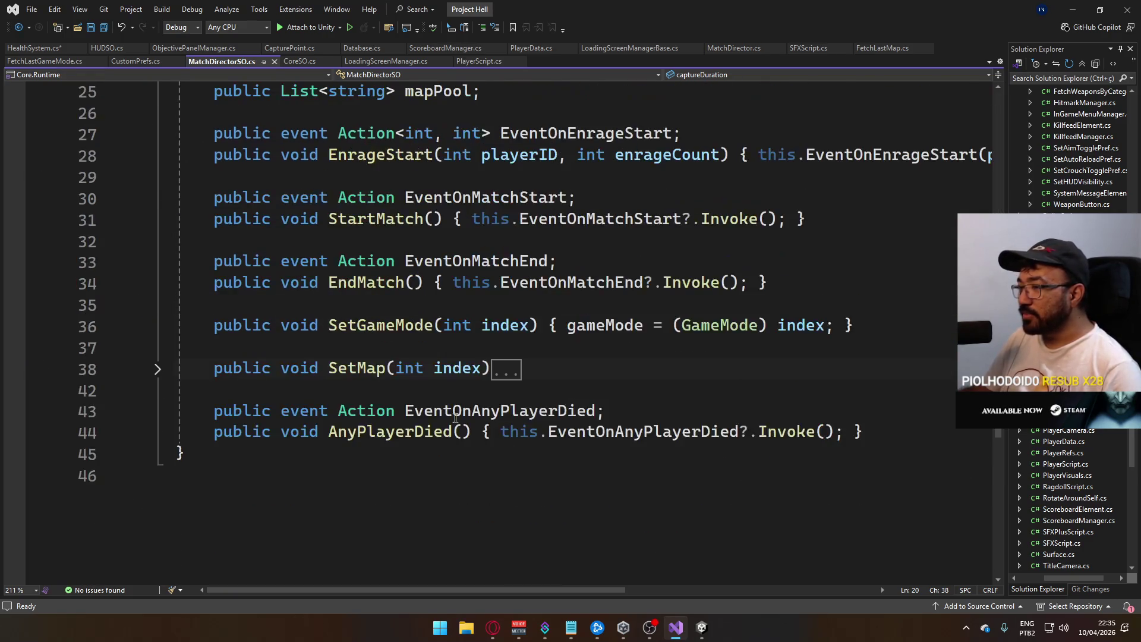
pyautogui.scroll(5, 454, 417)
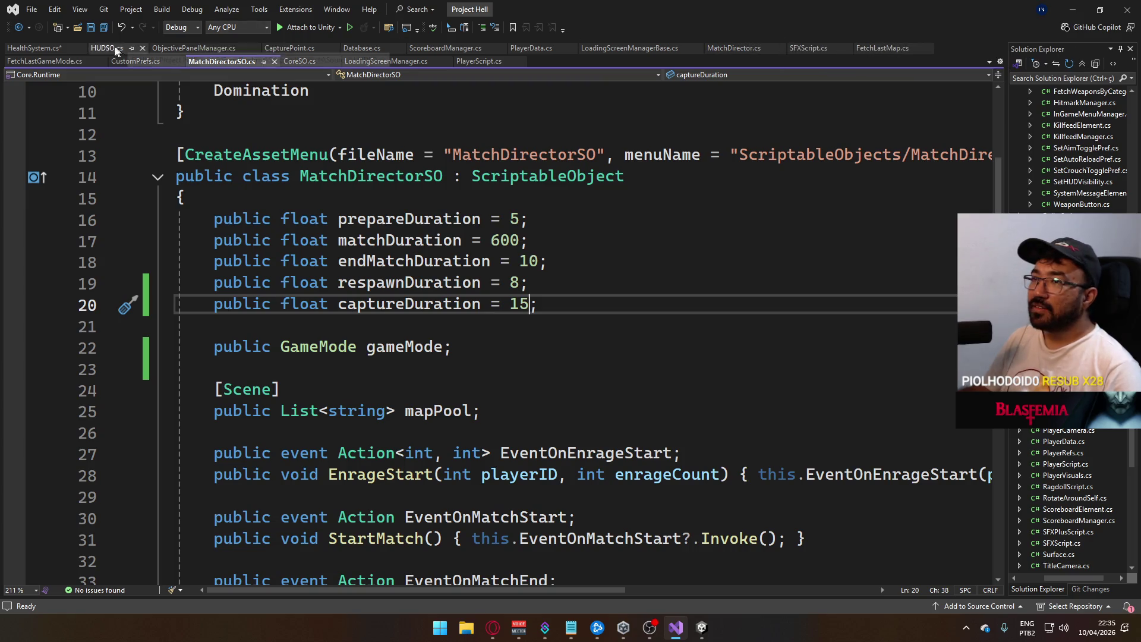
# - Save the pending HealthSystem.cs changes so Unity recompiles
pyautogui.click(48, 50)
pyautogui.hotkey('ctrl', 's')
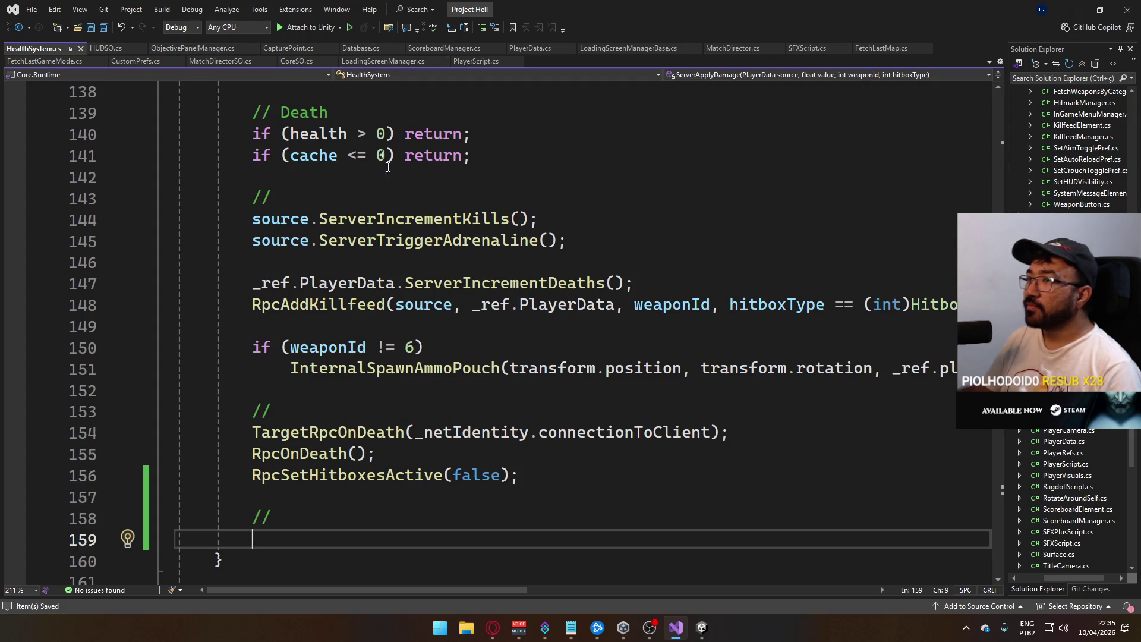
pyautogui.moveTo(701, 627)
pyautogui.moveTo(660, 584)
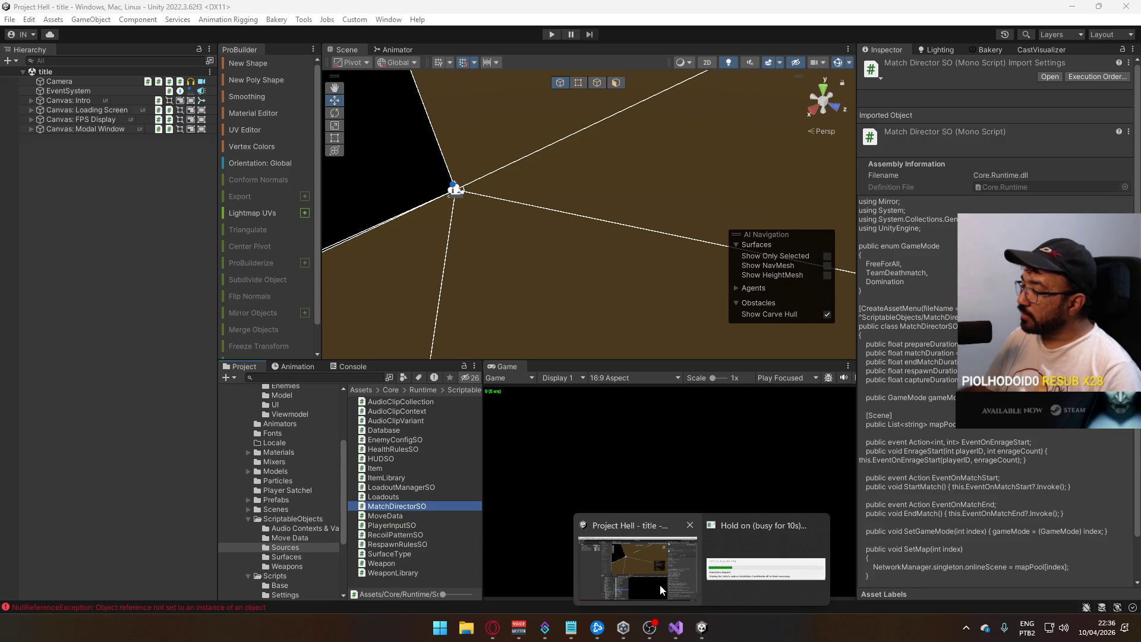
# - Open the Player prefab from Prefabs and launch its PlayerRefs script
pyautogui.click(669, 587)
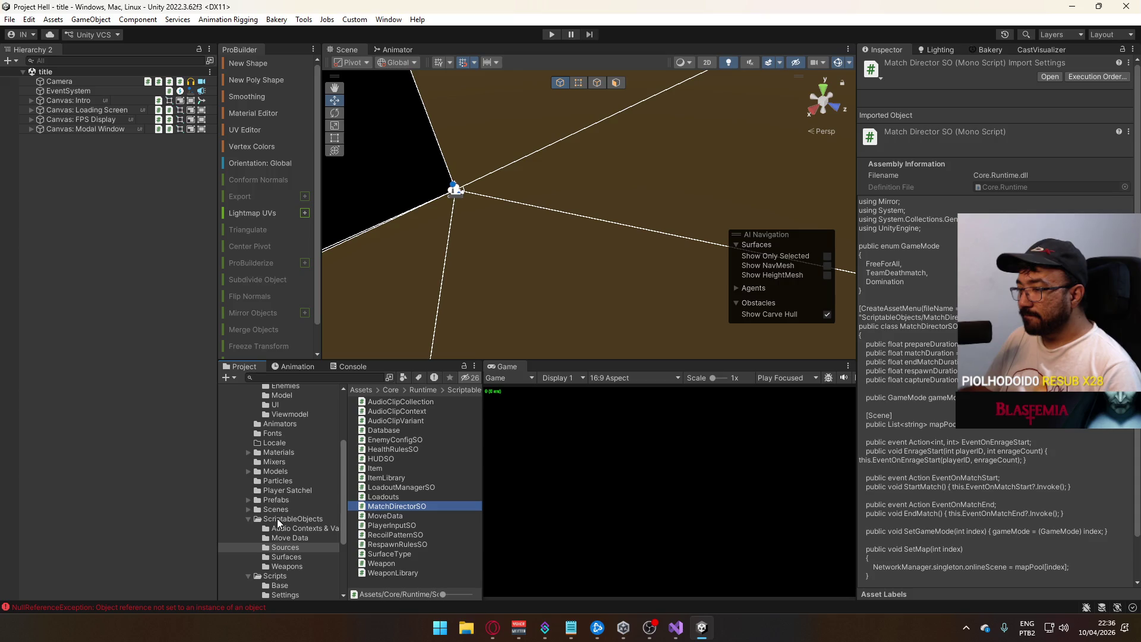
pyautogui.click(291, 501)
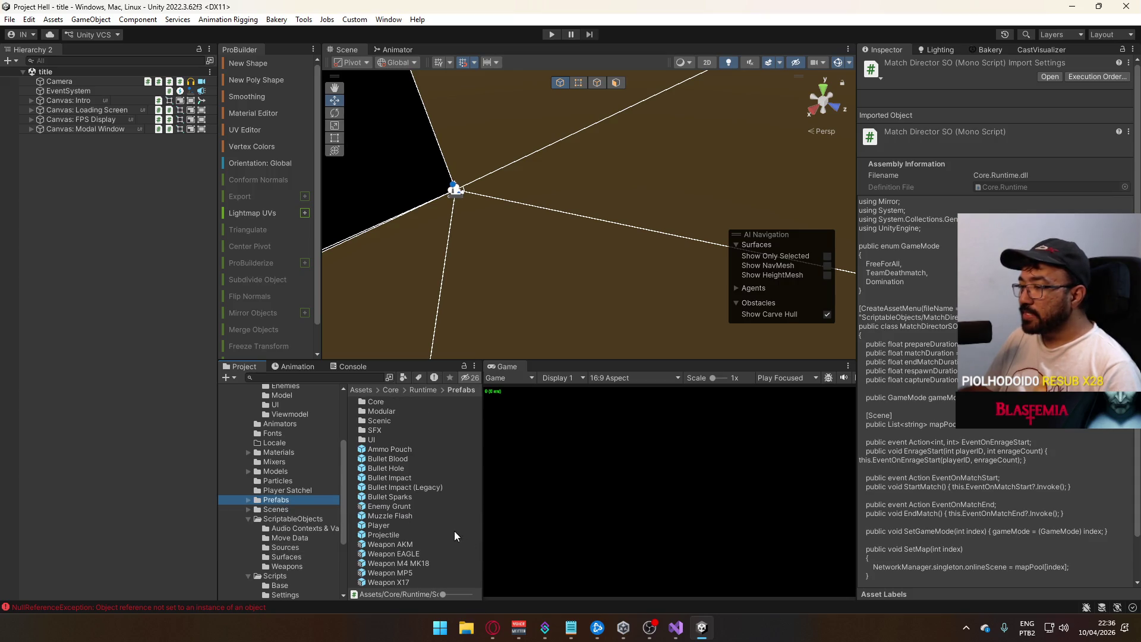
pyautogui.click(429, 525)
pyautogui.doubleClick(429, 526)
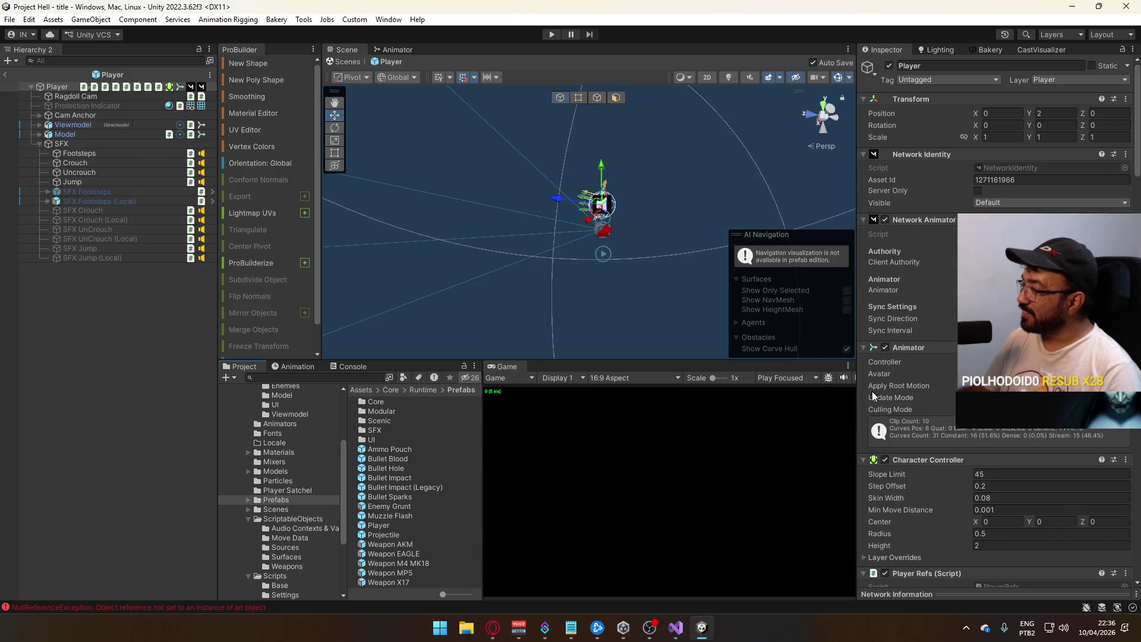
pyautogui.doubleClick(1004, 432)
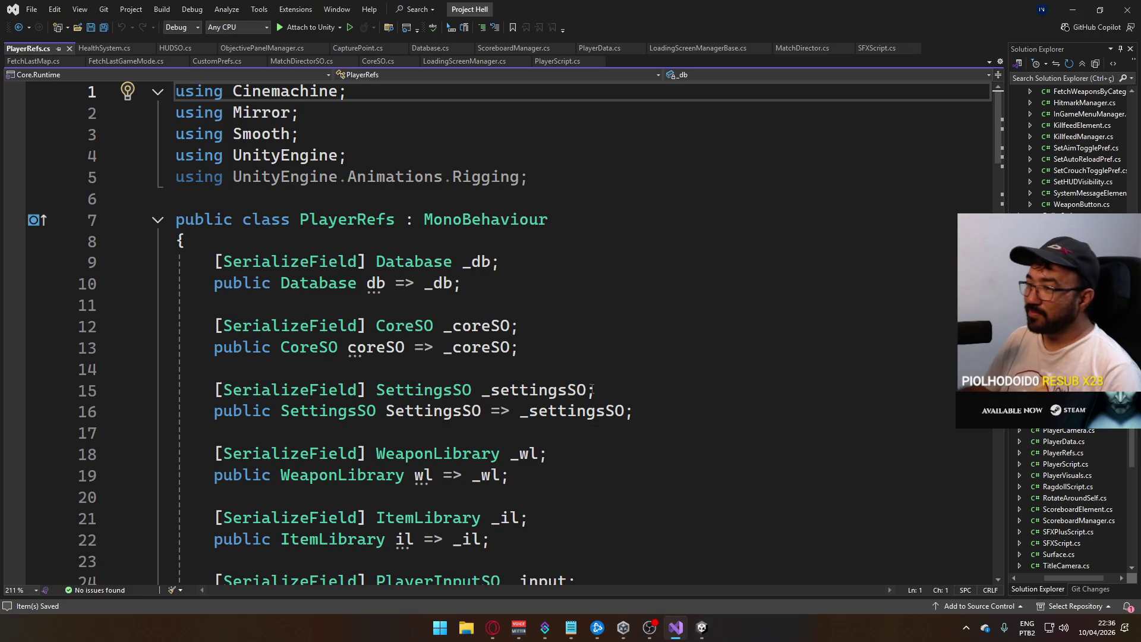
# - Scroll through PlayerRefs' serialized fields, checking the coreSO and SettingsSO properties
pyautogui.scroll(-4, 493, 410)
pyautogui.scroll(-7, 510, 387)
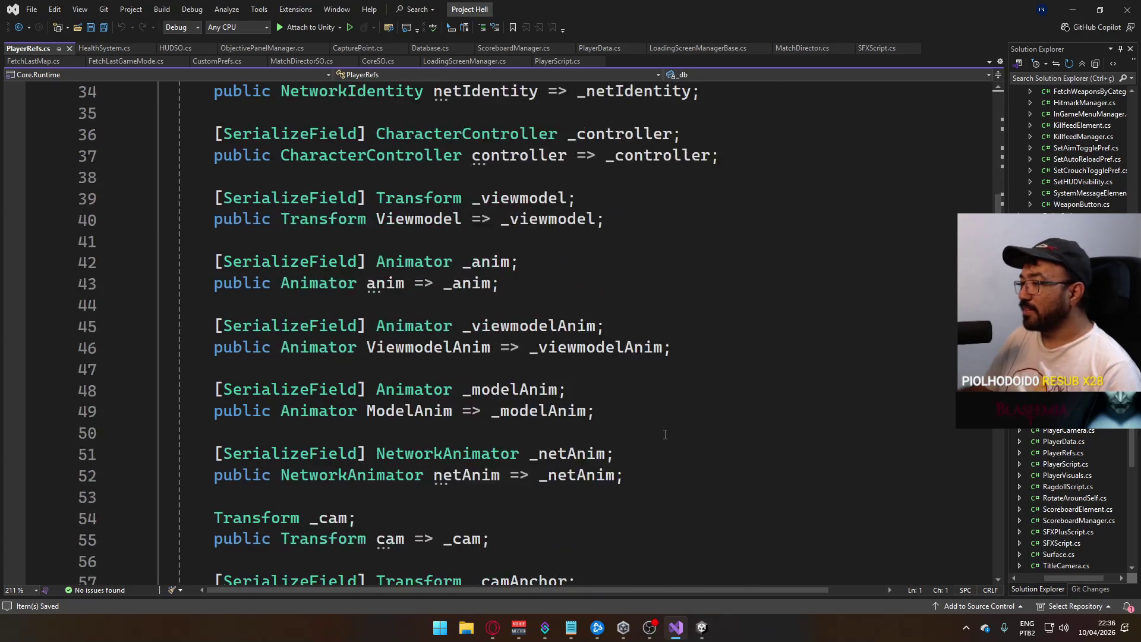
pyautogui.scroll(6, 658, 432)
pyautogui.scroll(1, 519, 361)
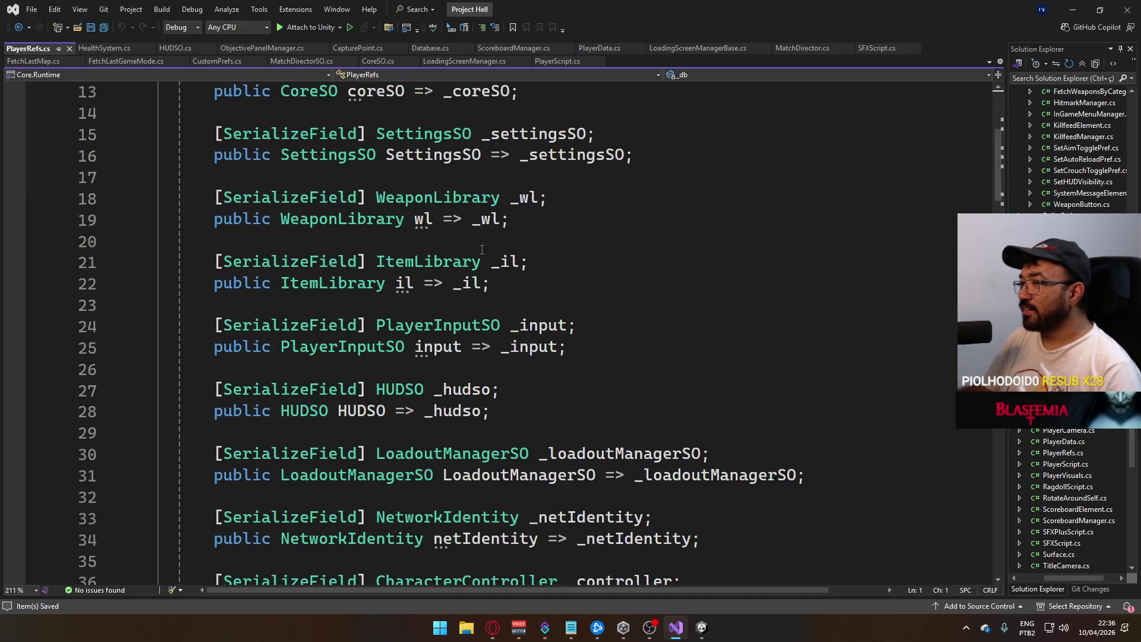
pyautogui.scroll(3, 438, 288)
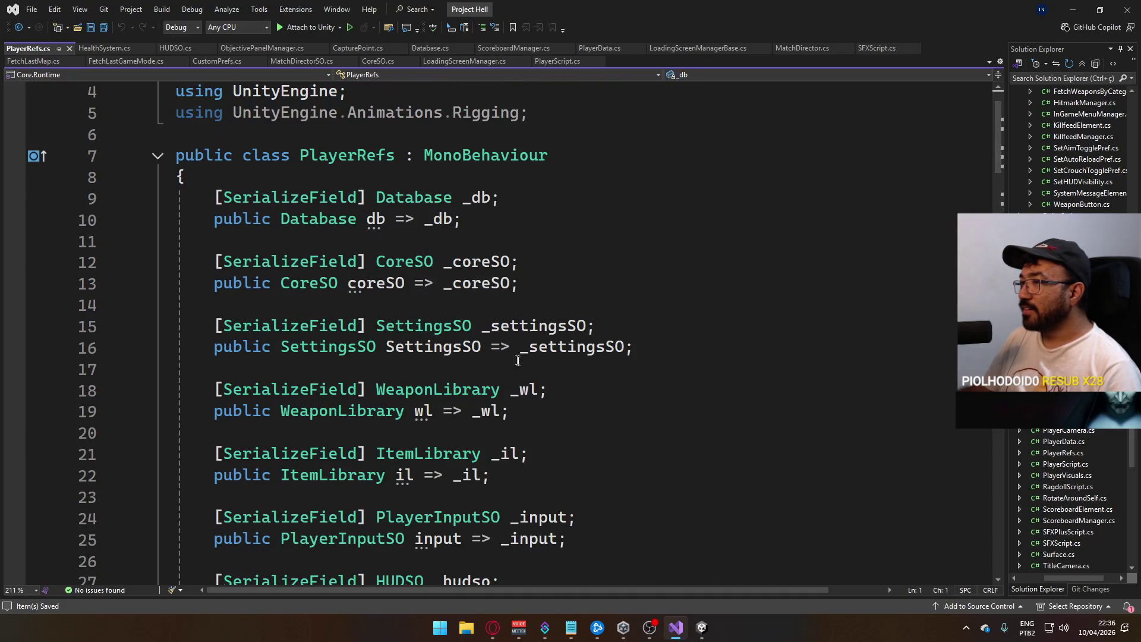
pyautogui.scroll(-2, 538, 374)
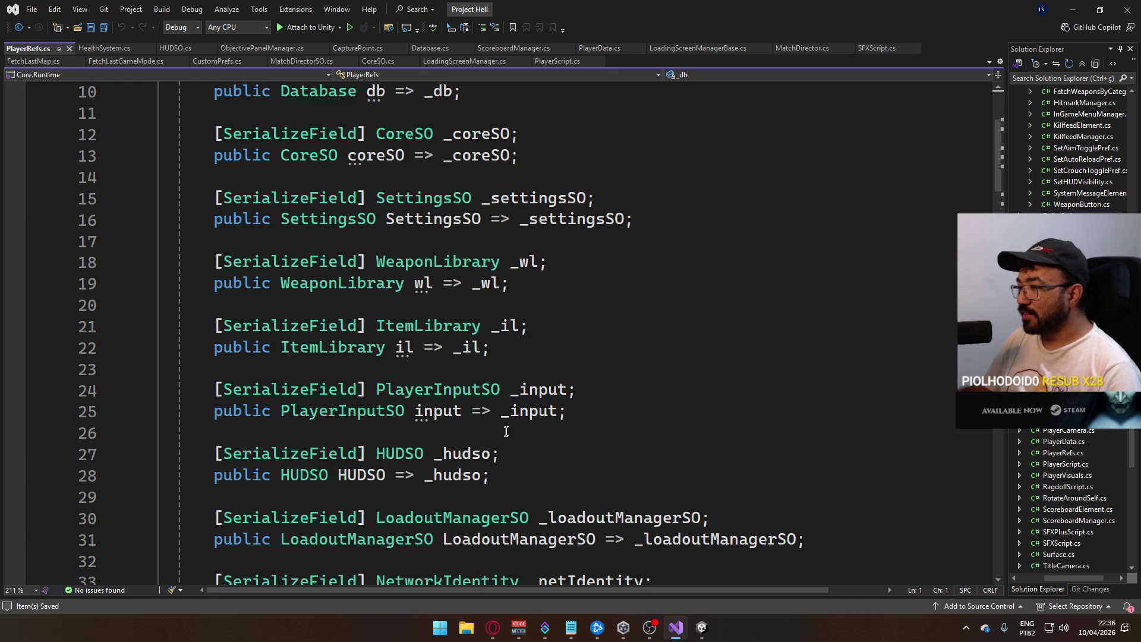
pyautogui.scroll(2, 563, 331)
pyautogui.click(596, 283)
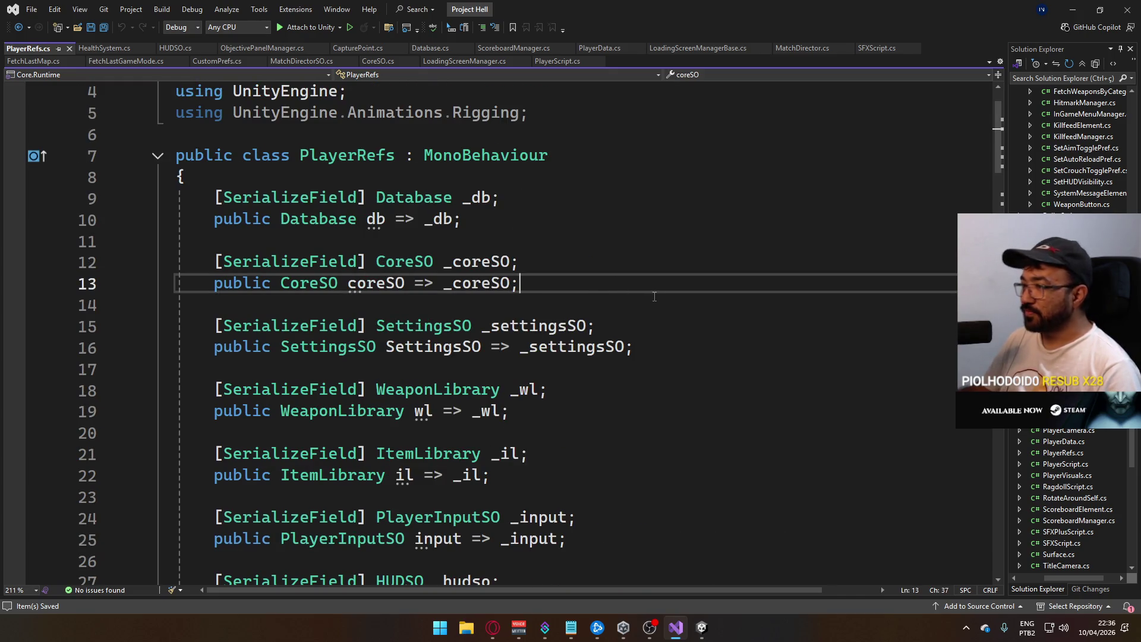
pyautogui.click(654, 352)
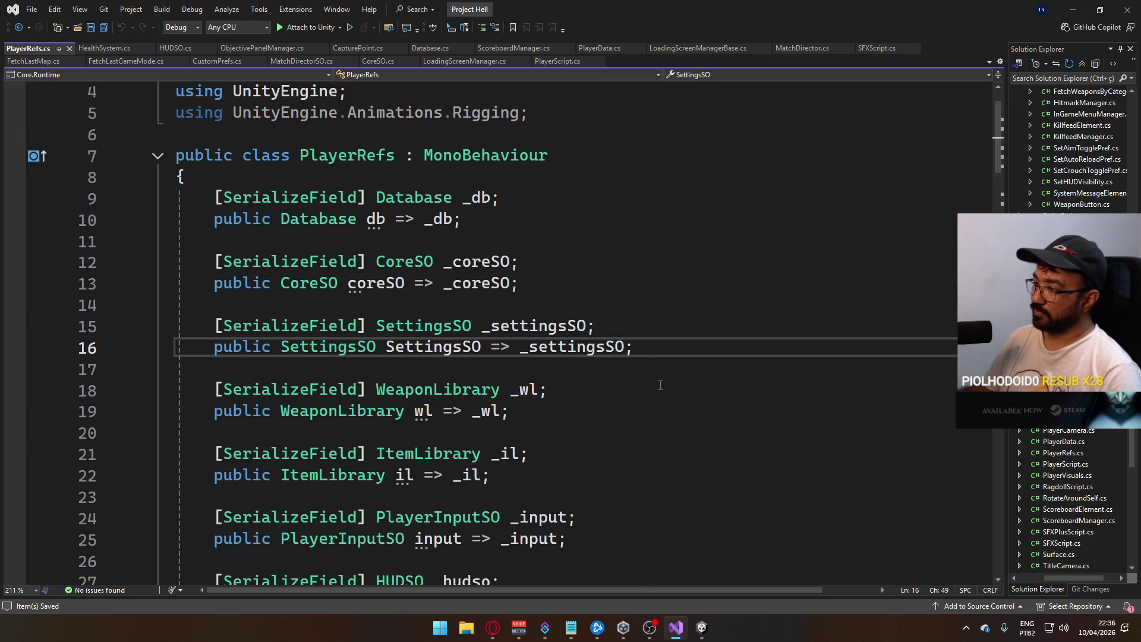
# - Open a blank line below the HUDSO property
pyautogui.scroll(-1, 660, 385)
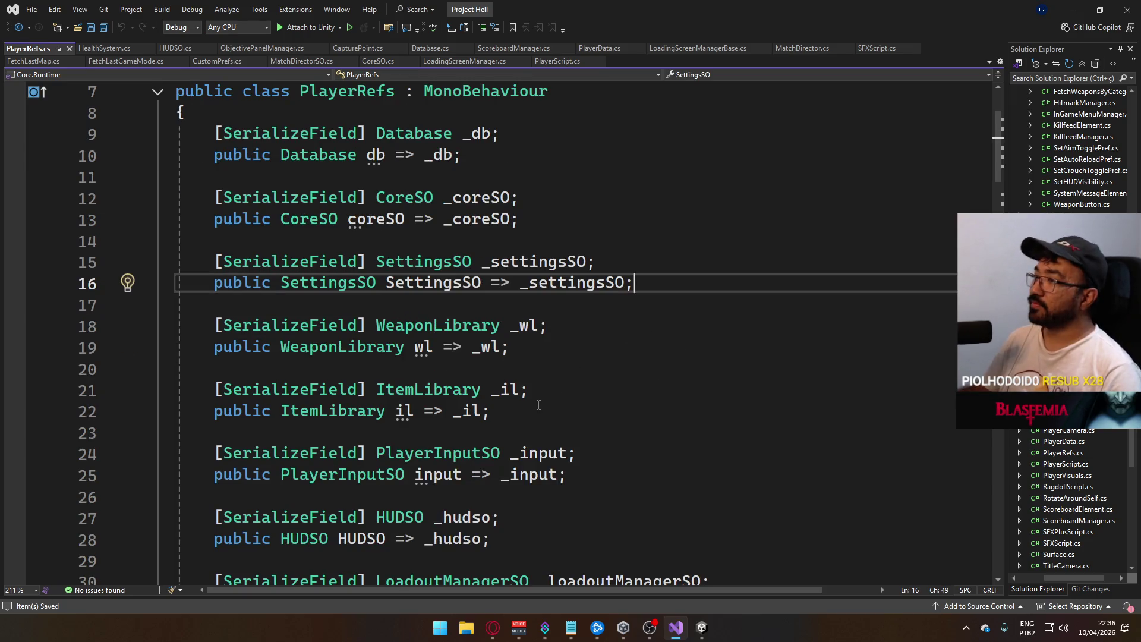
pyautogui.scroll(-2, 538, 405)
pyautogui.click(565, 412)
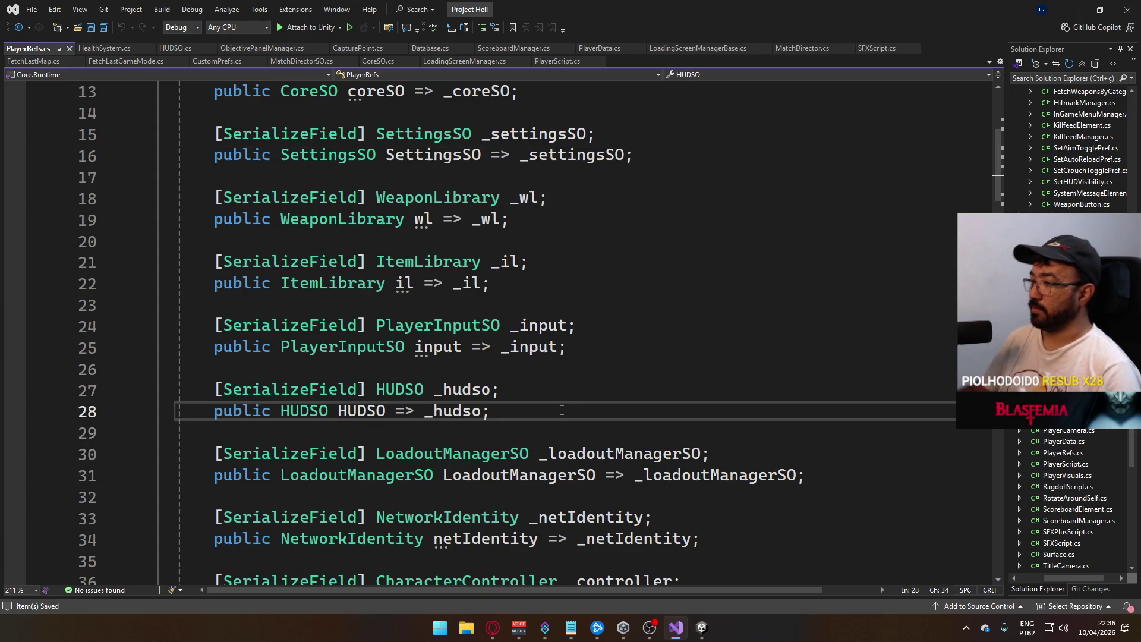
pyautogui.press('Return')
pyautogui.press('Return')
# - Declare [SerializeField] MatchDirectorSO _director; below the HUDSO reference
pyautogui.write('[S')
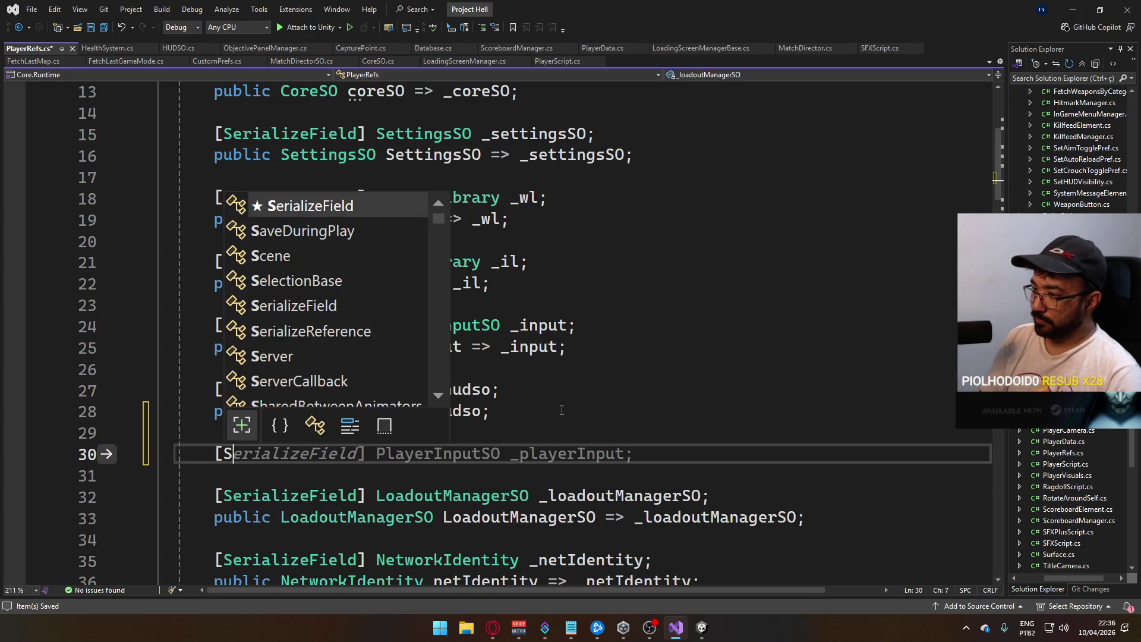
pyautogui.press('Tab')
pyautogui.write('] MAT')
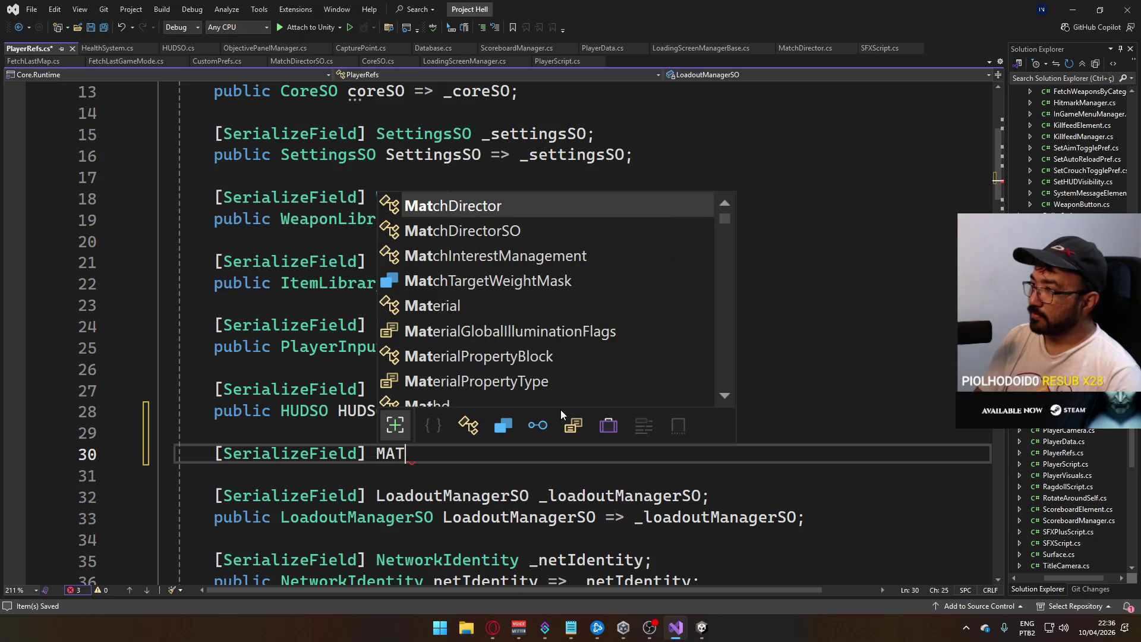
pyautogui.press('BackSpace')
pyautogui.press('BackSpace')
pyautogui.write('atchDi')
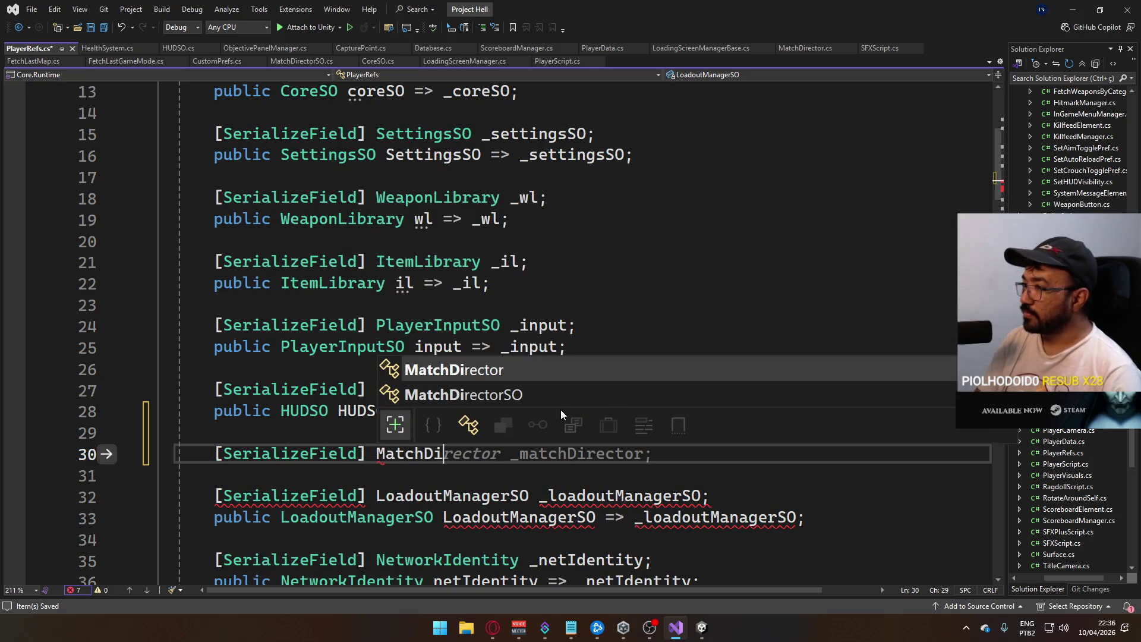
pyautogui.press('Down')
pyautogui.press('Tab')
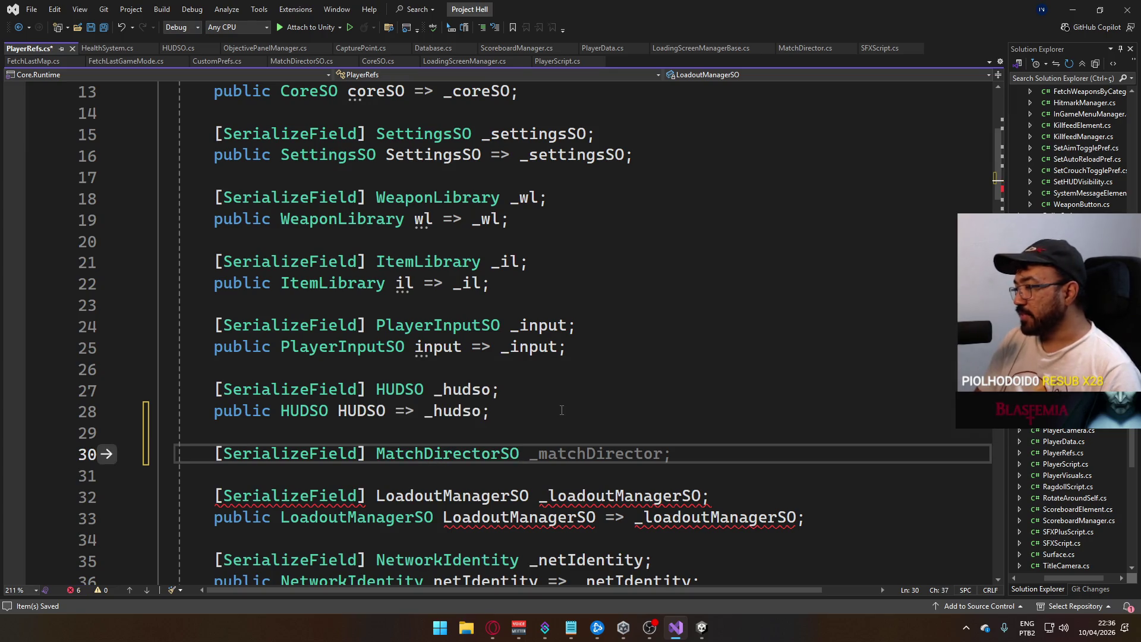
pyautogui.write('_dire')
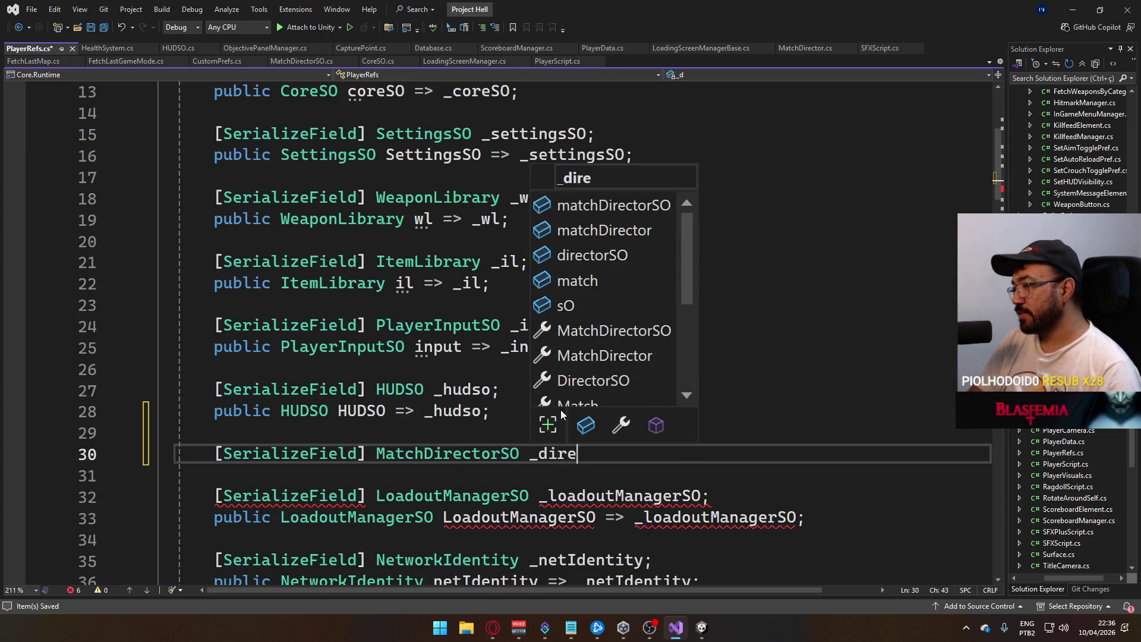
pyautogui.write('ctor;')
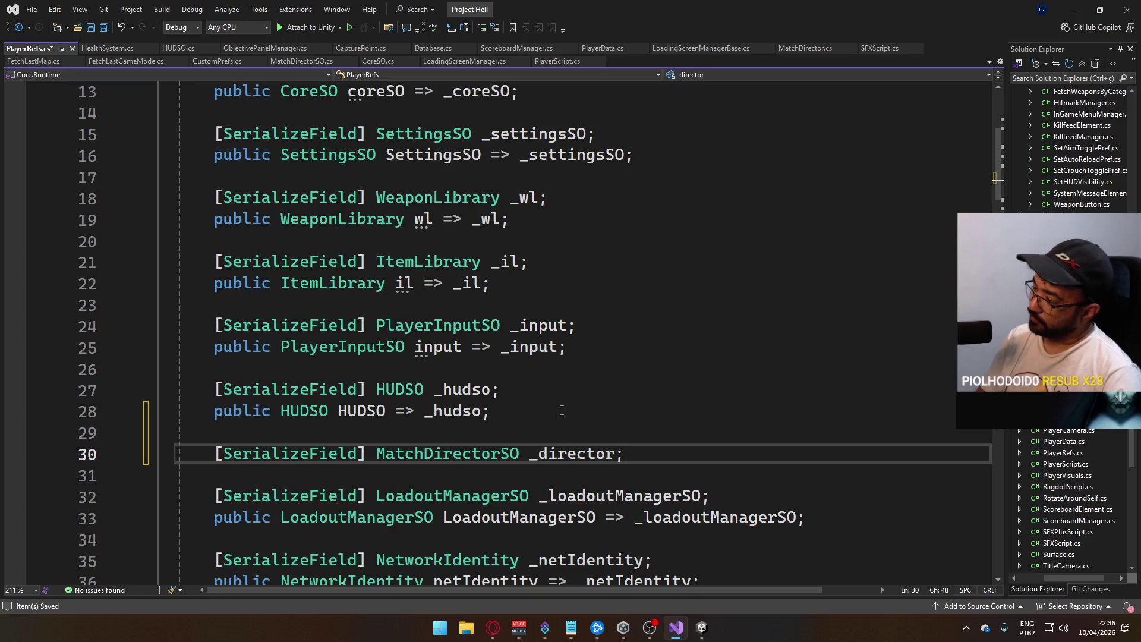
# - Add a public MatchDirectorSO property returning _director and save PlayerRefs.cs
pyautogui.press('Return')
pyautogui.write('public')
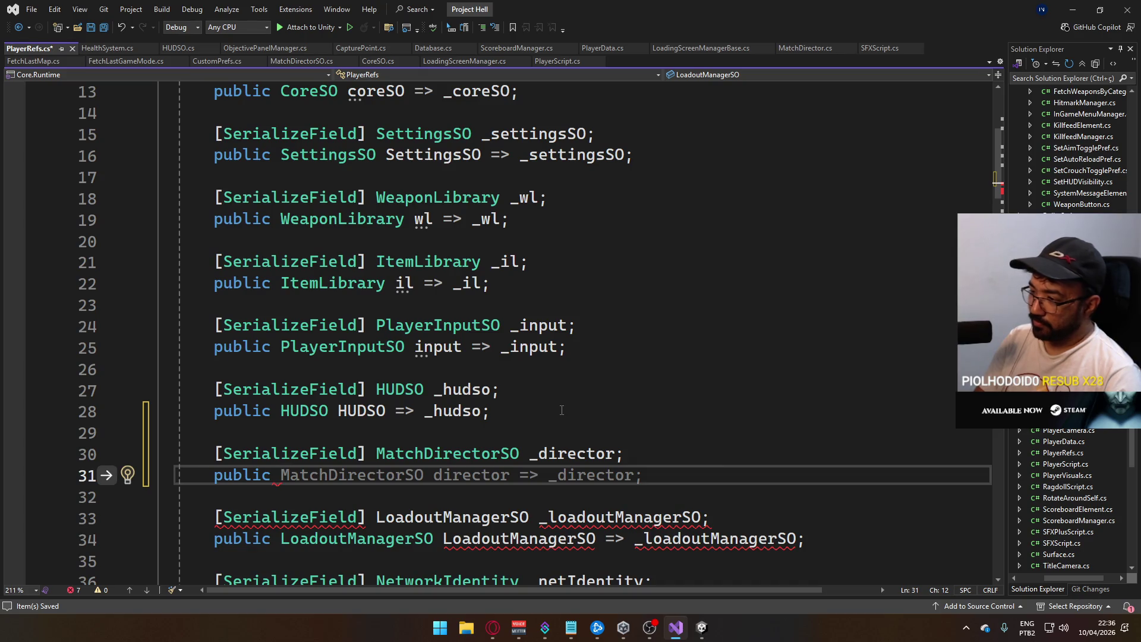
pyautogui.press('Tab')
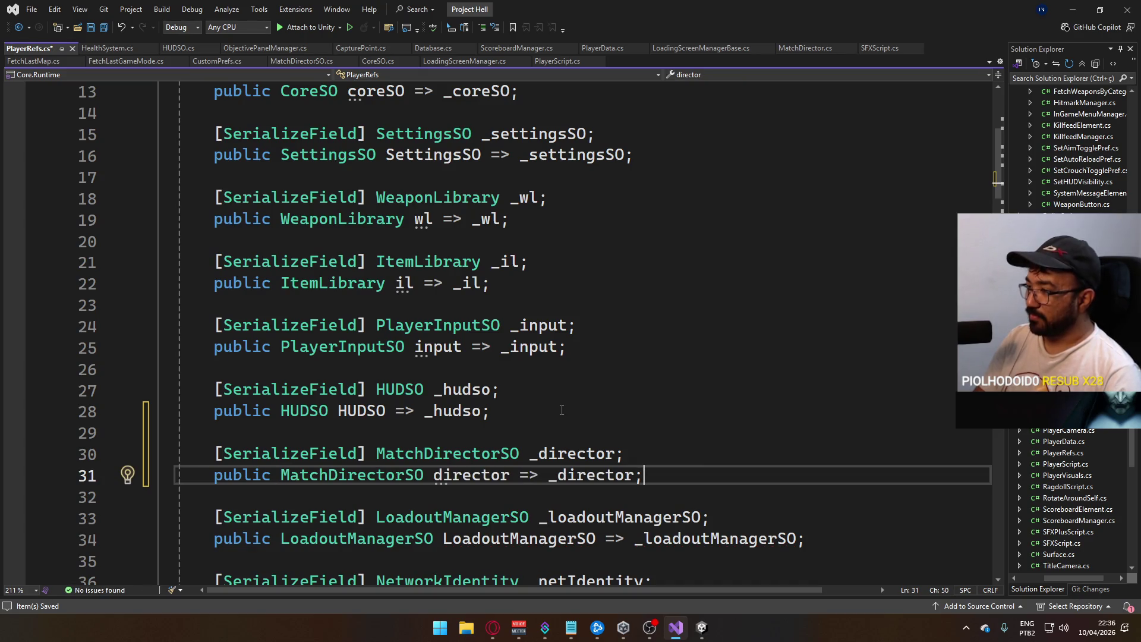
pyautogui.hotkey('ctrl', 's')
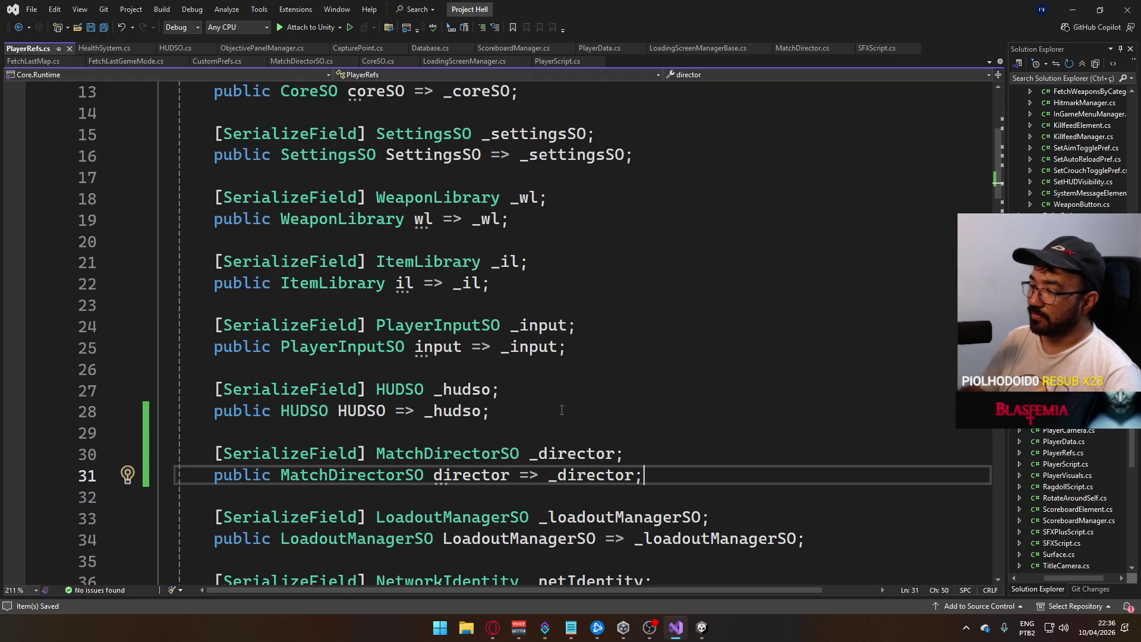
# - Capitalize the property name to Director and return to Unity
pyautogui.click(434, 480)
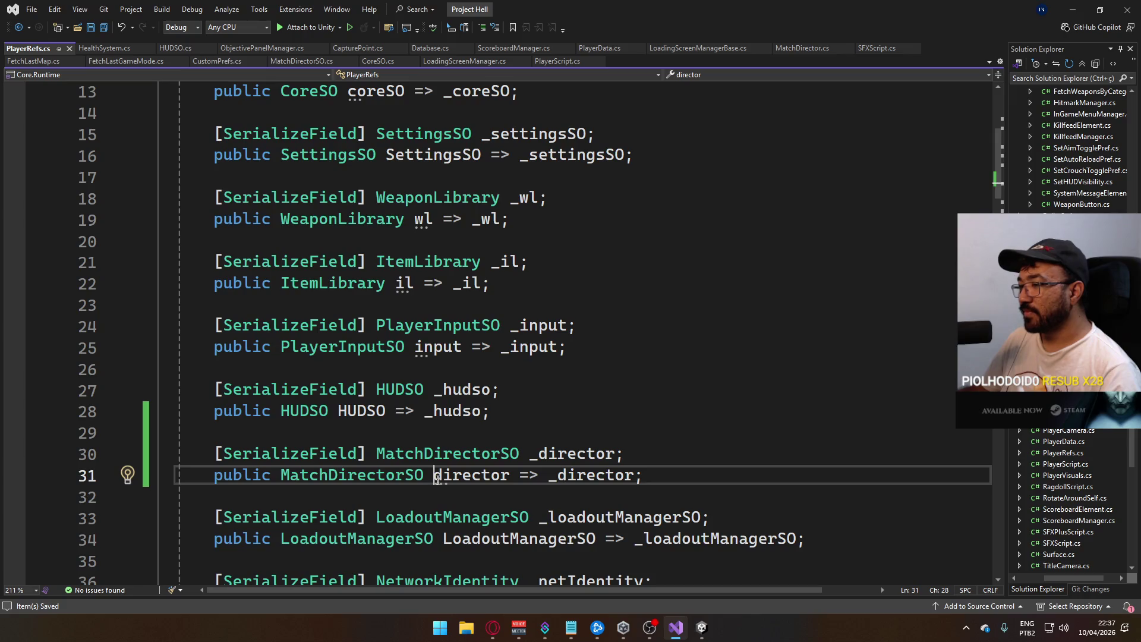
pyautogui.write('D')
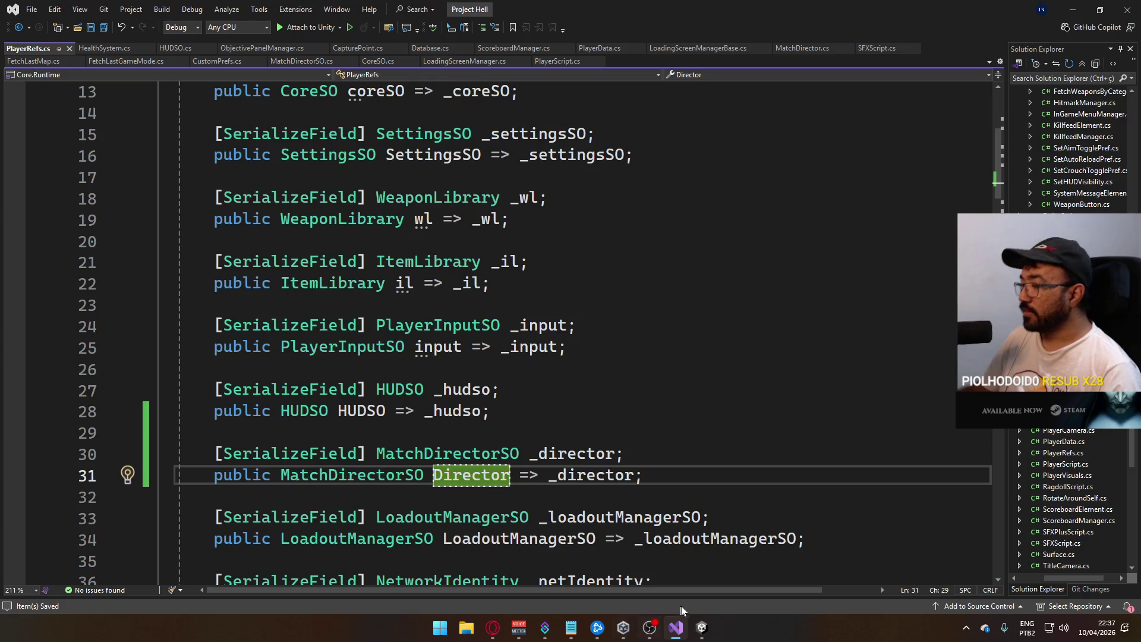
pyautogui.moveTo(701, 625)
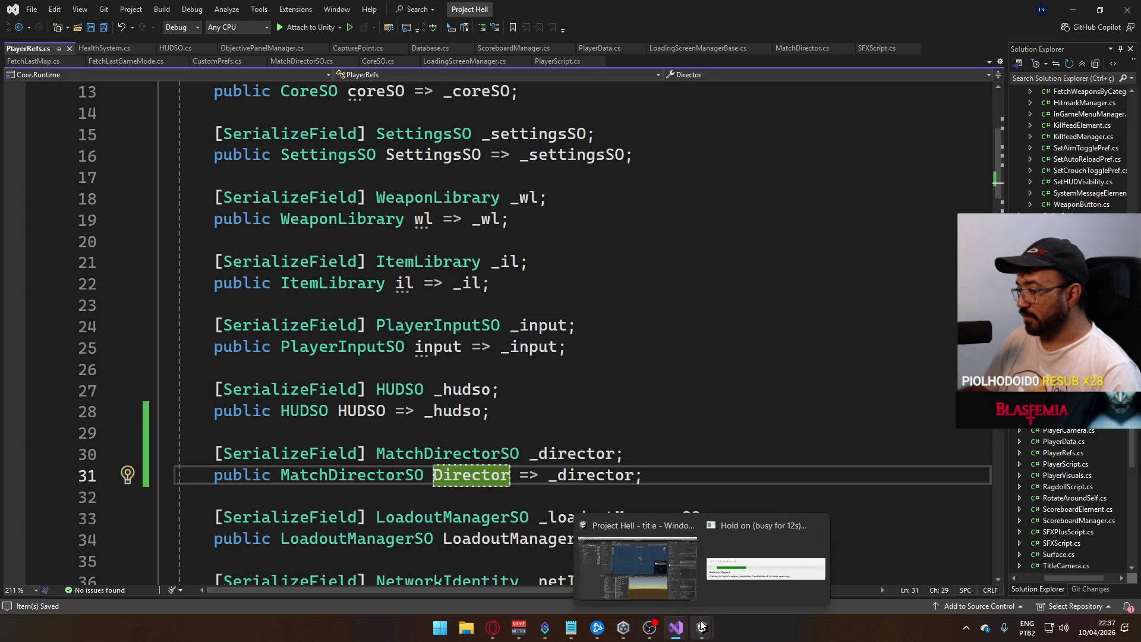
pyautogui.click(707, 568)
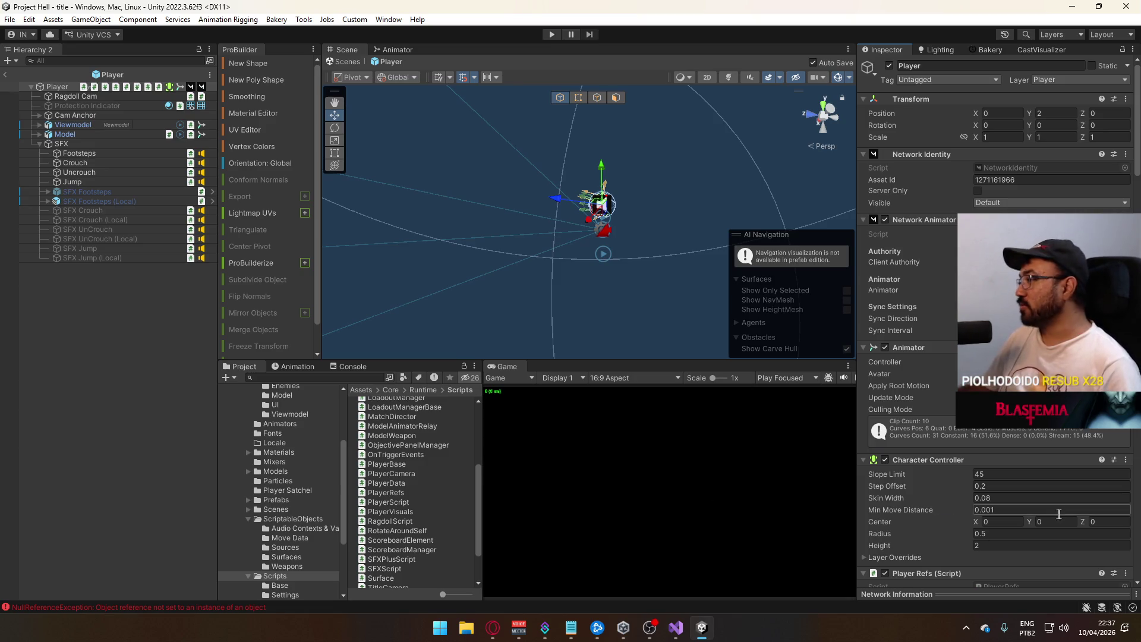
# - Assign the MatchDirectorSO asset to the Player Refs Director slot, then return to Visual Studio
pyautogui.scroll(-5, 1056, 465)
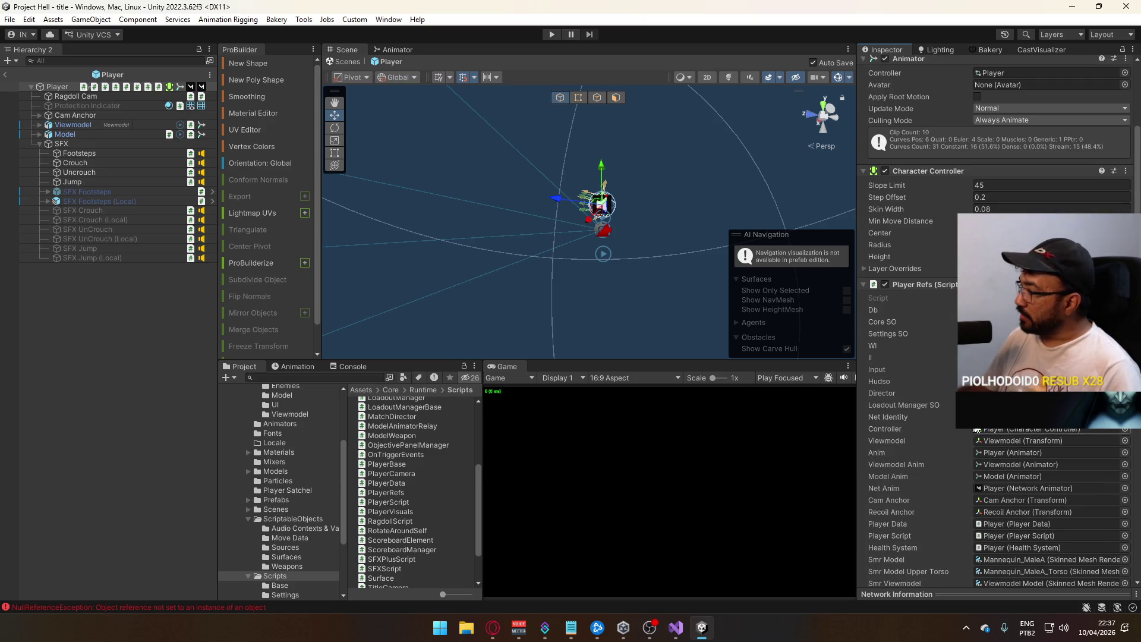
pyautogui.click(1125, 393)
pyautogui.doubleClick(893, 415)
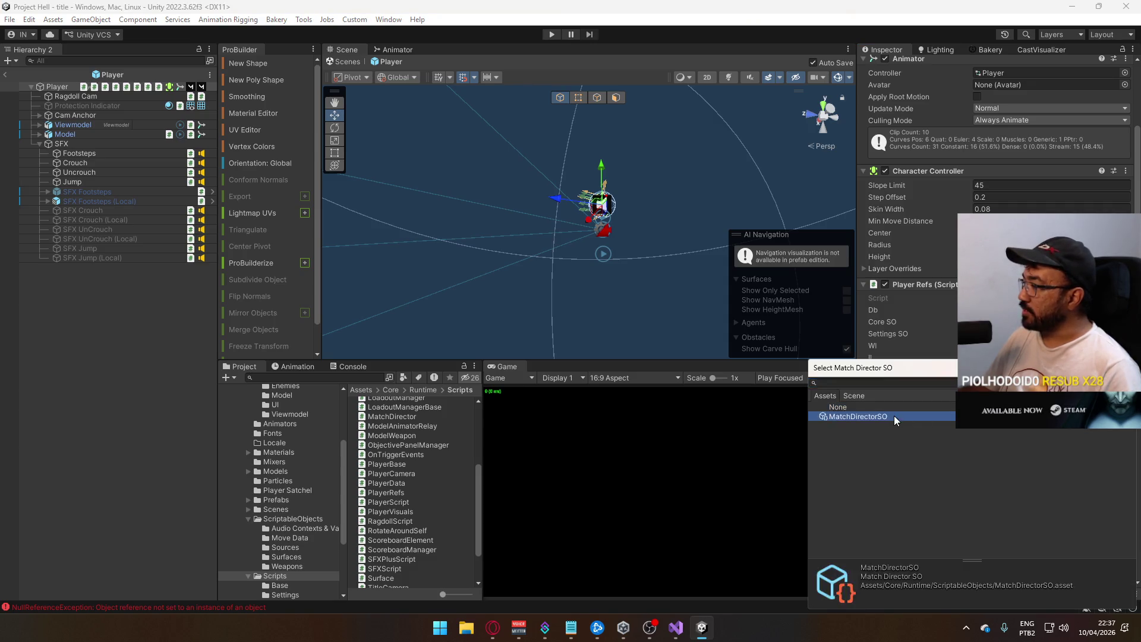
pyautogui.scroll(-2, 995, 327)
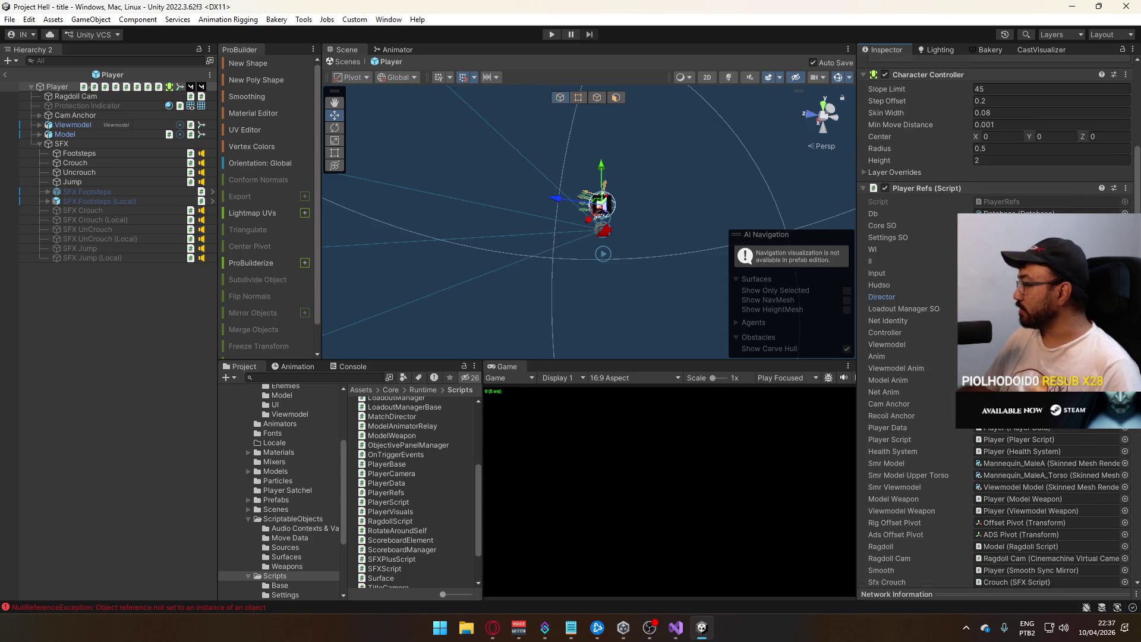
pyautogui.scroll(-3, 995, 326)
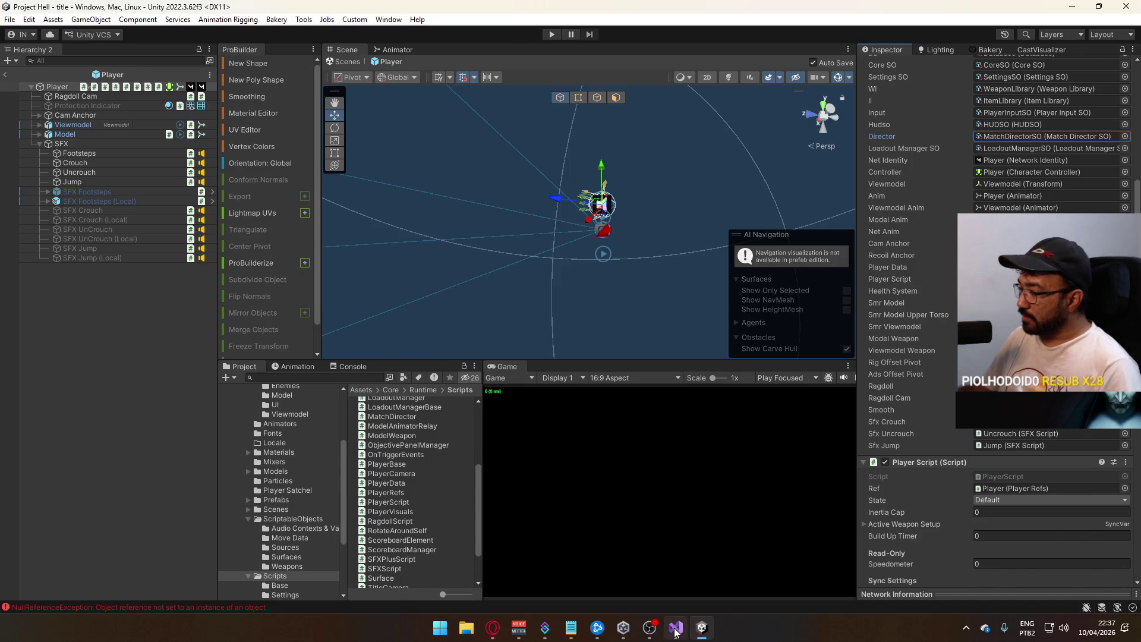
pyautogui.click(676, 632)
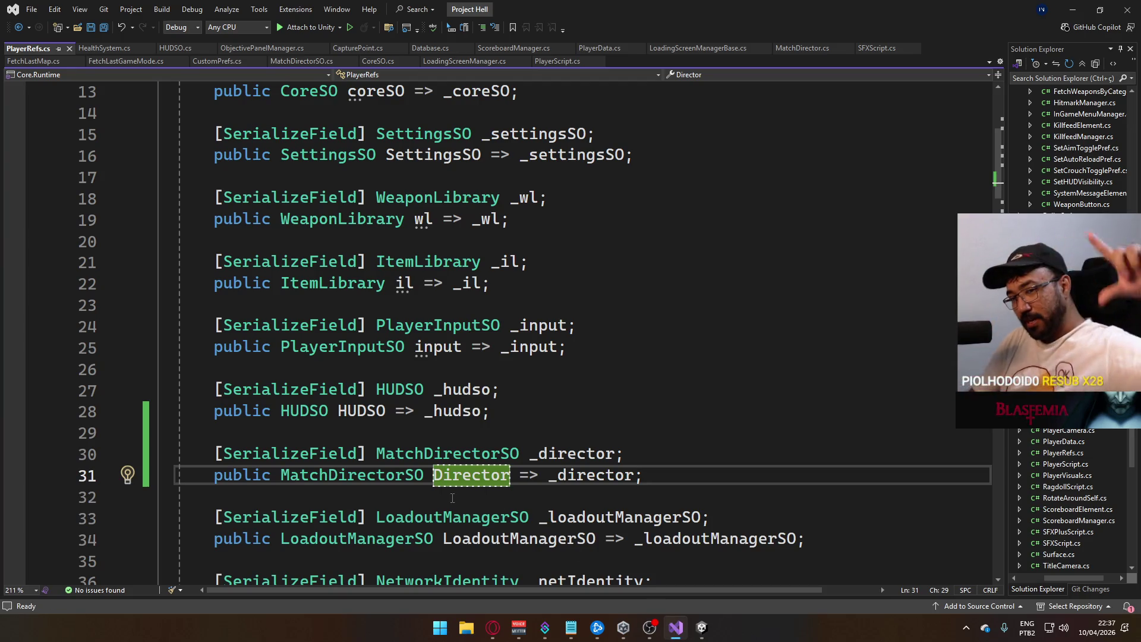
# - Bring up PlayerScript.cs with its cursor-lock setup and InternalFetchSpawns() call
pyautogui.hotkey('ctrl', 'Tab')
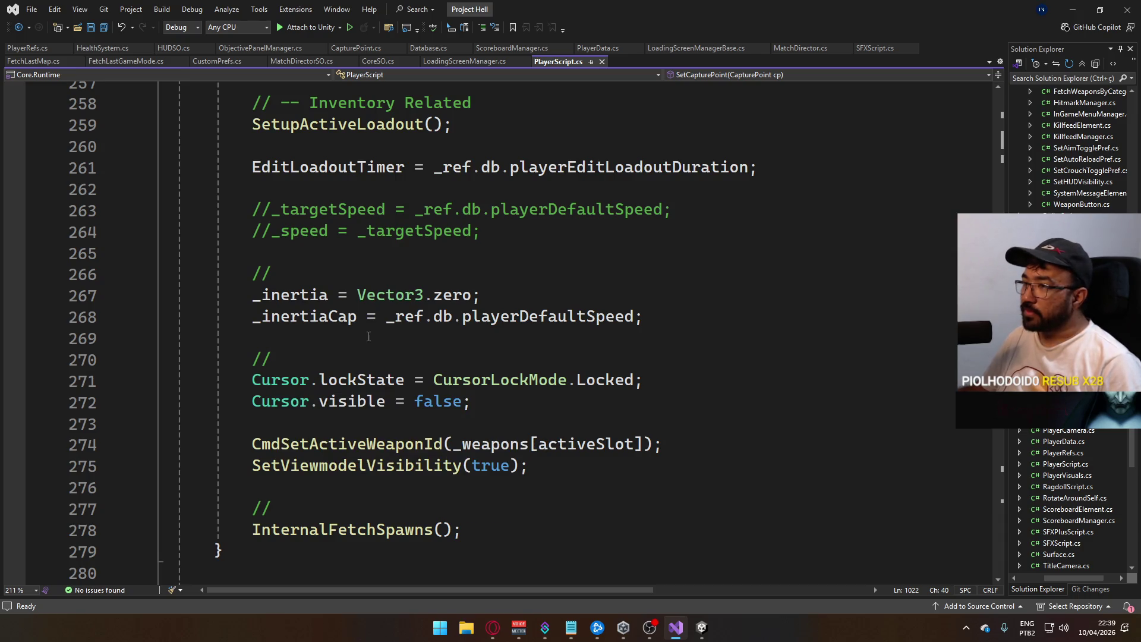
pyautogui.scroll(-2, 368, 336)
pyautogui.scroll(3, 360, 350)
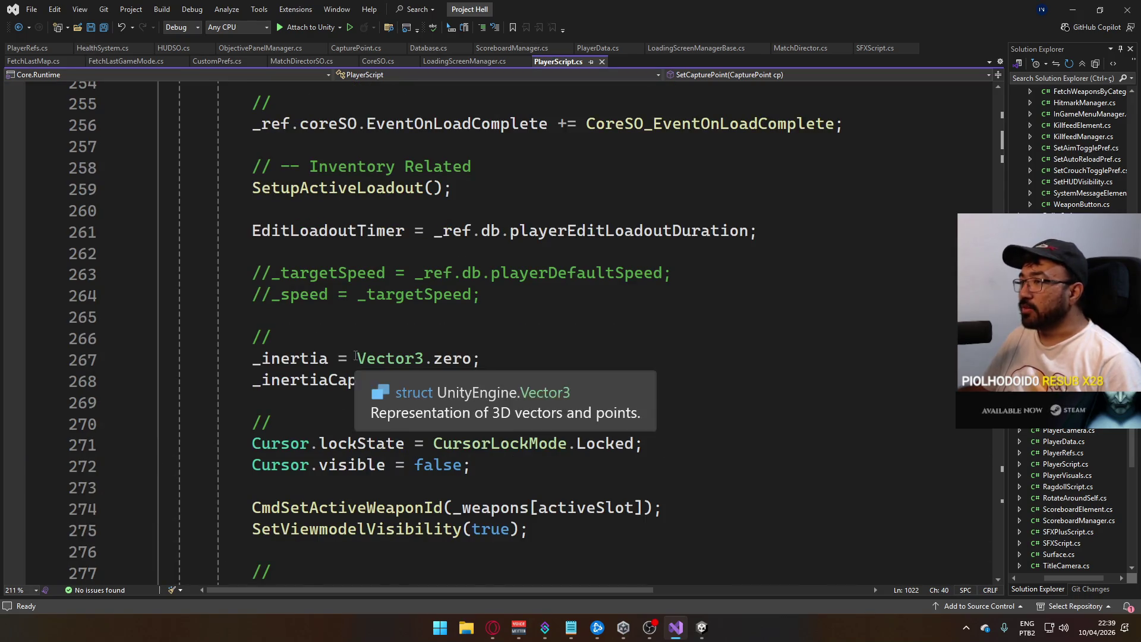
pyautogui.scroll(2, 356, 356)
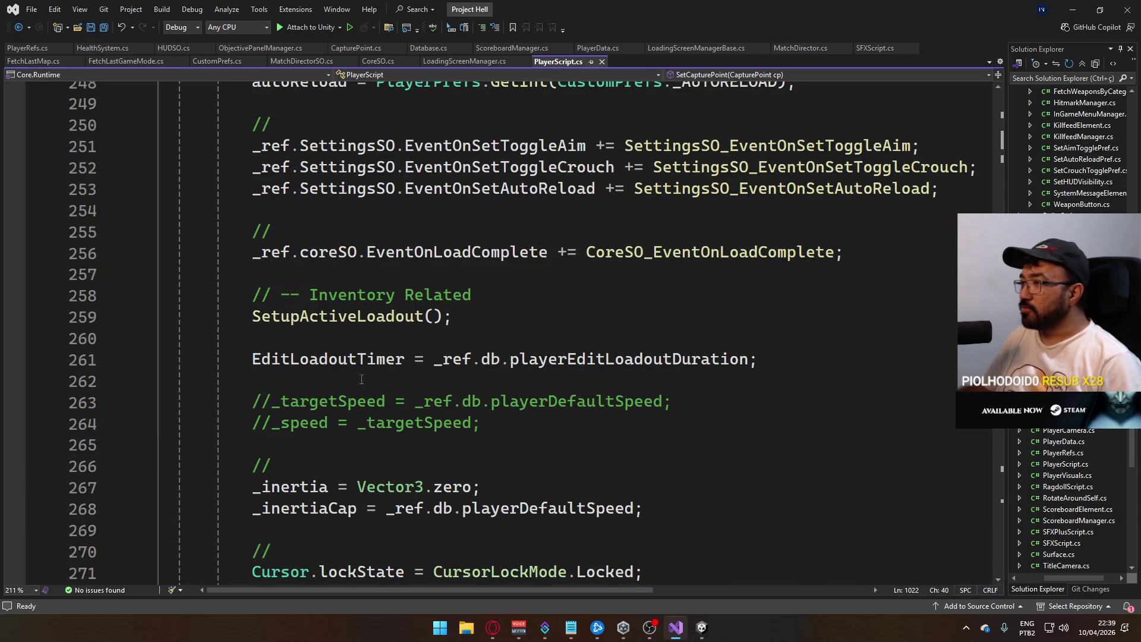
pyautogui.scroll(3, 534, 392)
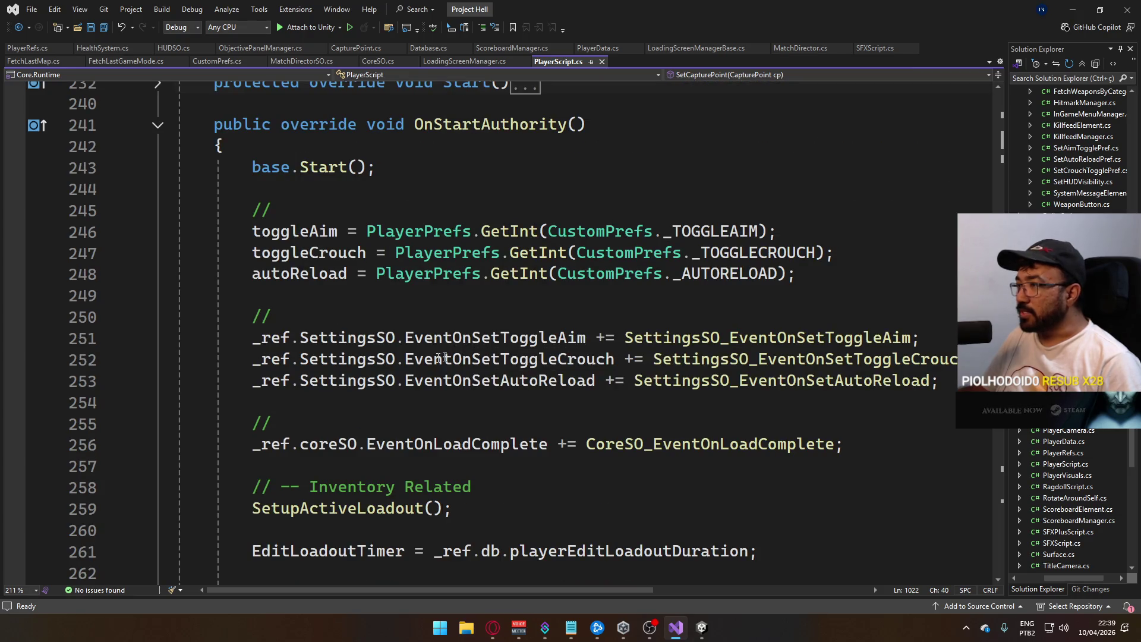
pyautogui.scroll(-3, 594, 344)
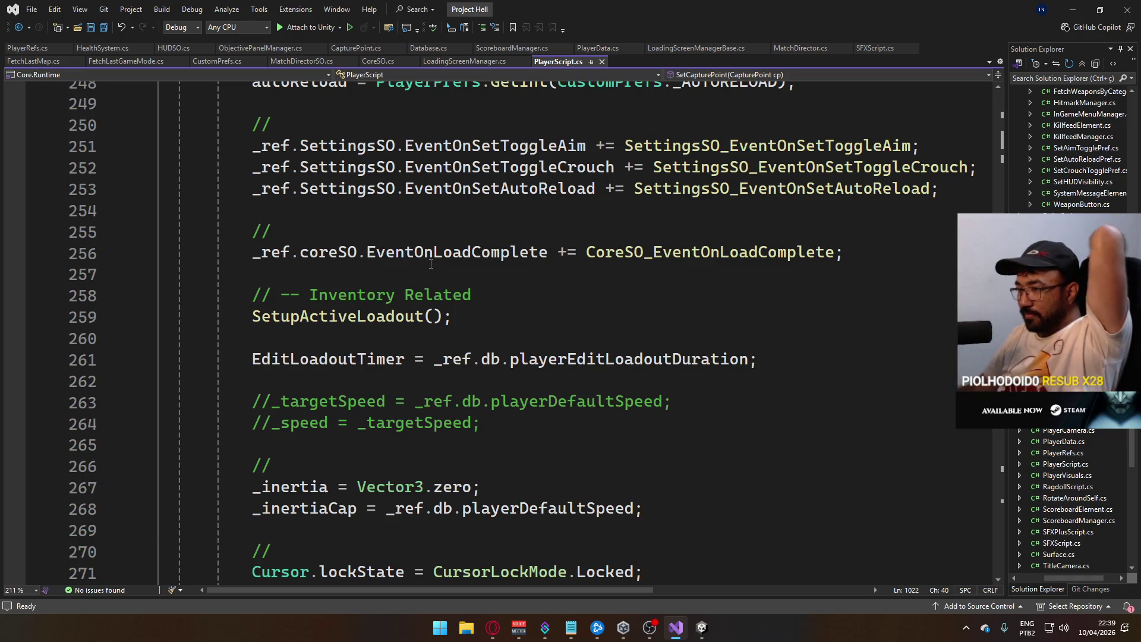
pyautogui.scroll(-4, 381, 313)
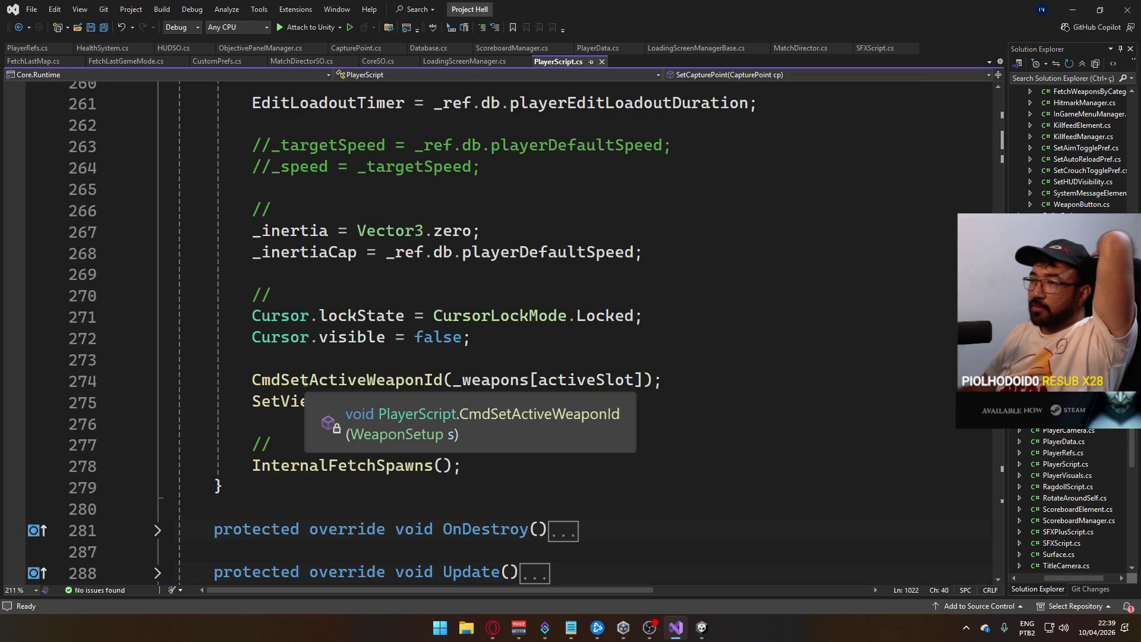
pyautogui.scroll(3, 378, 352)
pyautogui.scroll(6, 331, 351)
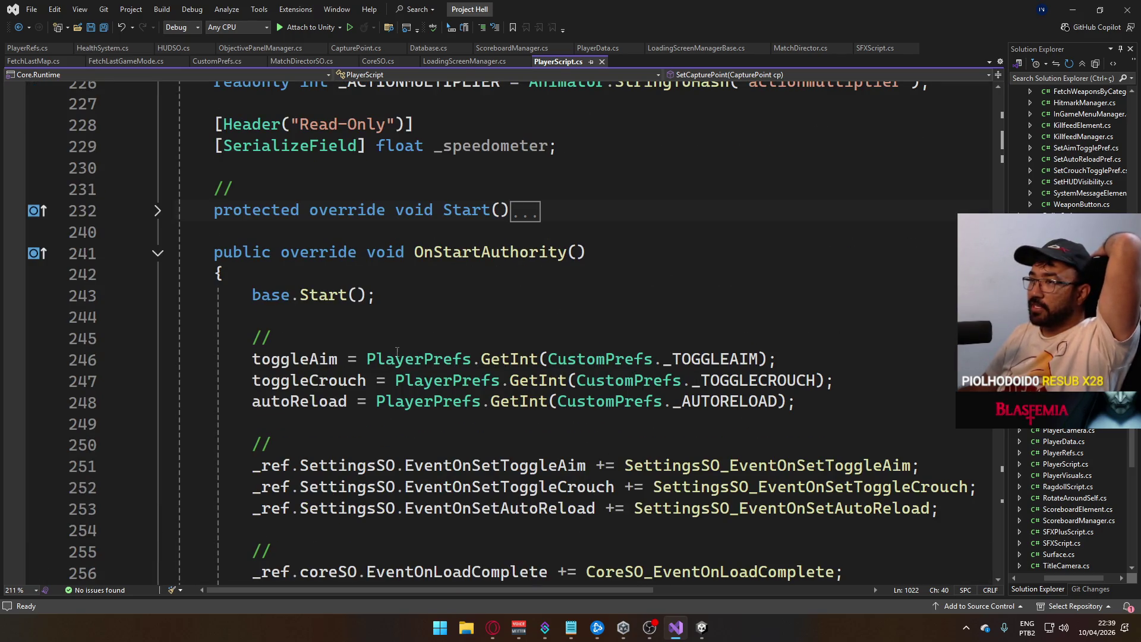
pyautogui.scroll(-4, 397, 352)
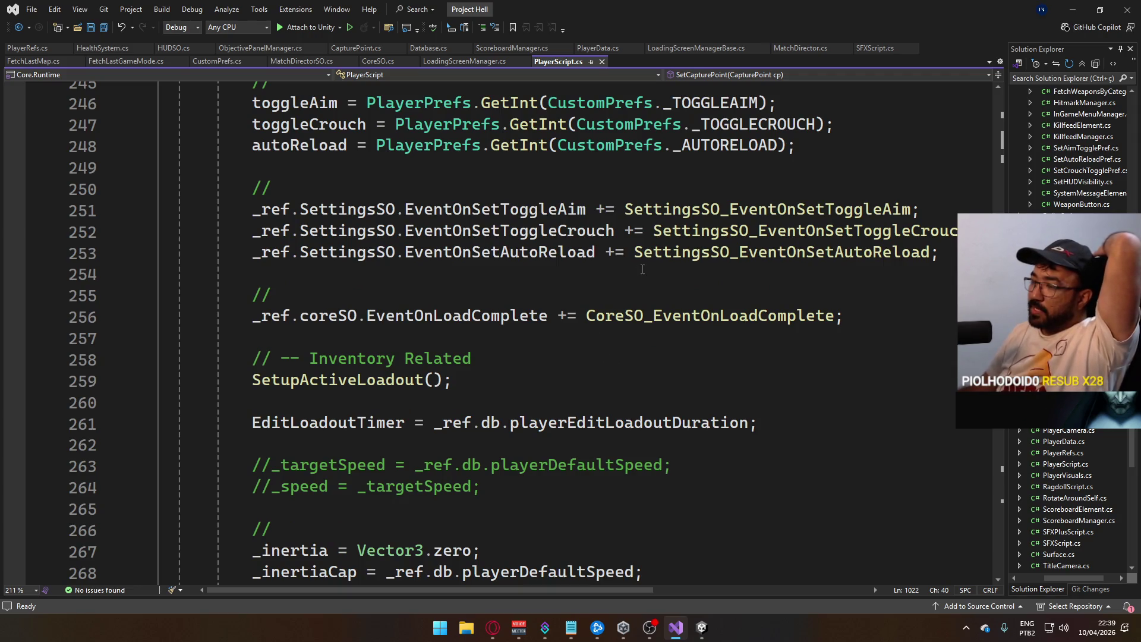
pyautogui.scroll(-3, 642, 270)
pyautogui.scroll(-5, 590, 352)
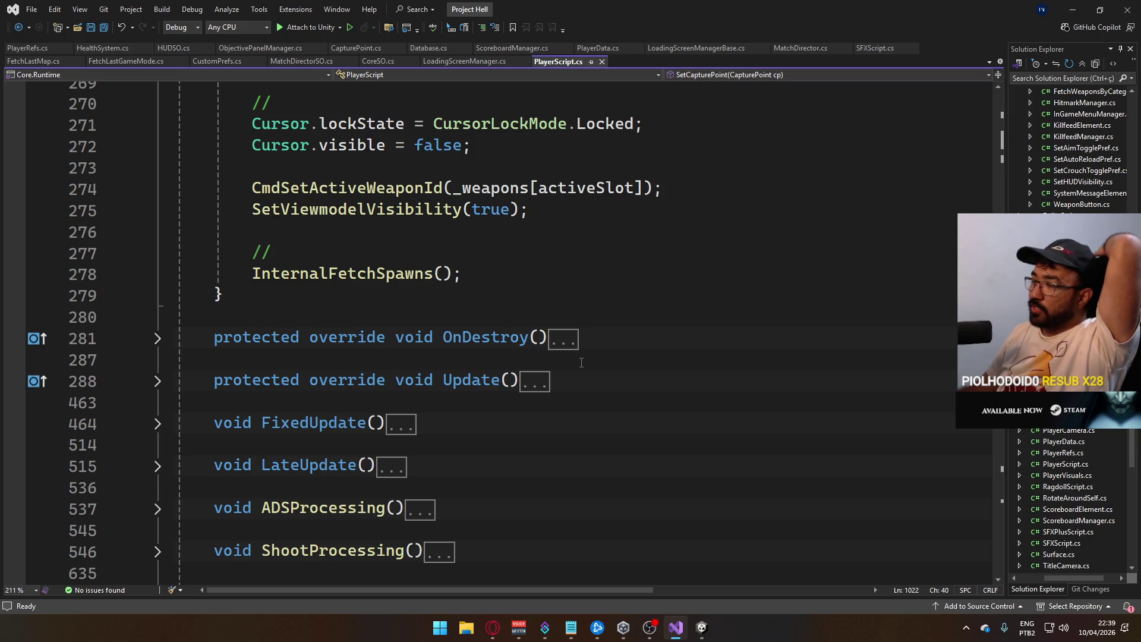
pyautogui.scroll(-3, 563, 345)
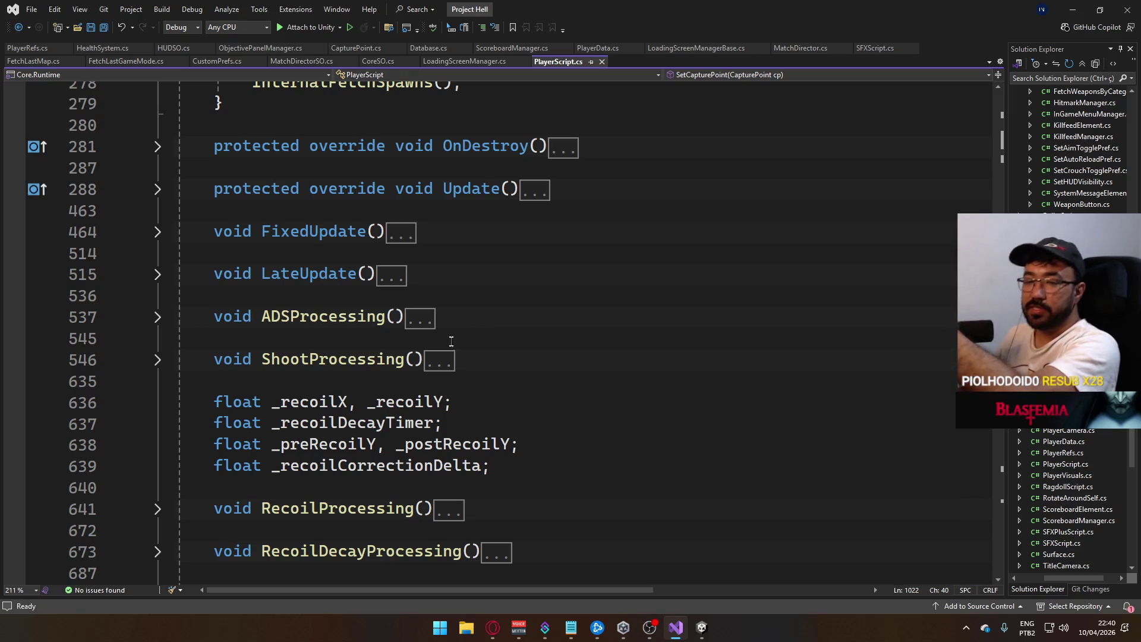
pyautogui.scroll(-10, 440, 345)
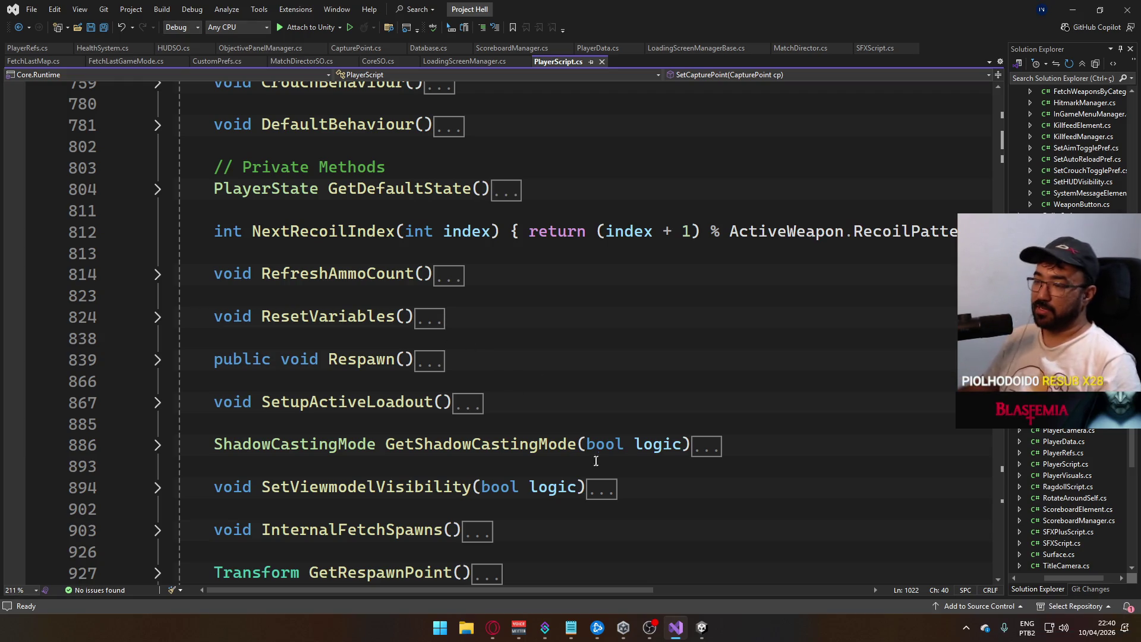
pyautogui.scroll(-7, 552, 428)
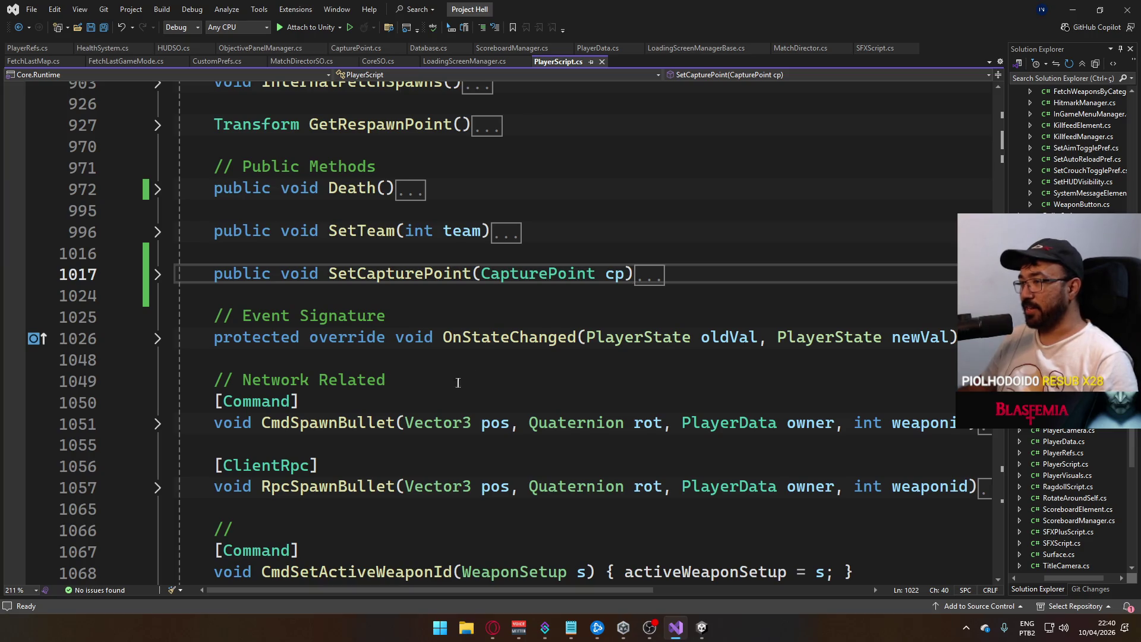
pyautogui.scroll(-3, 443, 383)
pyautogui.scroll(-15, 440, 386)
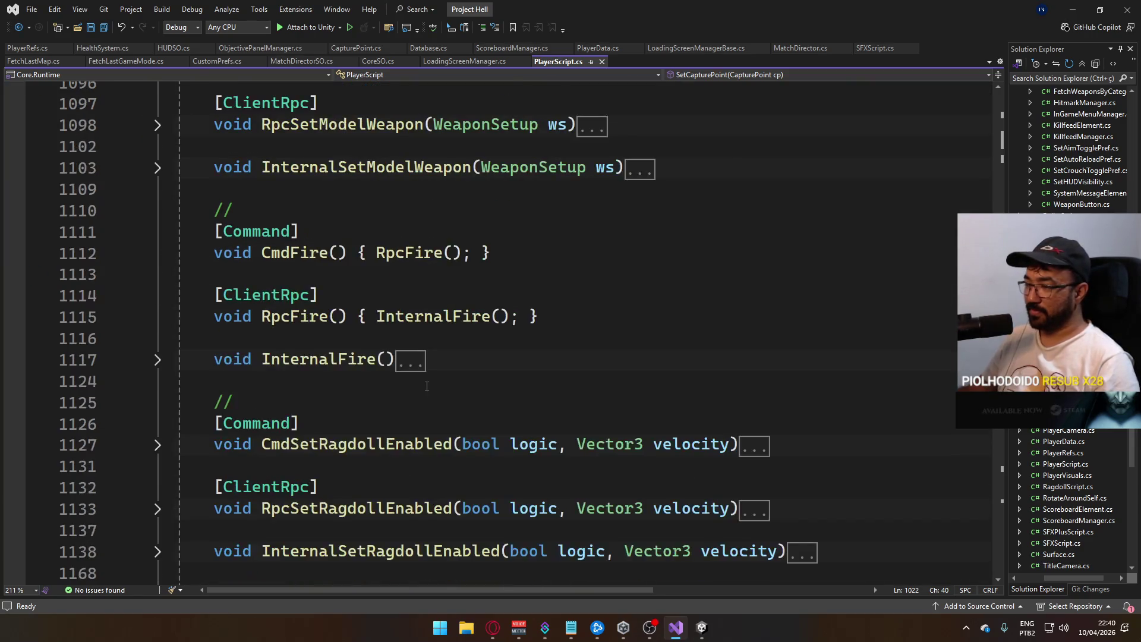
pyautogui.scroll(-11, 423, 390)
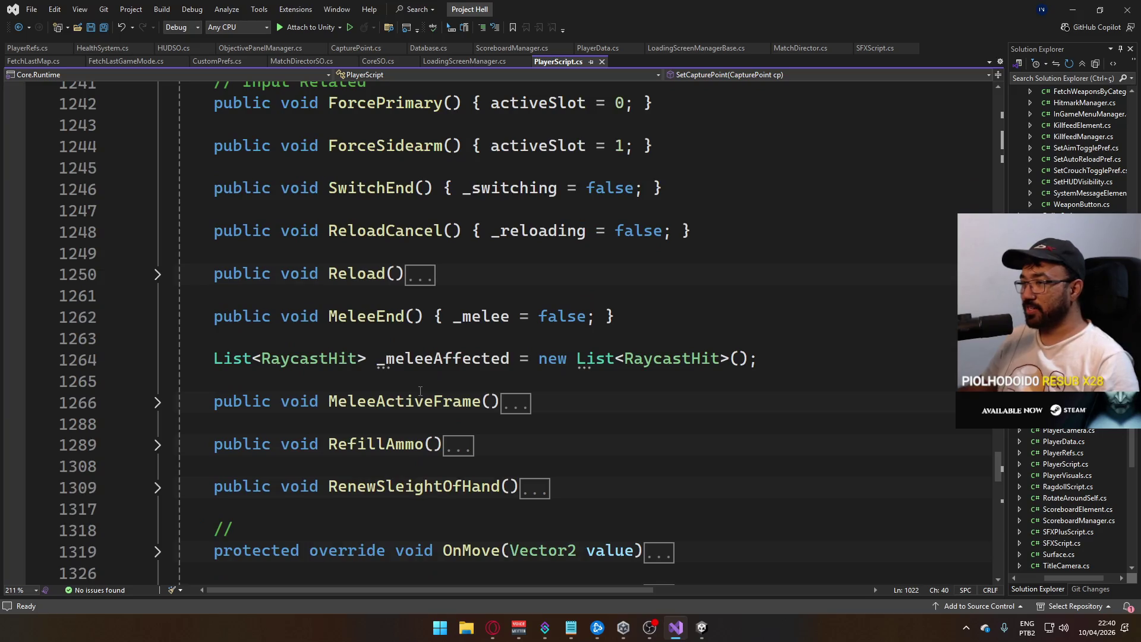
pyautogui.scroll(-3, 433, 396)
pyautogui.scroll(12, 429, 398)
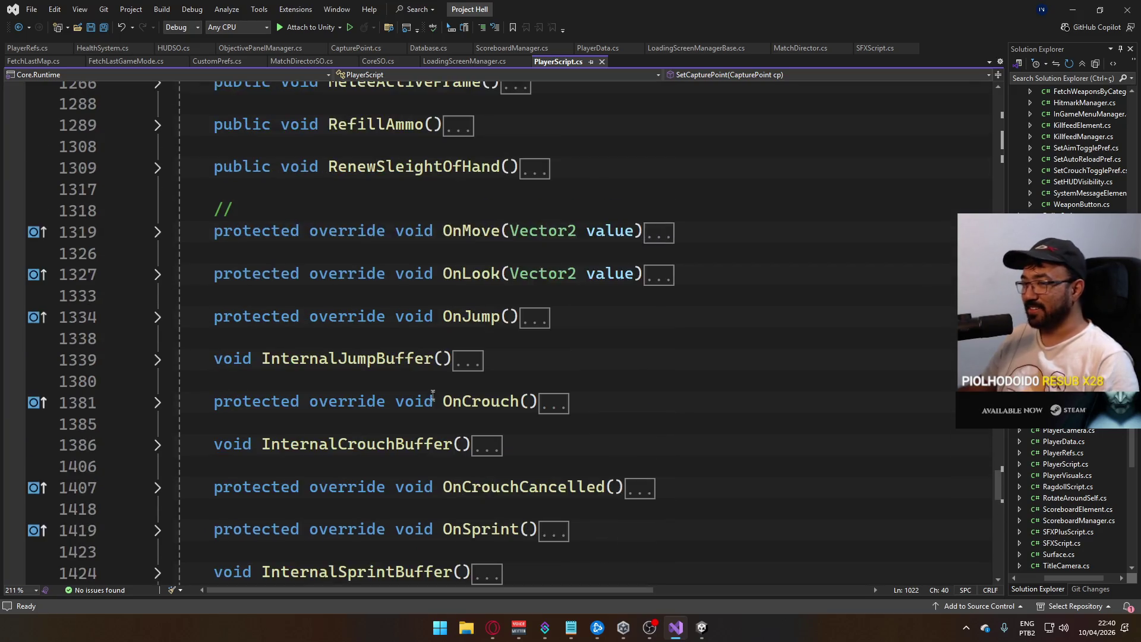
pyautogui.scroll(20, 428, 398)
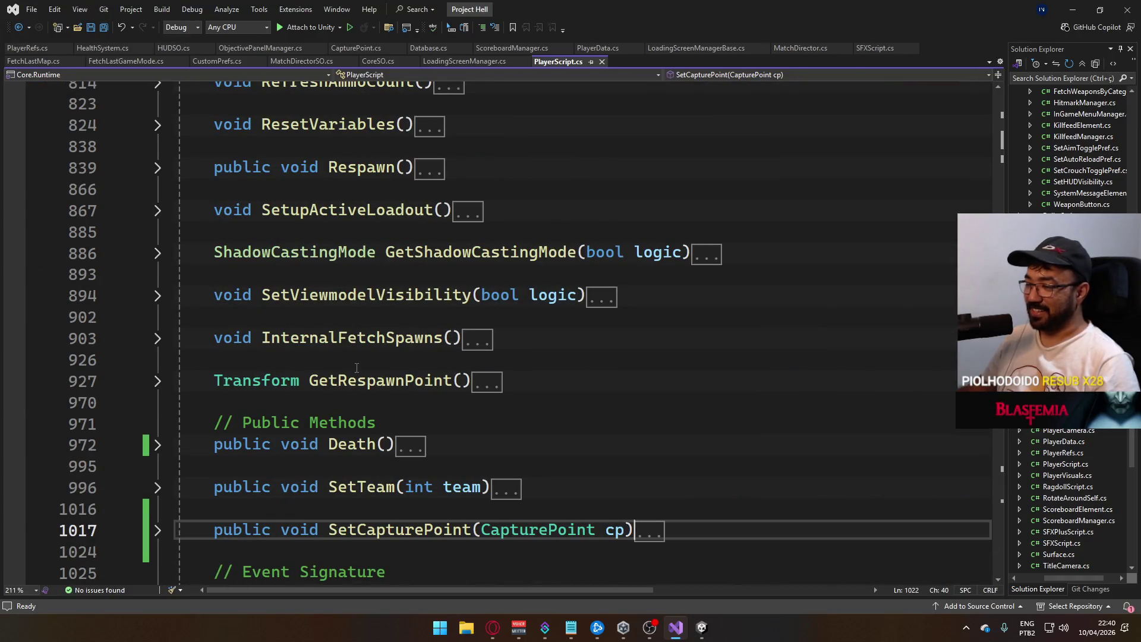
pyautogui.scroll(4, 355, 366)
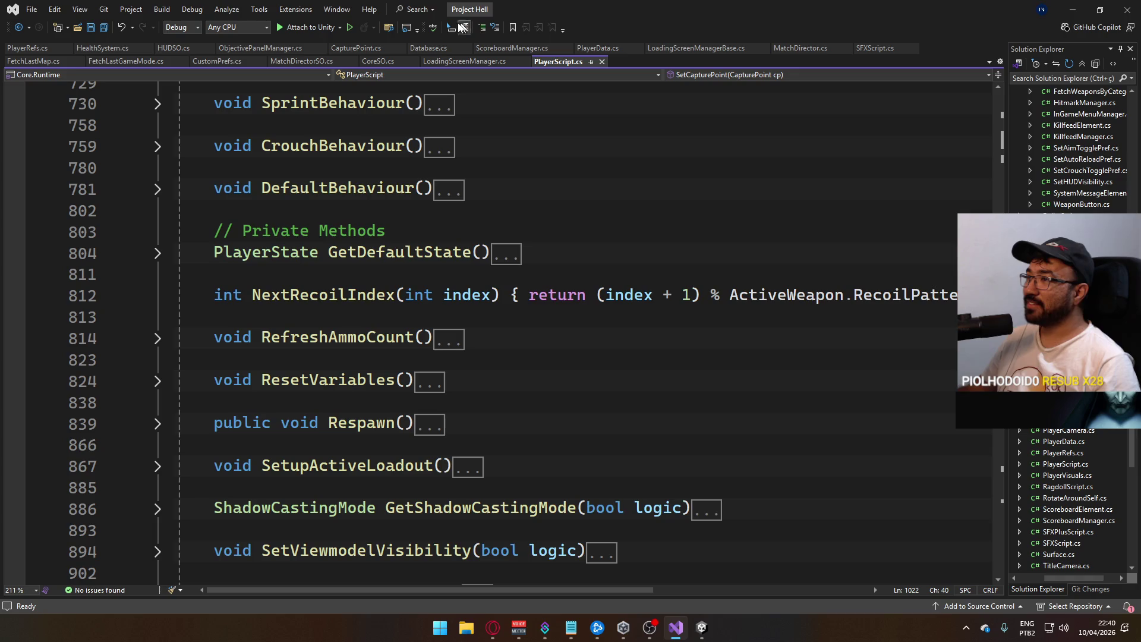
# - Append _ref.Director.AnyPlayerDied(); to HealthSystem.cs's death block and save the file
pyautogui.click(105, 50)
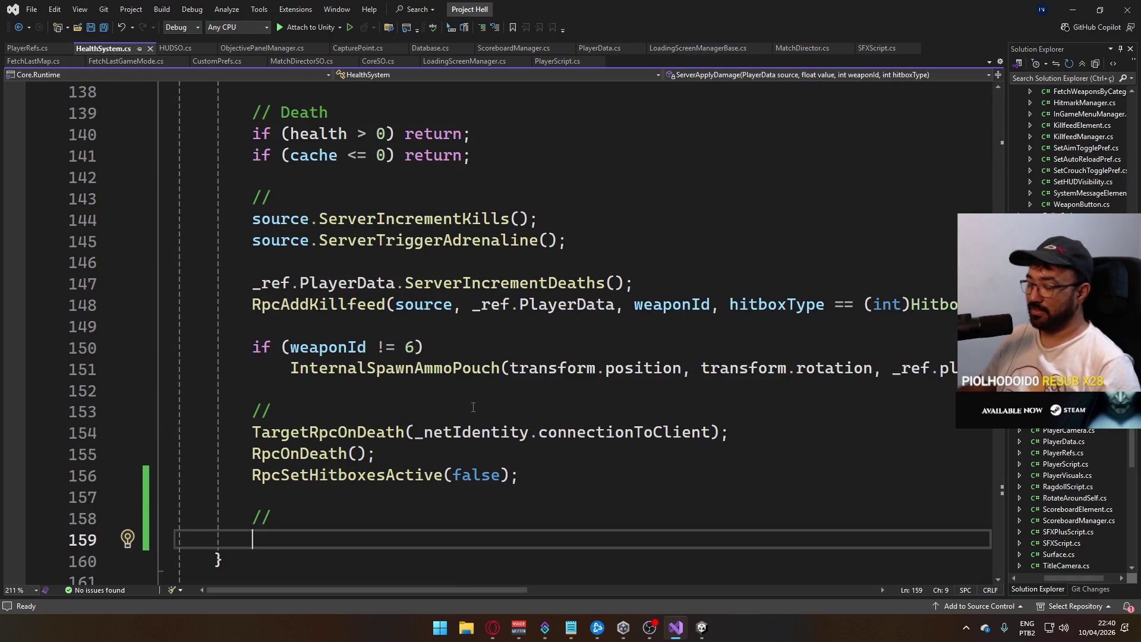
pyautogui.write('_ref.')
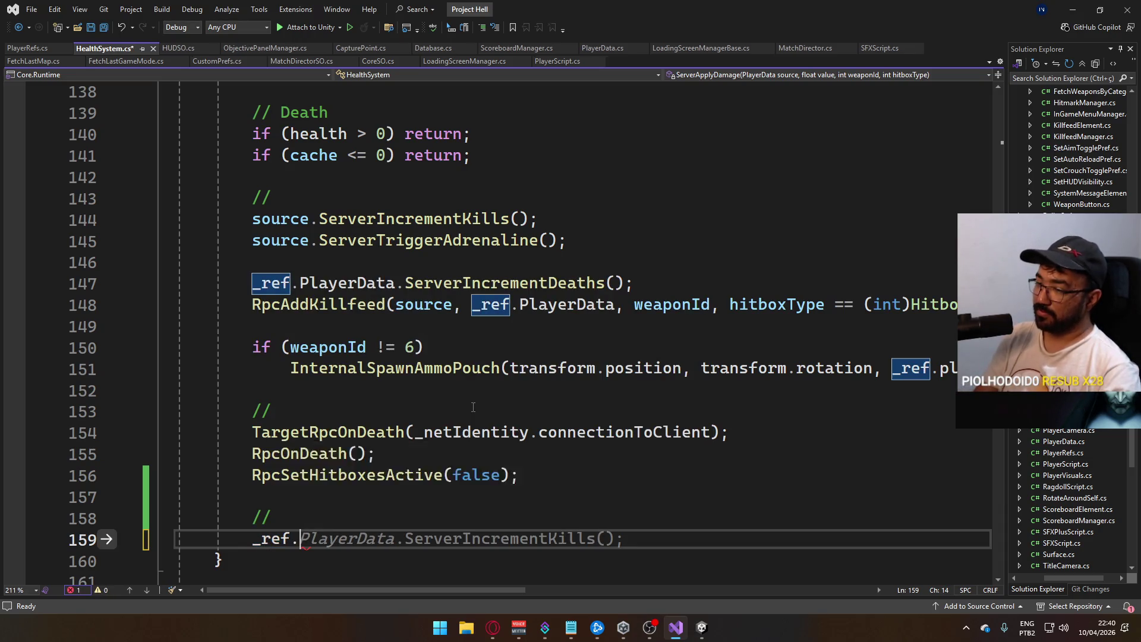
pyautogui.write('Md')
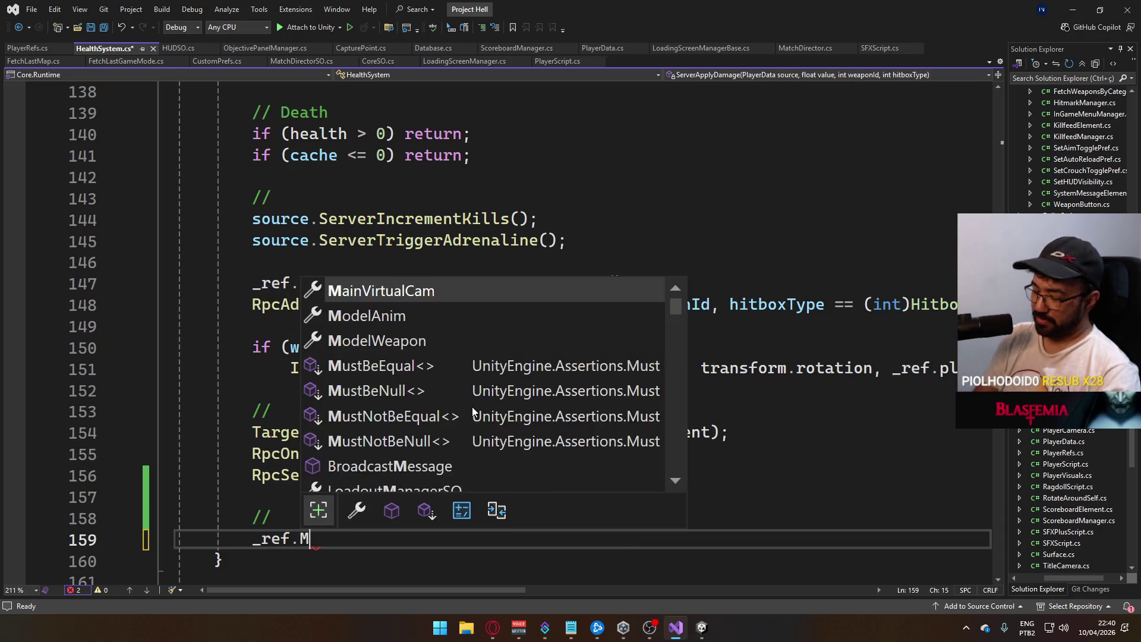
pyautogui.press('BackSpace')
pyautogui.press('BackSpace')
pyautogui.write('dire.')
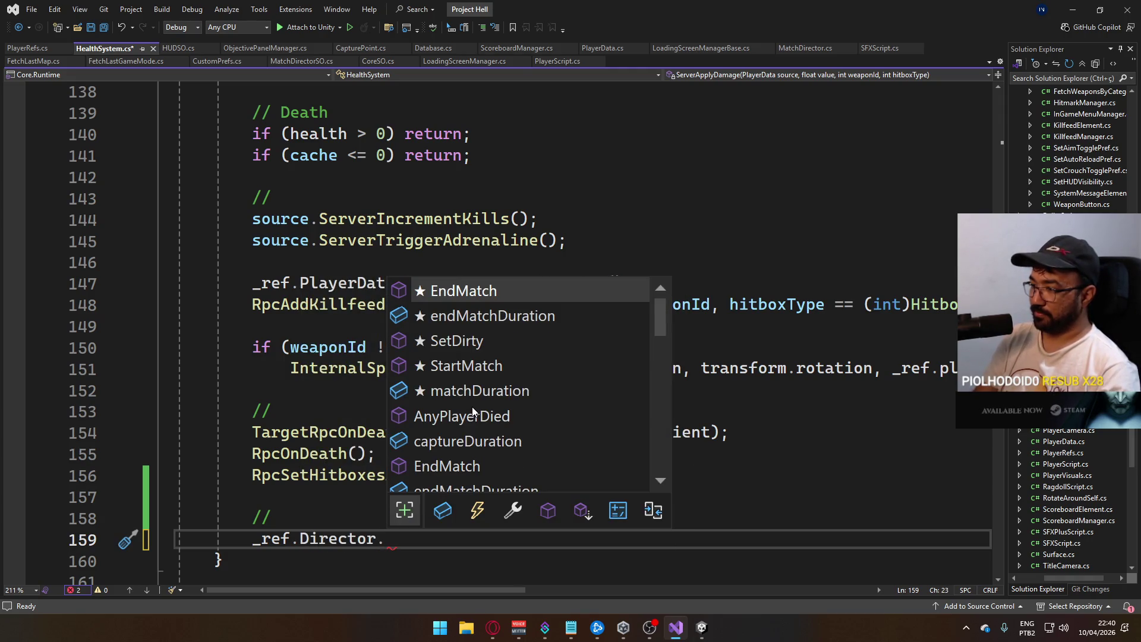
pyautogui.write('Any')
pyautogui.press('Tab')
pyautogui.write('();')
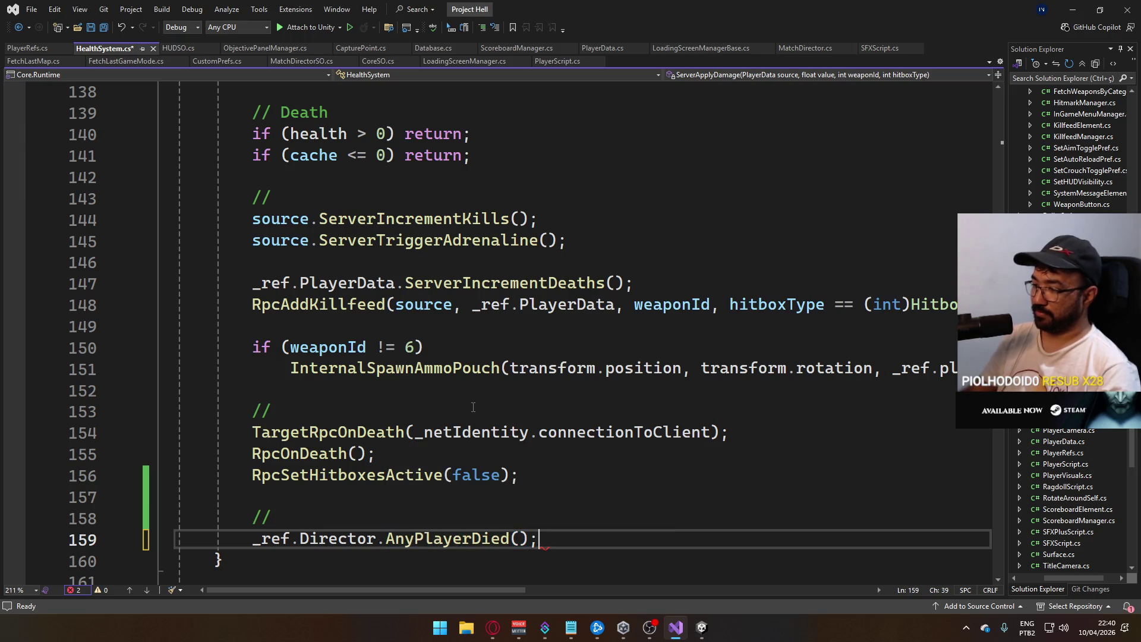
pyautogui.hotkey('ctrl', 's')
pyautogui.scroll(11, 461, 444)
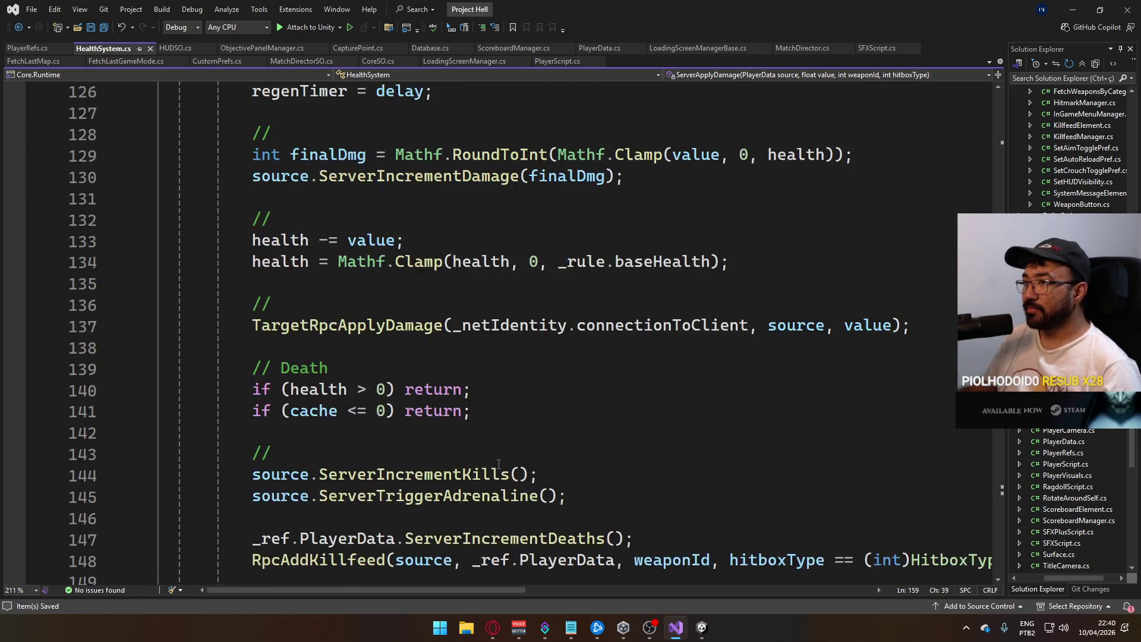
pyautogui.scroll(-6, 258, 308)
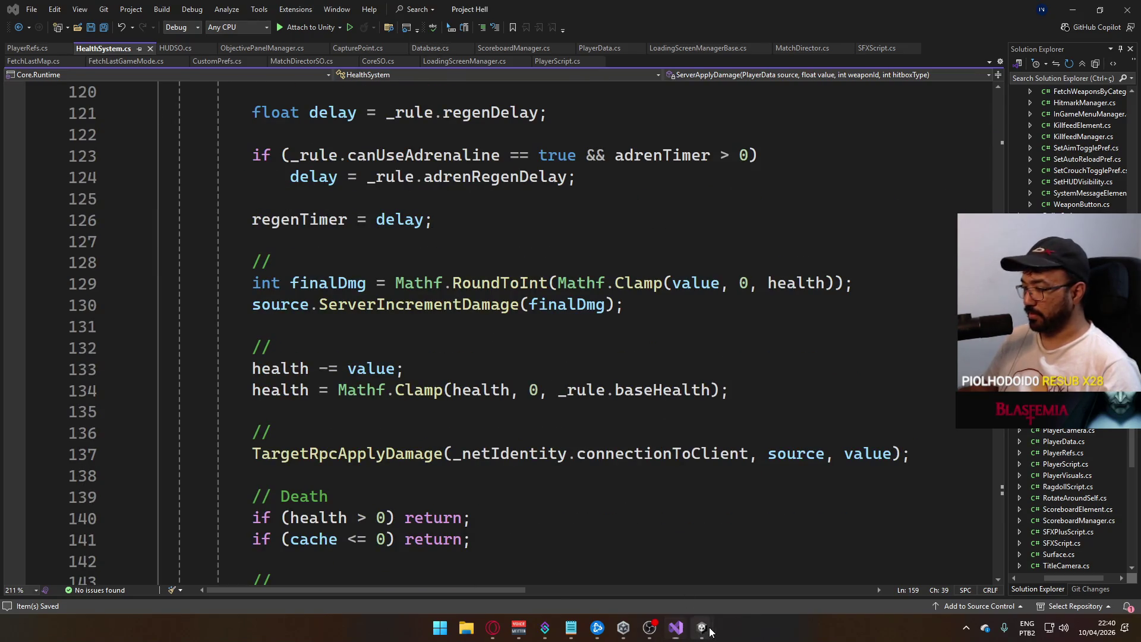
pyautogui.moveTo(711, 628)
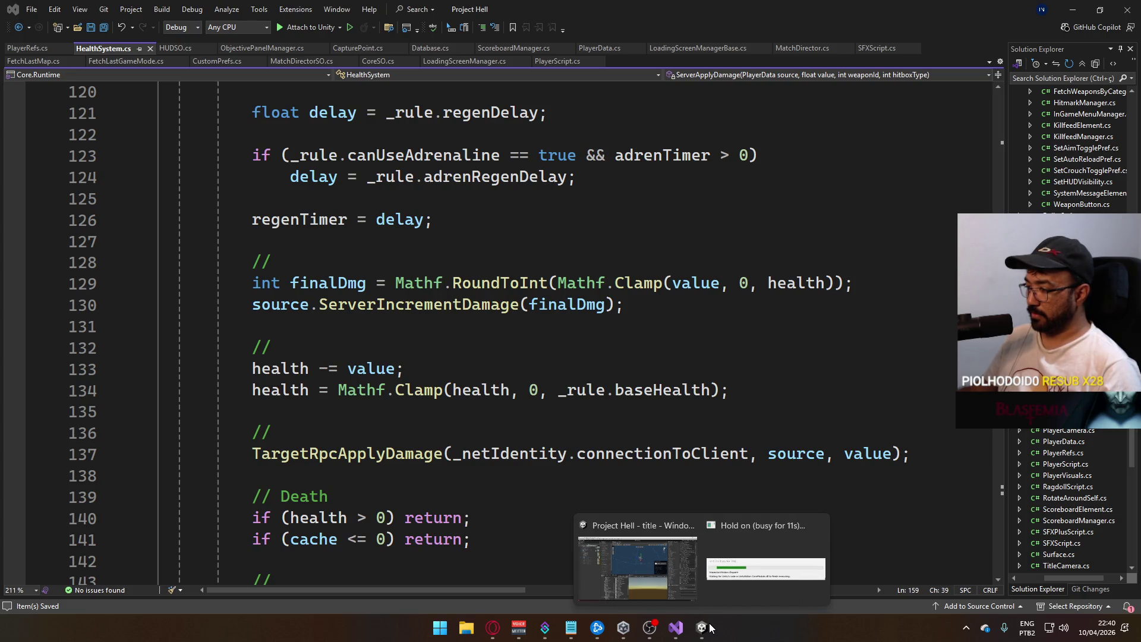
# - Open the title scene in Unity and launch it with File > Build And Run
pyautogui.click(709, 628)
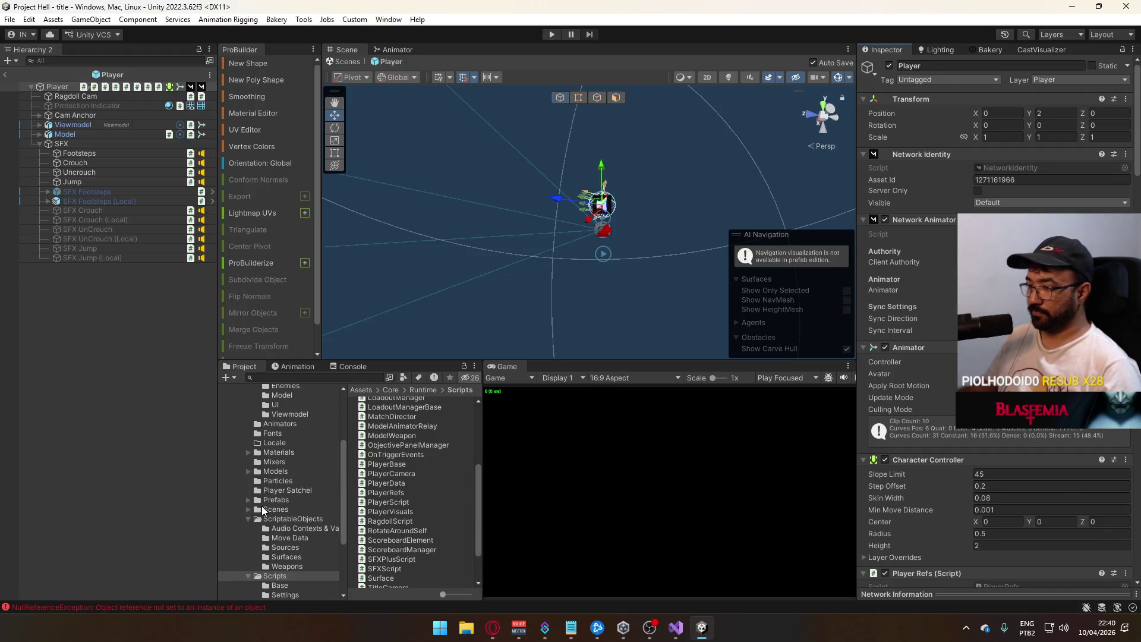
pyautogui.doubleClick(400, 512)
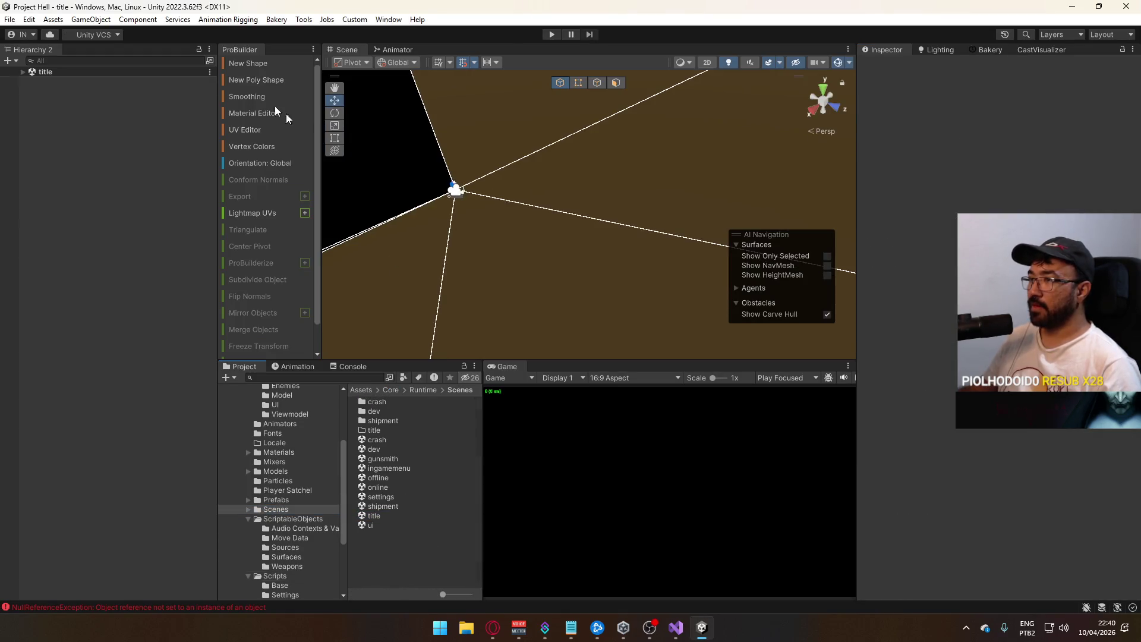
pyautogui.click(10, 19)
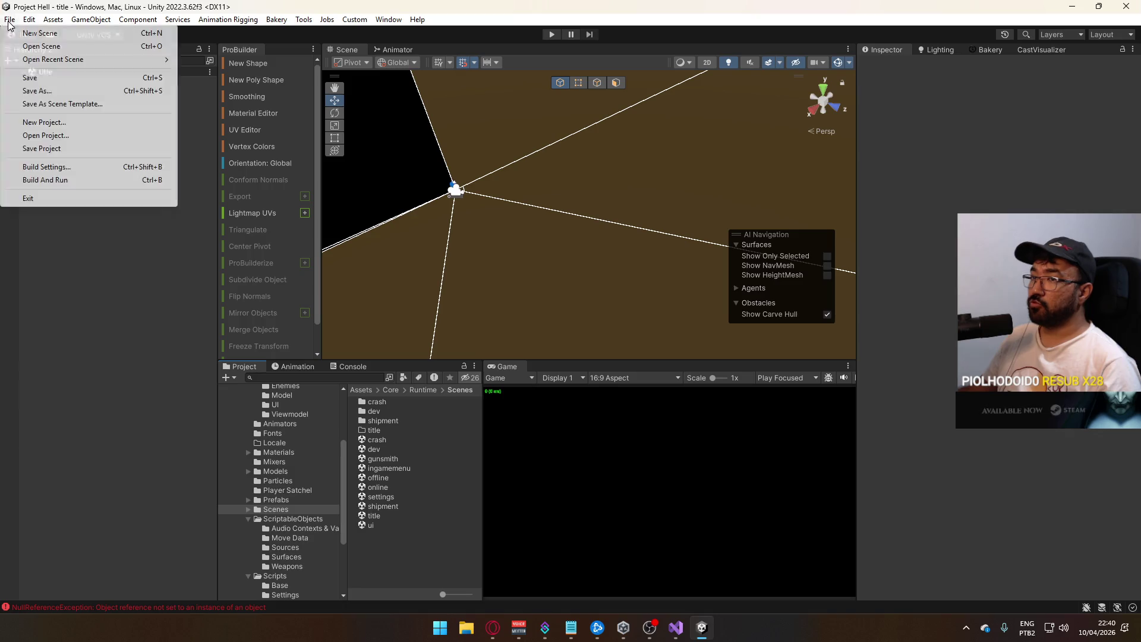
pyautogui.click(59, 179)
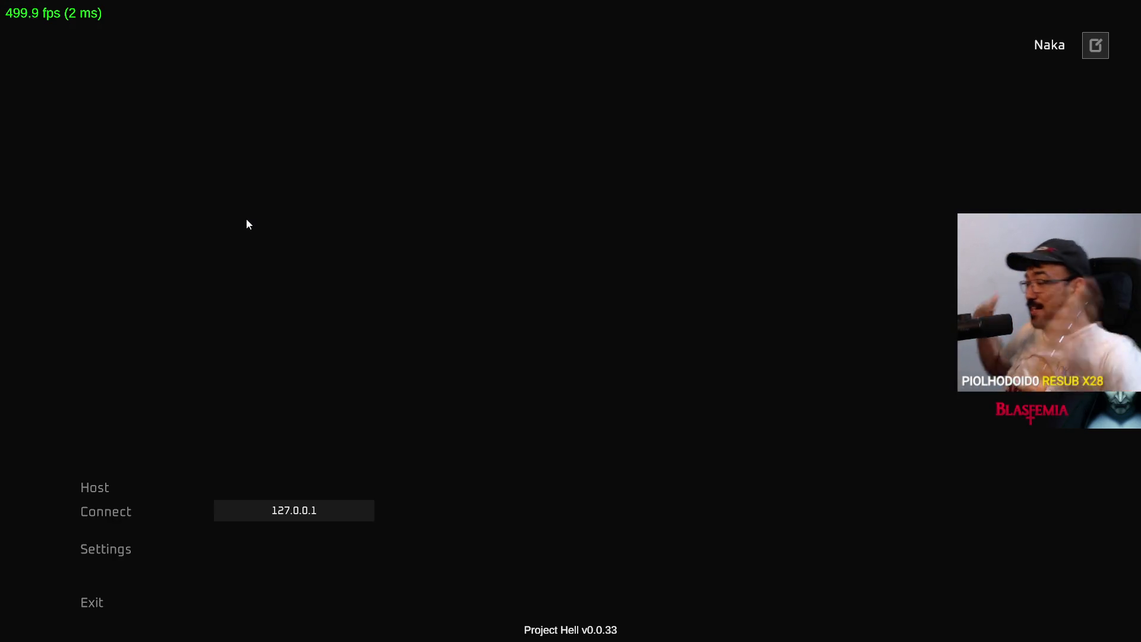
# - Close the game build, play the title scene in the editor, and show the Console's NullReferenceException
pyautogui.hotkey('alt', 'F4')
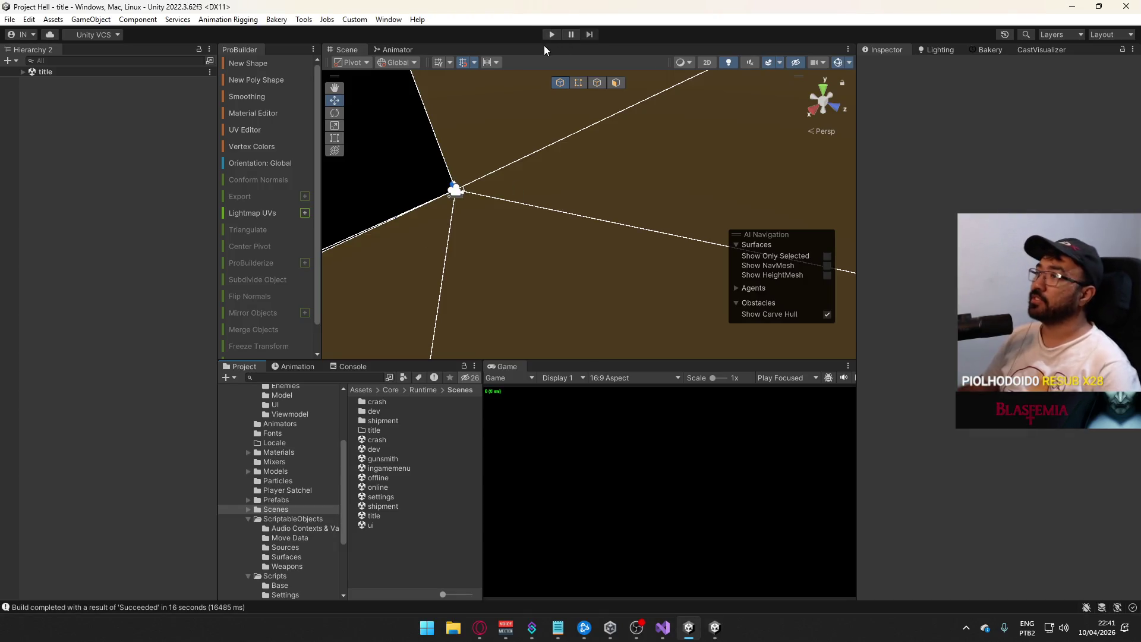
pyautogui.click(551, 34)
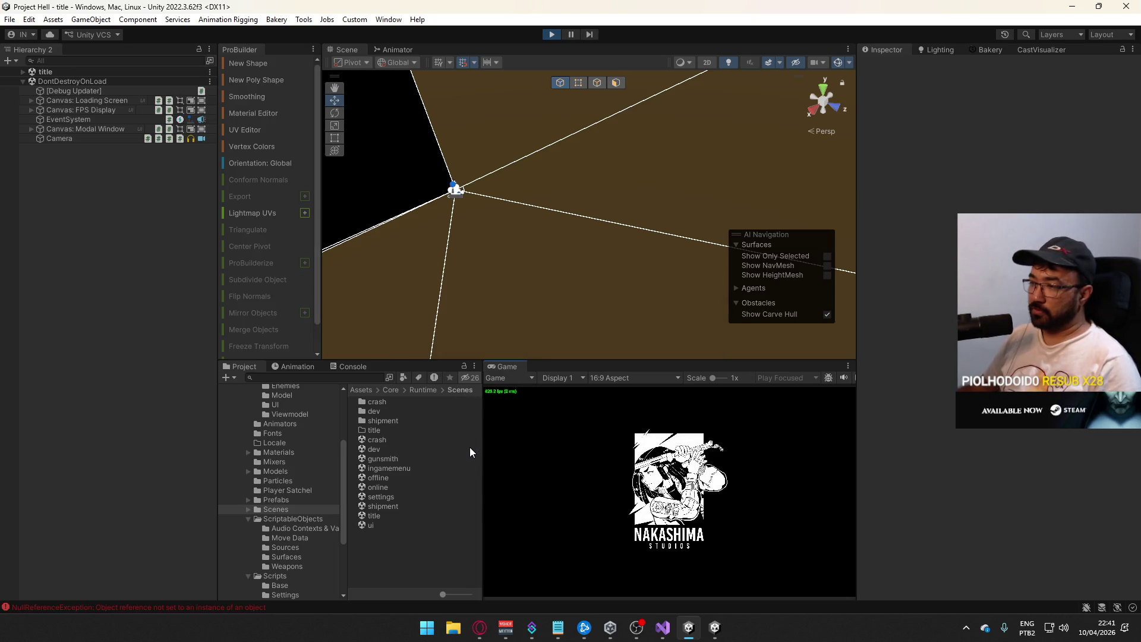
pyautogui.click(362, 366)
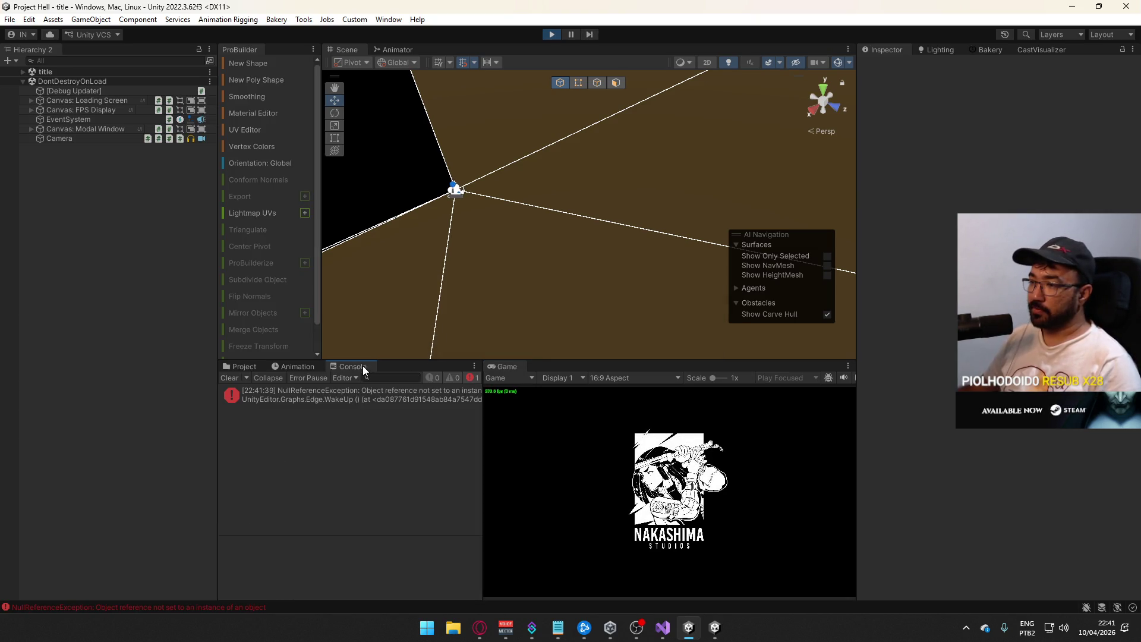
# - Clear the Console error and bring the play-mode game to the host match setup menu
pyautogui.click(228, 378)
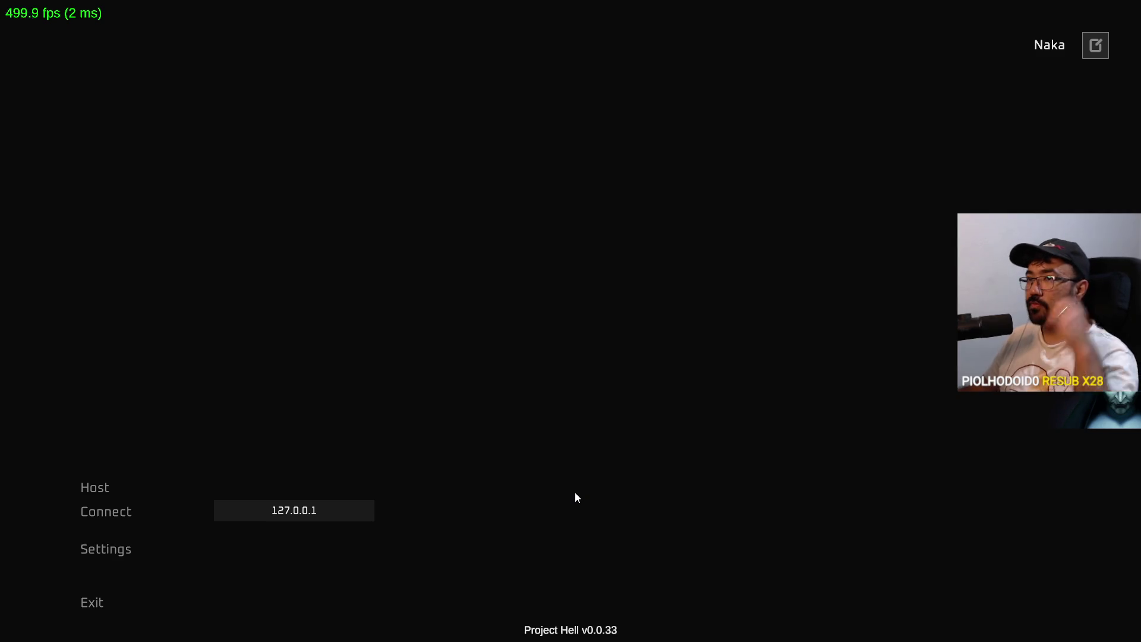
pyautogui.hotkey('alt', 'Tab')
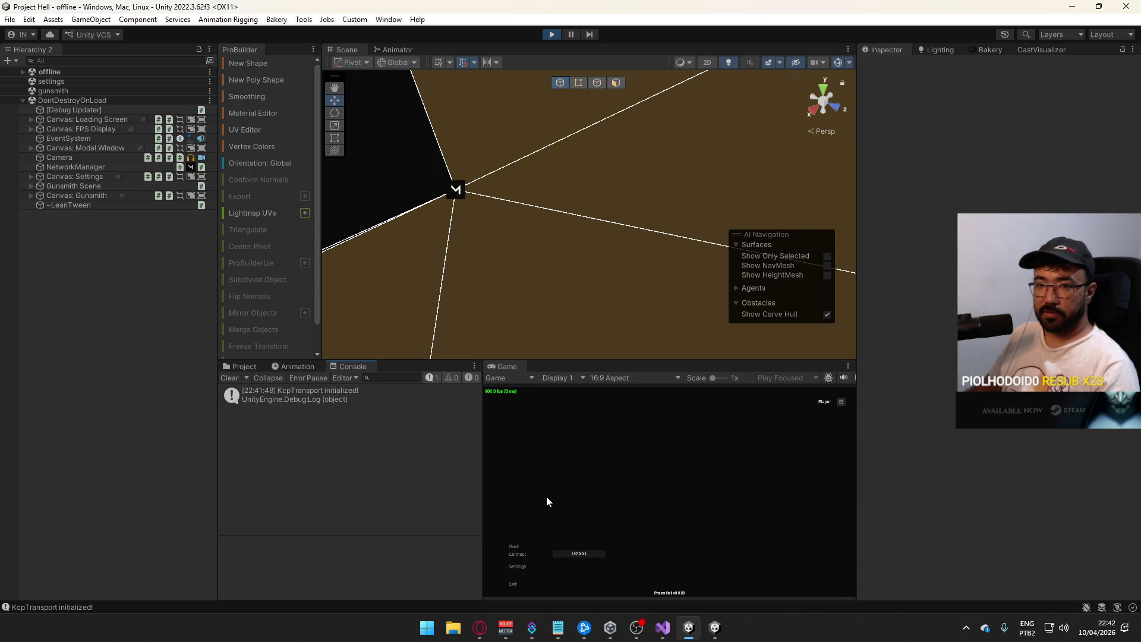
pyautogui.hotkey('ctrl', 'shift', 'F7')
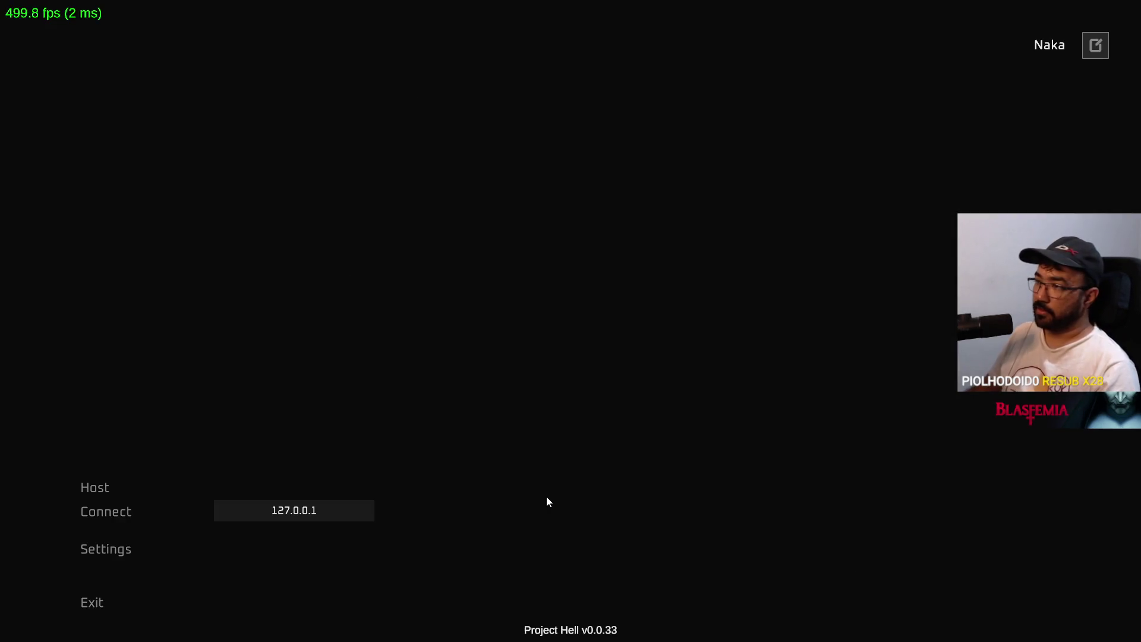
pyautogui.hotkey('ctrl', 'shift', 'F7')
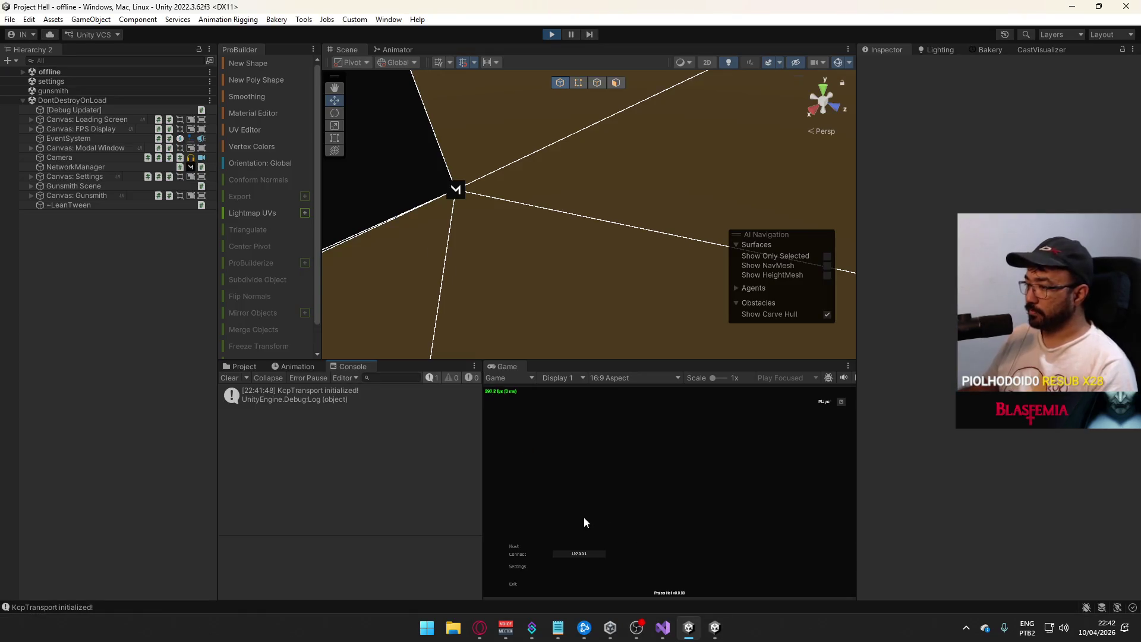
pyautogui.click(523, 546)
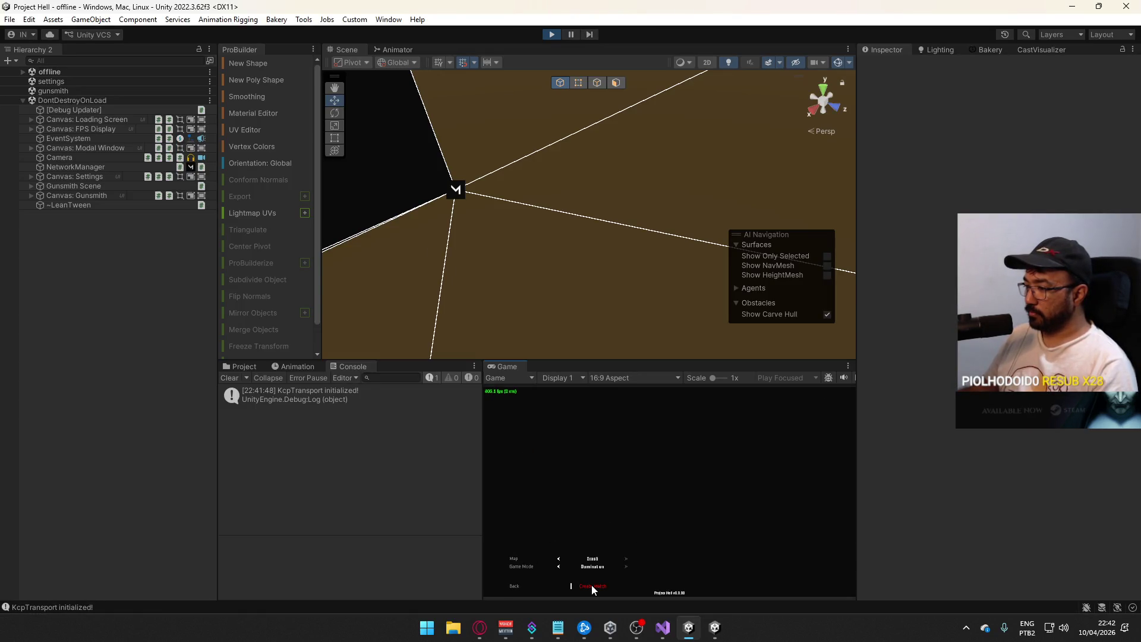
# - Host a Domination match in the editor and connect the standalone build to it
pyautogui.click(591, 585)
pyautogui.hotkey('alt', 'Tab')
pyautogui.click(122, 523)
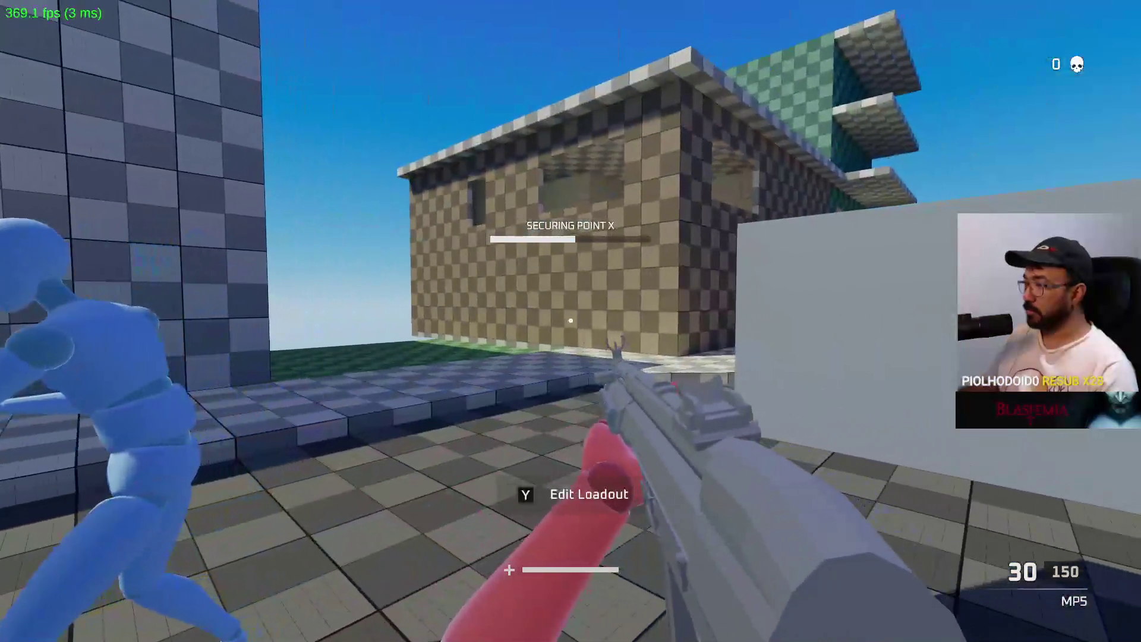
pyautogui.hotkey('alt', 'Tab')
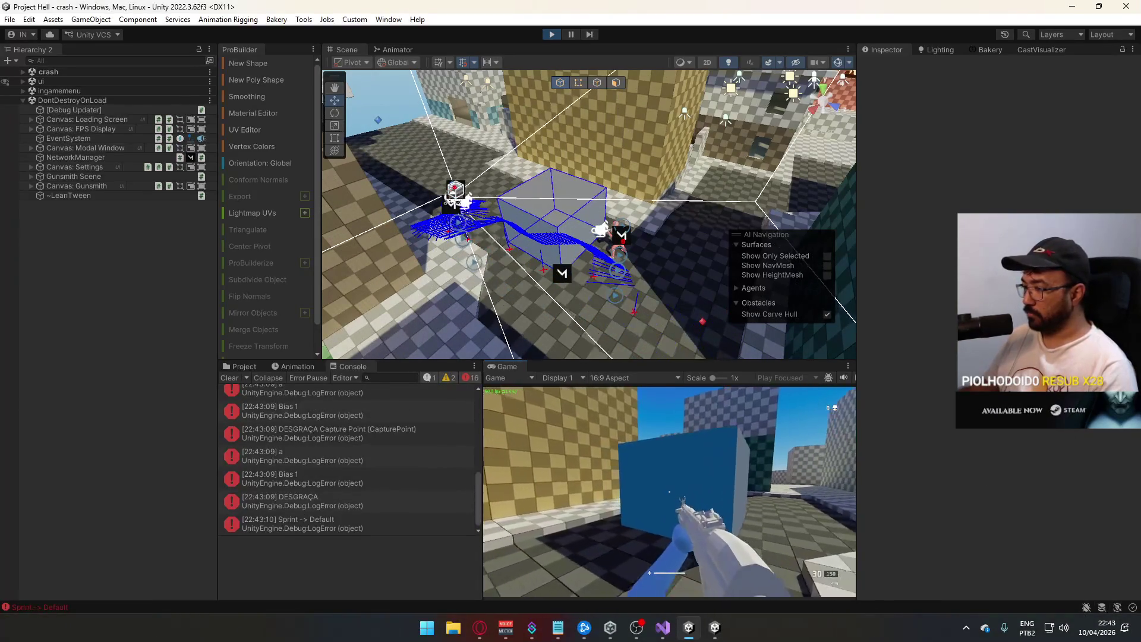
# - Shoot the blue dummy at Point B in fullscreen play, then restore the editor layout
pyautogui.hotkey('alt', 'Tab')
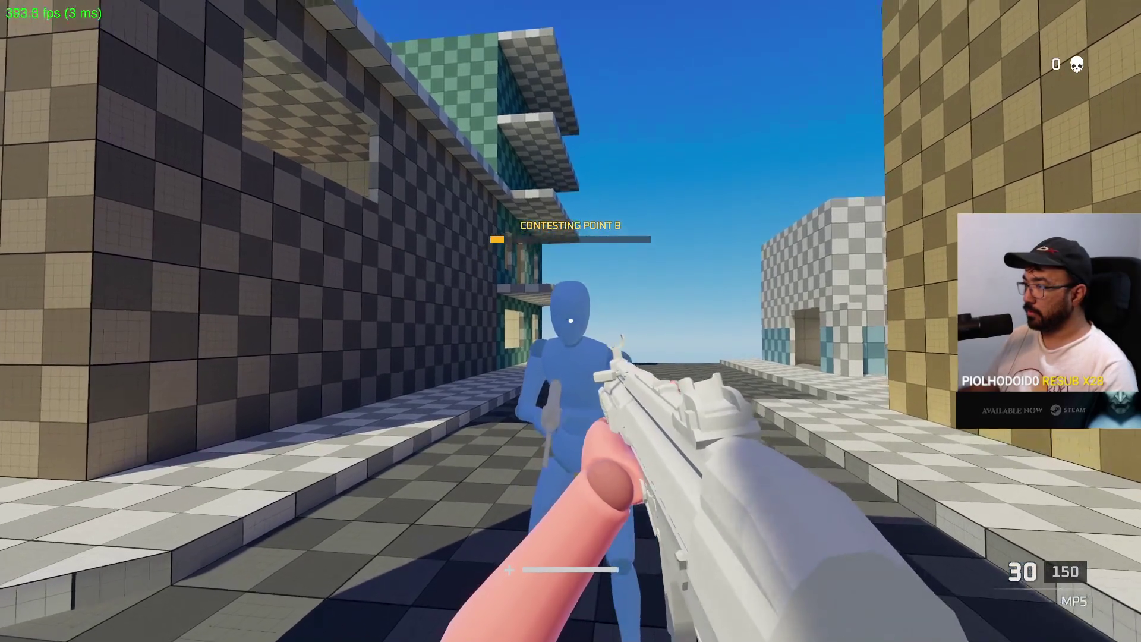
pyautogui.click(571, 321)
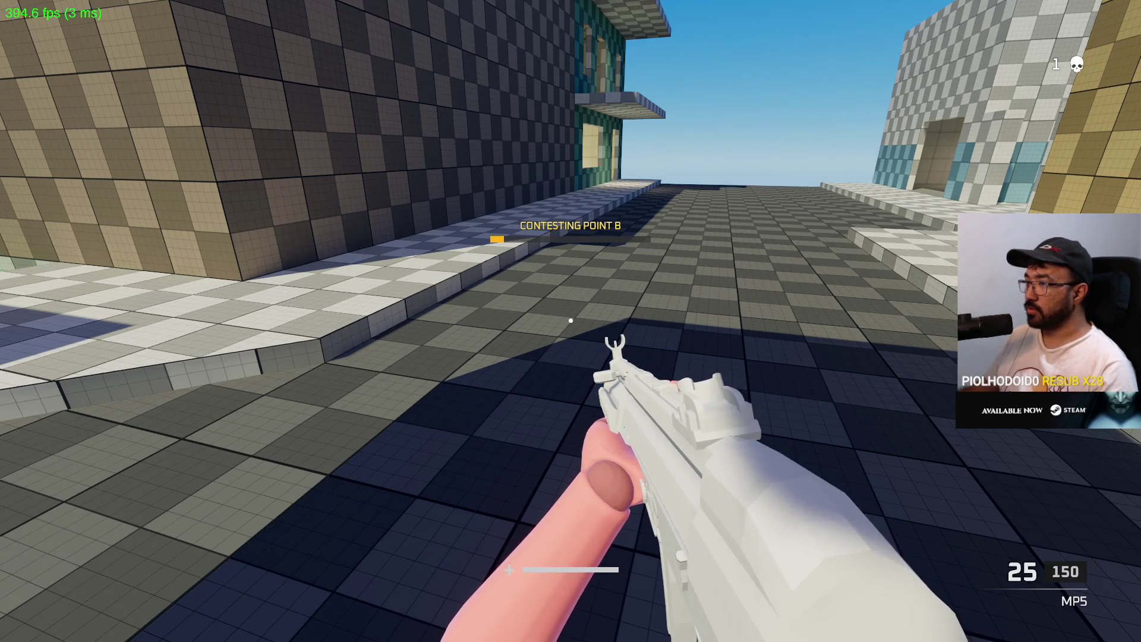
pyautogui.moveTo(571, 321)
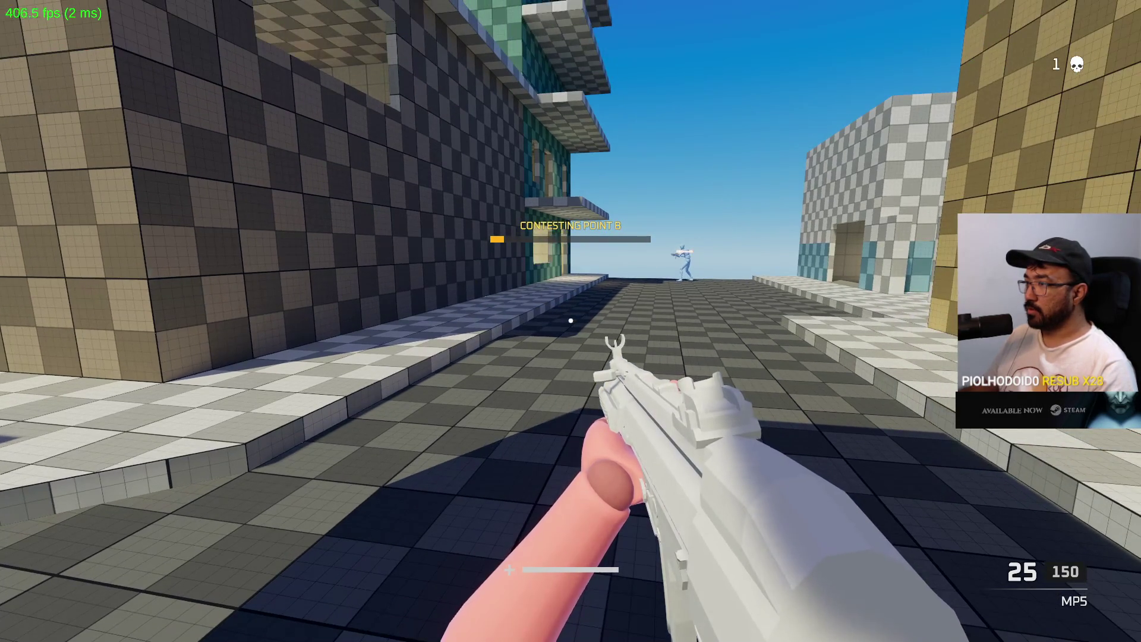
pyautogui.hotkey('shift', 'space')
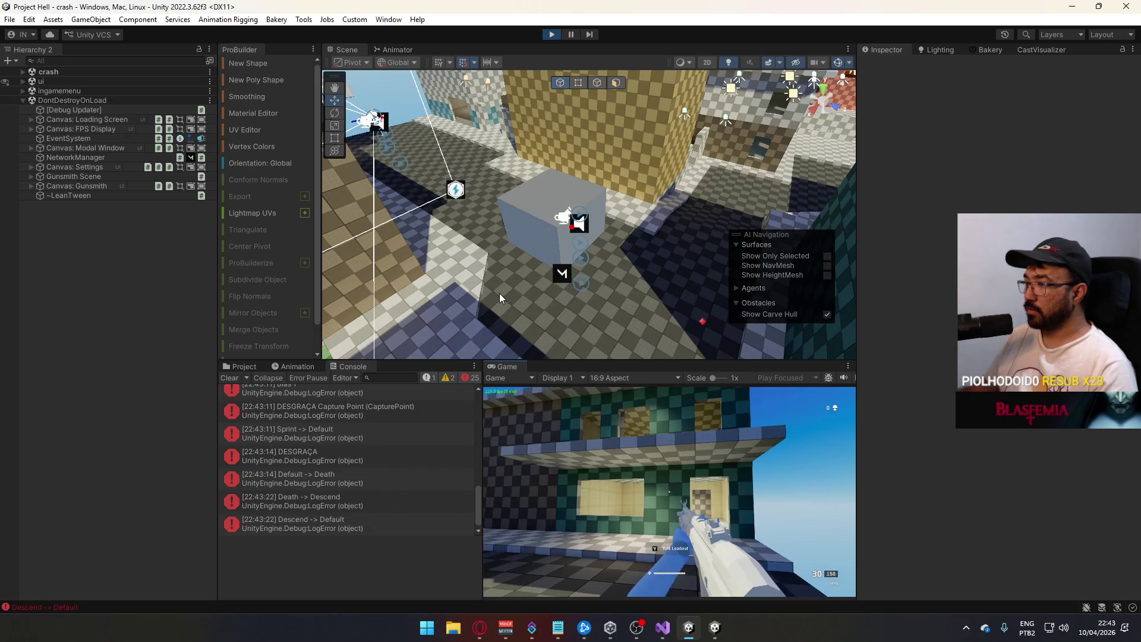
# - Sprint down the street, jump onto the blue cube, and shoot the enemy player
pyautogui.click(669, 493)
pyautogui.hotkey('shift', 'w')
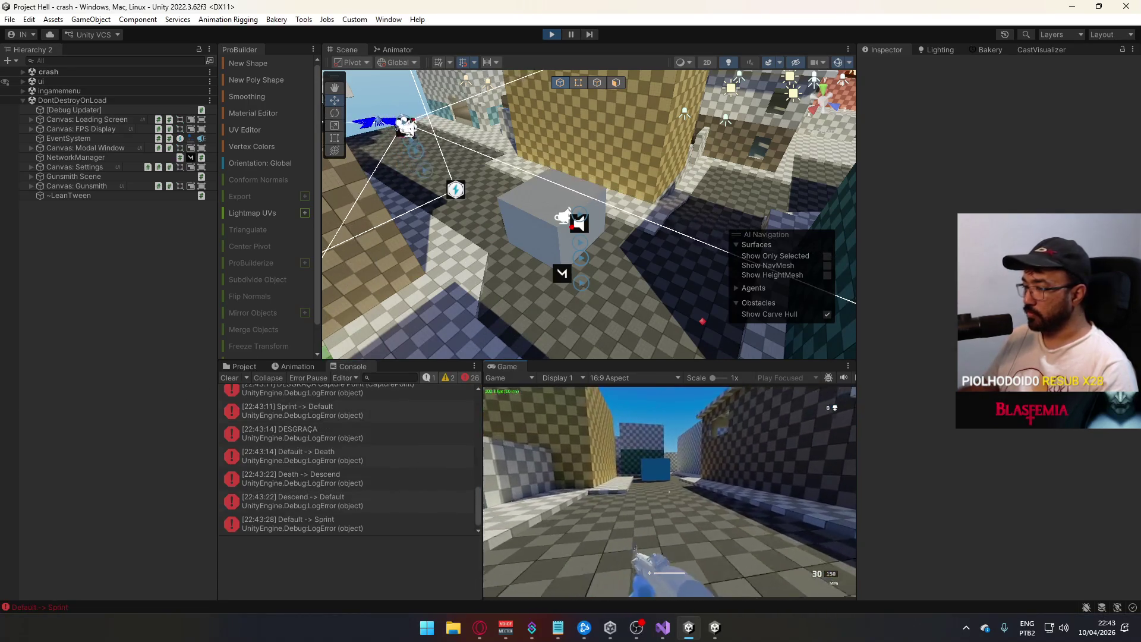
pyautogui.press('space')
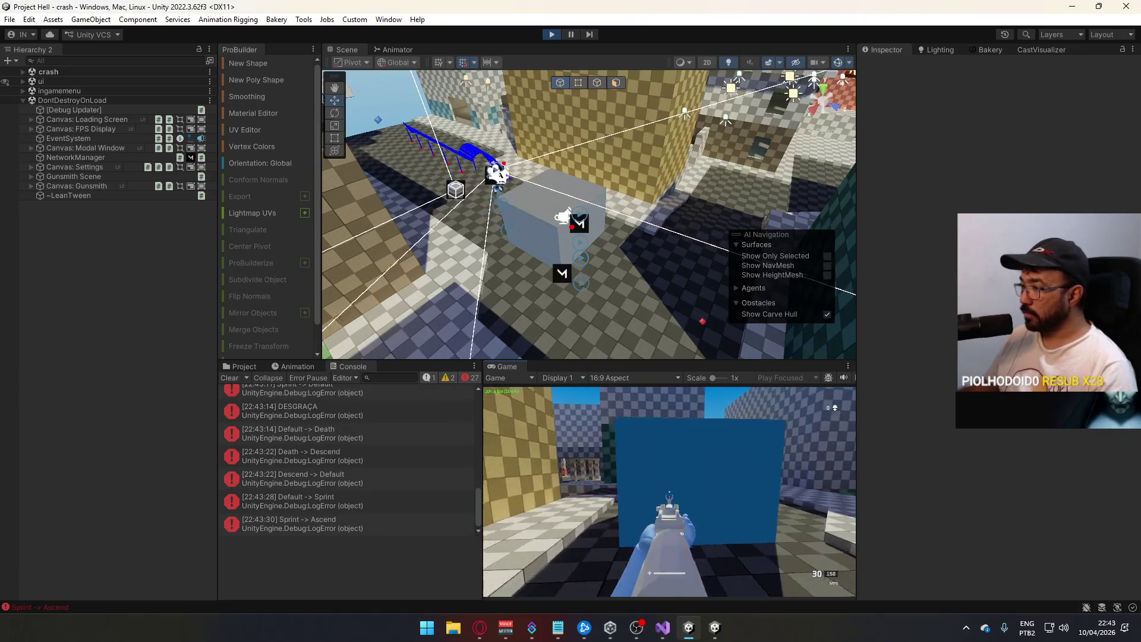
pyautogui.click(669, 492)
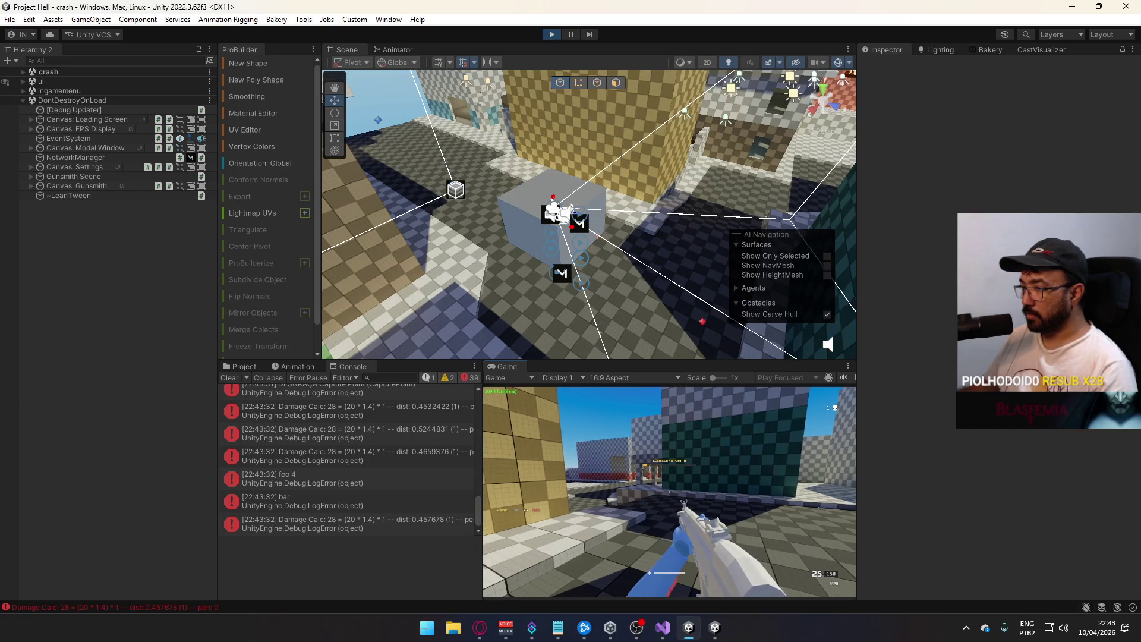
pyautogui.press('super')
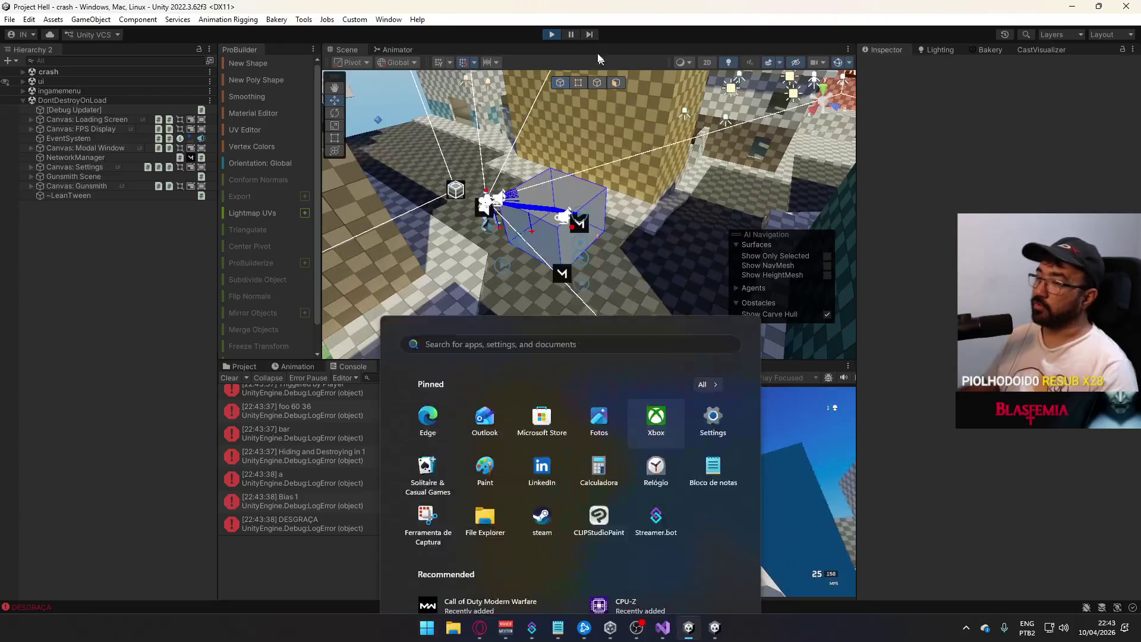
pyautogui.click(558, 41)
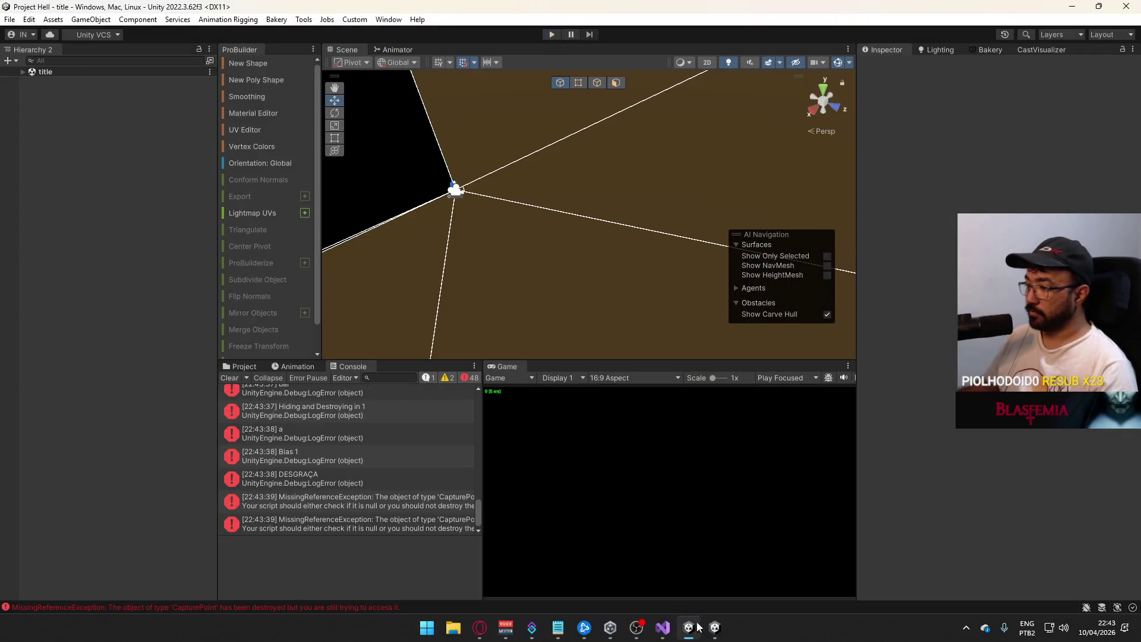
# - Close the running game build and jump from HealthSystem.cs to the AnyPlayerDied definition
pyautogui.rightClick(715, 627)
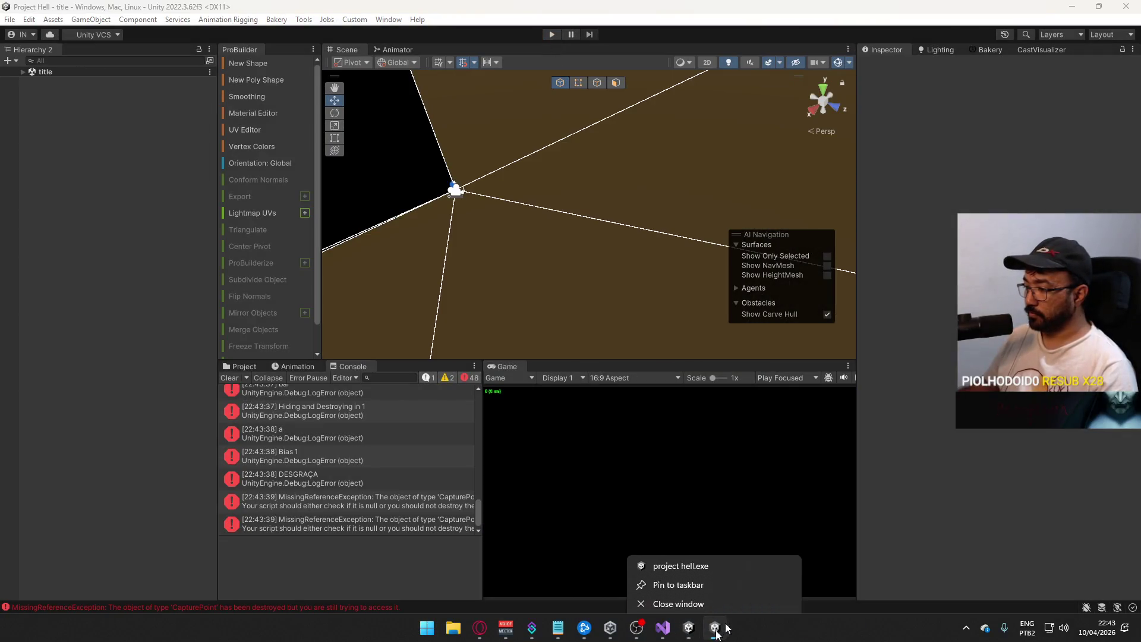
pyautogui.click(738, 597)
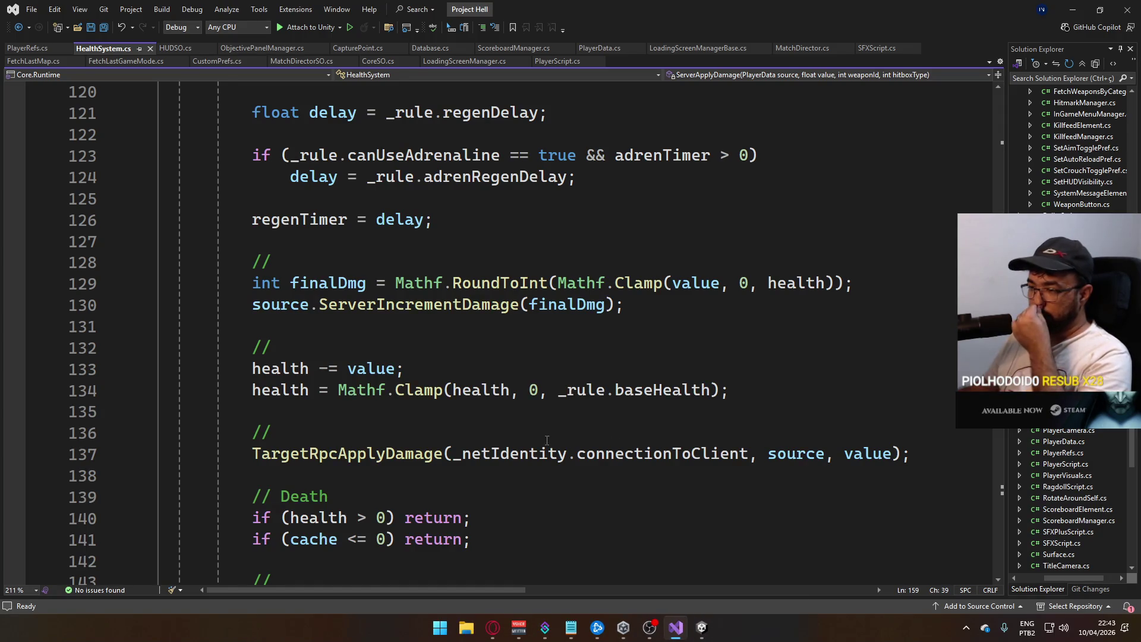
pyautogui.scroll(-7, 547, 439)
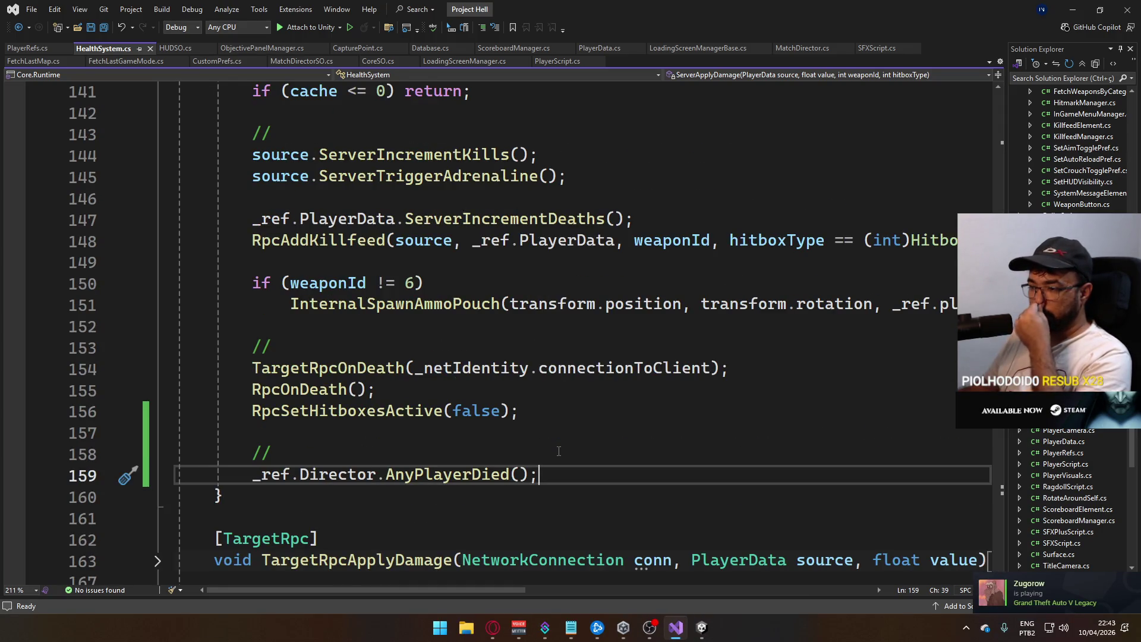
pyautogui.keyDown('ctrl'); pyautogui.click(461, 478); pyautogui.keyUp('ctrl')
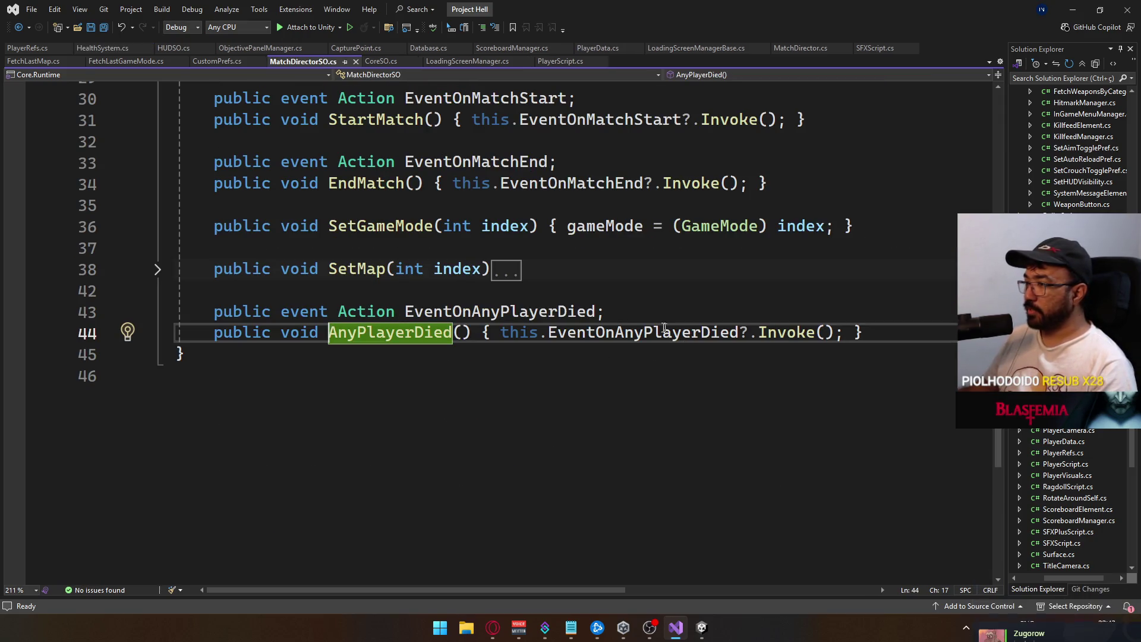
# - Find all references to EventOnAnyPlayerDied and open the CapturePoint.cs subscription
pyautogui.doubleClick(469, 311)
pyautogui.rightClick(470, 310)
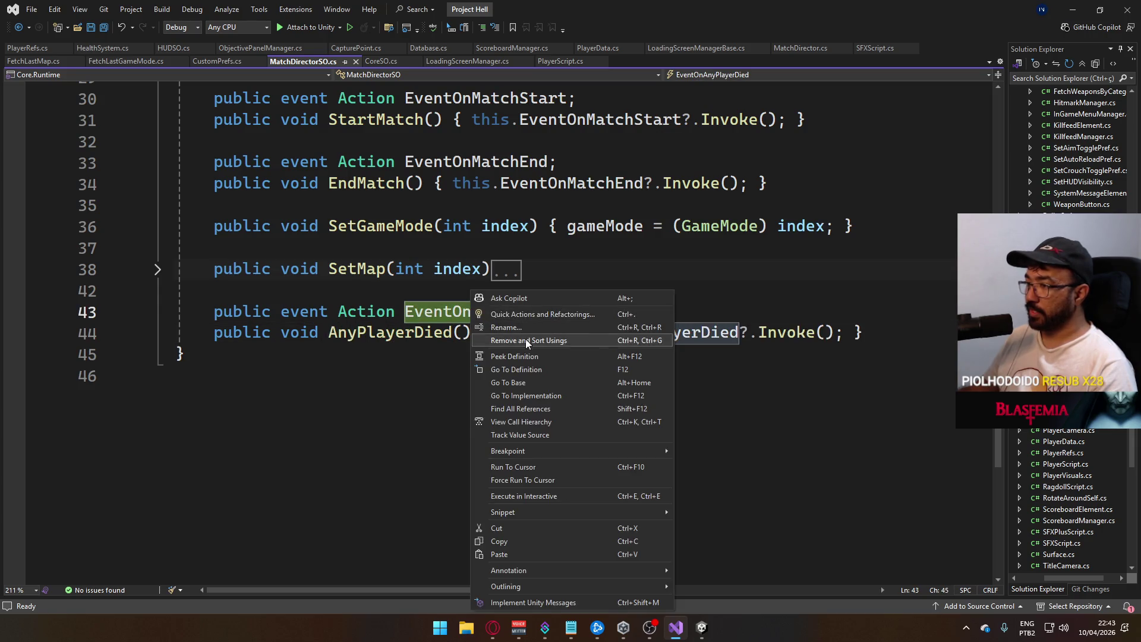
pyautogui.click(553, 408)
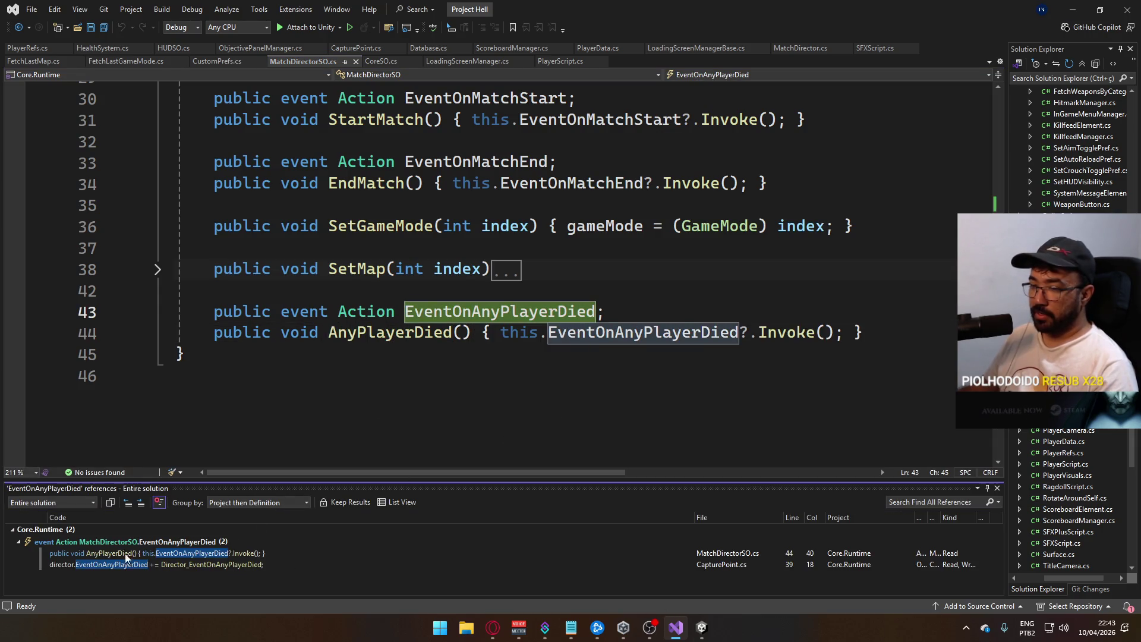
pyautogui.doubleClick(100, 566)
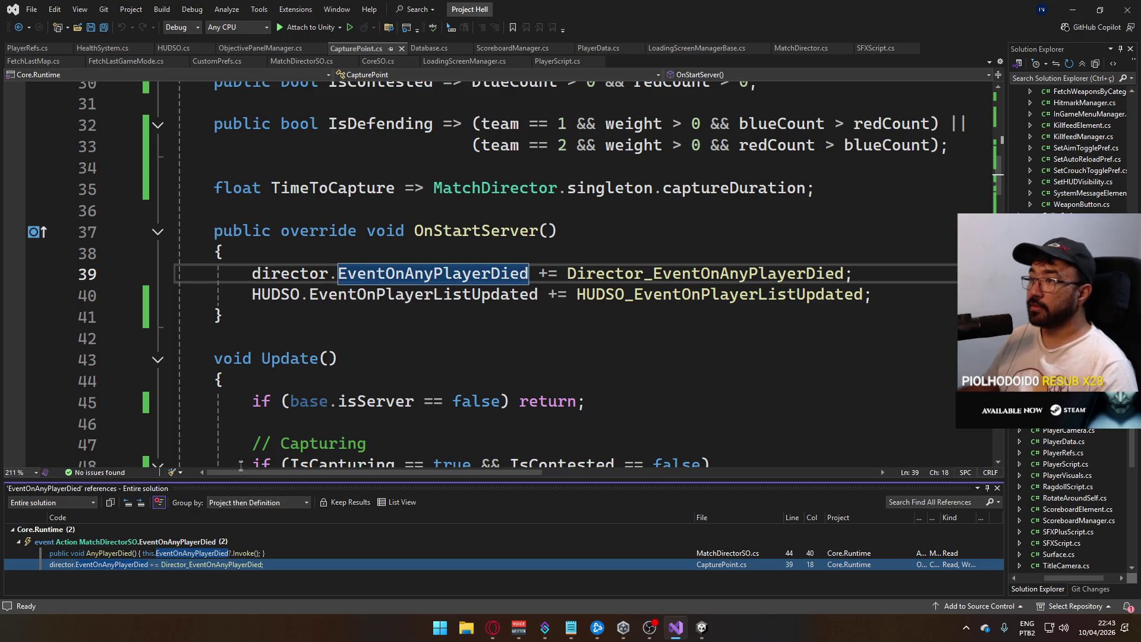
# - Jump to the Director_EventOnAnyPlayerDied handler that calls InternalCountPlayers()
pyautogui.scroll(10, 470, 324)
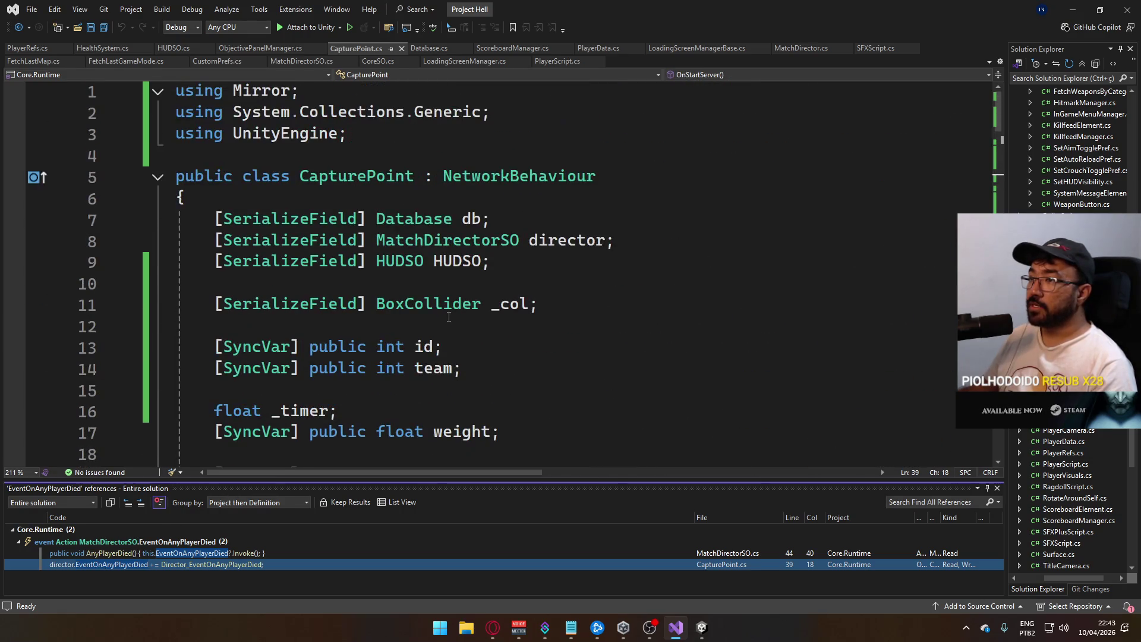
pyautogui.scroll(-8, 602, 375)
pyautogui.scroll(-2, 569, 288)
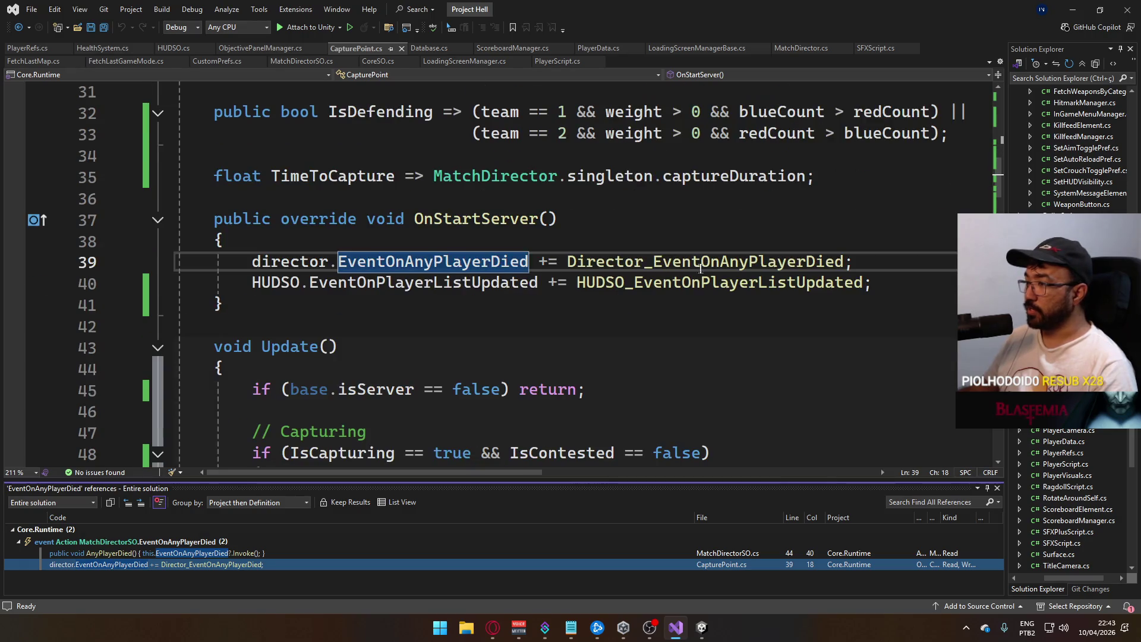
pyautogui.keyDown('ctrl'); pyautogui.click(701, 267); pyautogui.keyUp('ctrl')
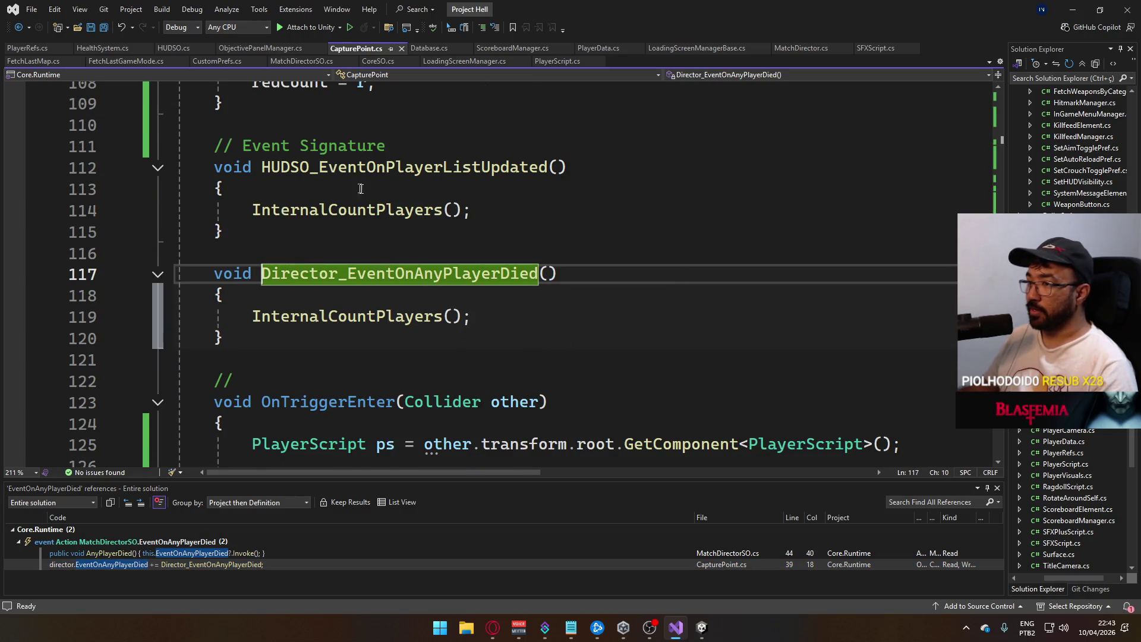
pyautogui.moveTo(563, 314); pyautogui.dragTo(252, 316)
# - Place the cursor inside the HUDSO_EventOnPlayerListUpdated handler in CapturePoint.cs
pyautogui.scroll(-4, 582, 374)
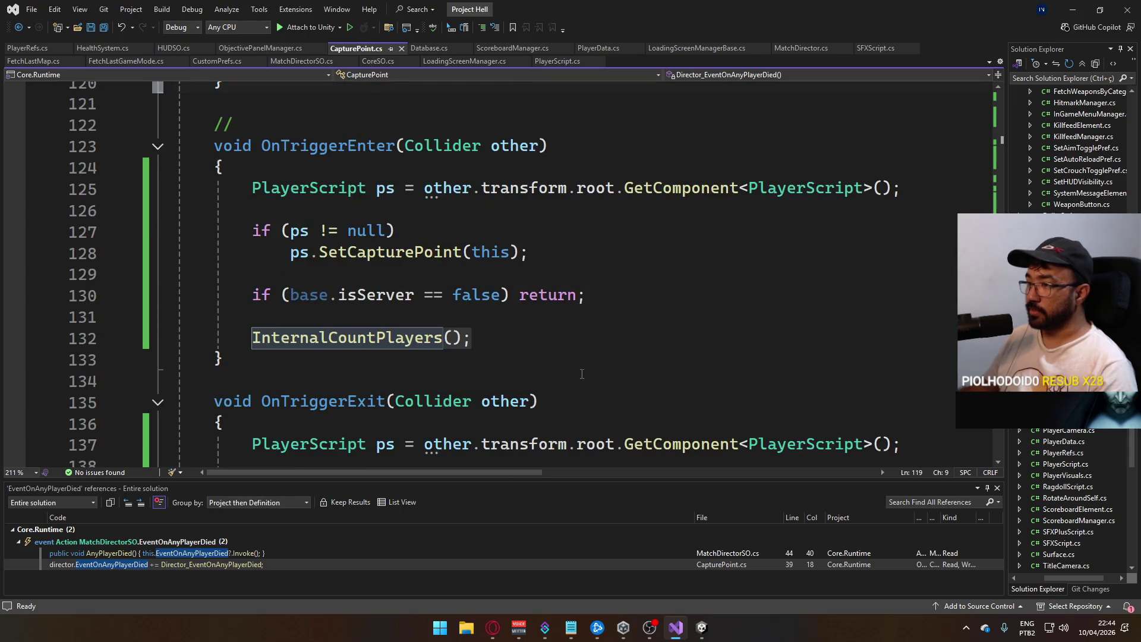
pyautogui.scroll(-3, 606, 332)
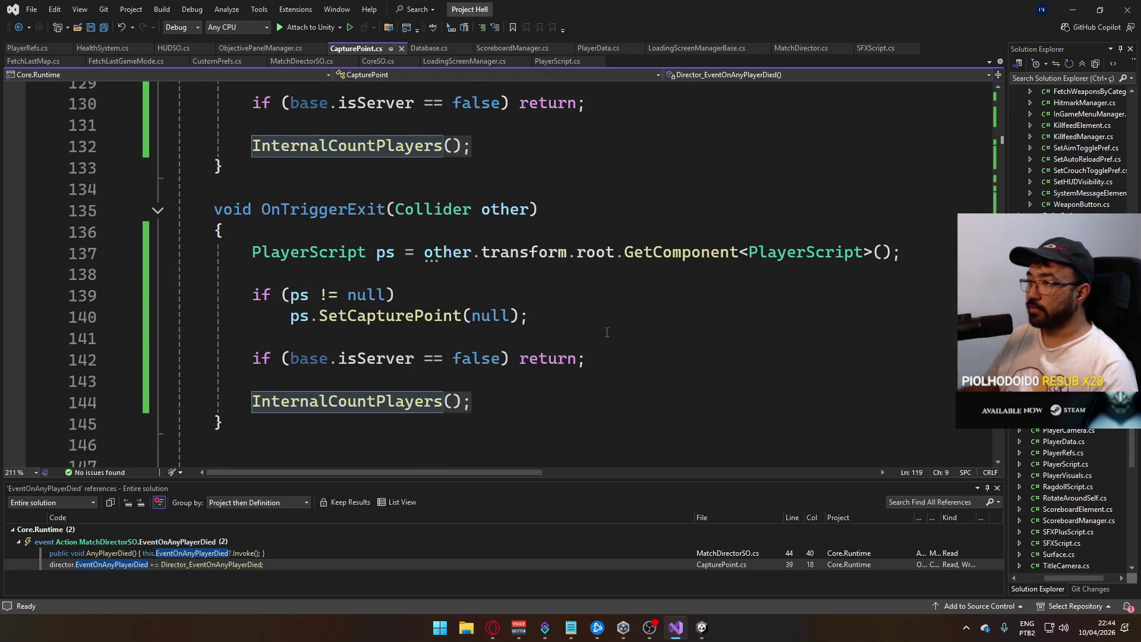
pyautogui.scroll(3, 607, 331)
pyautogui.scroll(2, 597, 330)
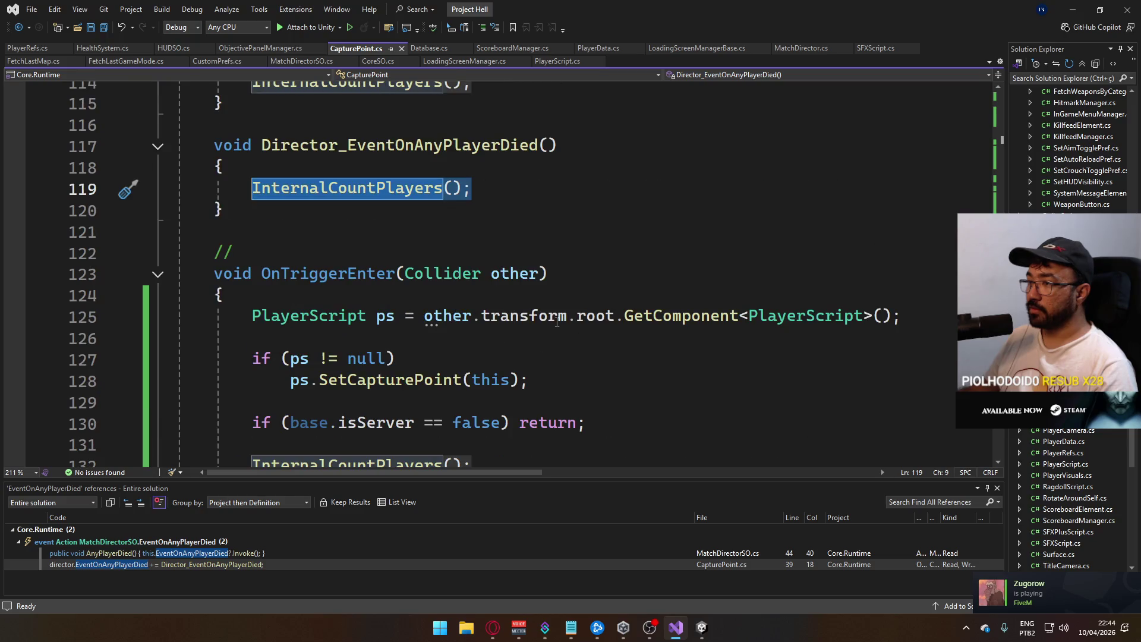
pyautogui.scroll(-6, 417, 281)
pyautogui.scroll(8, 422, 274)
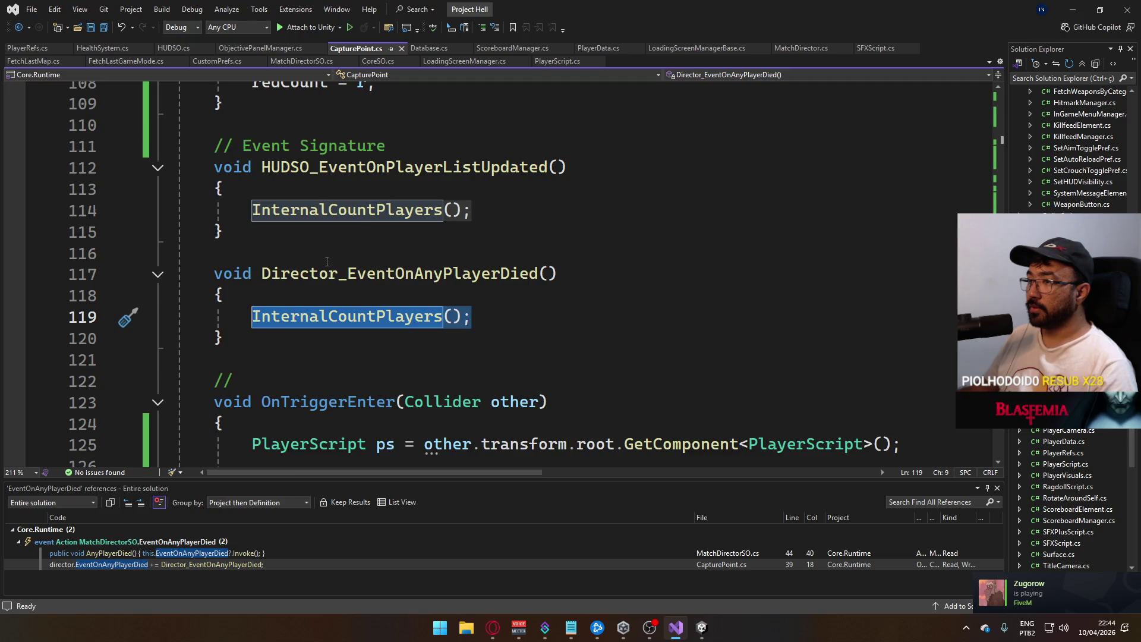
pyautogui.scroll(6, 359, 270)
pyautogui.scroll(6, 359, 270)
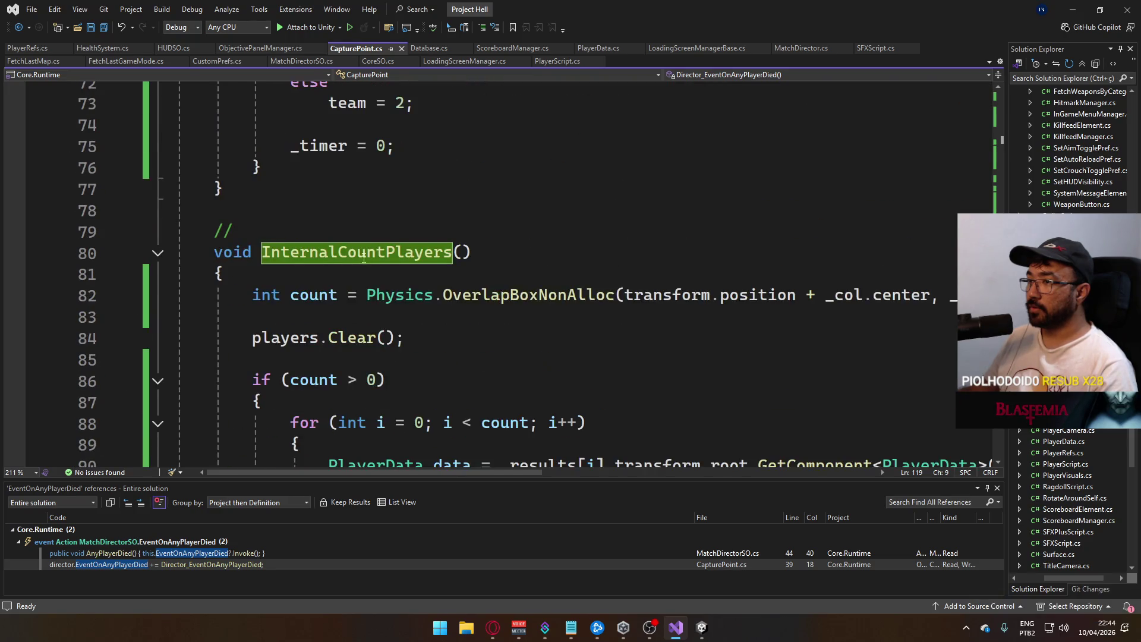
pyautogui.scroll(-10, 422, 202)
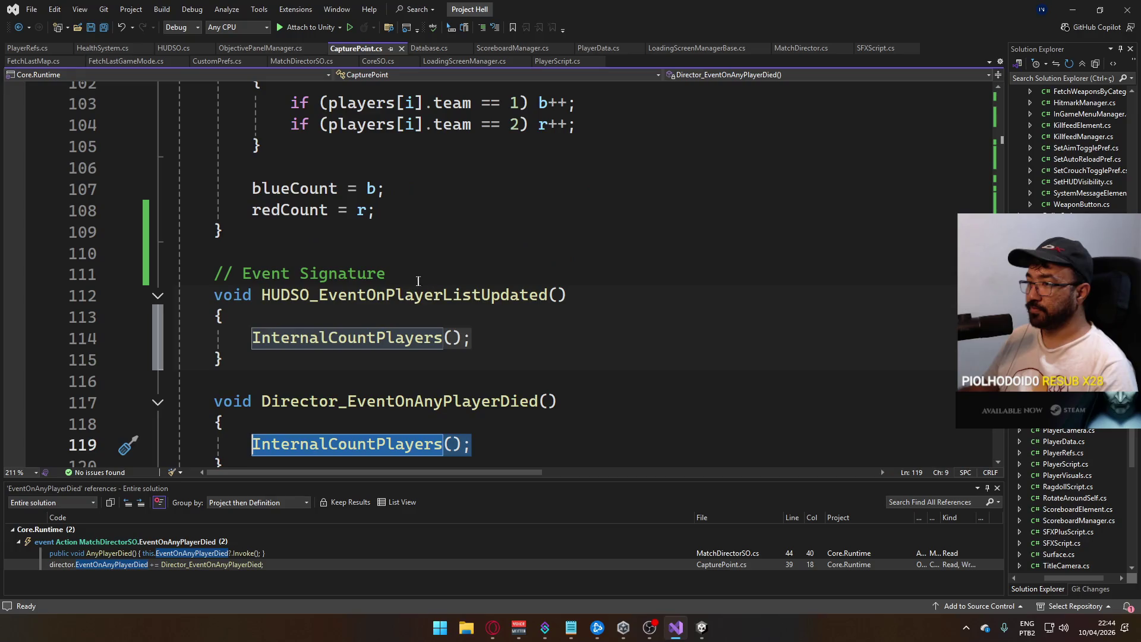
pyautogui.click(401, 315)
# - Add the guard 'if (base.isServer == false) return;' and a Debug.LogError line to the handler
pyautogui.press('Return')
pyautogui.write('if (base')
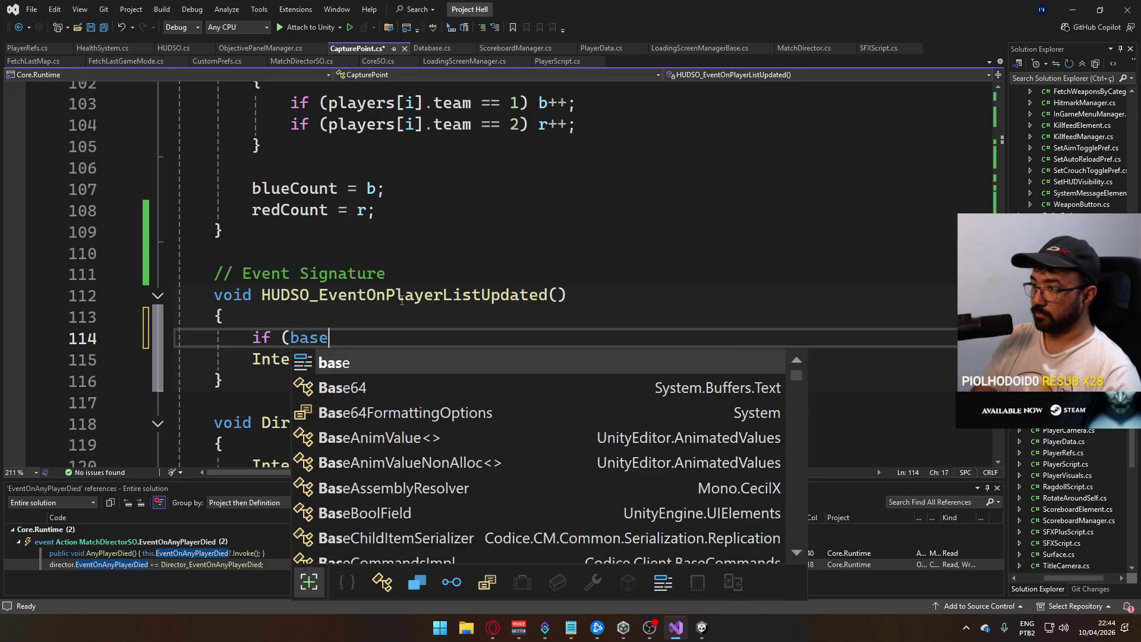
pyautogui.write('.isServer == fal')
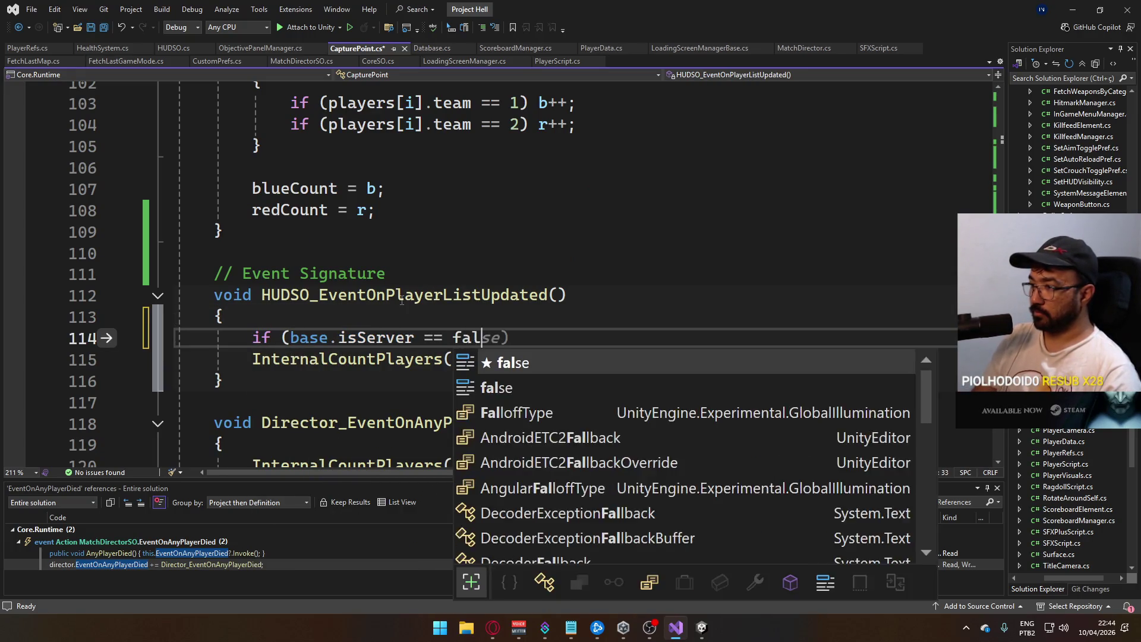
pyautogui.write('se) return;')
pyautogui.press('Return')
pyautogui.press('Up')
pyautogui.press('Up')
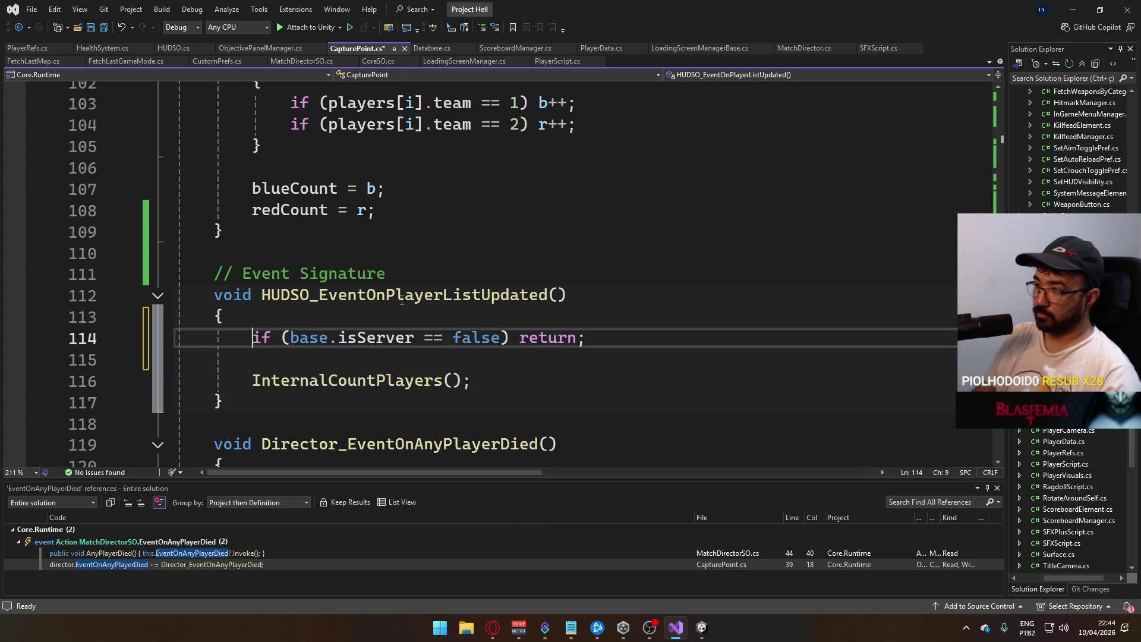
pyautogui.press('Return')
pyautogui.write('Debug.Loger("')
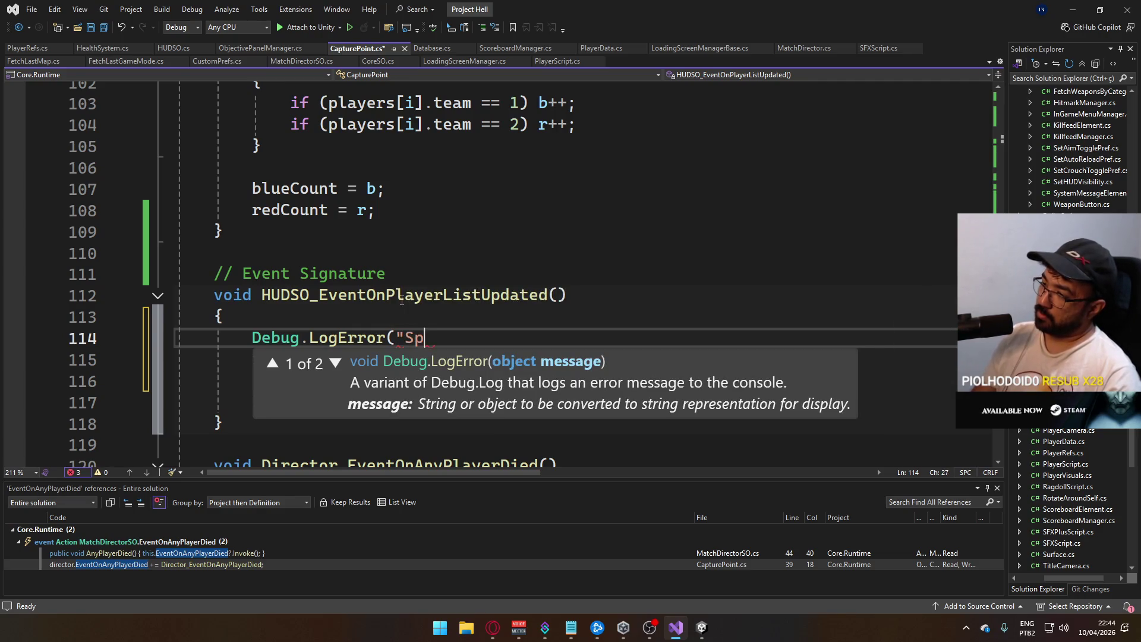
pyautogui.write(');')
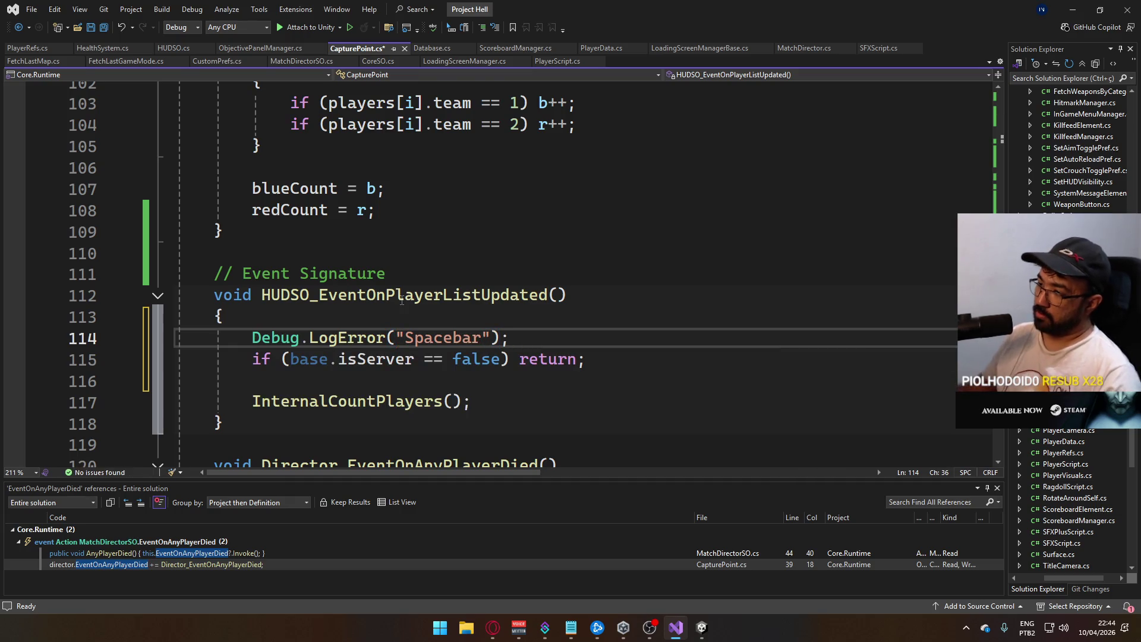
# - Copy the error log below InternalCountPlayers(), give it a new message, and save CapturePoint.cs
pyautogui.hotkey('shift', 'Home')
pyautogui.click(536, 410)
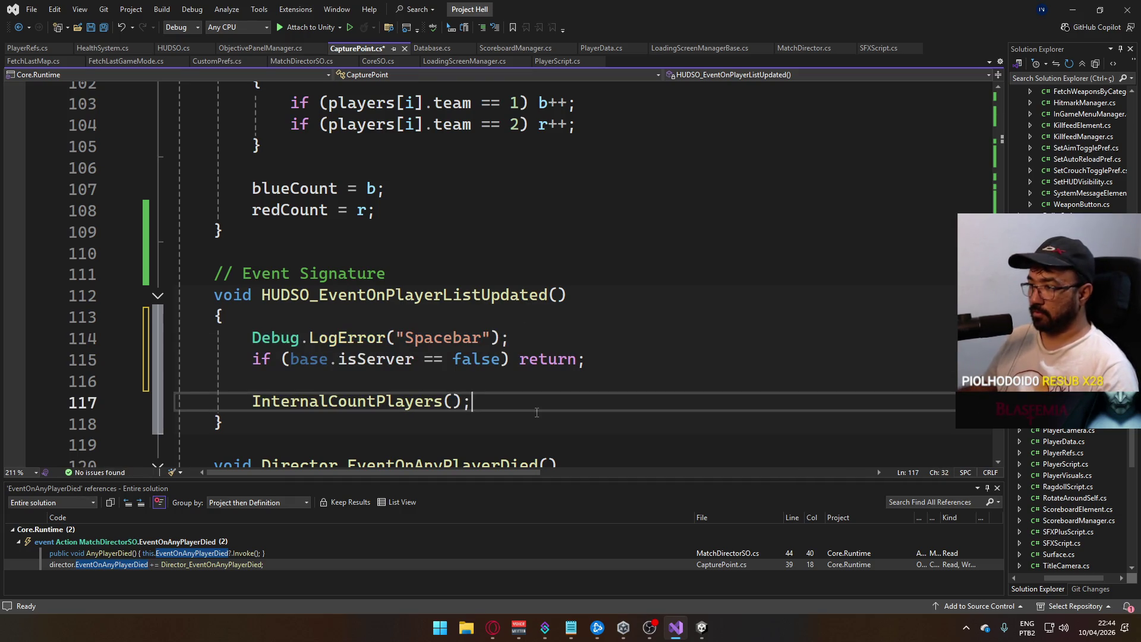
pyautogui.press('Return')
pyautogui.write('Debug.LogError("Spacebar");')
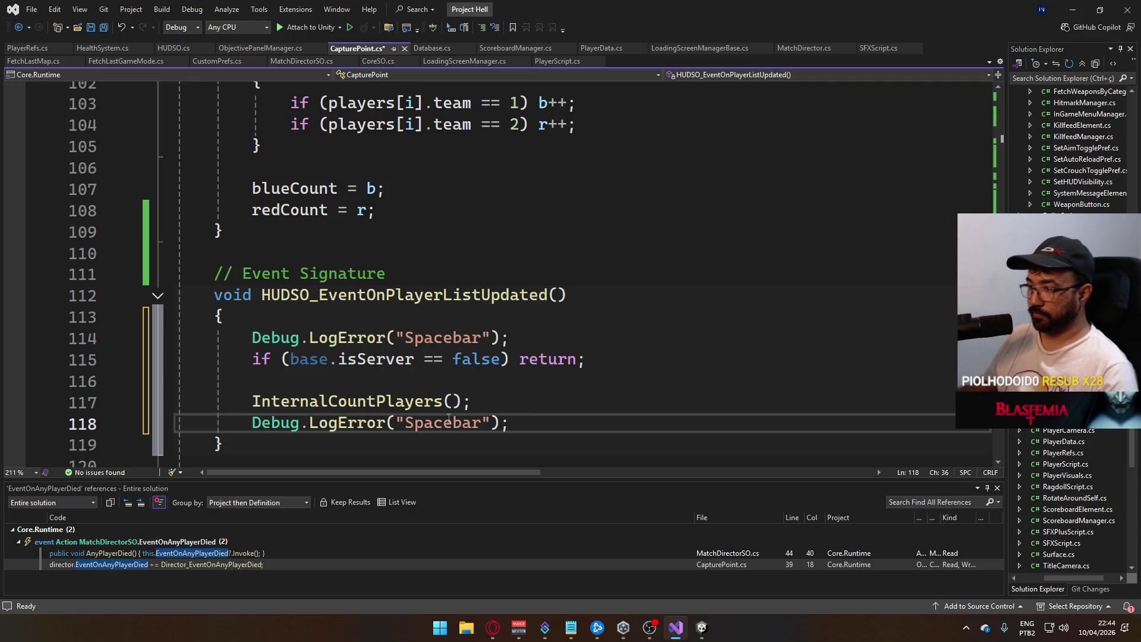
pyautogui.doubleClick(449, 421)
pyautogui.write('Filha da puta')
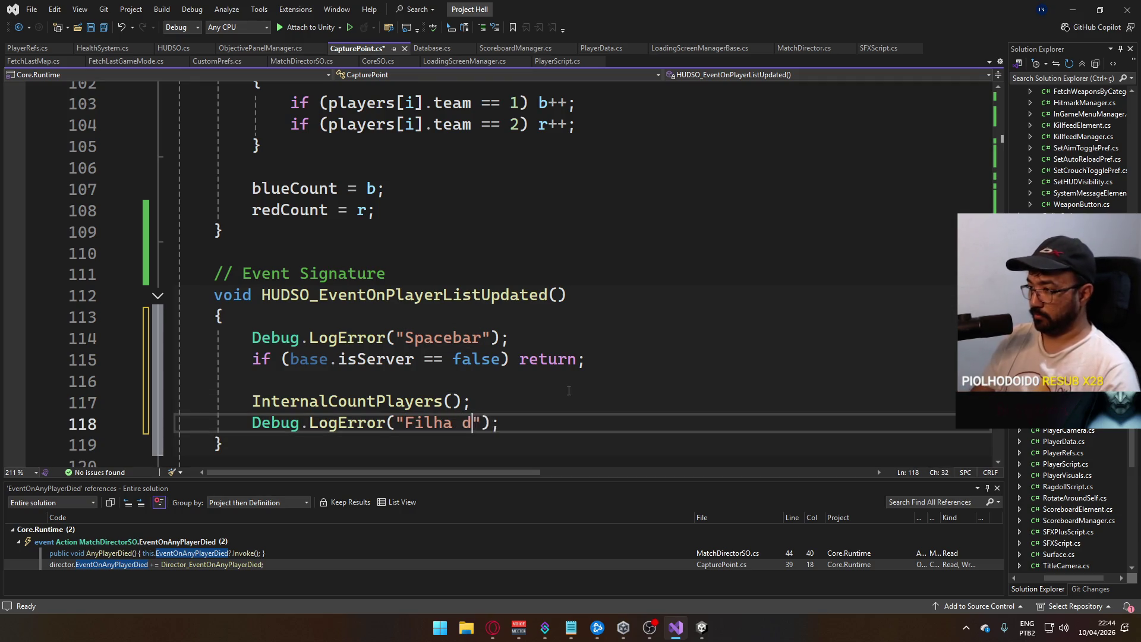
pyautogui.hotkey('ctrl', 's')
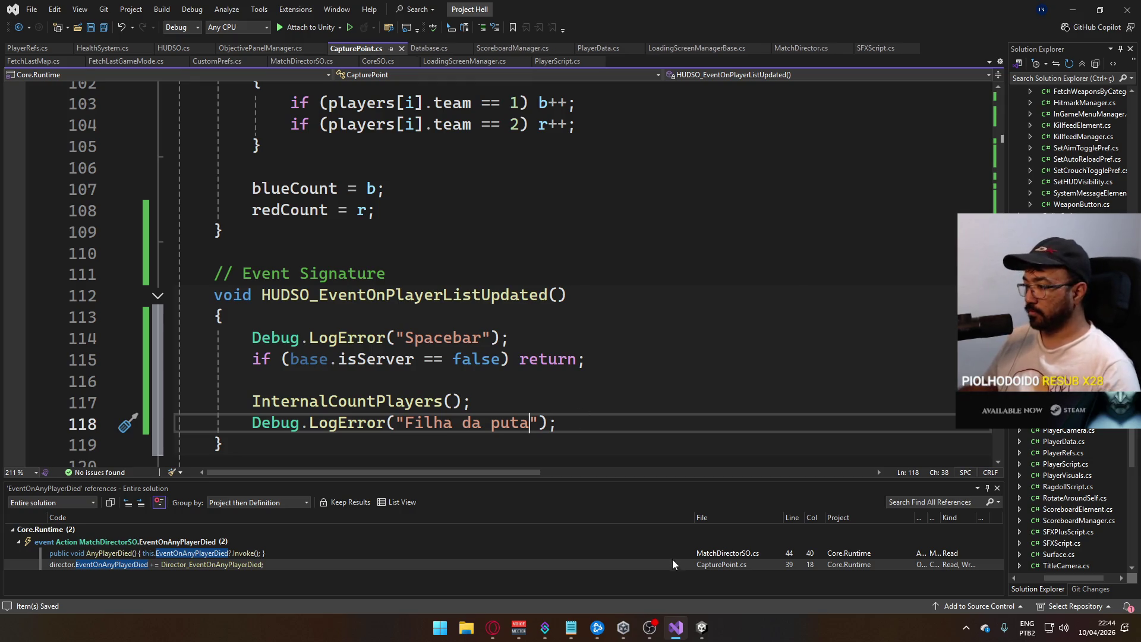
pyautogui.moveTo(698, 634)
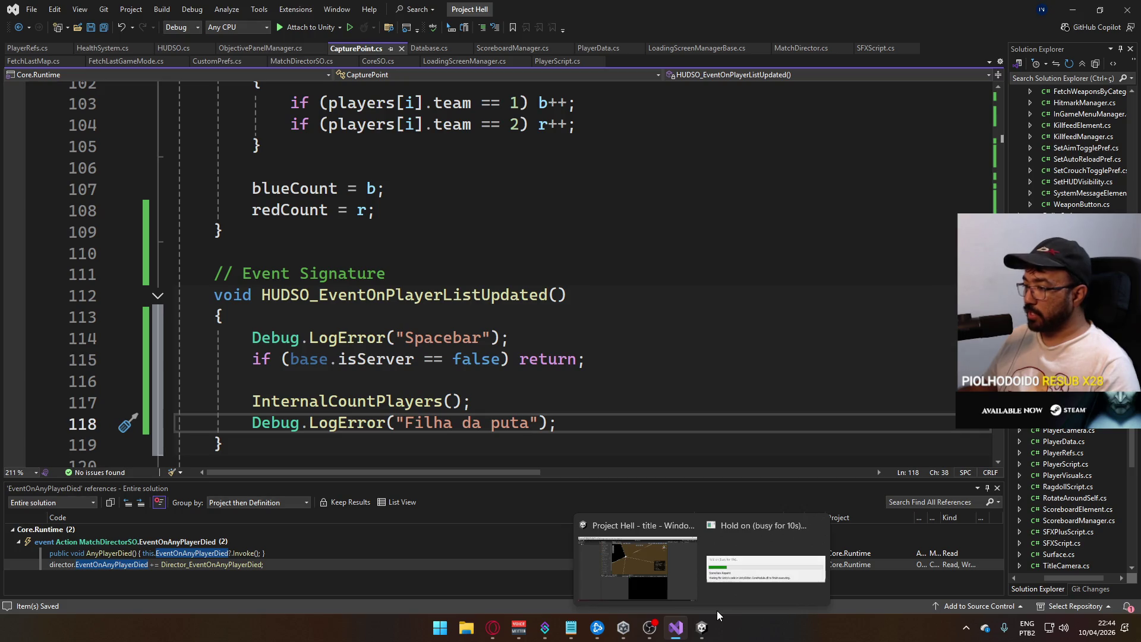
# - Run File > Build And Run in Unity, then return to the editor after the 7-second build
pyautogui.click(684, 574)
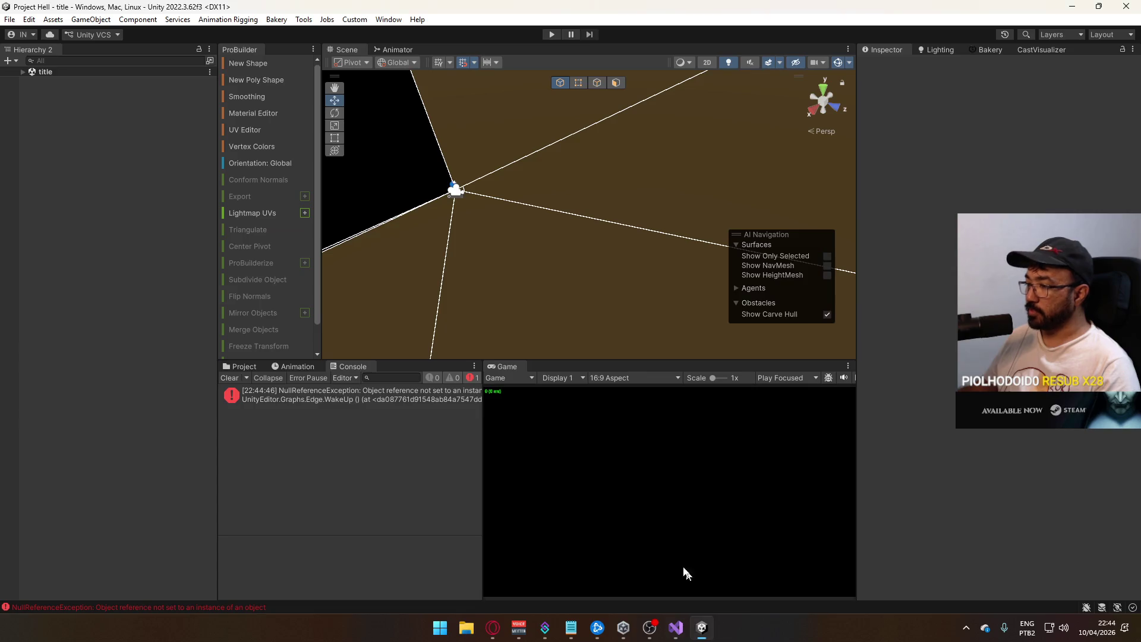
pyautogui.click(243, 366)
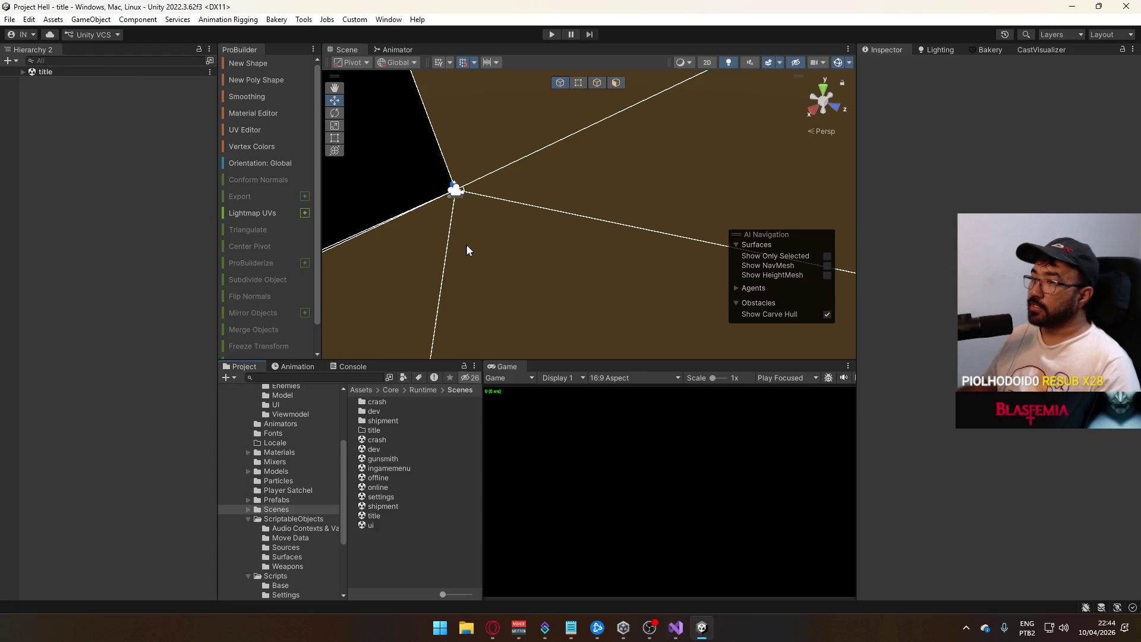
pyautogui.click(10, 19)
pyautogui.click(78, 179)
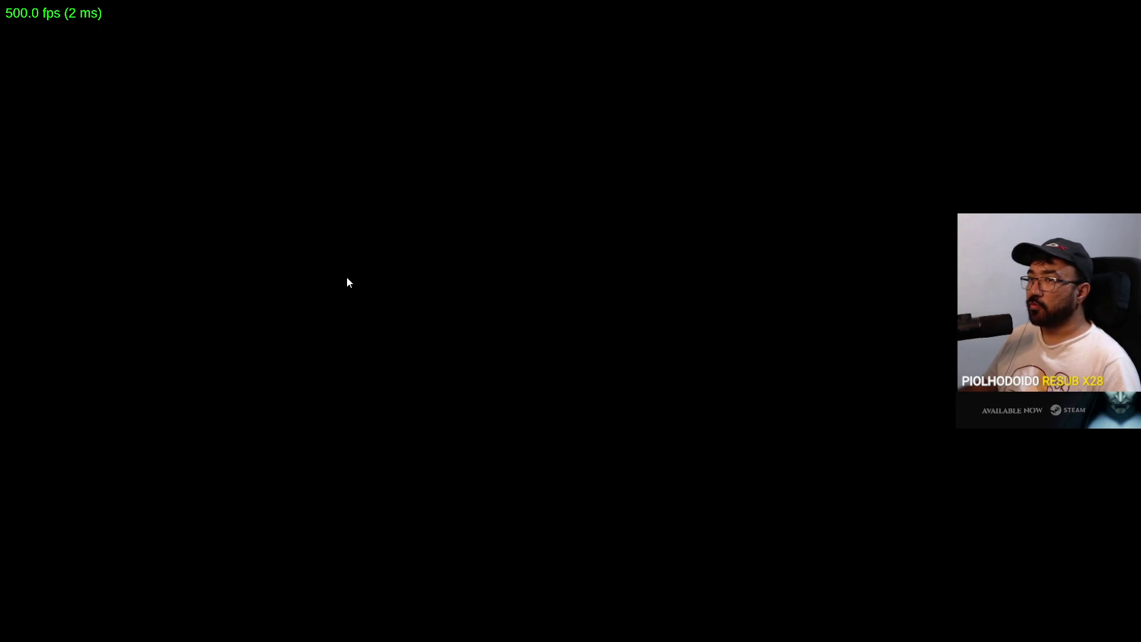
pyautogui.hotkey('alt', 'Tab')
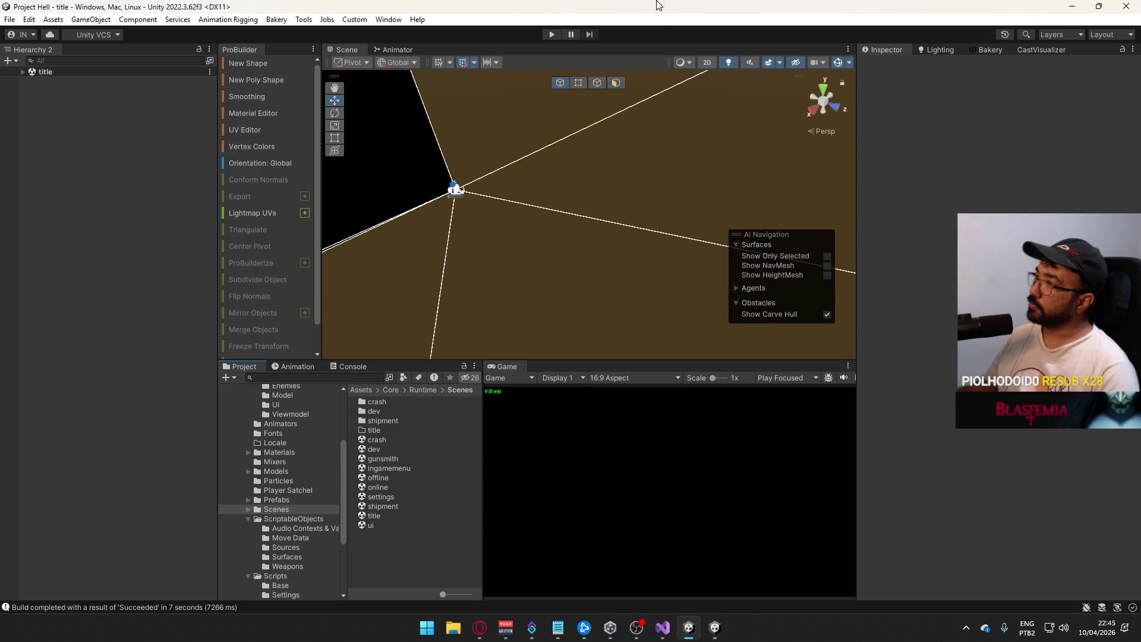
# - Enter play mode, clear the Console, and host a Domination match on the crash map
pyautogui.click(552, 34)
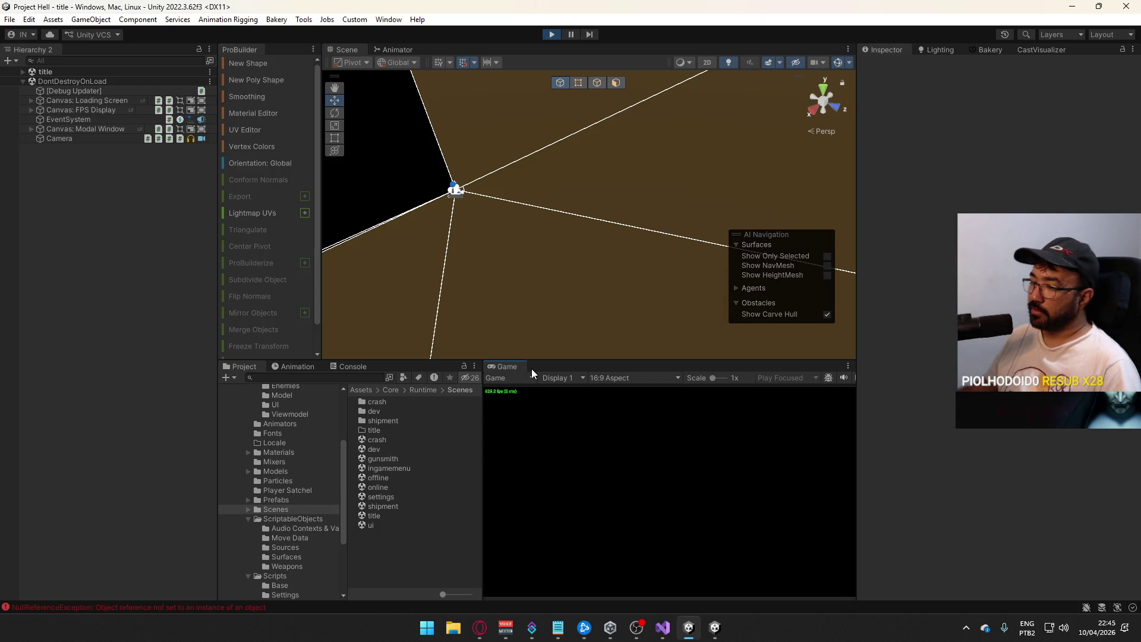
pyautogui.click(353, 366)
pyautogui.click(229, 377)
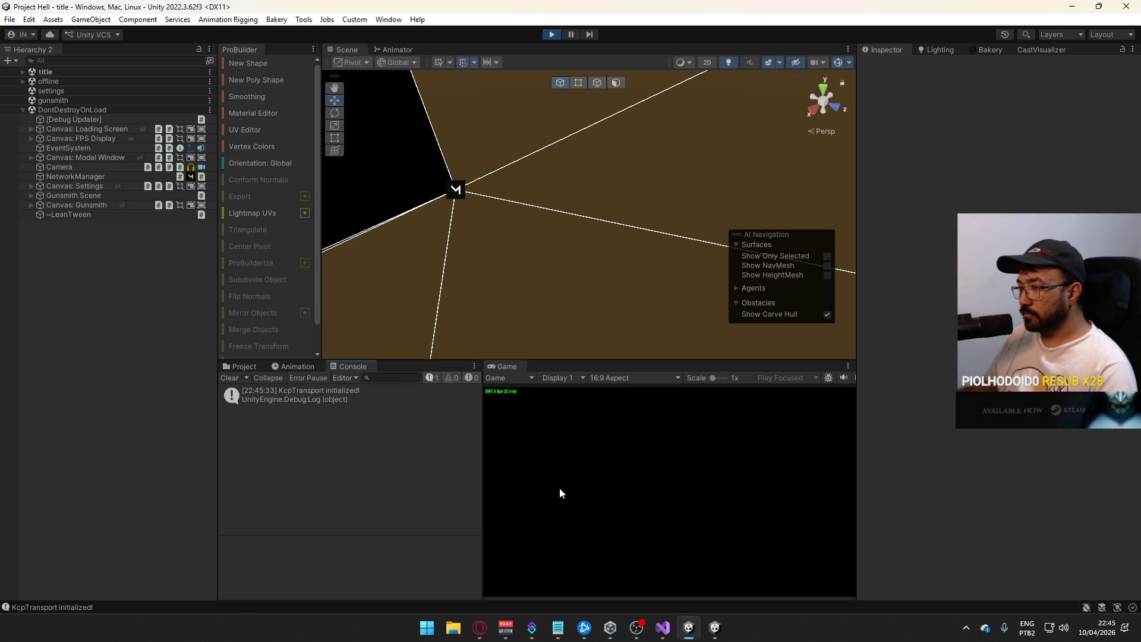
pyautogui.click(513, 546)
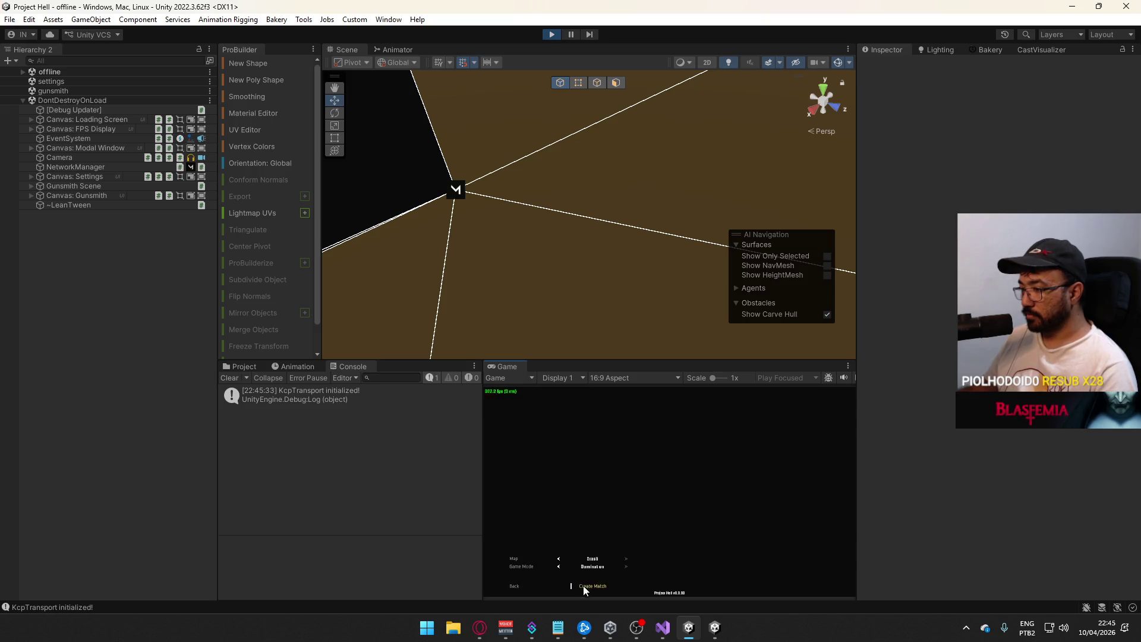
pyautogui.click(583, 586)
pyautogui.press('super')
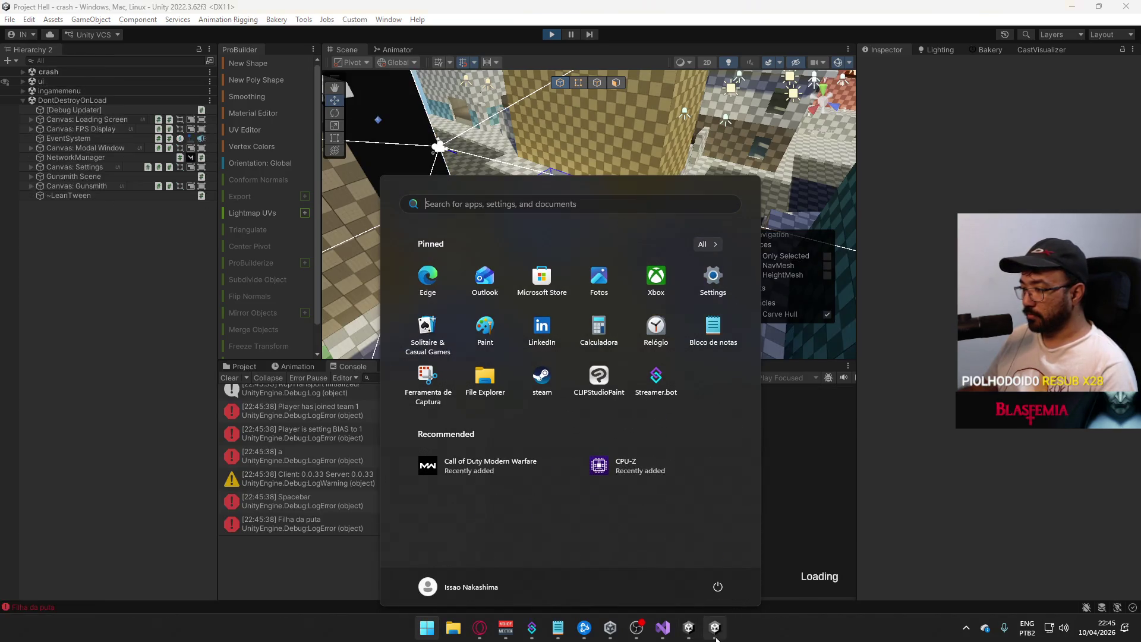
# - Connect the built game to the hosted match and play until the player dies
pyautogui.click(717, 637)
pyautogui.click(118, 511)
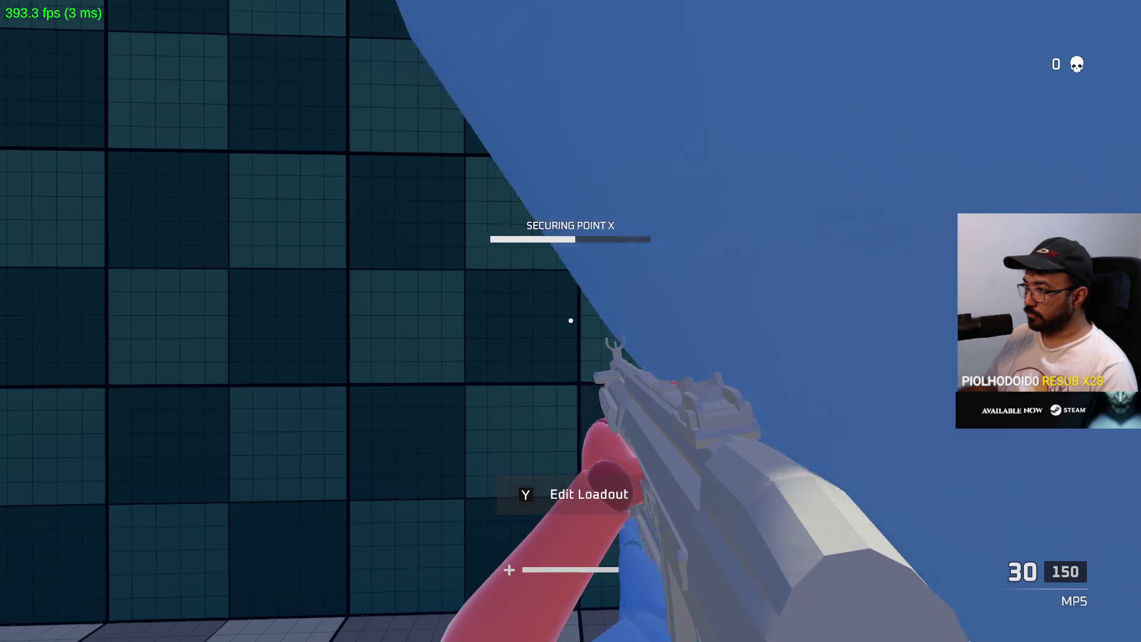
pyautogui.hotkey('alt', 'Tab')
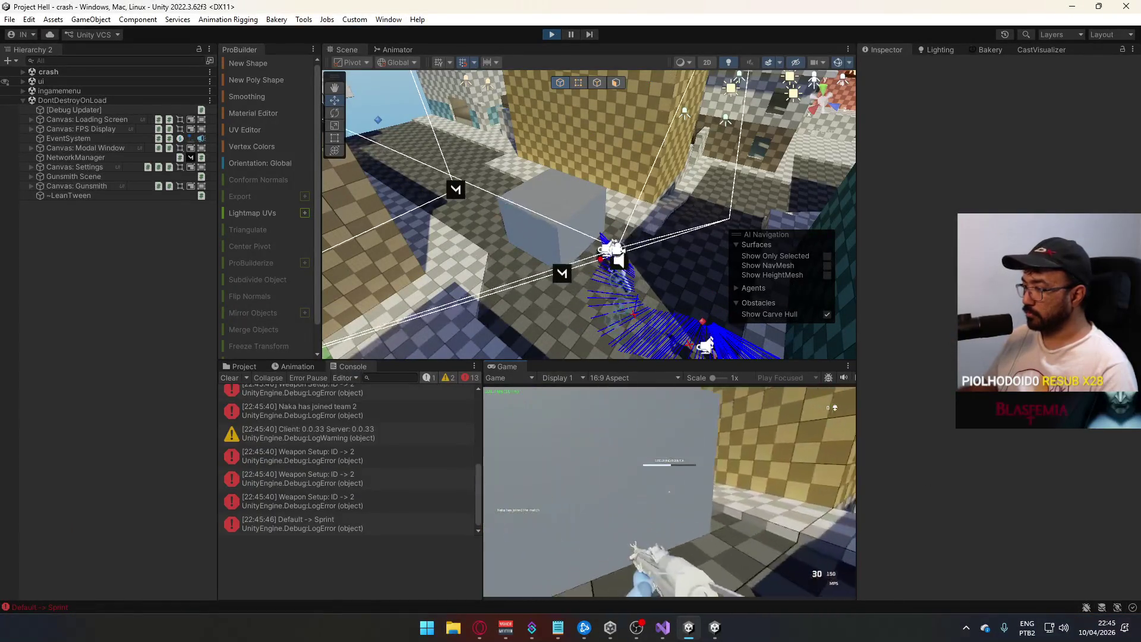
pyautogui.hotkey('alt', 'Tab')
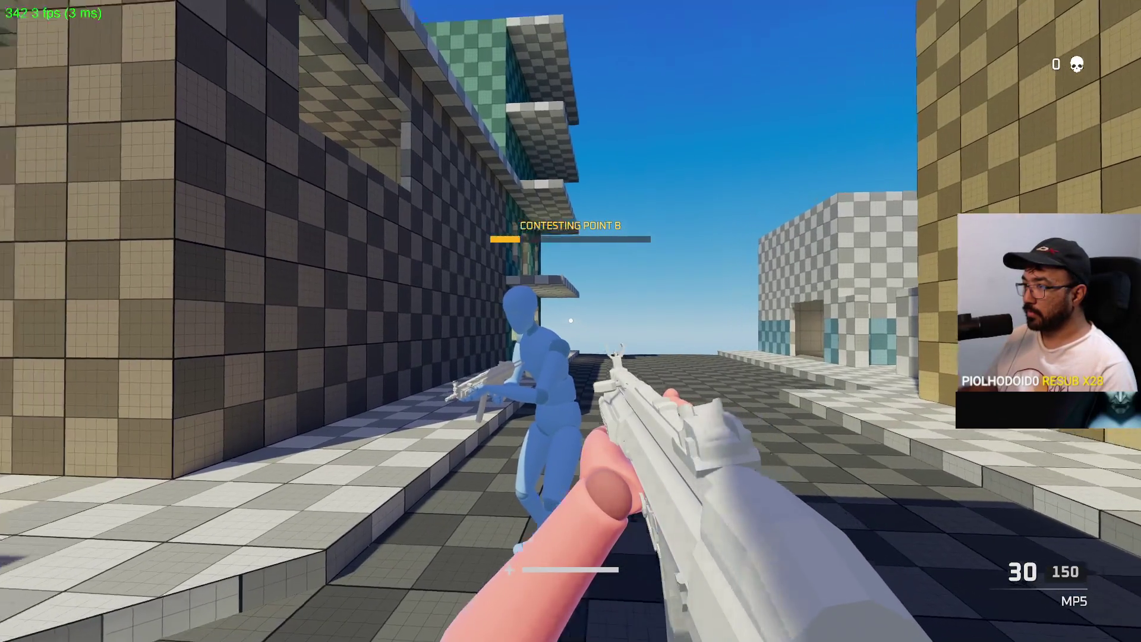
pyautogui.hotkey('alt', 'Tab')
pyautogui.hotkey('alt', 'Tab')
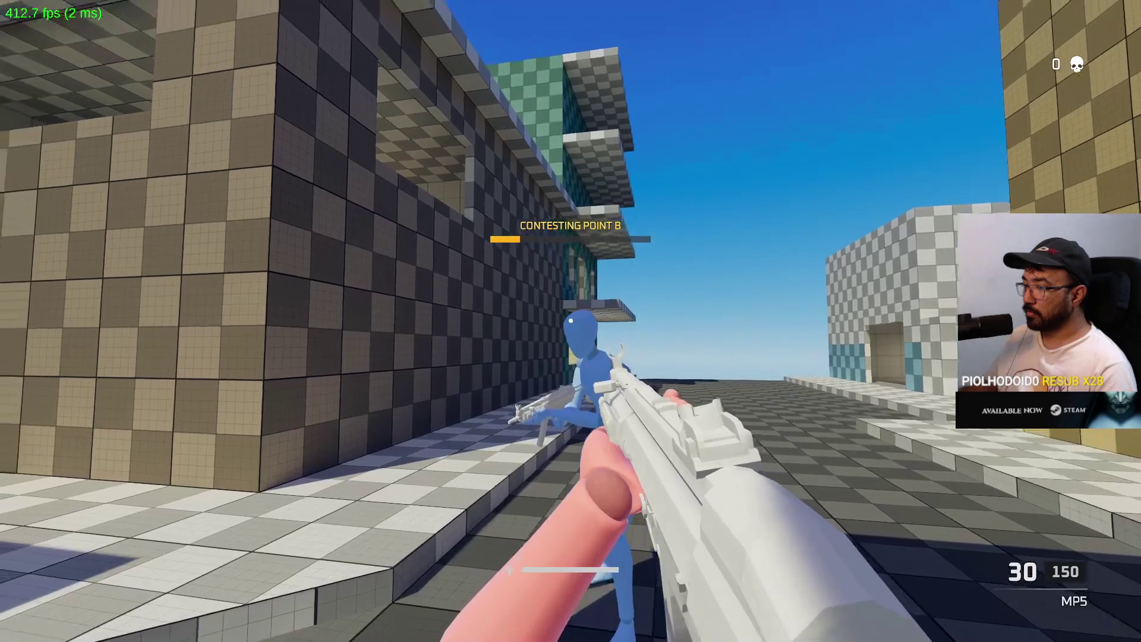
pyautogui.hotkey('alt', 'Tab')
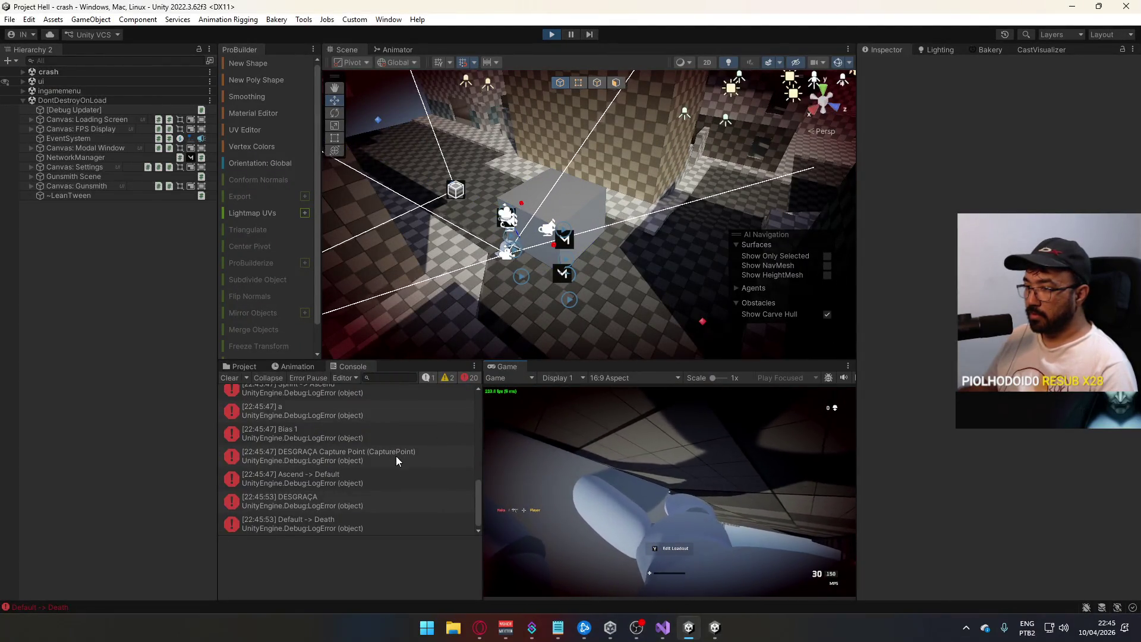
# - Inspect the stack trace of the DESGRAÇA entry in the Unity Console
pyautogui.scroll(-1, 400, 460)
pyautogui.click(375, 500)
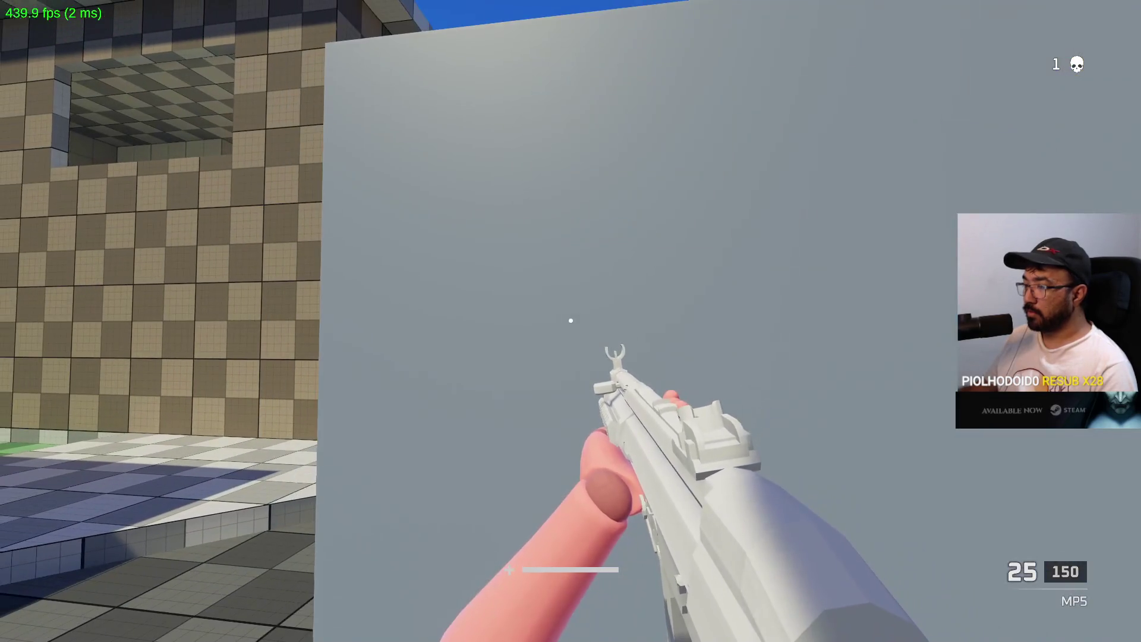
pyautogui.hotkey('alt', 'Tab')
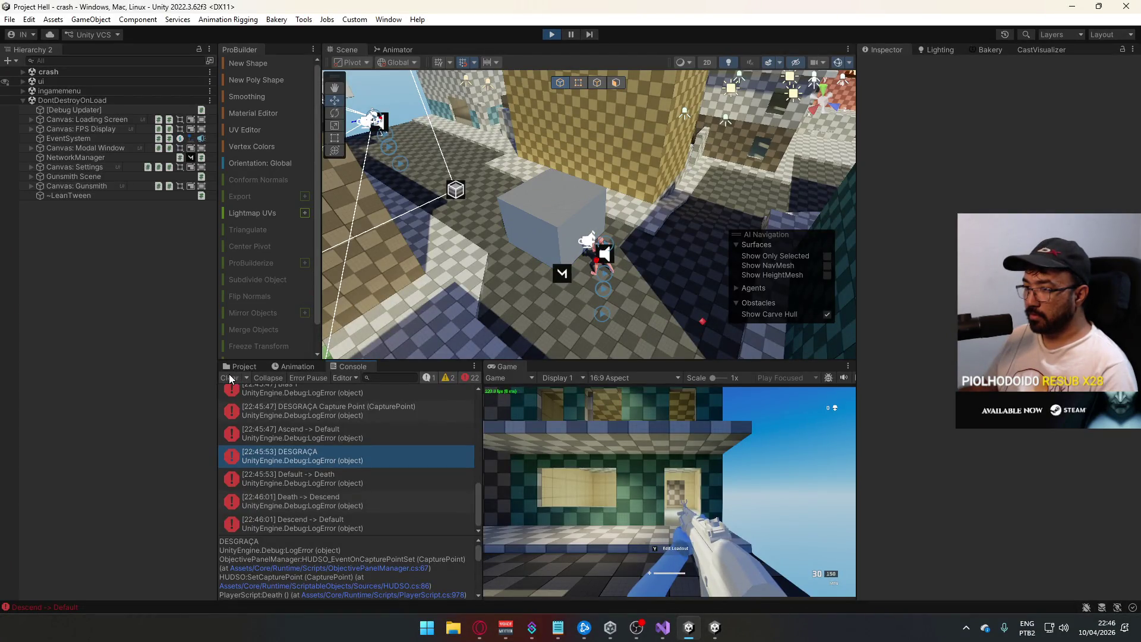
# - Clear the Console and walk the player into the blue capture box
pyautogui.click(229, 376)
pyautogui.press('w')
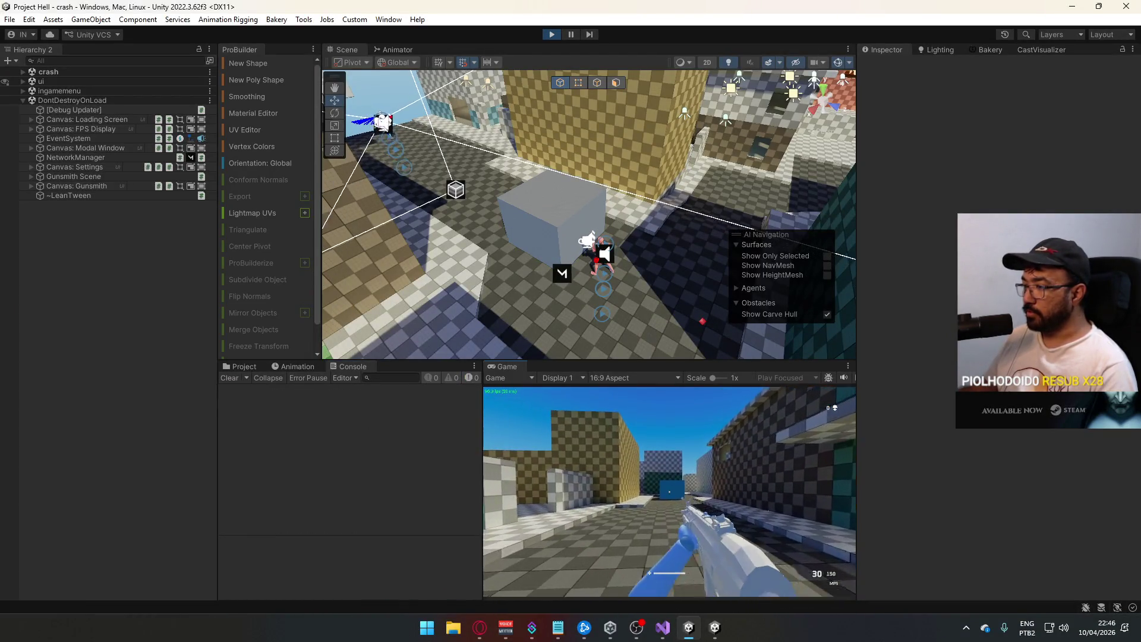
pyautogui.press('w')
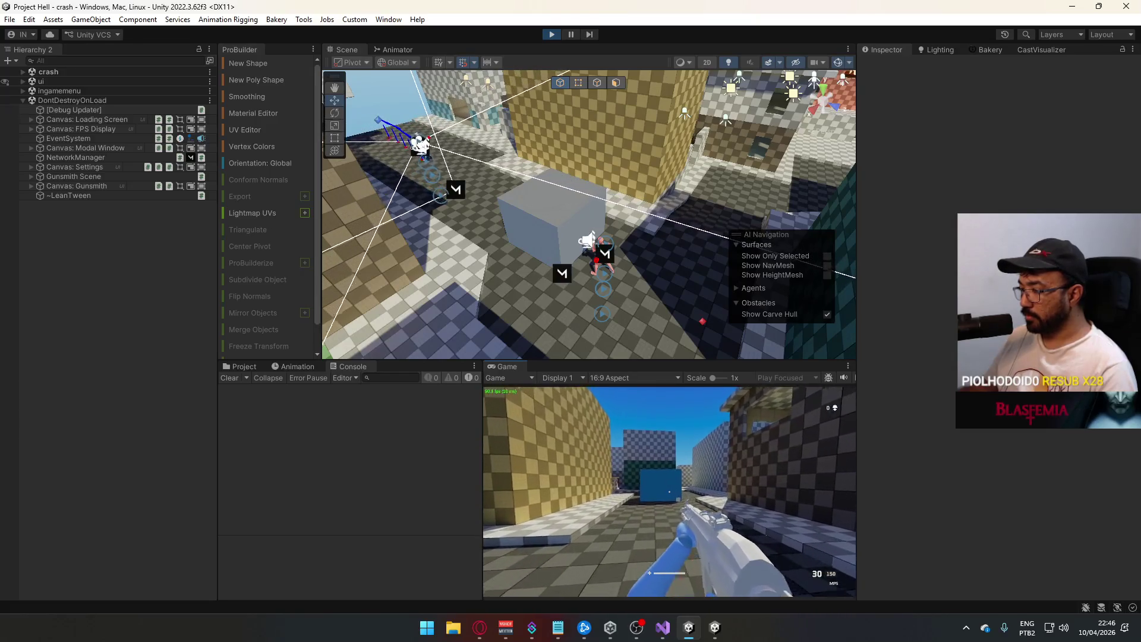
pyautogui.press('w')
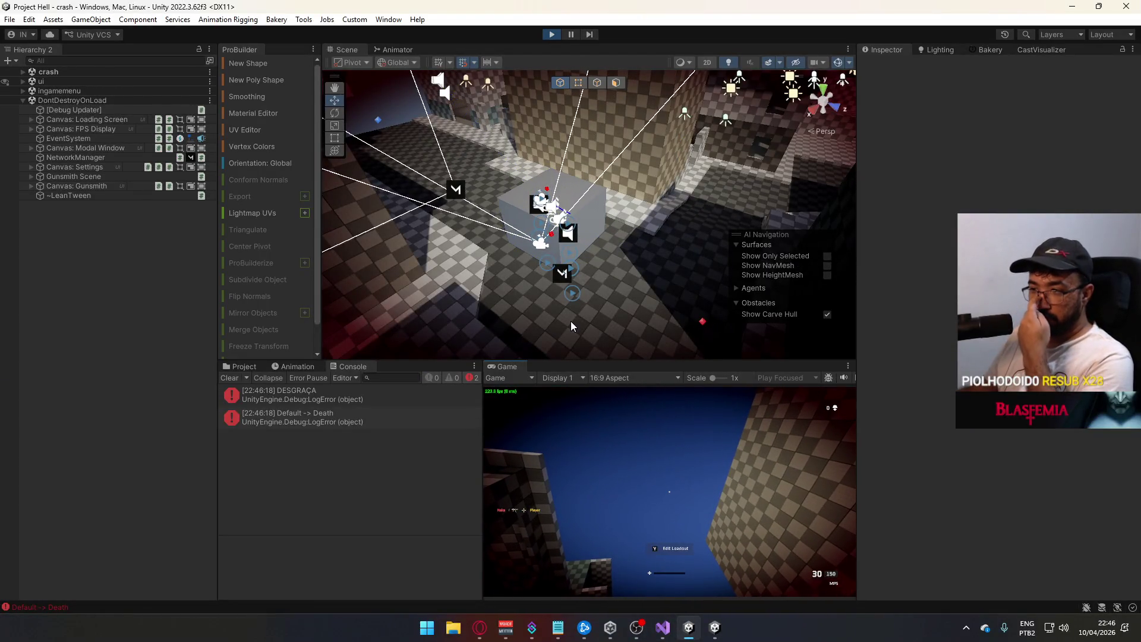
# - Open the DESGRAÇA log's source line in ObjectivePanelManager.cs from the Console
pyautogui.press('super')
pyautogui.click(295, 401)
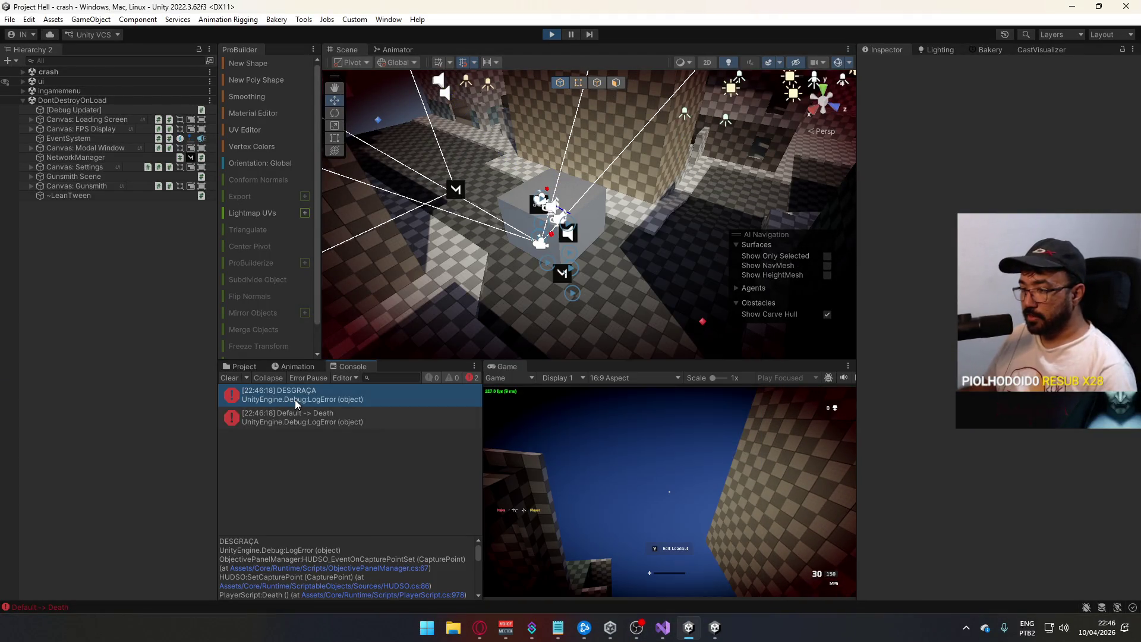
pyautogui.doubleClick(297, 400)
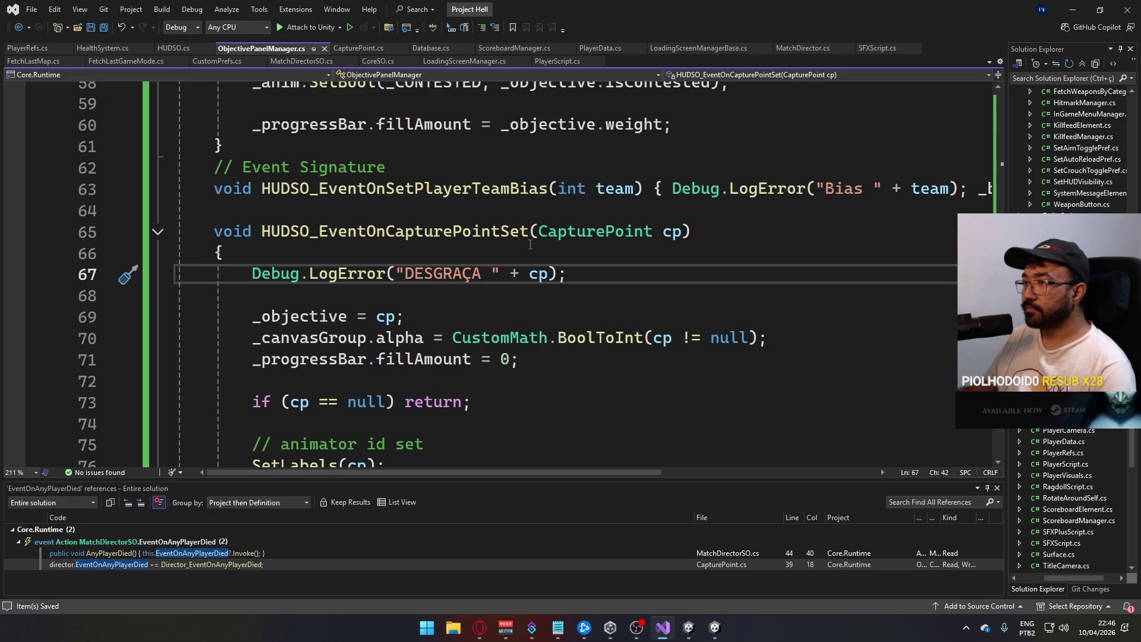
# - Show HealthSystem.cs at ServerApplyDamage's death branch ending with _ref.Director.AnyPlayerDied()
pyautogui.scroll(-4, 463, 306)
pyautogui.scroll(3, 450, 321)
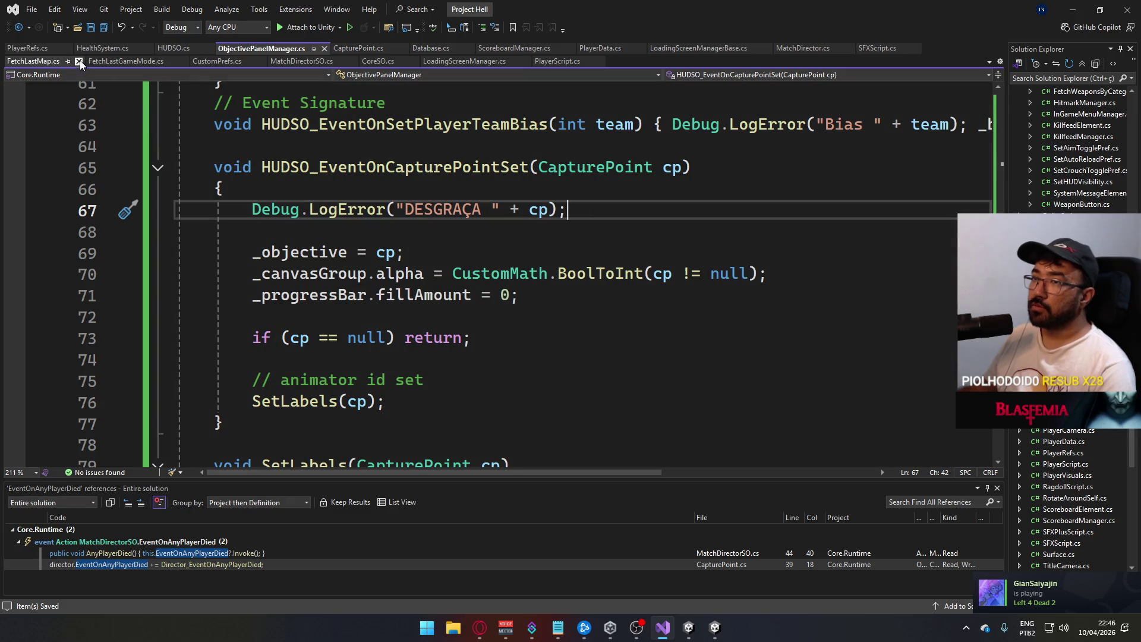
pyautogui.click(93, 47)
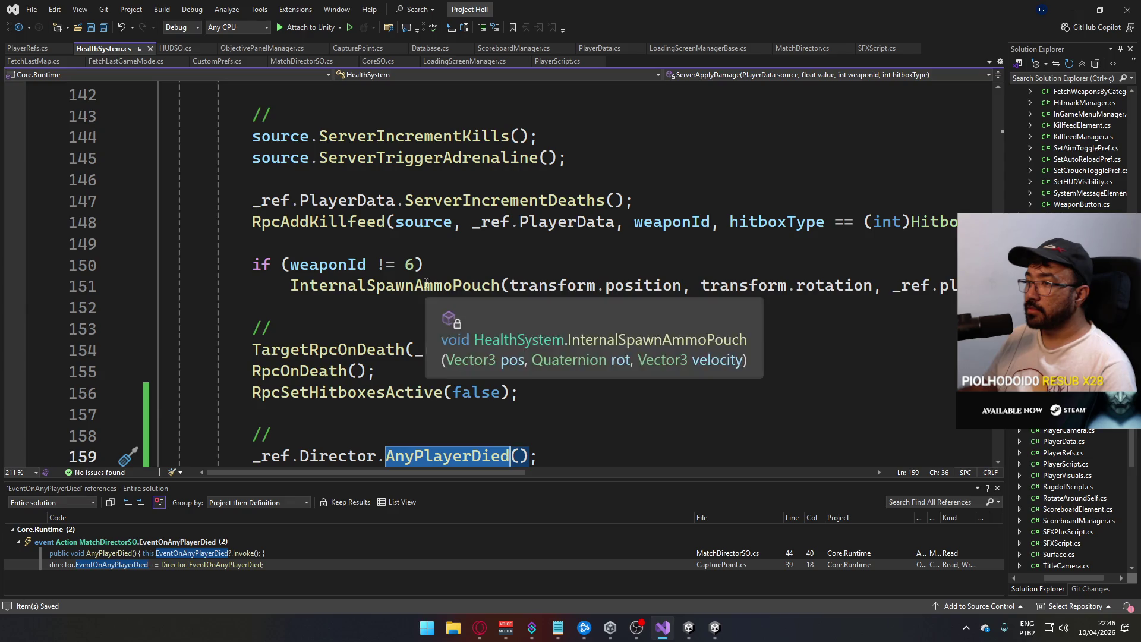
pyautogui.scroll(-3, 550, 297)
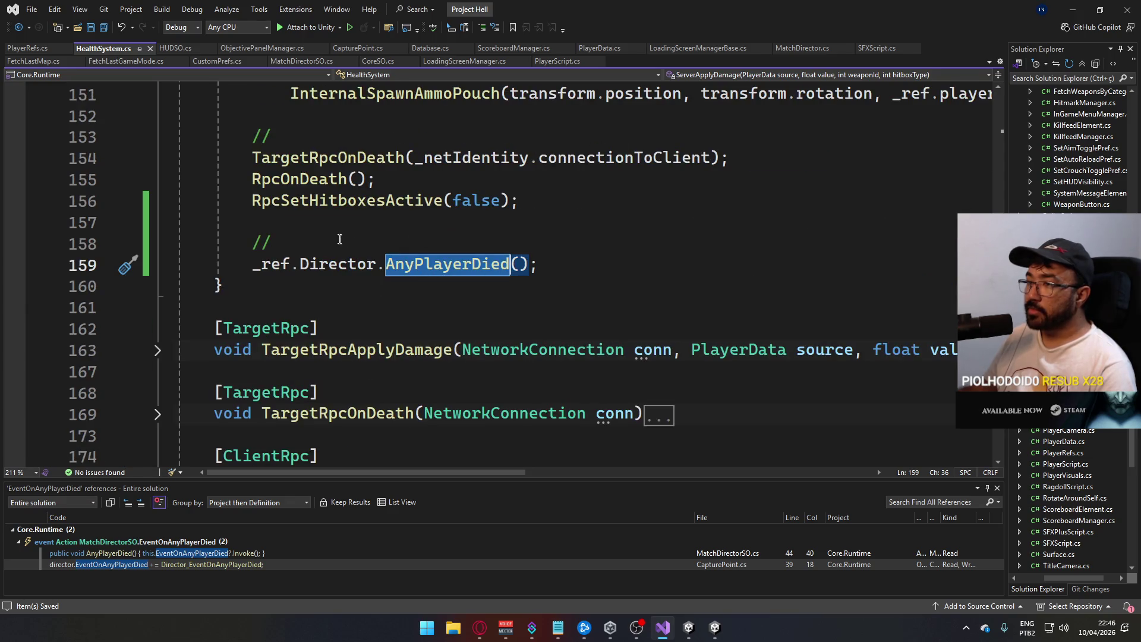
pyautogui.scroll(6, 336, 238)
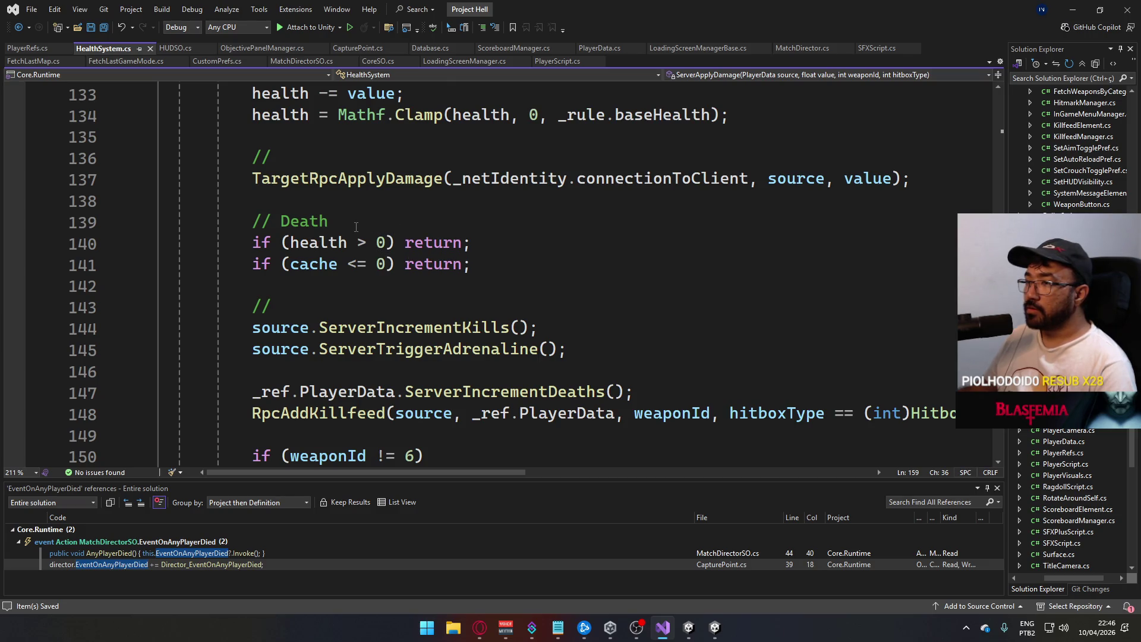
pyautogui.scroll(-2, 392, 220)
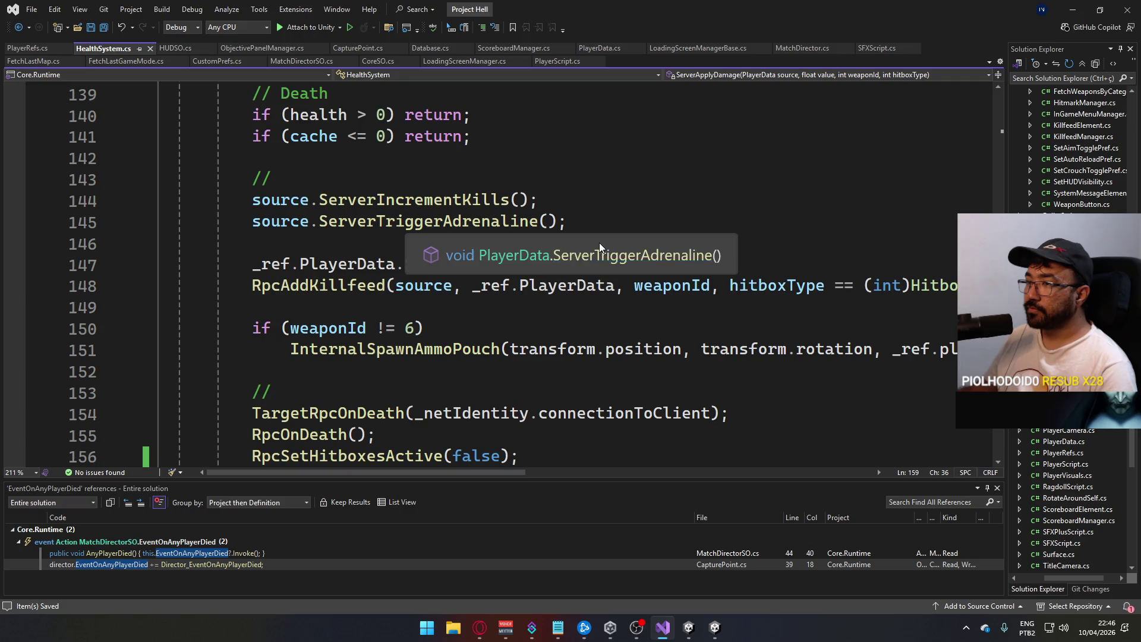
pyautogui.scroll(-2, 599, 243)
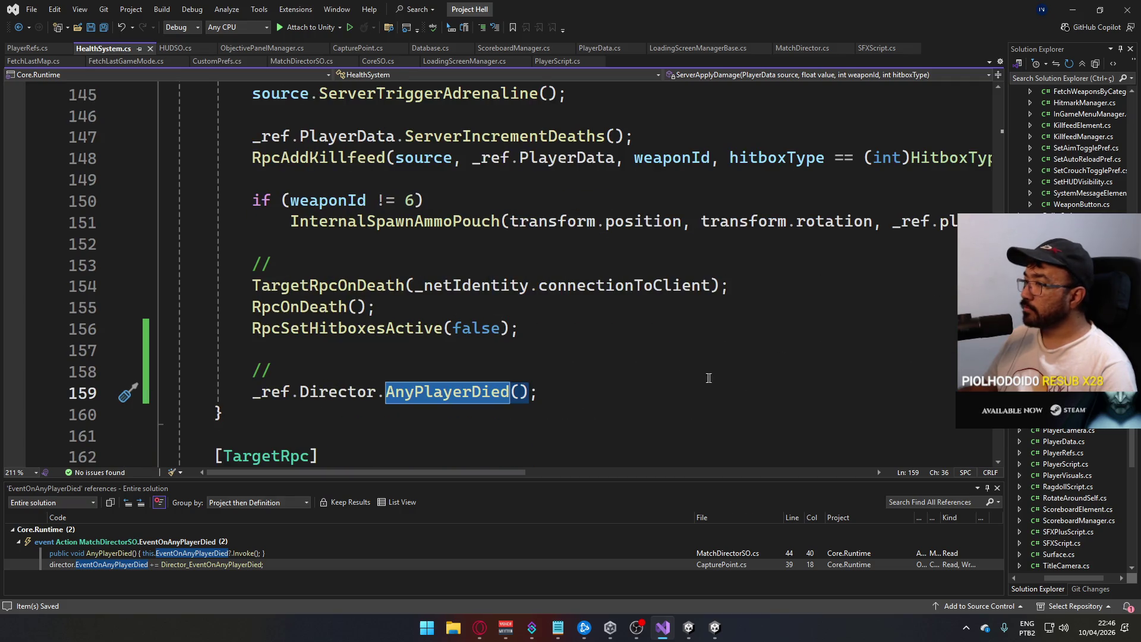
pyautogui.moveTo(528, 472)
pyautogui.mouseDown()
pyautogui.moveTo(658, 477)
pyautogui.moveTo(514, 445)
pyautogui.moveTo(526, 422)
pyautogui.mouseUp()
pyautogui.scroll(2, 541, 399)
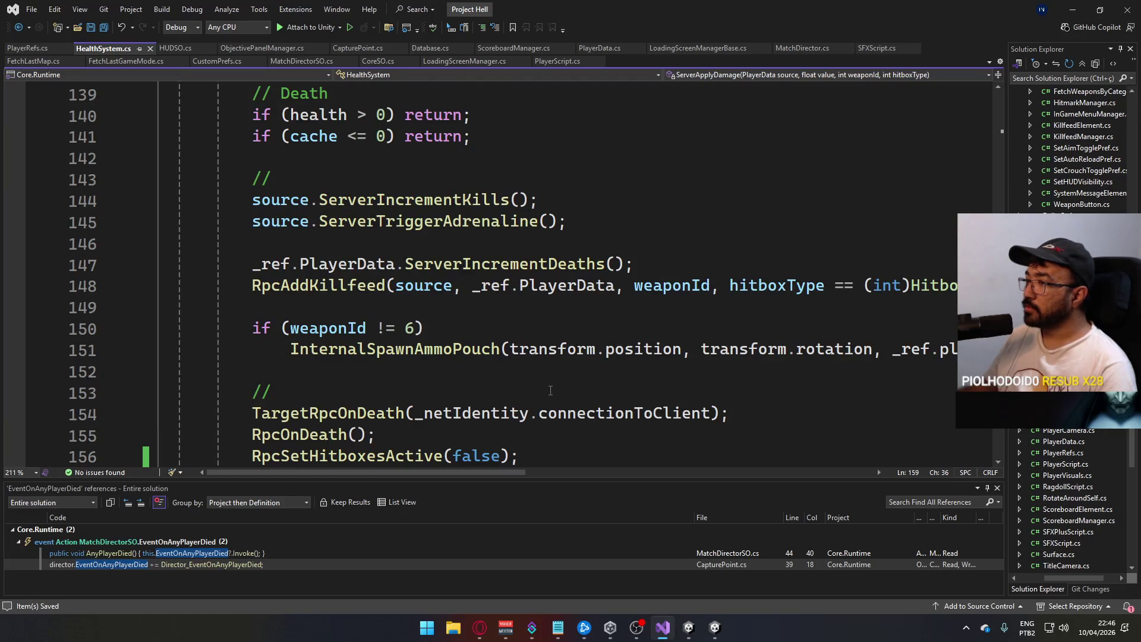
pyautogui.scroll(2, 550, 390)
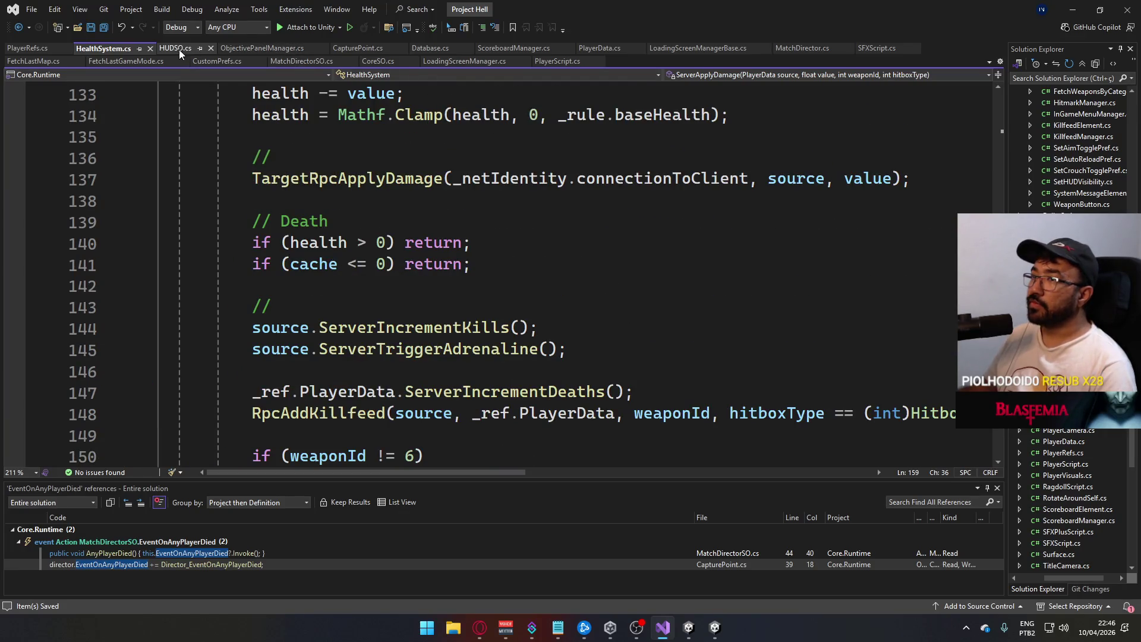
# - Delete the leftover Debug.LogError("a"); line from SetPlayerTeamBias in HUDSO.cs
pyautogui.click(179, 48)
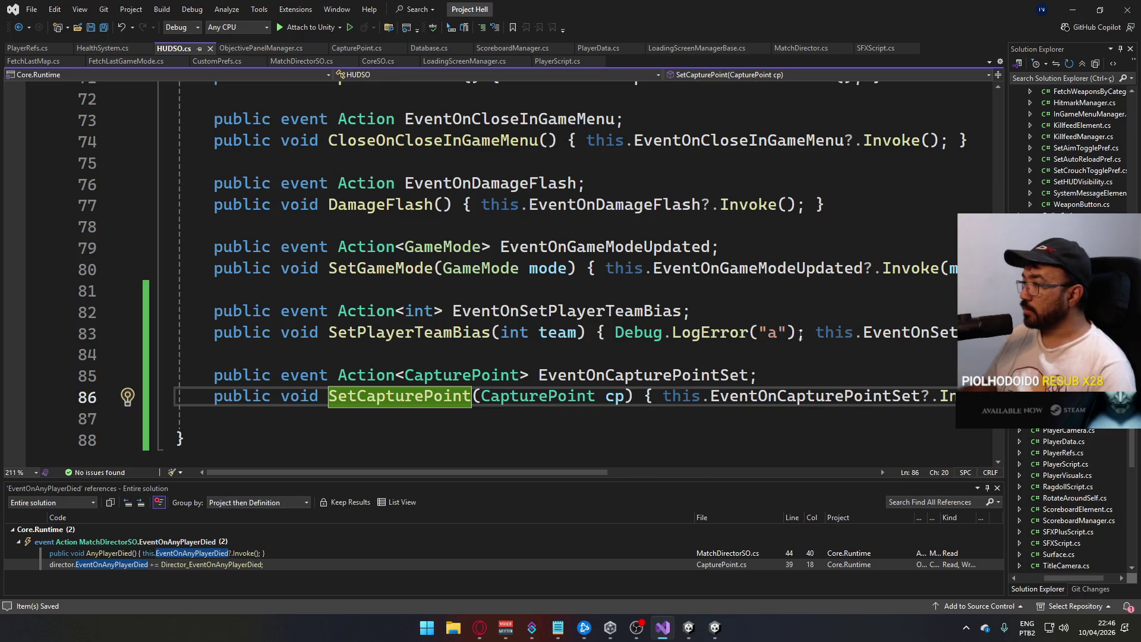
pyautogui.moveTo(805, 333); pyautogui.dragTo(618, 333)
pyautogui.press('BackSpace')
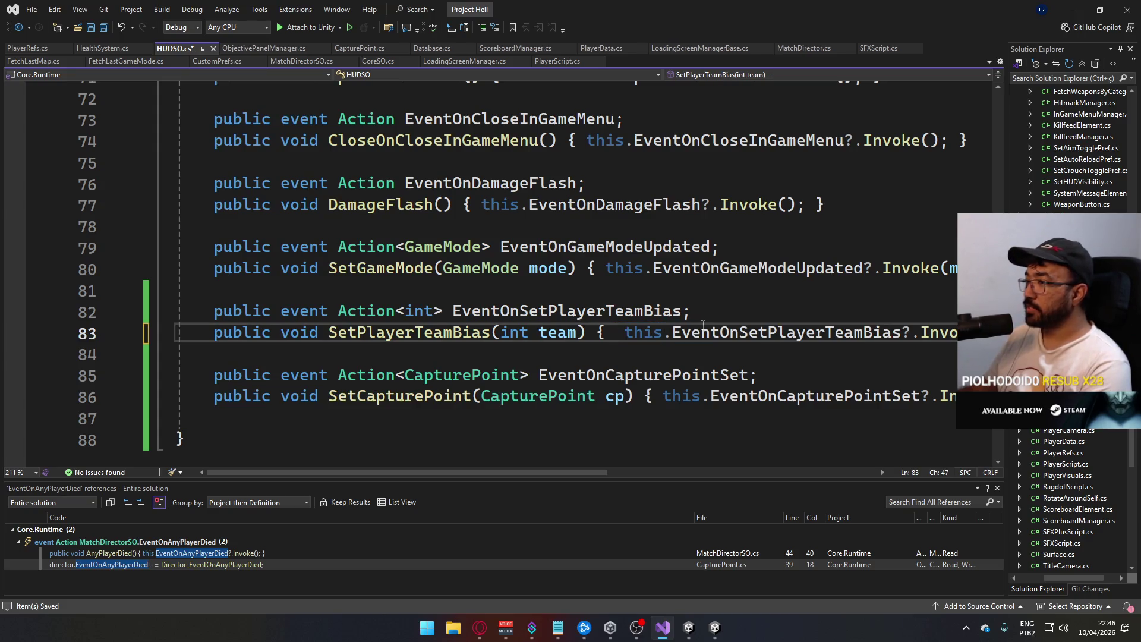
pyautogui.press('BackSpace')
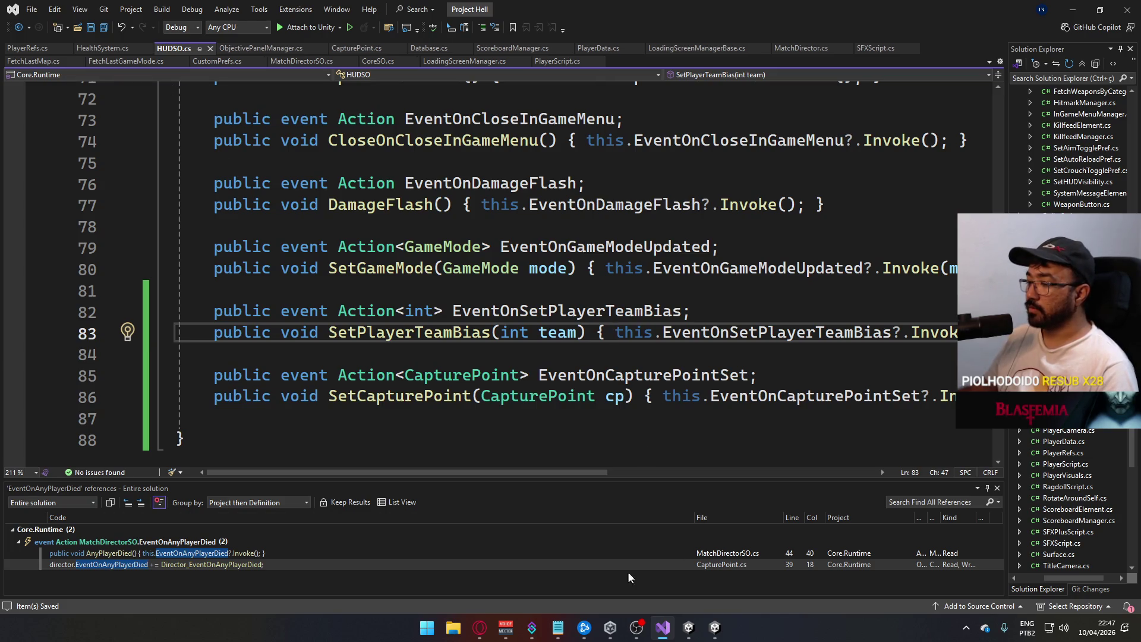
pyautogui.click(714, 627)
pyautogui.hotkey('alt', 'Tab')
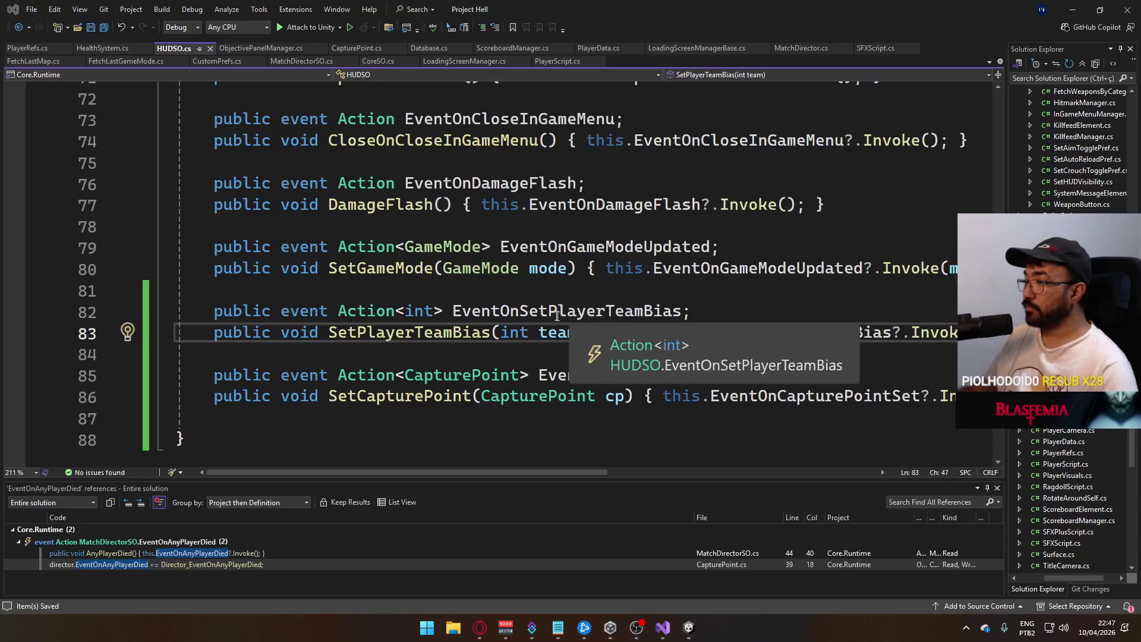
# - Add Debug.LogError("Farfulho"); at the start of AnyPlayerDied in MatchDirectorSO.cs
pyautogui.click(997, 489)
pyautogui.click(302, 61)
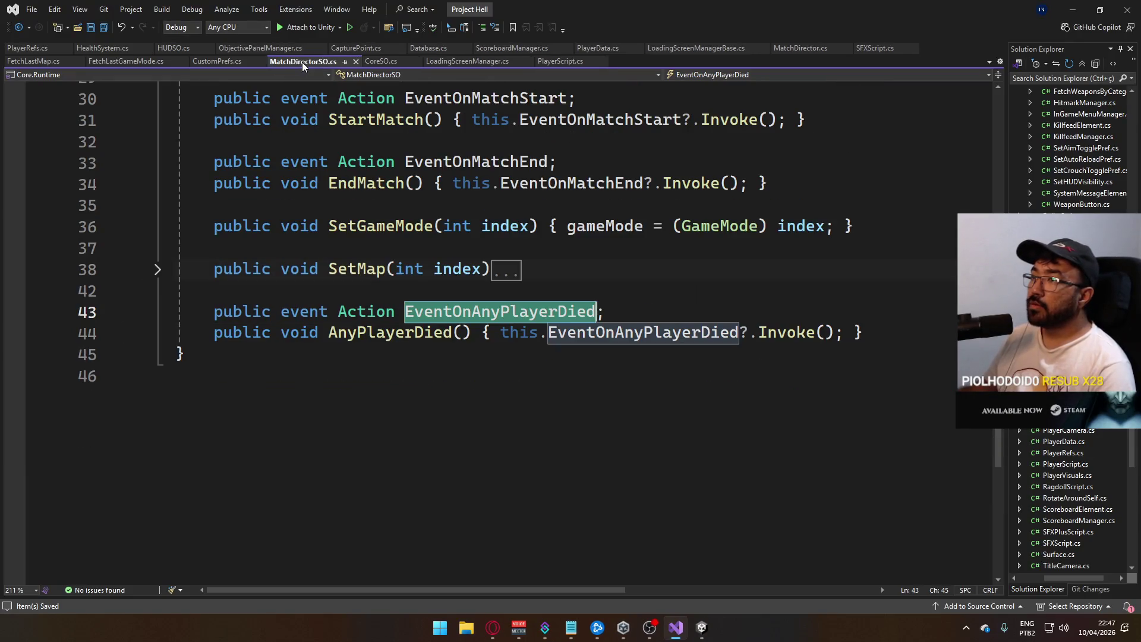
pyautogui.click(527, 270)
pyautogui.click(518, 333)
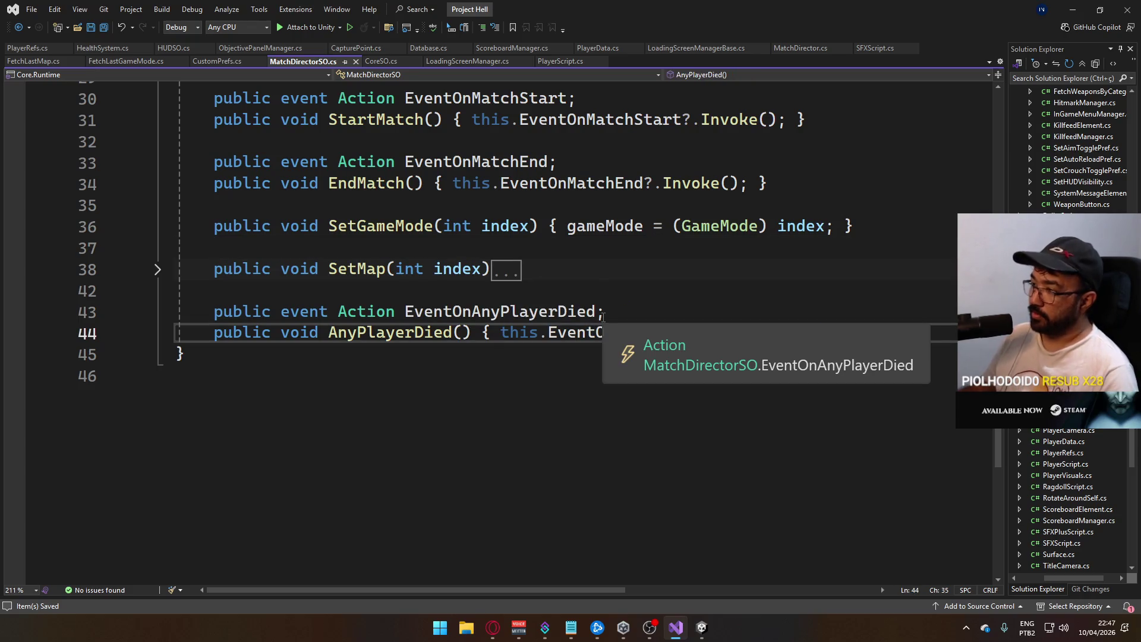
pyautogui.write('Debug.LogError')
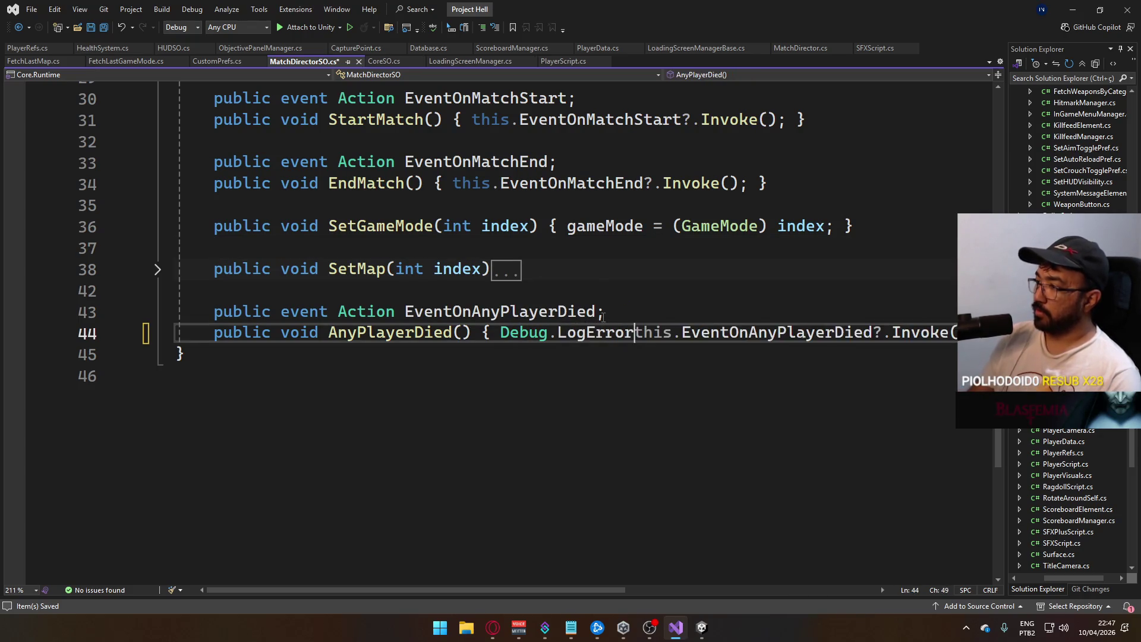
pyautogui.write('("Farfulho")')
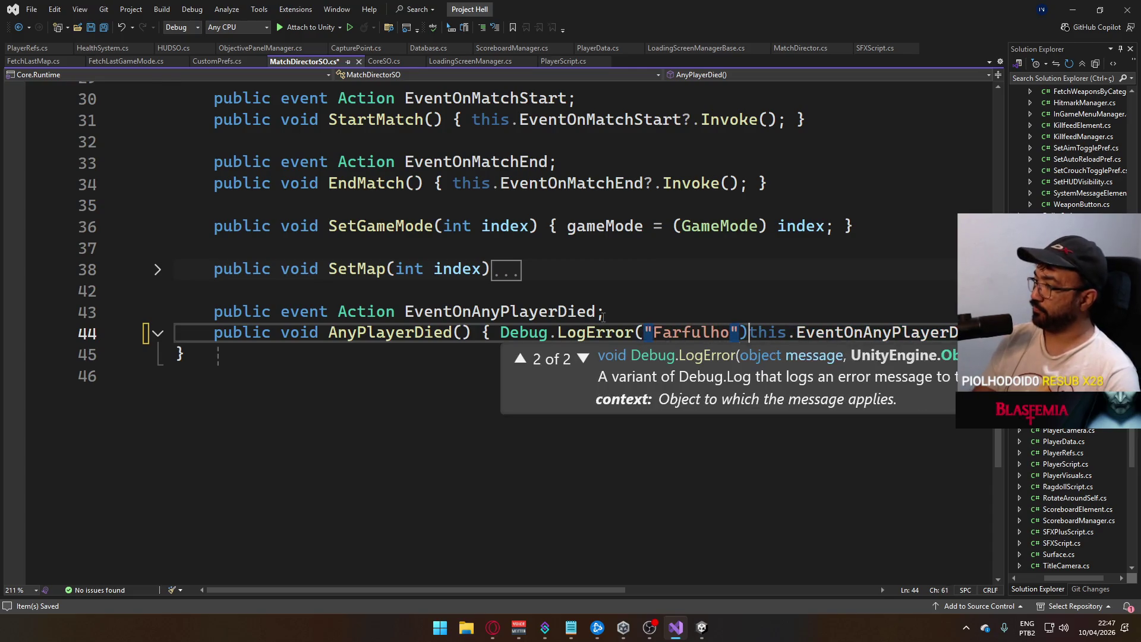
pyautogui.write(';')
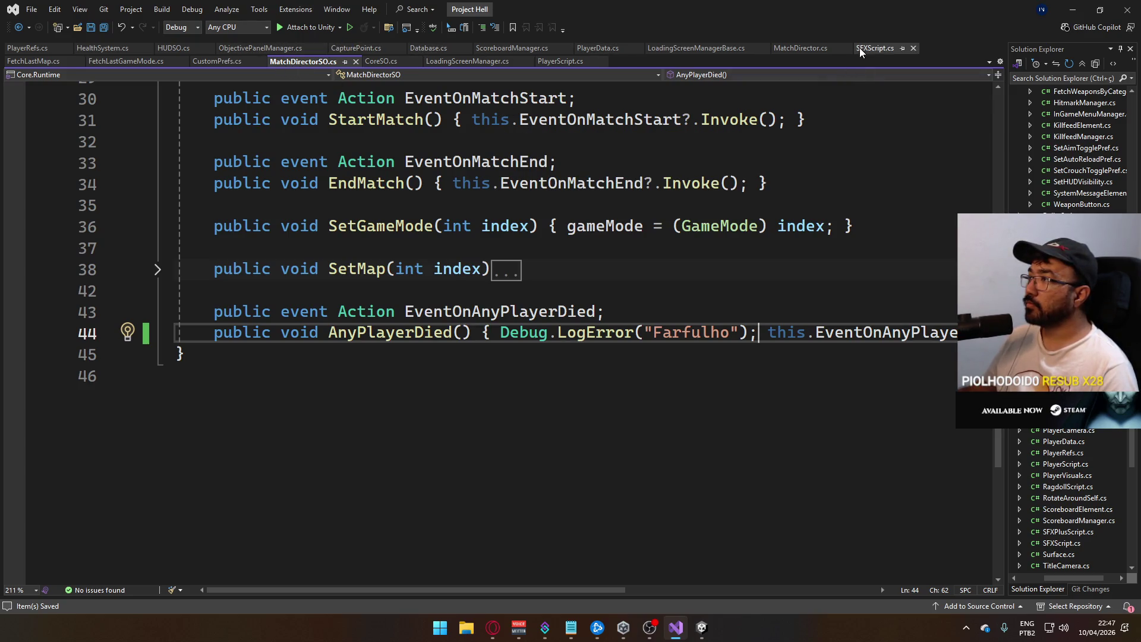
pyautogui.click(110, 50)
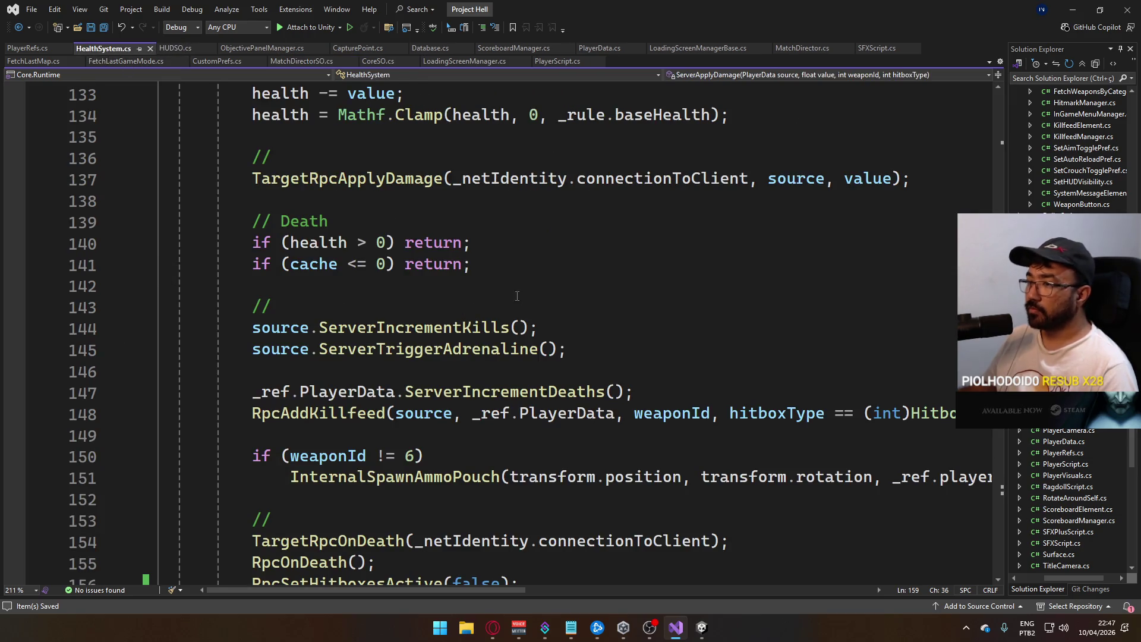
# - Review the damage and death handling code in HealthSystem.cs
pyautogui.moveTo(178, 328); pyautogui.dragTo(571, 350)
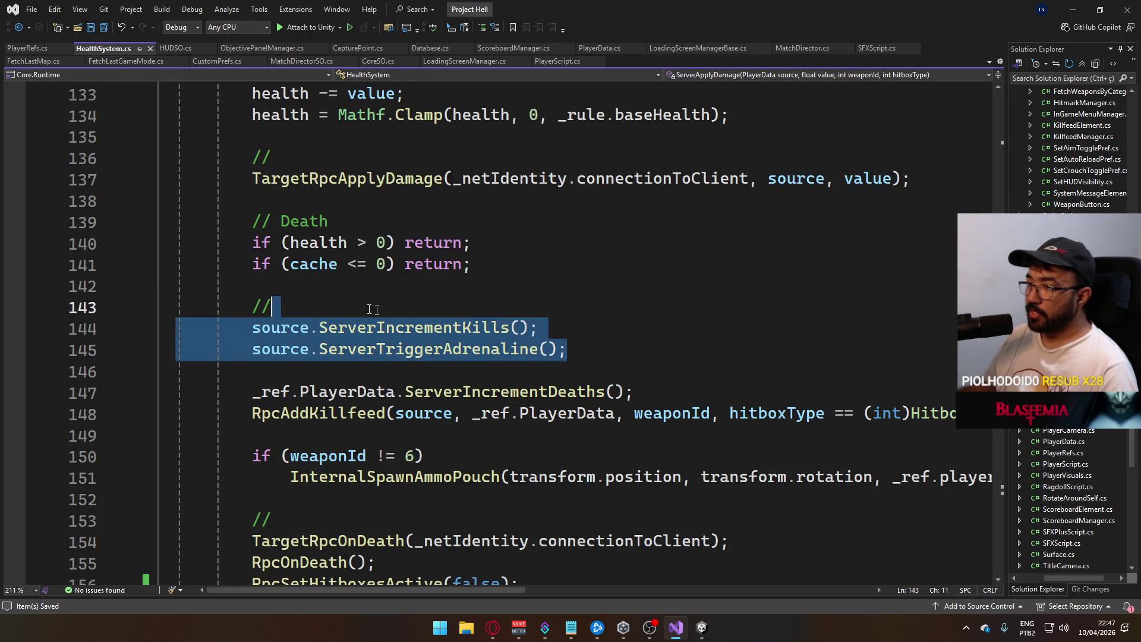
pyautogui.press('Up')
pyautogui.scroll(-2, 553, 350)
pyautogui.scroll(3, 457, 328)
pyautogui.scroll(7, 462, 329)
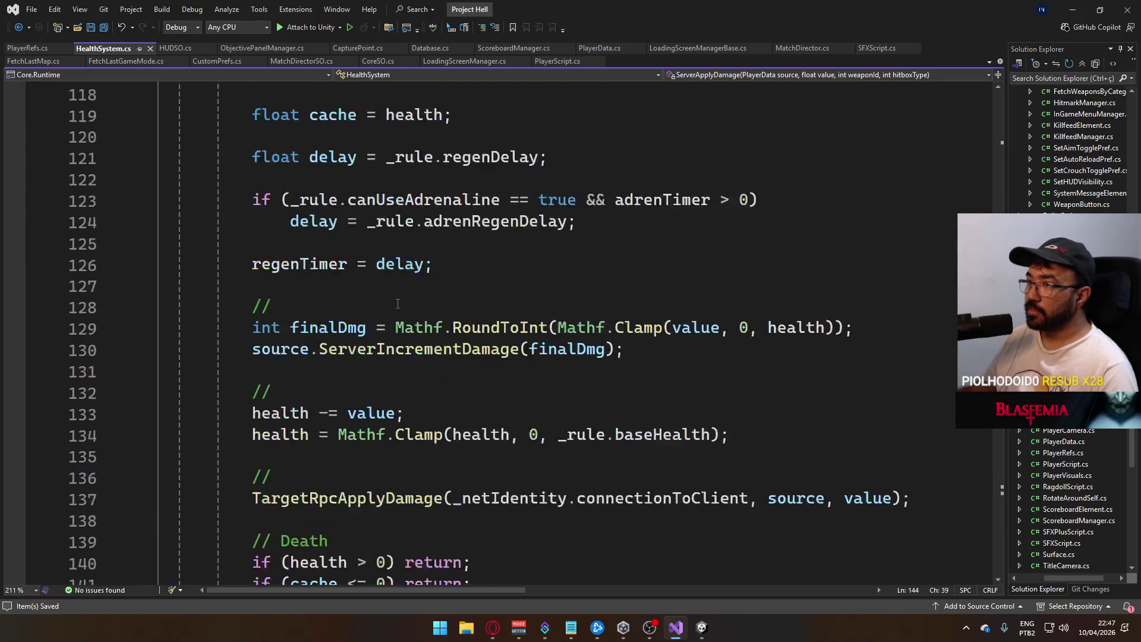
pyautogui.moveTo(272, 178); pyautogui.dragTo(483, 178)
pyautogui.click(482, 287)
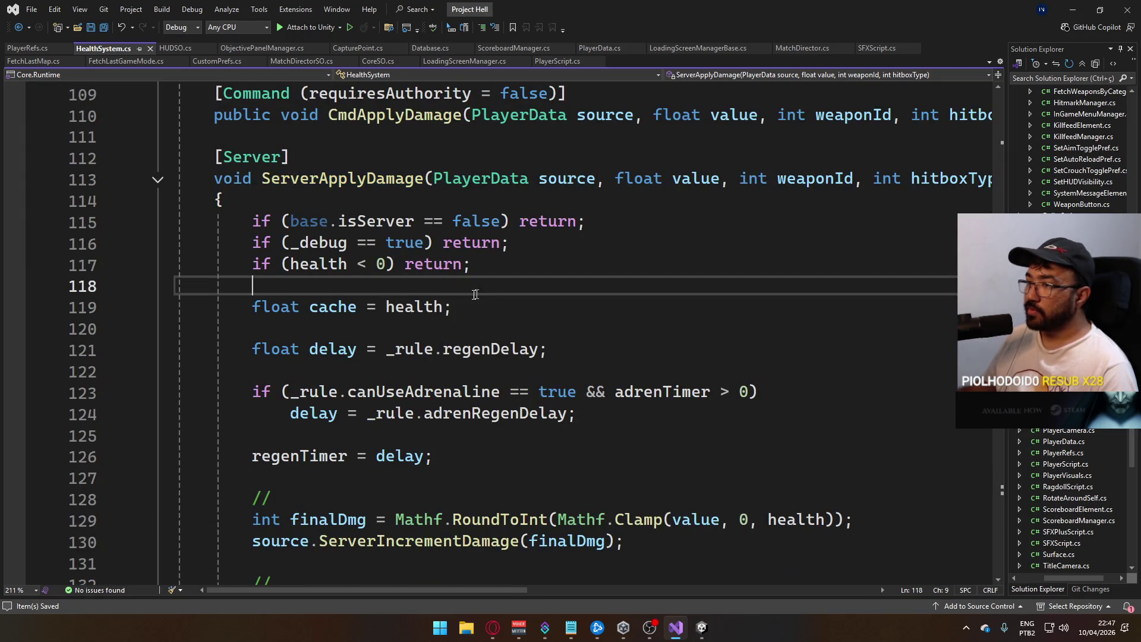
pyautogui.scroll(-3, 434, 315)
pyautogui.scroll(-8, 388, 337)
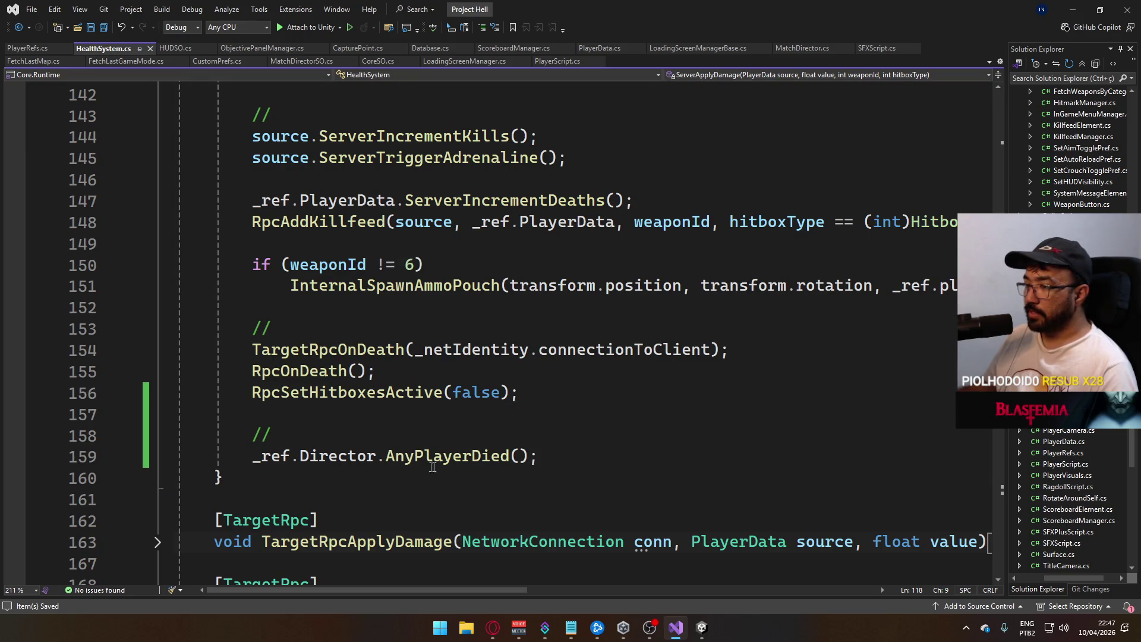
# - Highlight the AnyPlayerDied call that follows the player's death in HealthSystem.cs
pyautogui.moveTo(569, 456)
pyautogui.mouseDown()
pyautogui.moveTo(223, 477)
pyautogui.moveTo(256, 462)
pyautogui.mouseUp()
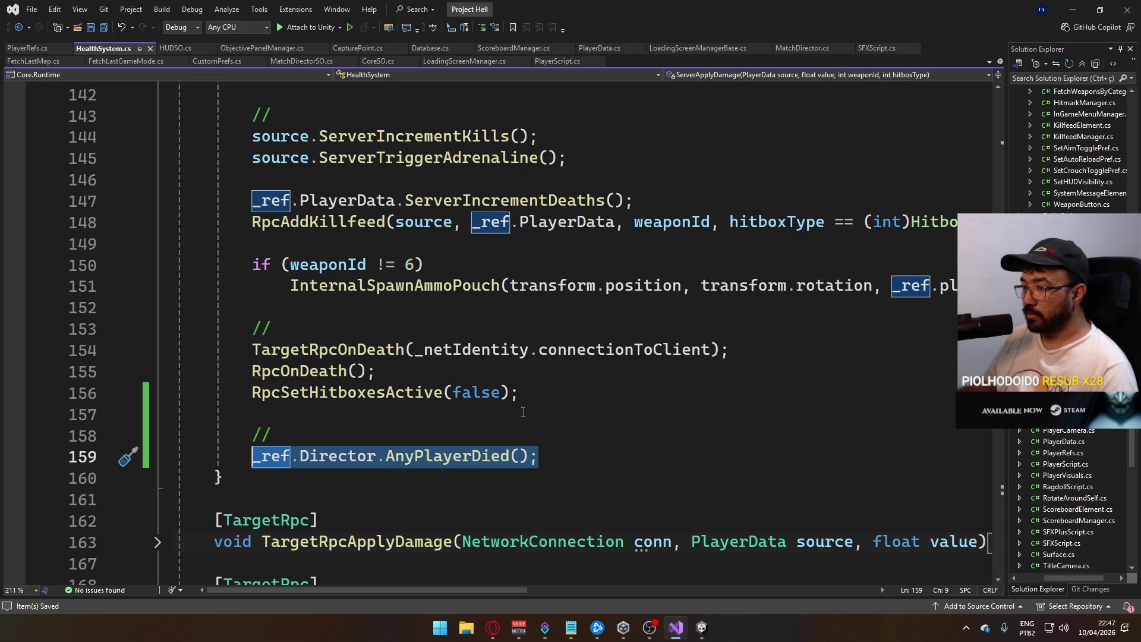
pyautogui.click(568, 411)
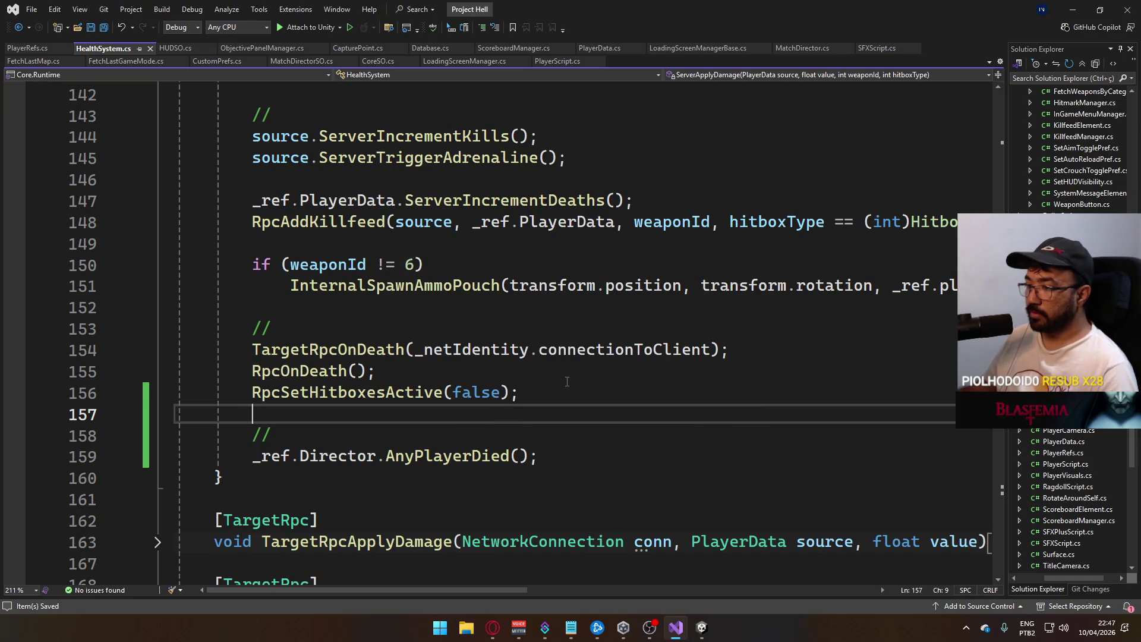
pyautogui.scroll(-2, 419, 450)
pyautogui.scroll(1, 419, 450)
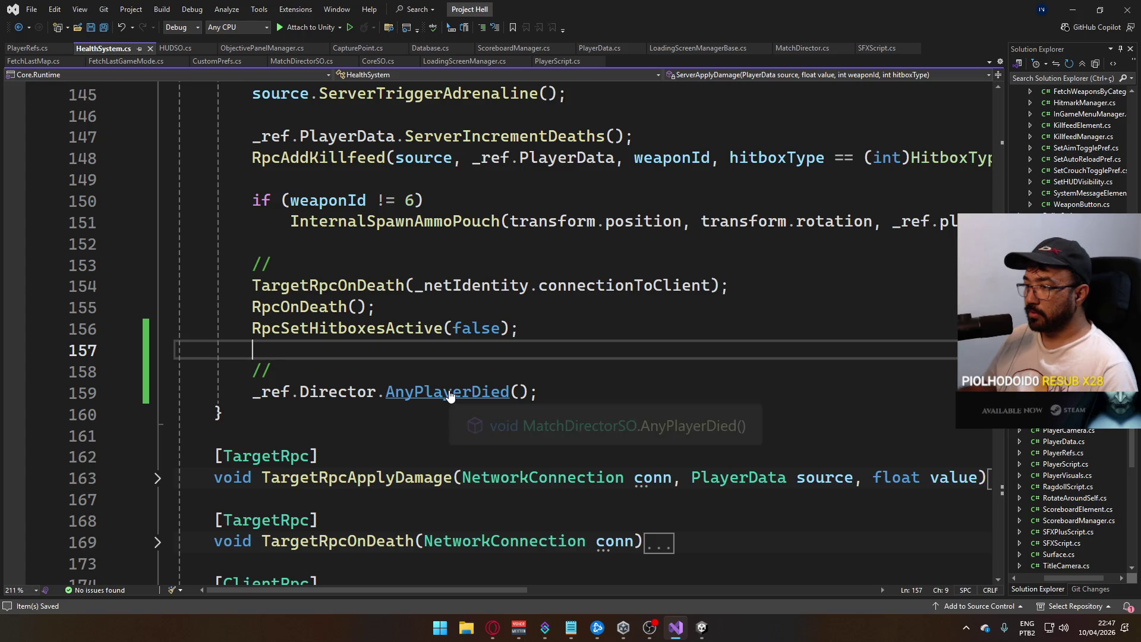
# - Search HealthSystem.cs for AnyPlayerDied, find only one call, and go to its definition
pyautogui.doubleClick(450, 395)
pyautogui.hotkey('ctrl', 'f')
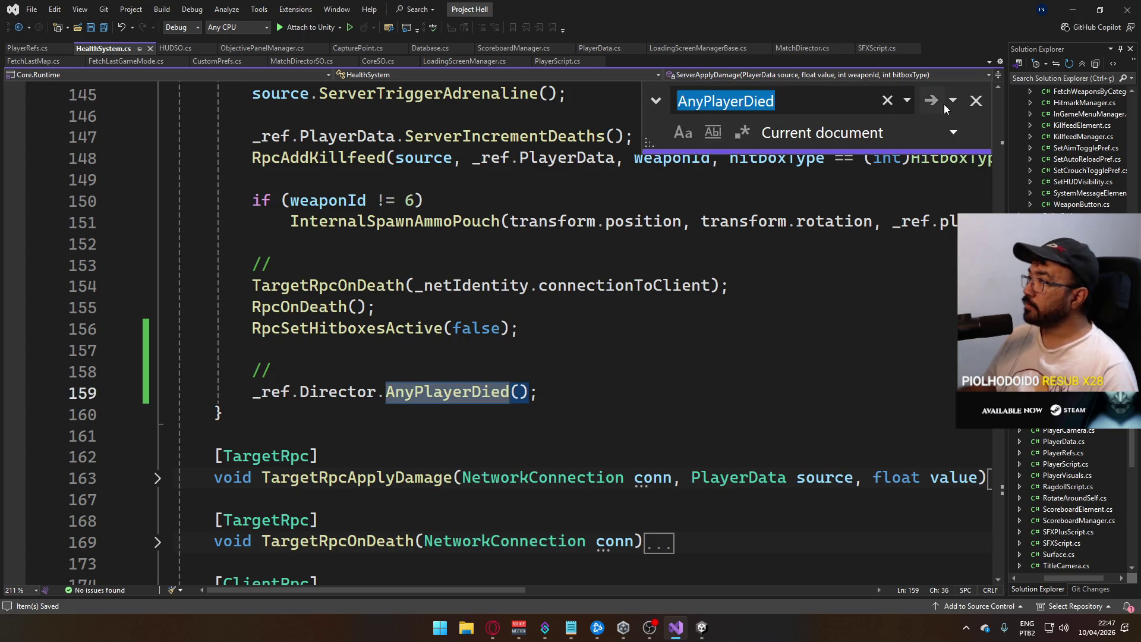
pyautogui.click(931, 101)
pyautogui.click(927, 103)
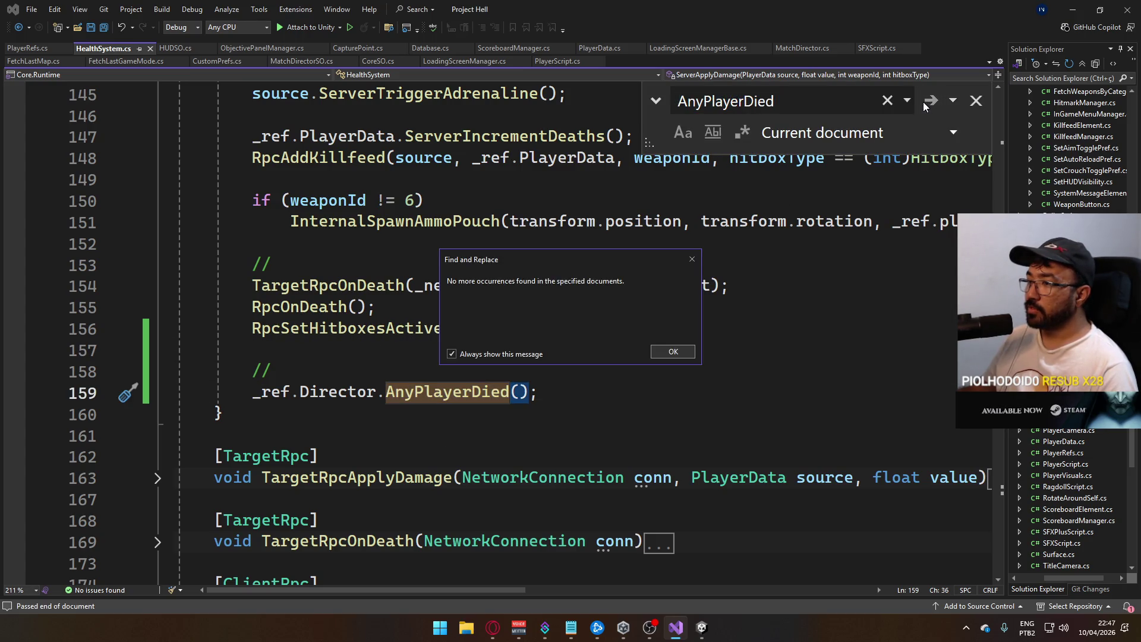
pyautogui.click(673, 349)
pyautogui.click(975, 101)
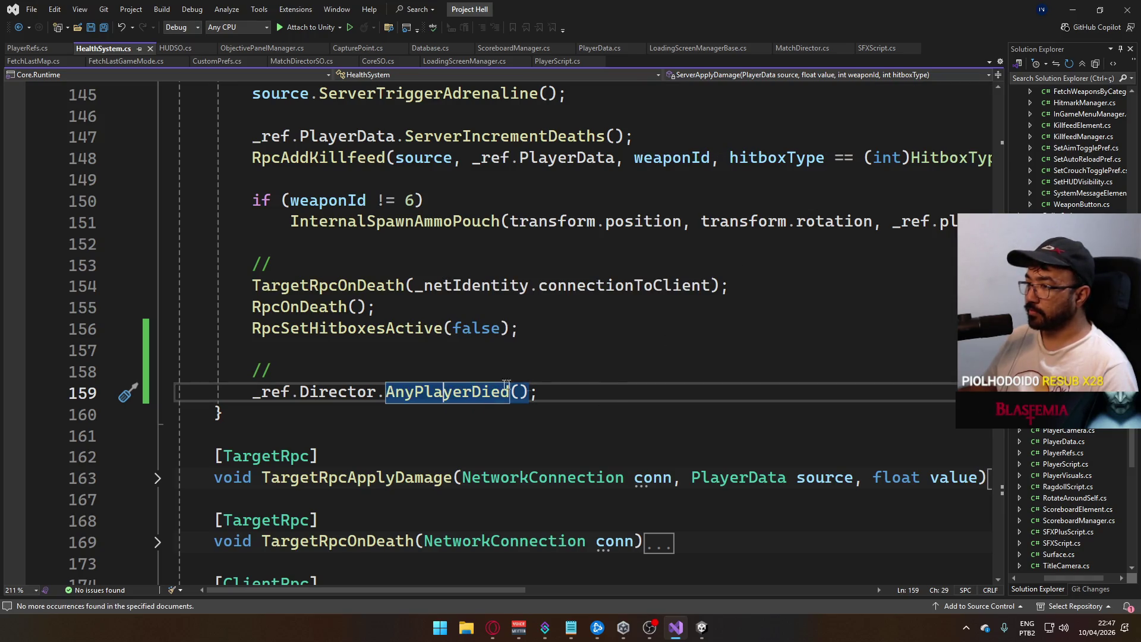
pyautogui.keyDown('ctrl'); pyautogui.click(475, 393); pyautogui.keyUp('ctrl')
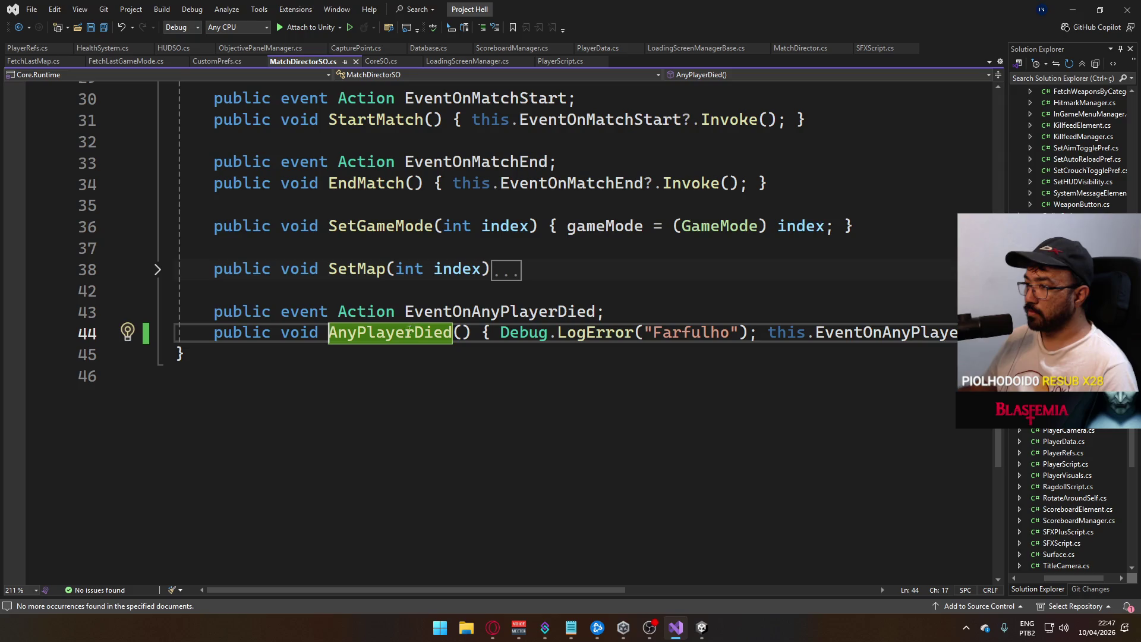
# - Find all references to EventOnAnyPlayerDied and open CapturePoint's subscription to it
pyautogui.rightClick(459, 310)
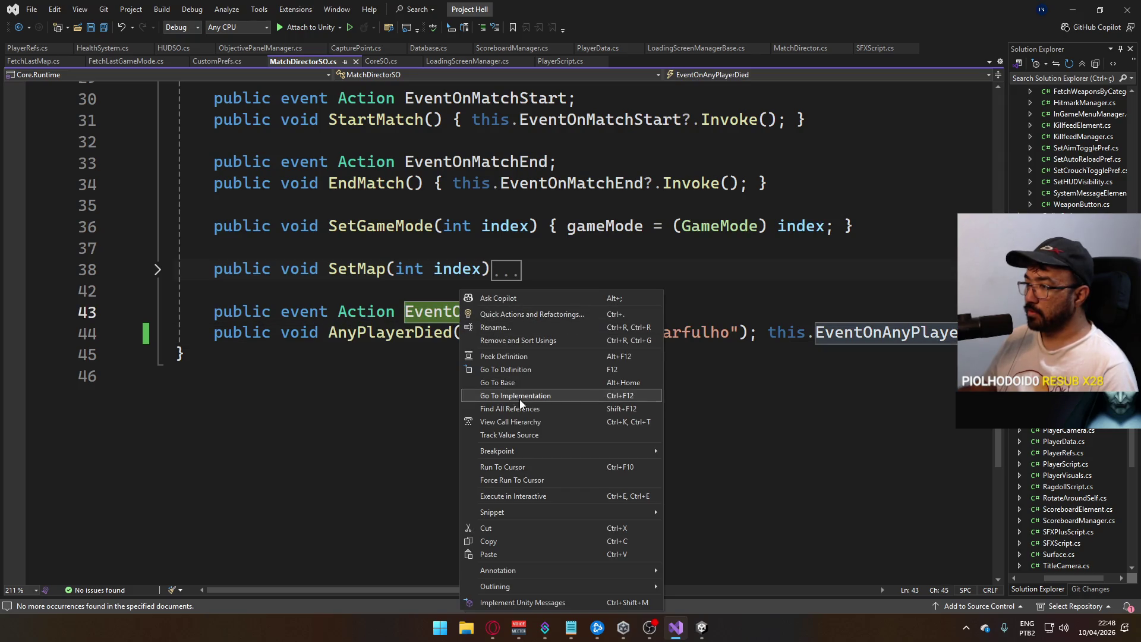
pyautogui.click(513, 408)
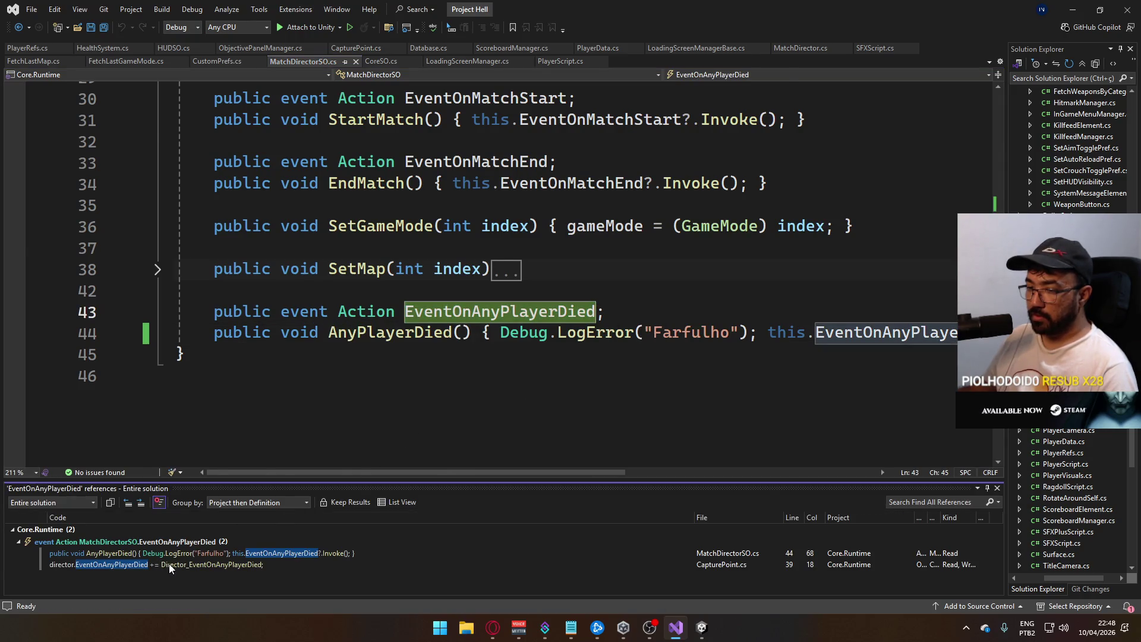
pyautogui.doubleClick(169, 564)
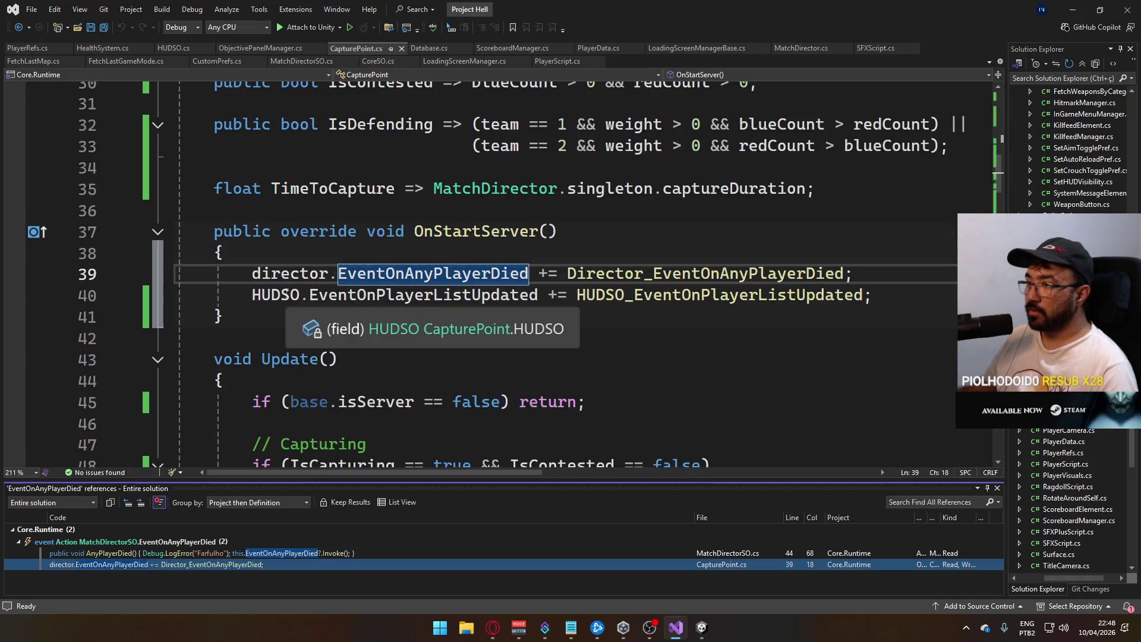
# - Scroll through CapturePoint.cs and clear the OnStartServer method name to retype it
pyautogui.scroll(-14, 417, 349)
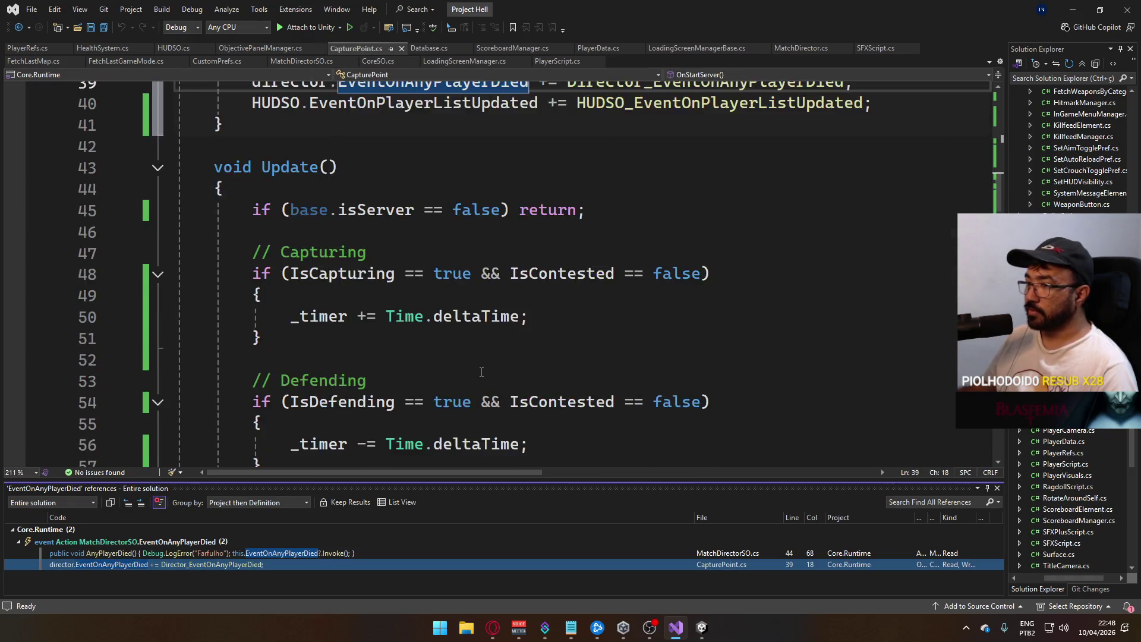
pyautogui.scroll(-11, 495, 376)
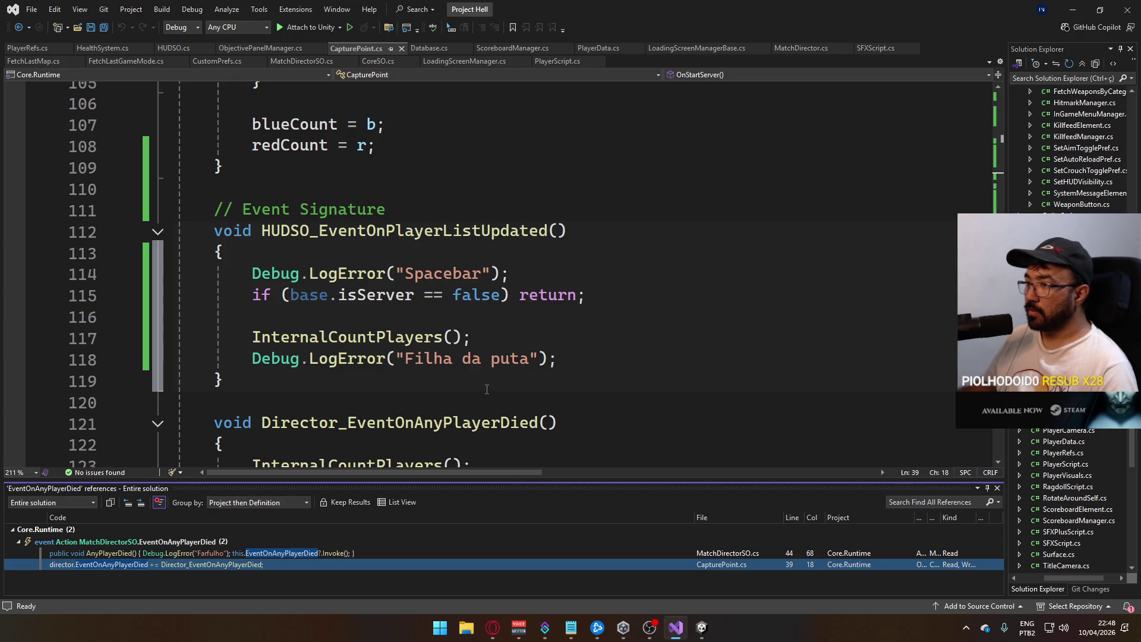
pyautogui.scroll(18, 486, 389)
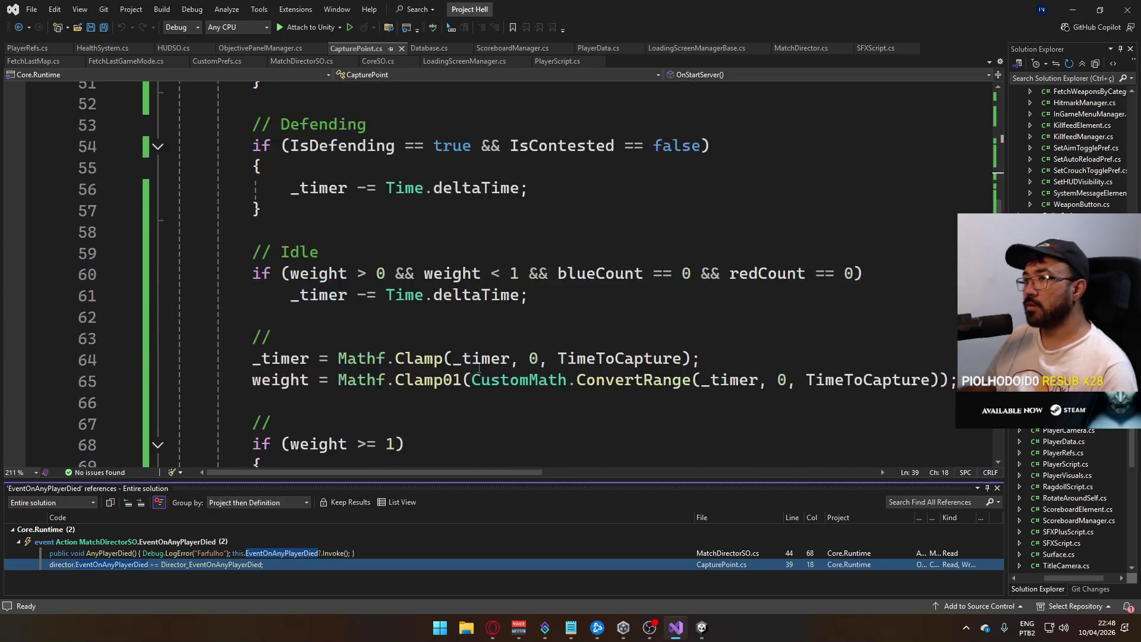
pyautogui.scroll(6, 475, 367)
pyautogui.scroll(2, 470, 366)
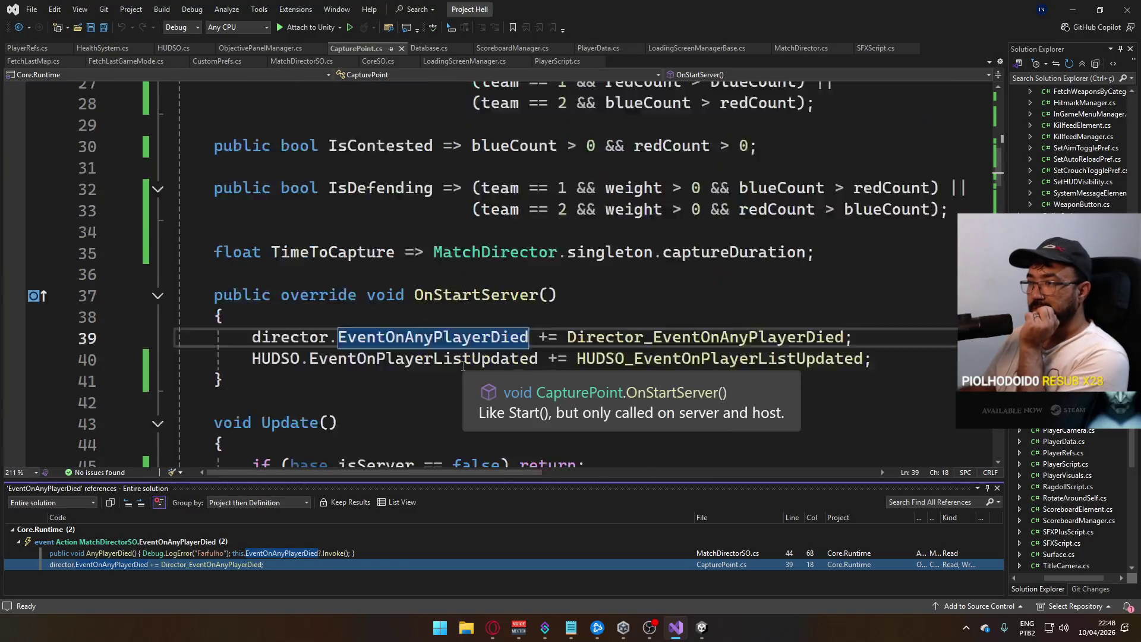
pyautogui.scroll(-1, 459, 368)
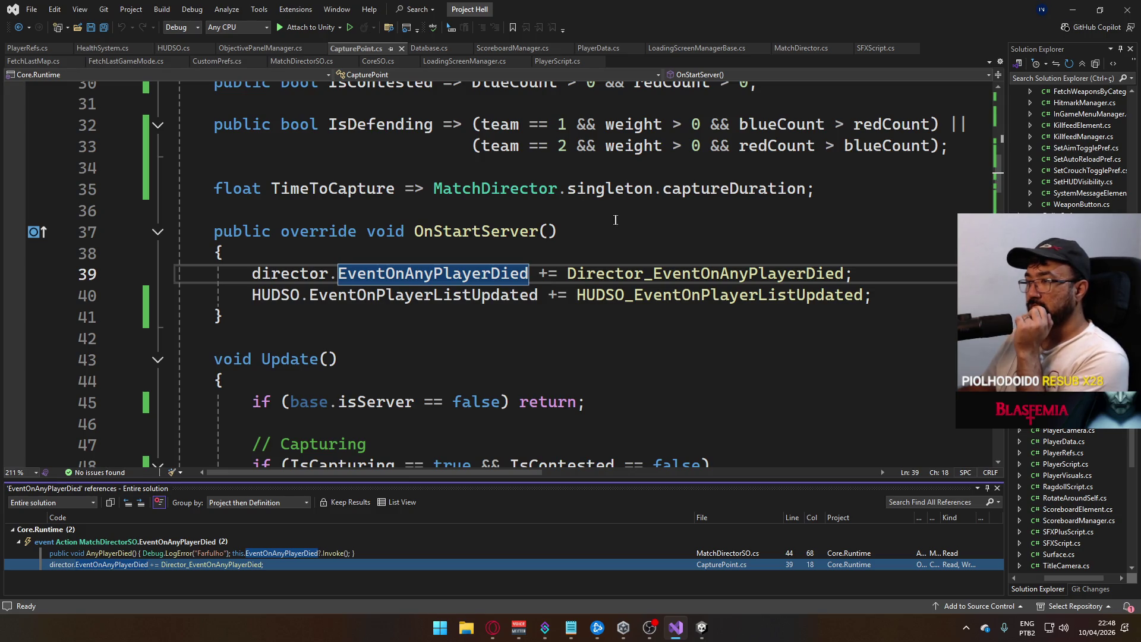
pyautogui.doubleClick(511, 234)
pyautogui.press('BackSpace')
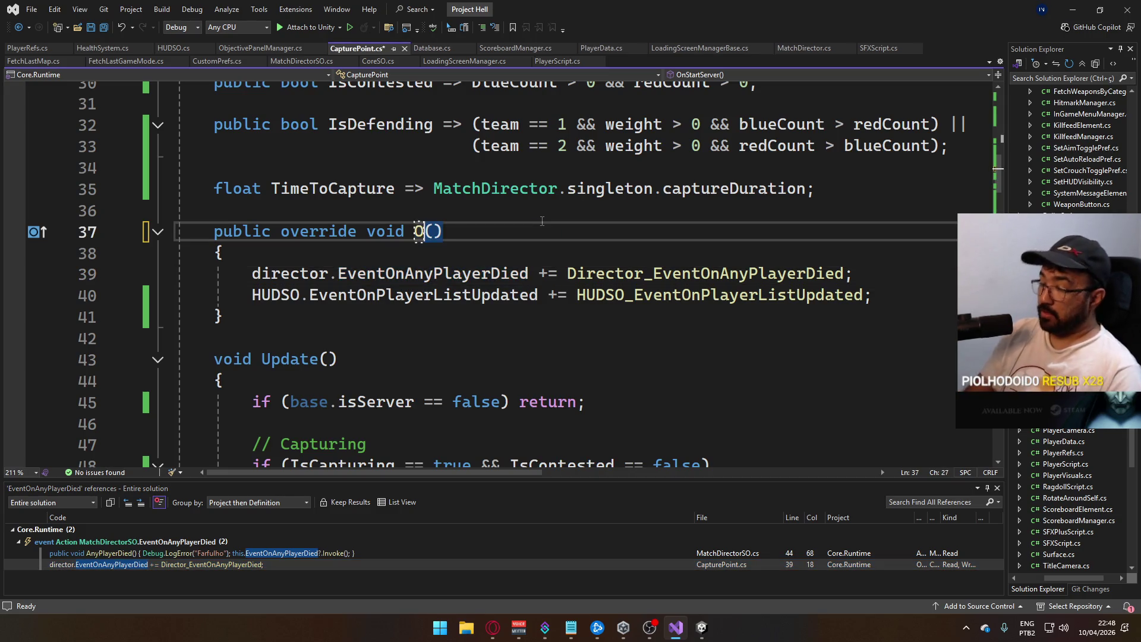
# - Replace the 'public override void' declaration with 'void Start()' in CapturePoint.cs
pyautogui.write('On')
pyautogui.press('BackSpace')
pyautogui.press('BackSpace')
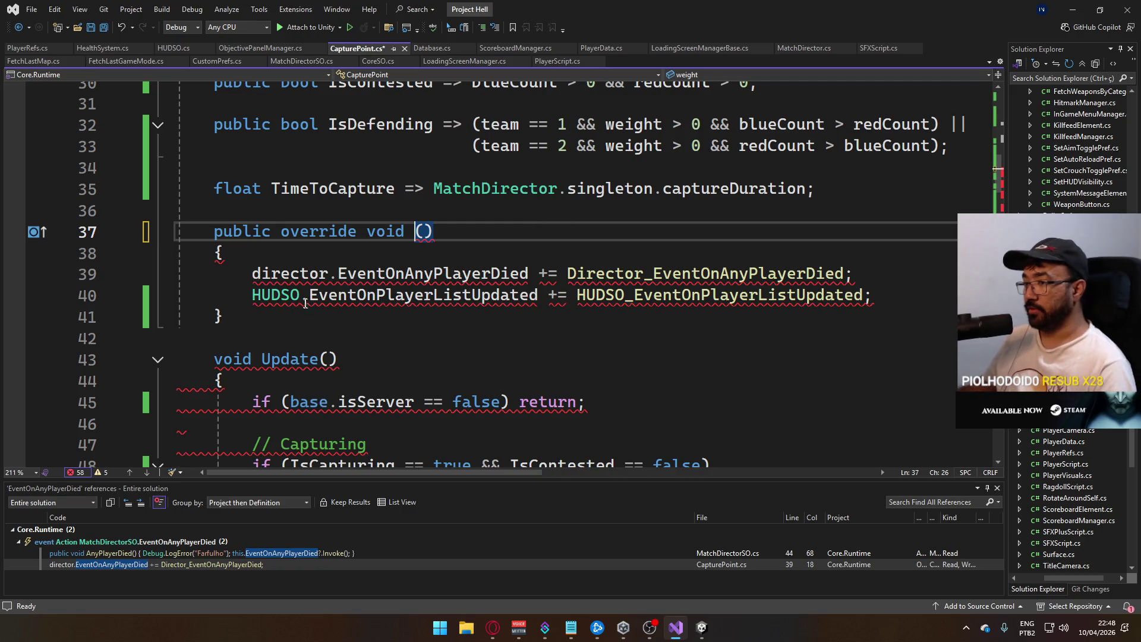
pyautogui.moveTo(407, 233); pyautogui.dragTo(217, 239)
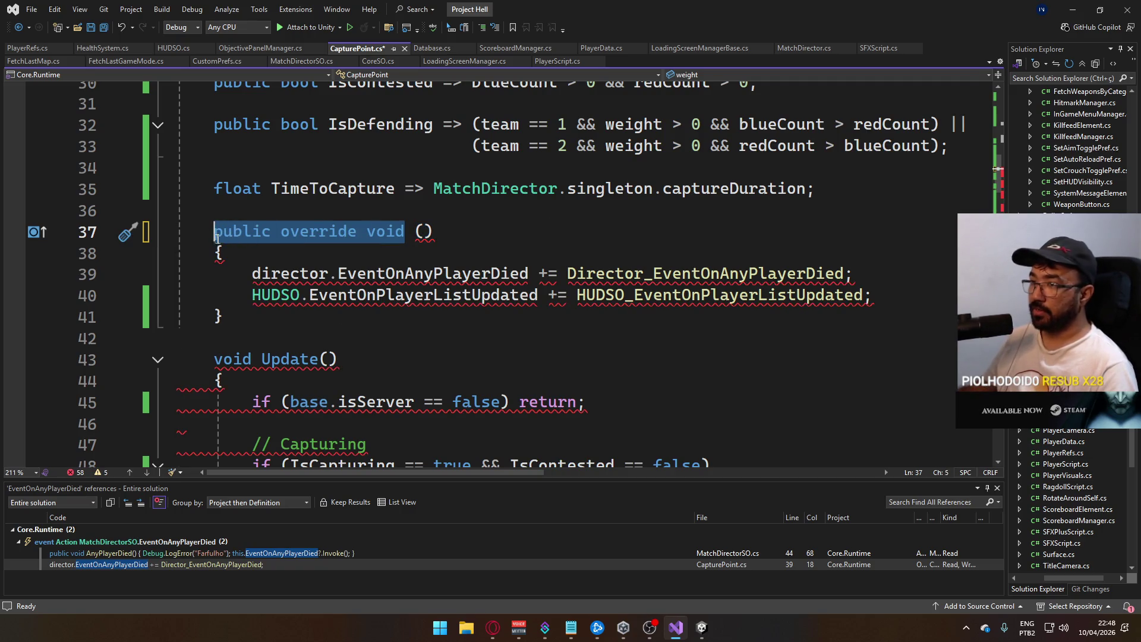
pyautogui.write('void Start')
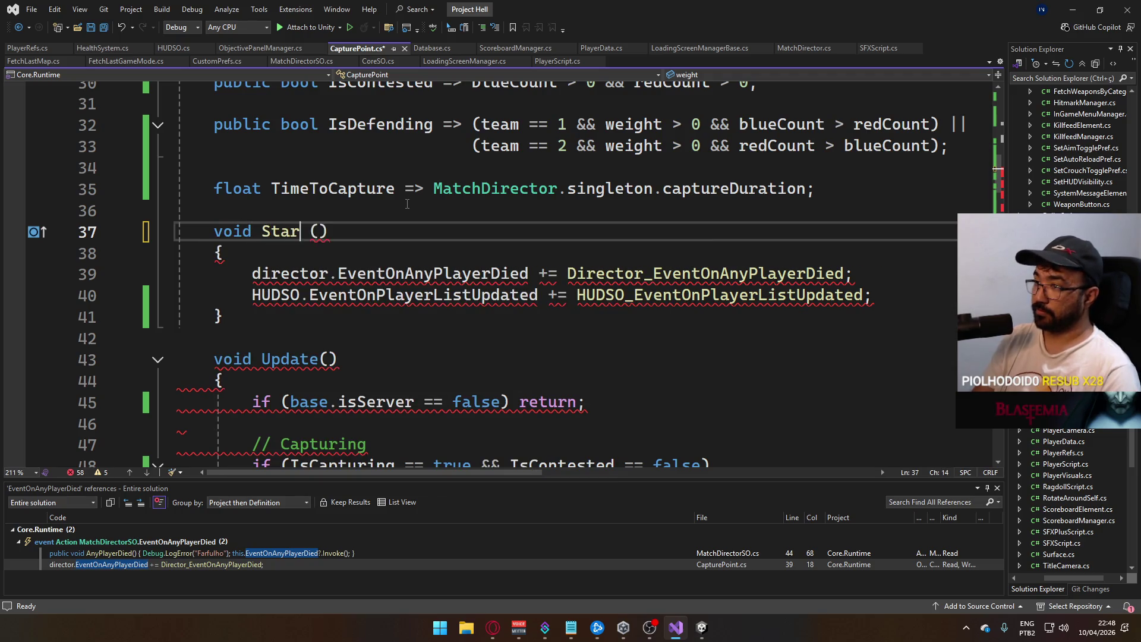
pyautogui.press('Delete')
# - Add 'if (base.isServer == false) return;' at the top of Start and save CapturePoint.cs
pyautogui.press('Down')
pyautogui.press('End')
pyautogui.press('Return')
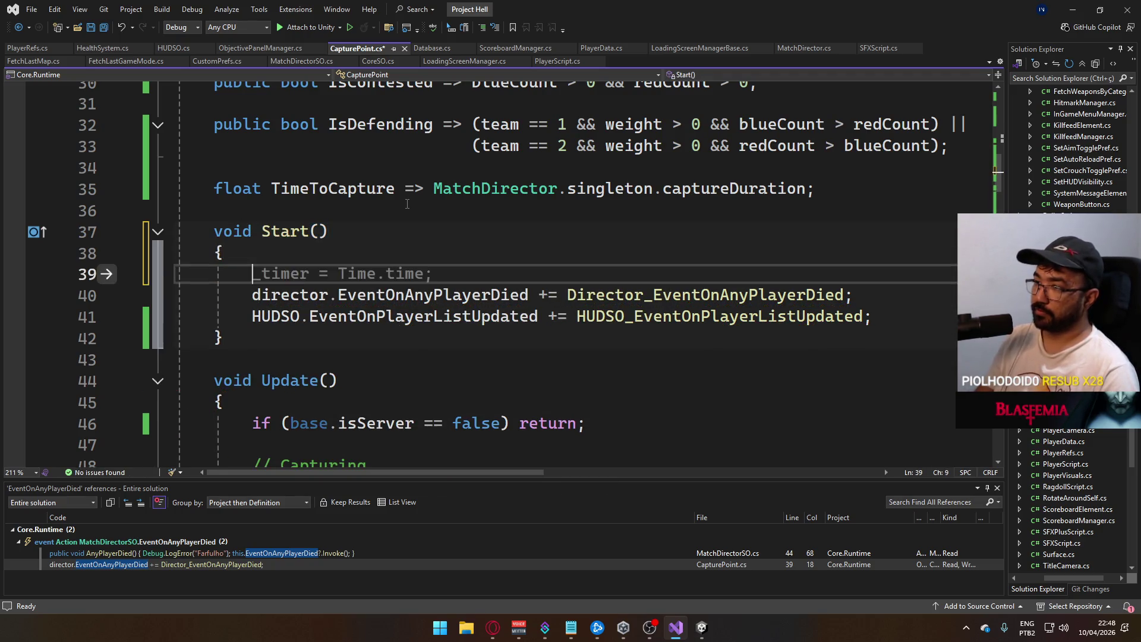
pyautogui.press('Return')
pyautogui.press('Up')
pyautogui.write('GPUFence')
pyautogui.press('BackSpace')
pyautogui.press('BackSpace')
pyautogui.press('BackSpace')
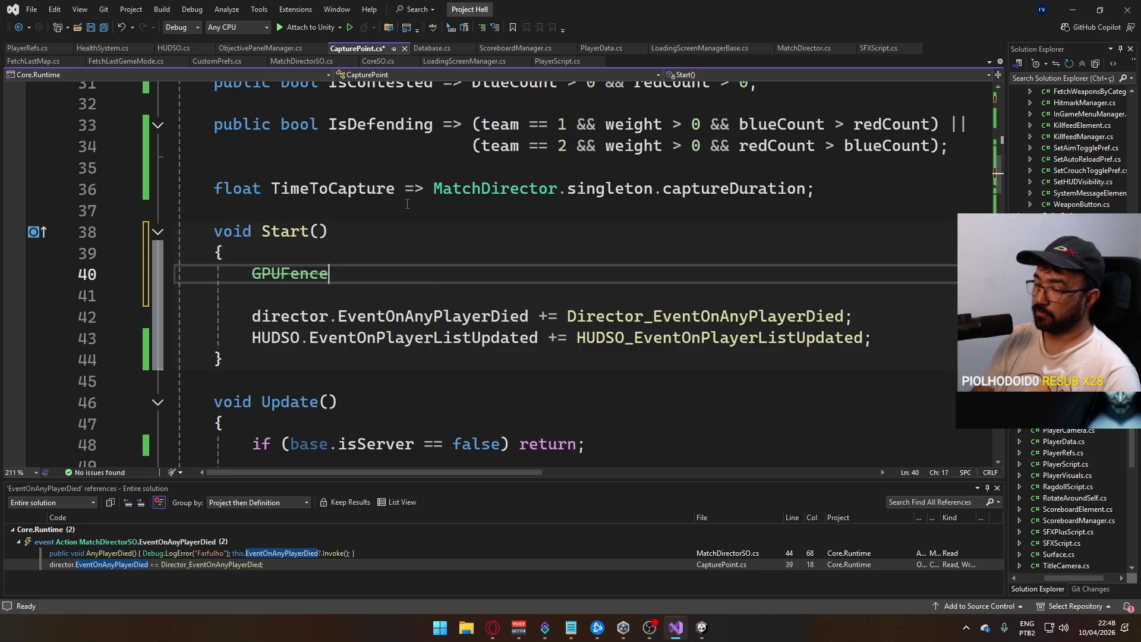
pyautogui.write('if (base.isServer == ')
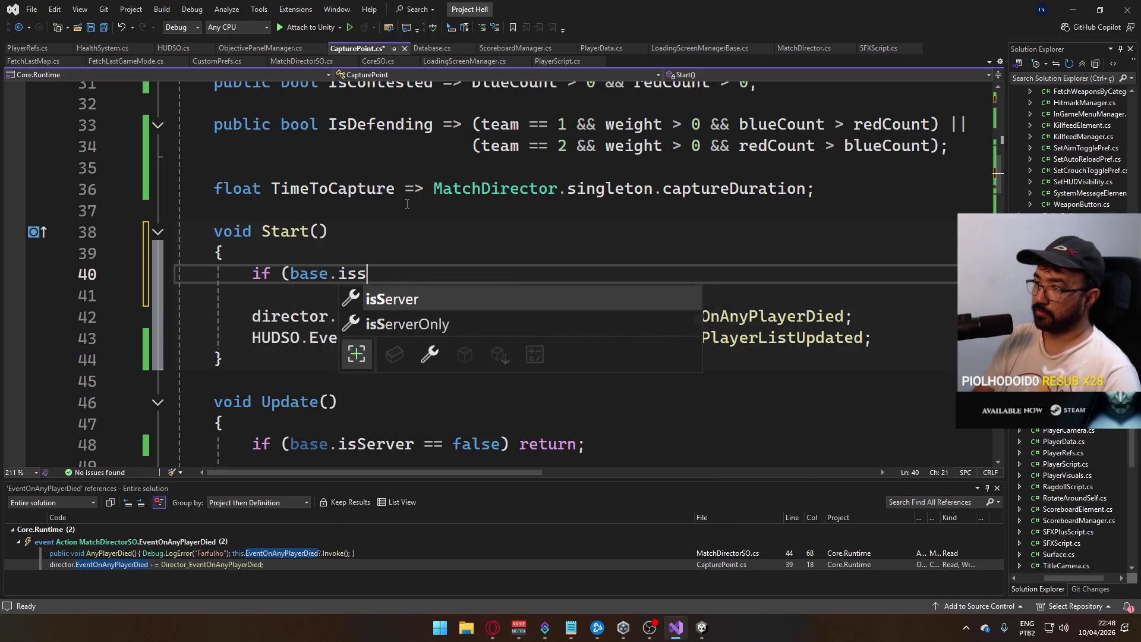
pyautogui.write('false)')
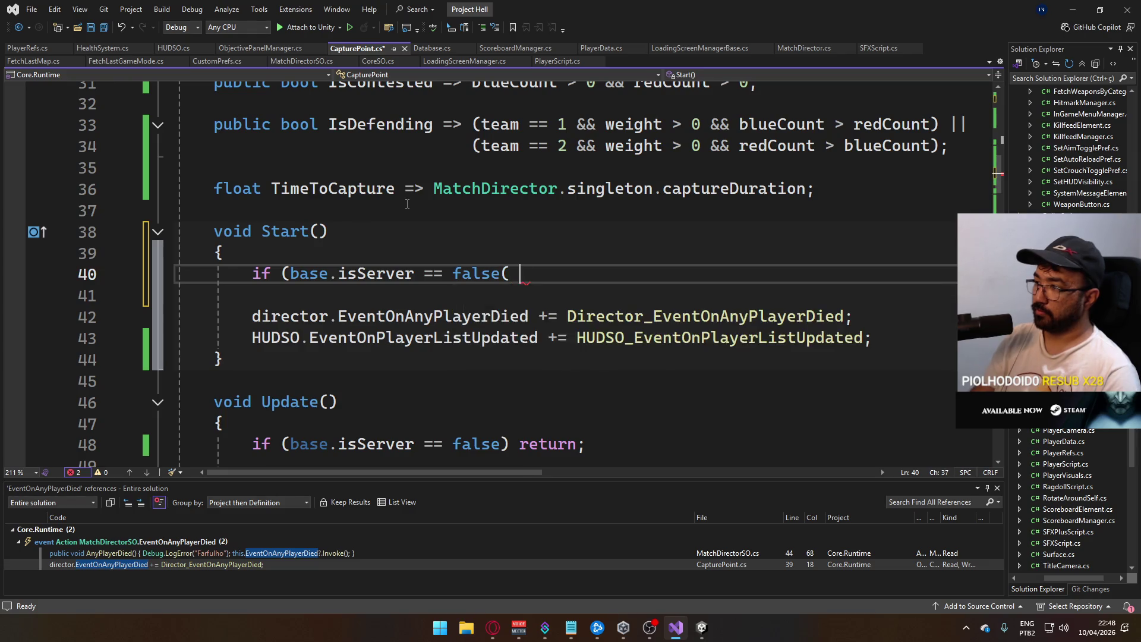
pyautogui.write(' return;')
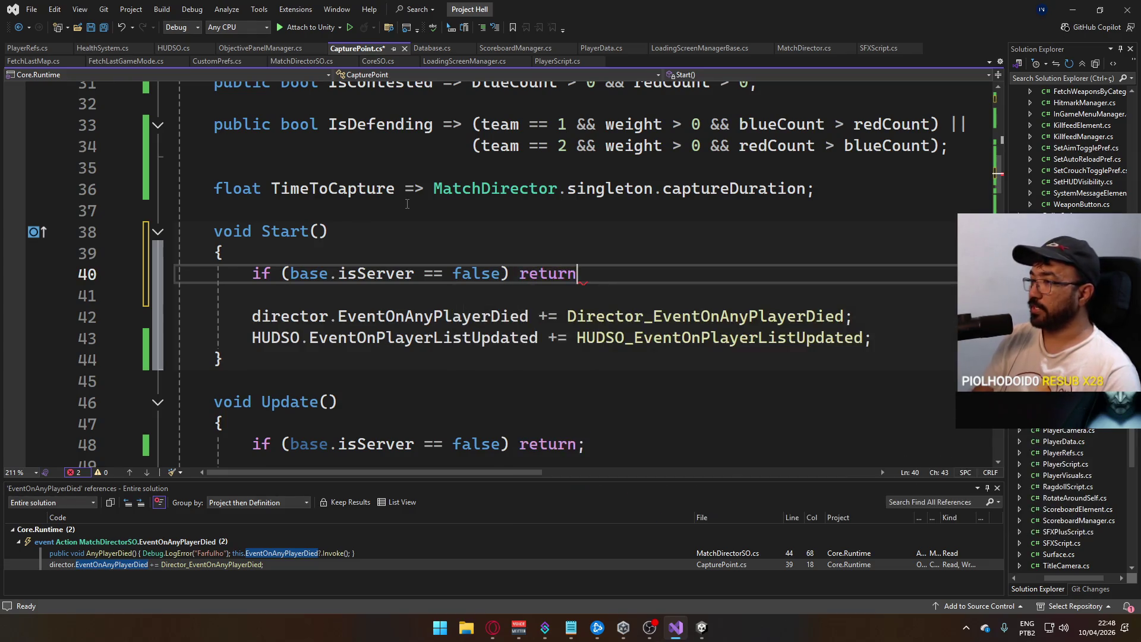
pyautogui.hotkey('ctrl', 's')
pyautogui.hotkey('alt', 'Tab')
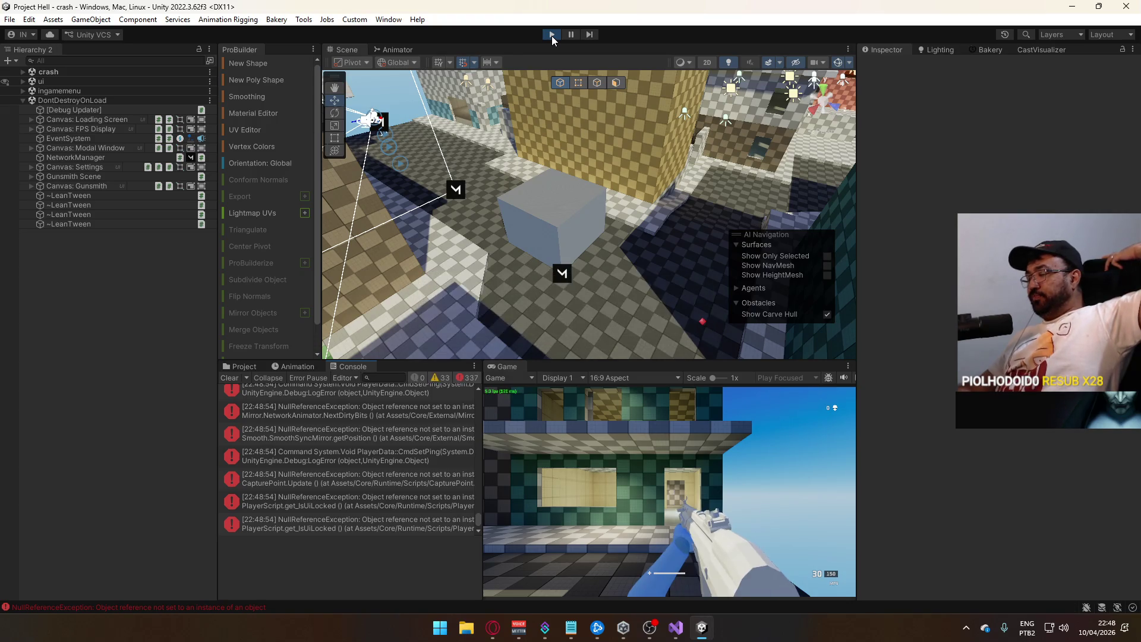
# - Stop play mode and rebuild the game with File > Build And Run
pyautogui.click(552, 34)
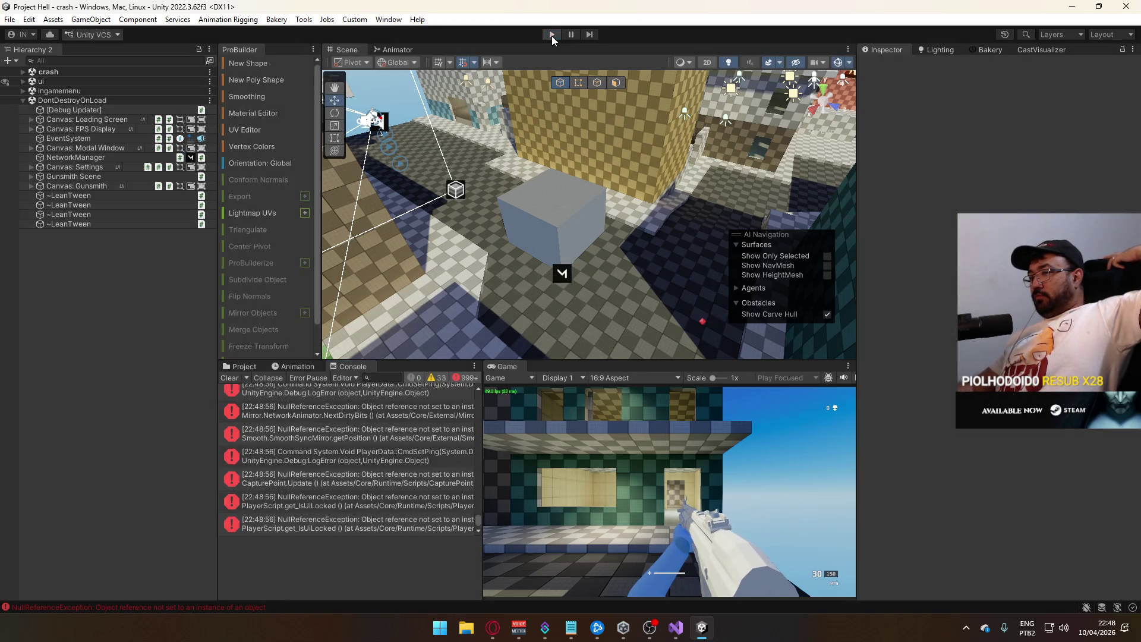
pyautogui.click(9, 20)
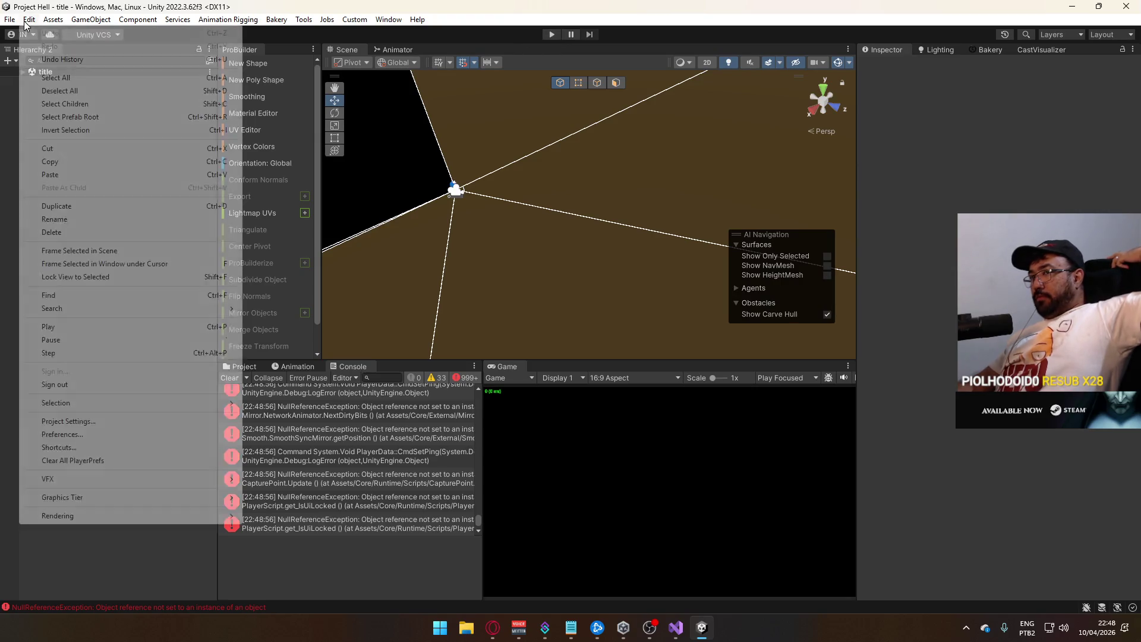
pyautogui.click(63, 178)
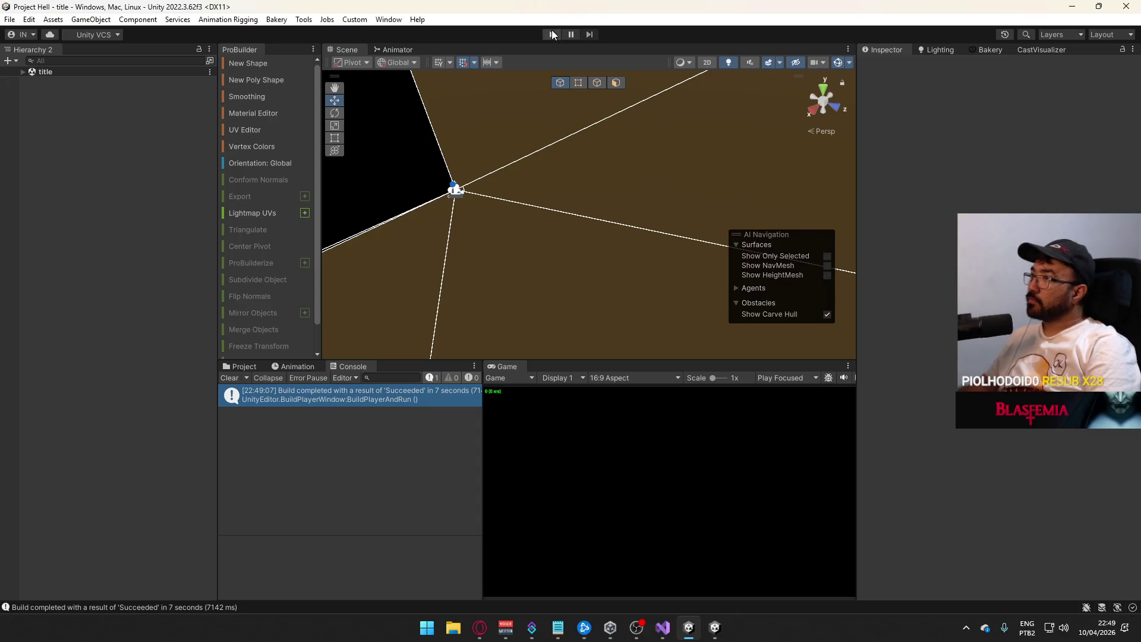
# - Restart play mode, clear the Console, and host a new Domination match
pyautogui.click(552, 31)
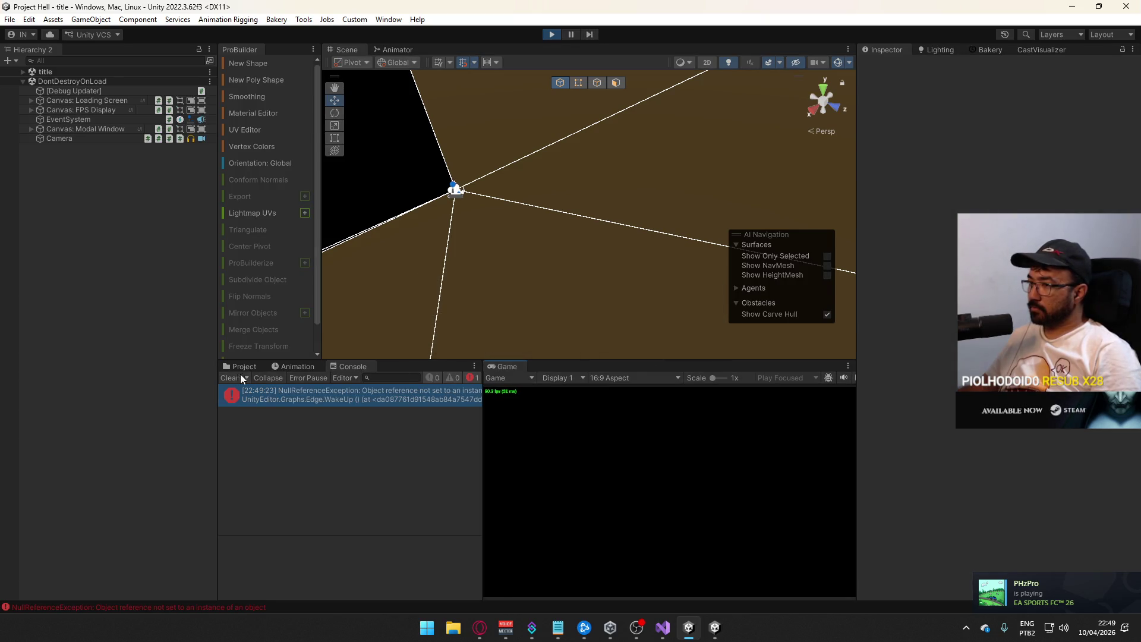
pyautogui.click(229, 377)
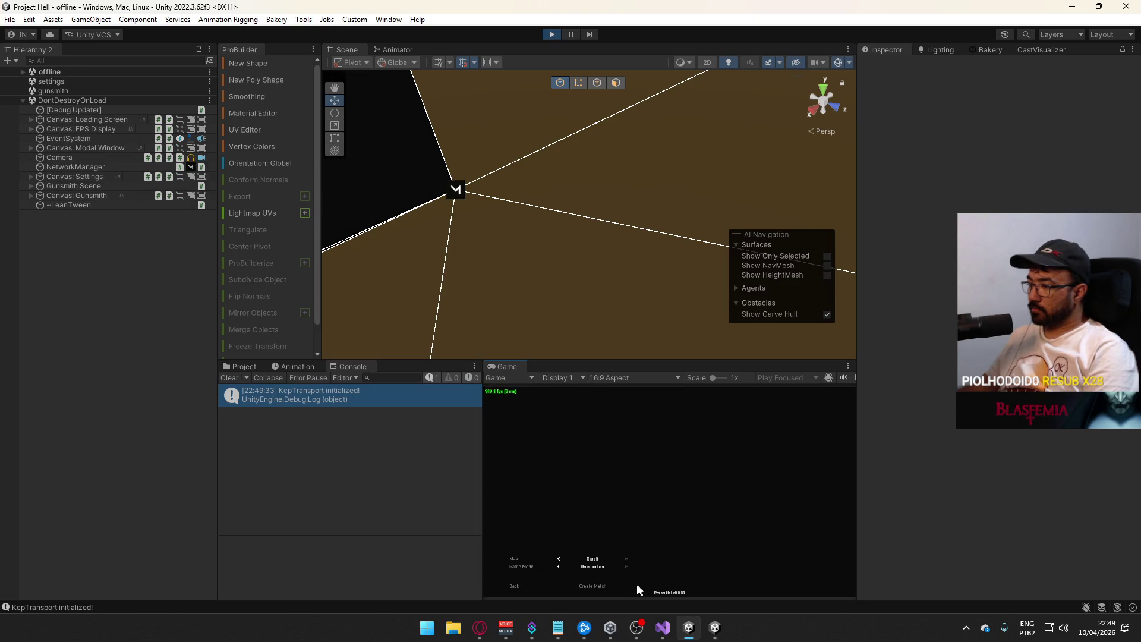
pyautogui.press('super')
pyautogui.click(720, 596)
pyautogui.click(715, 627)
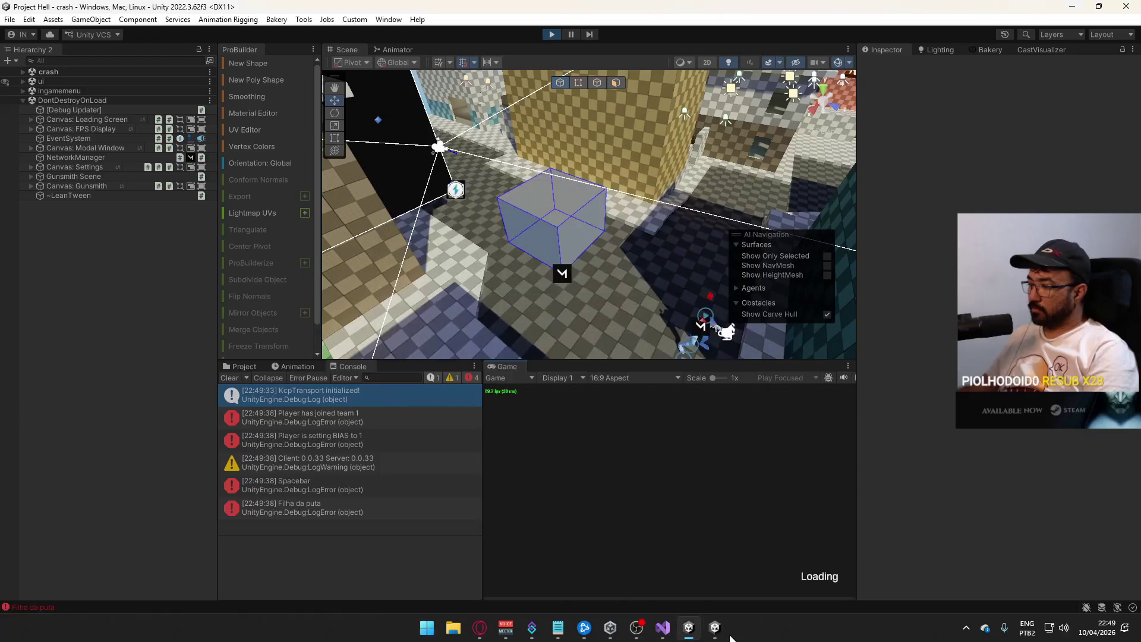
# - Load into the match, walk onto the blue capture point, shoot the red dummy, and inspect the Farfulho death log
pyautogui.click(134, 509)
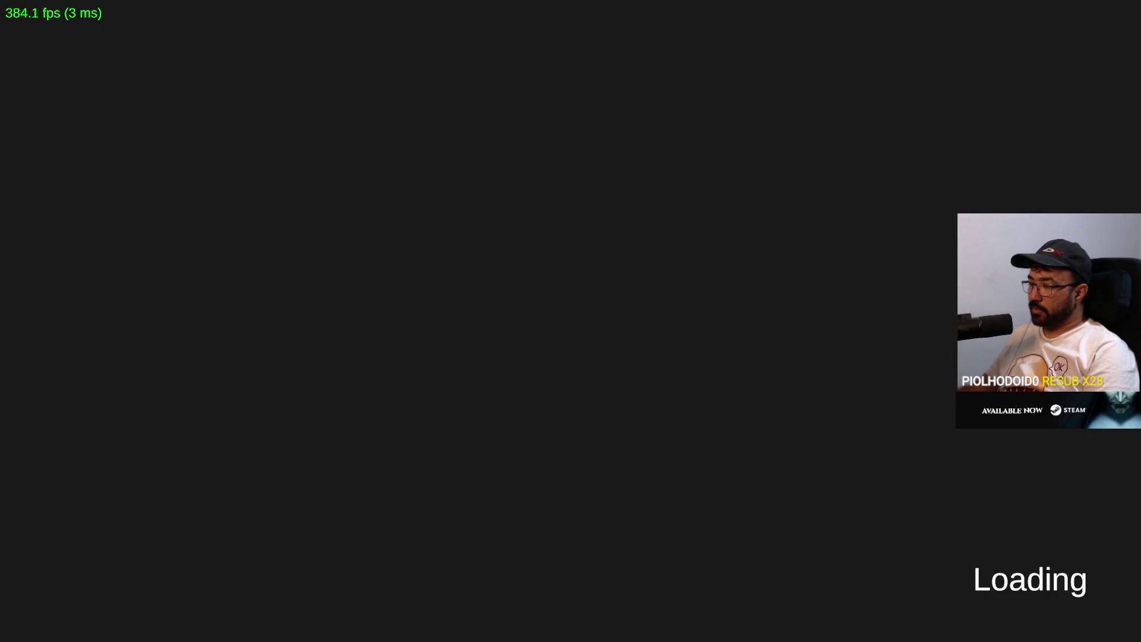
pyautogui.press('w')
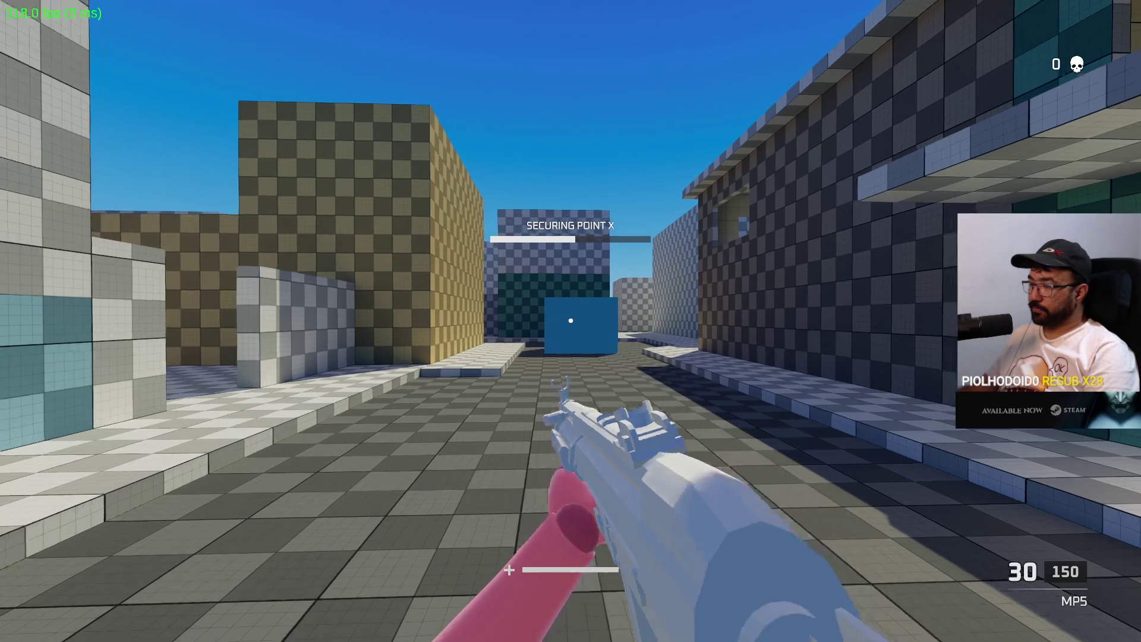
pyautogui.press('w')
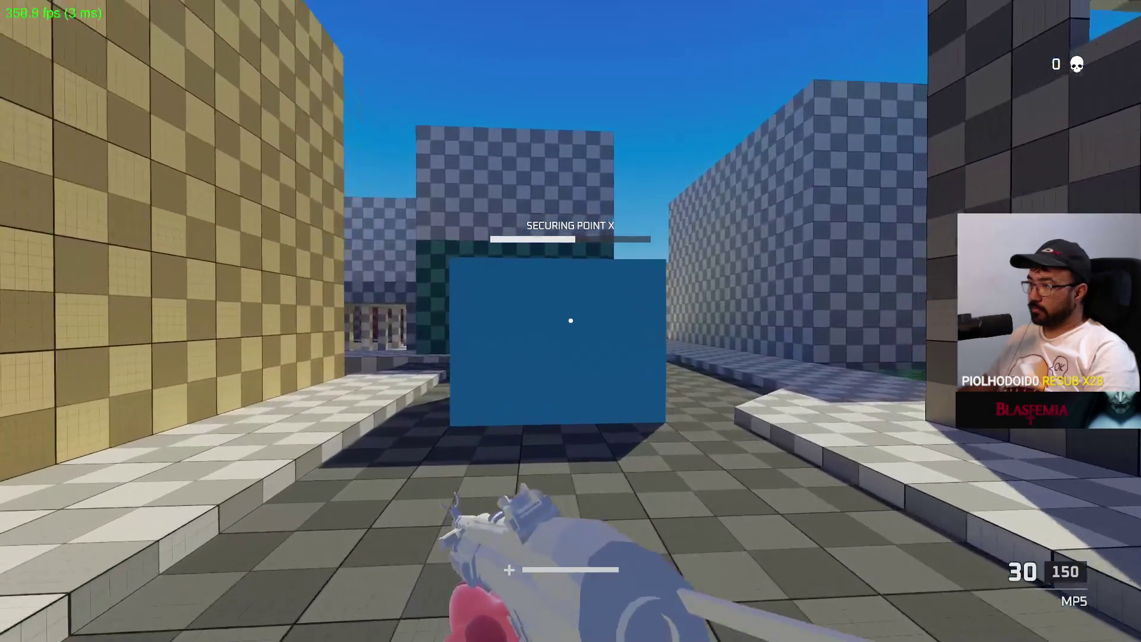
pyautogui.hotkey('shift', 'space')
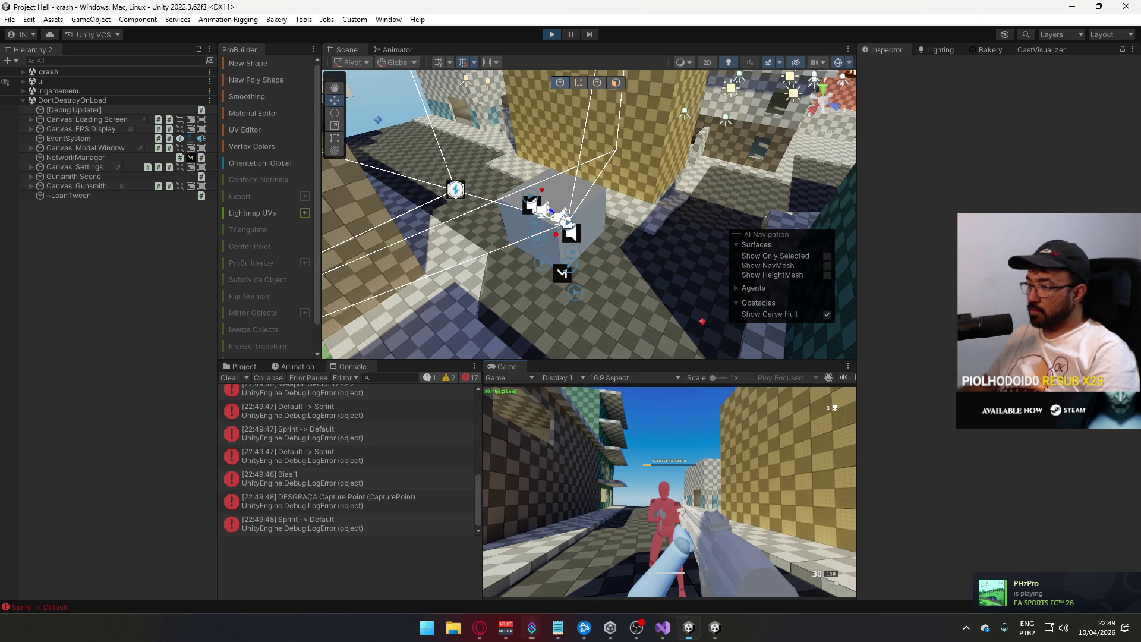
pyautogui.click(669, 492)
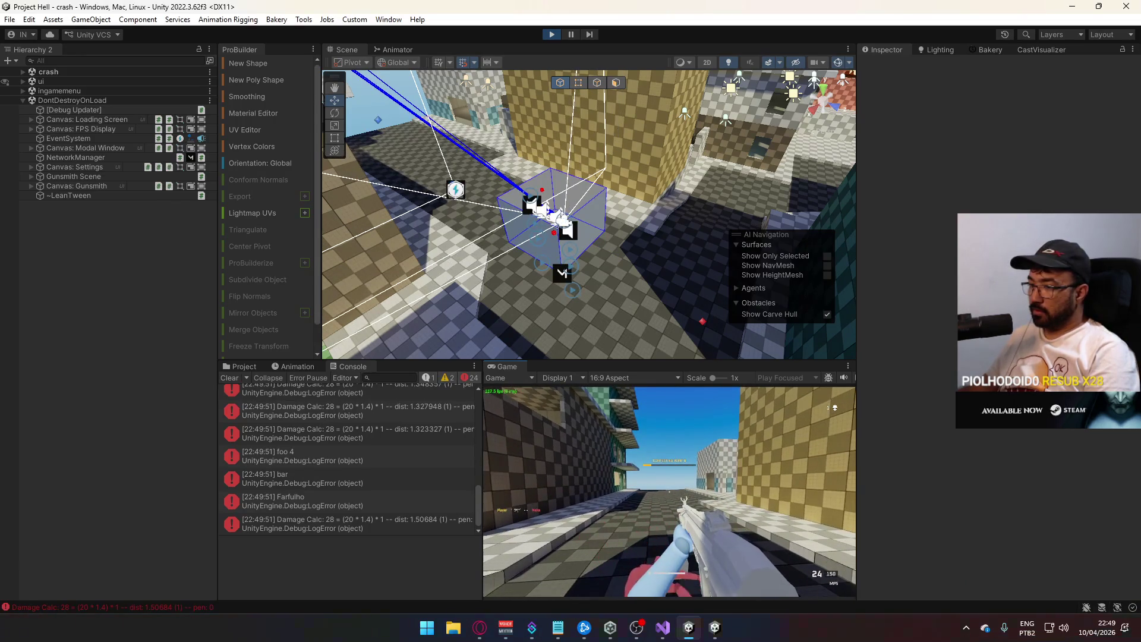
pyautogui.click(316, 504)
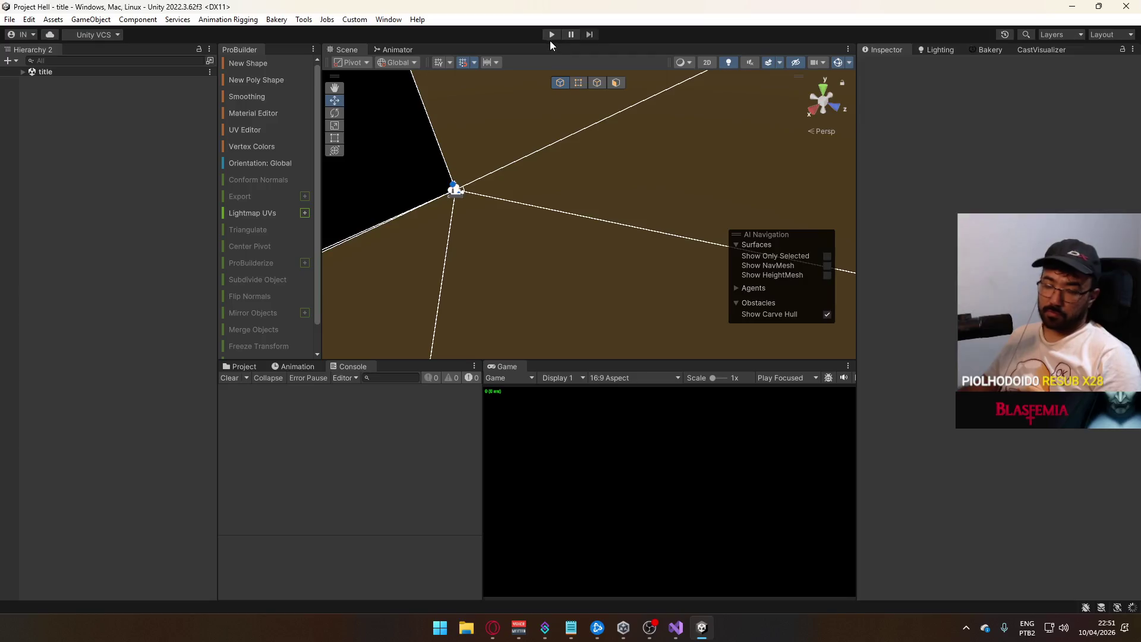
# - Restart Play mode and bring the Opera browser's Dota 2 Twitch stream to the front
pyautogui.hotkey('ctrl', 'p')
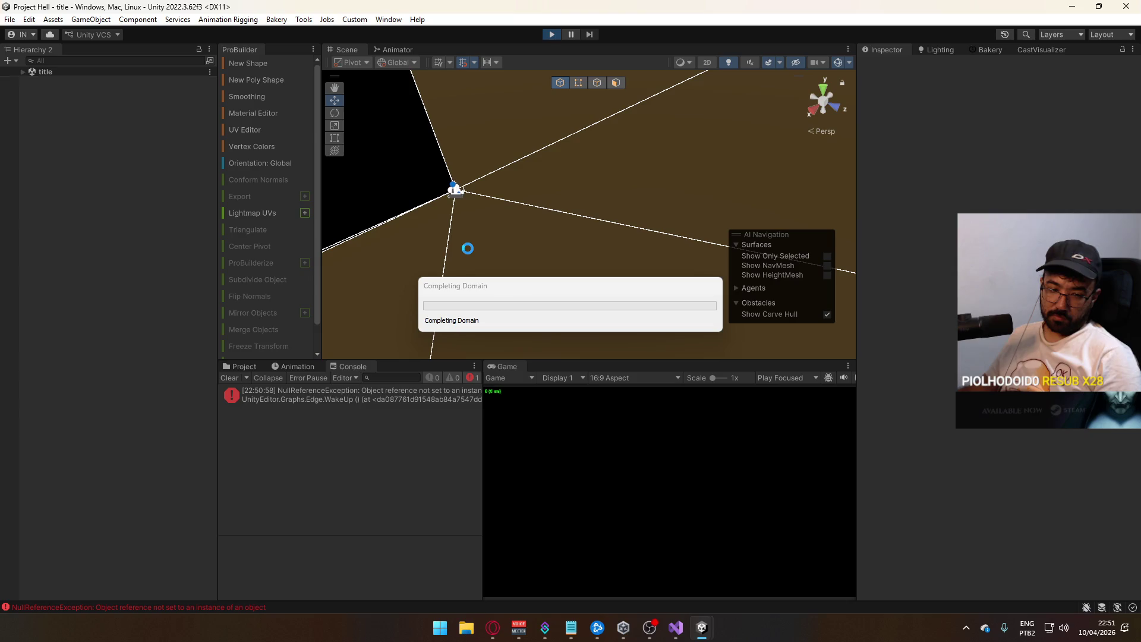
pyautogui.click(492, 635)
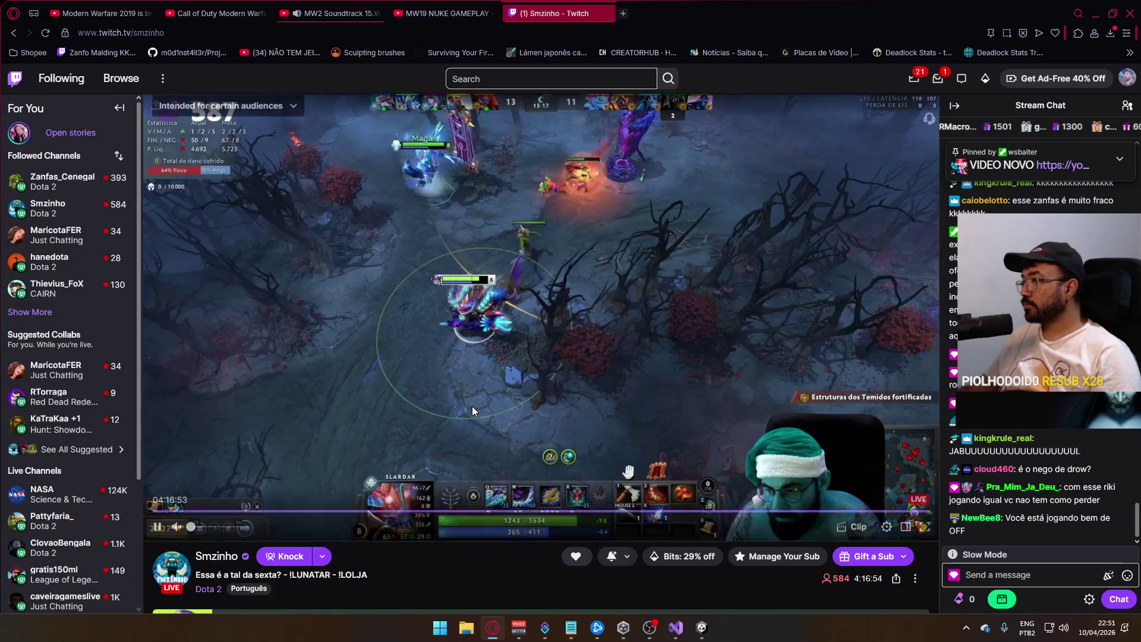
pyautogui.moveTo(472, 405)
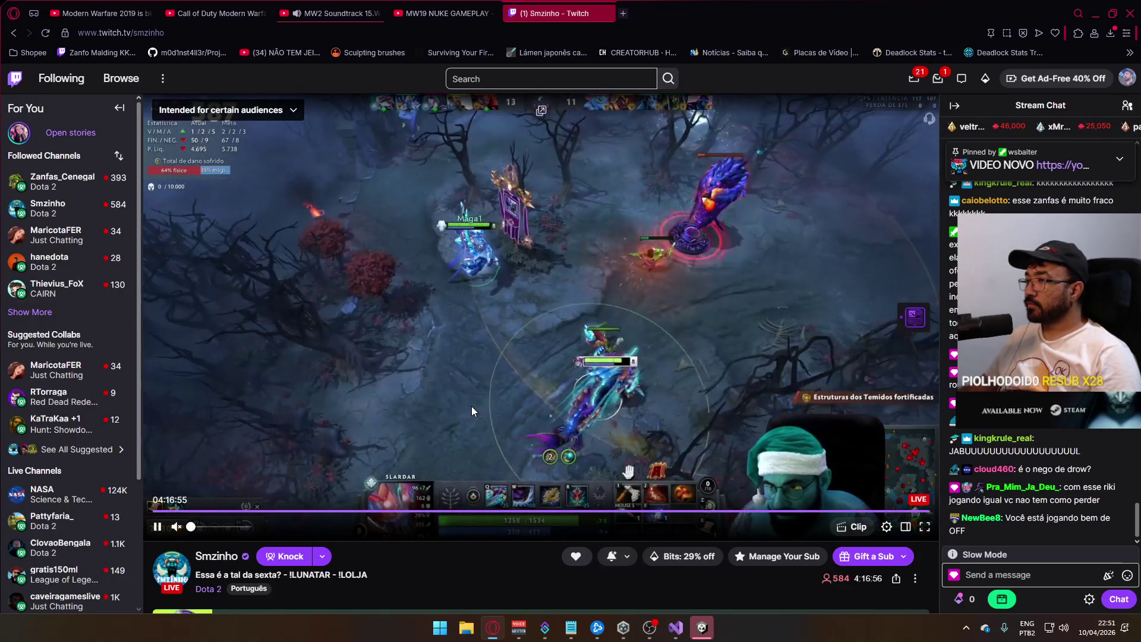
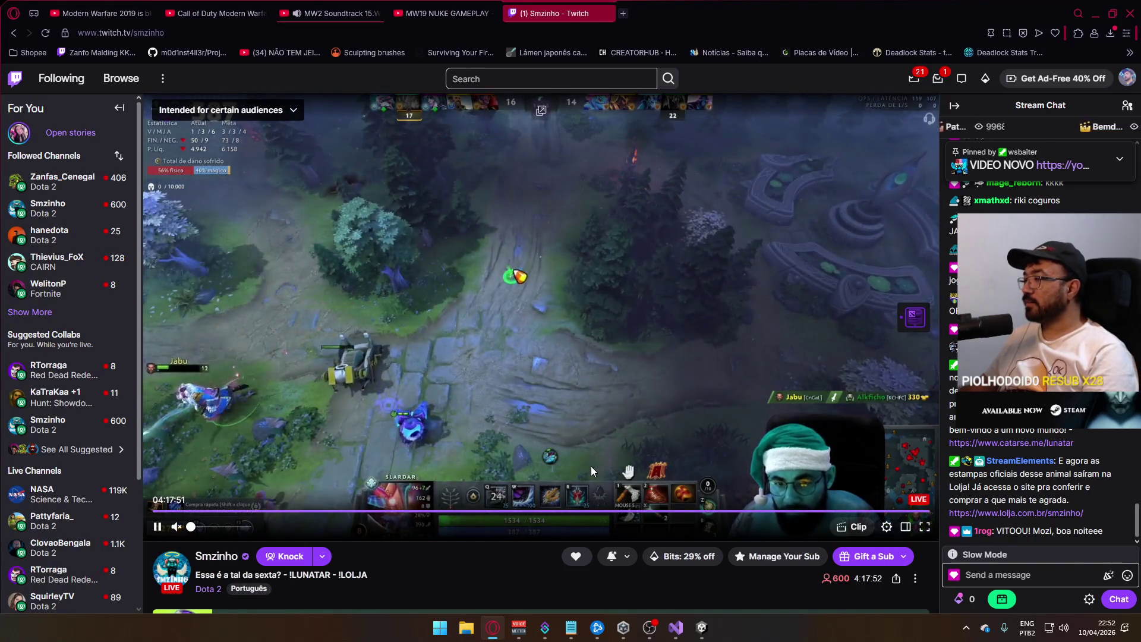
# - Host a match from the Unity editor's Game view and load the map
pyautogui.hotkey('alt', 'Tab')
pyautogui.click(511, 546)
pyautogui.click(585, 584)
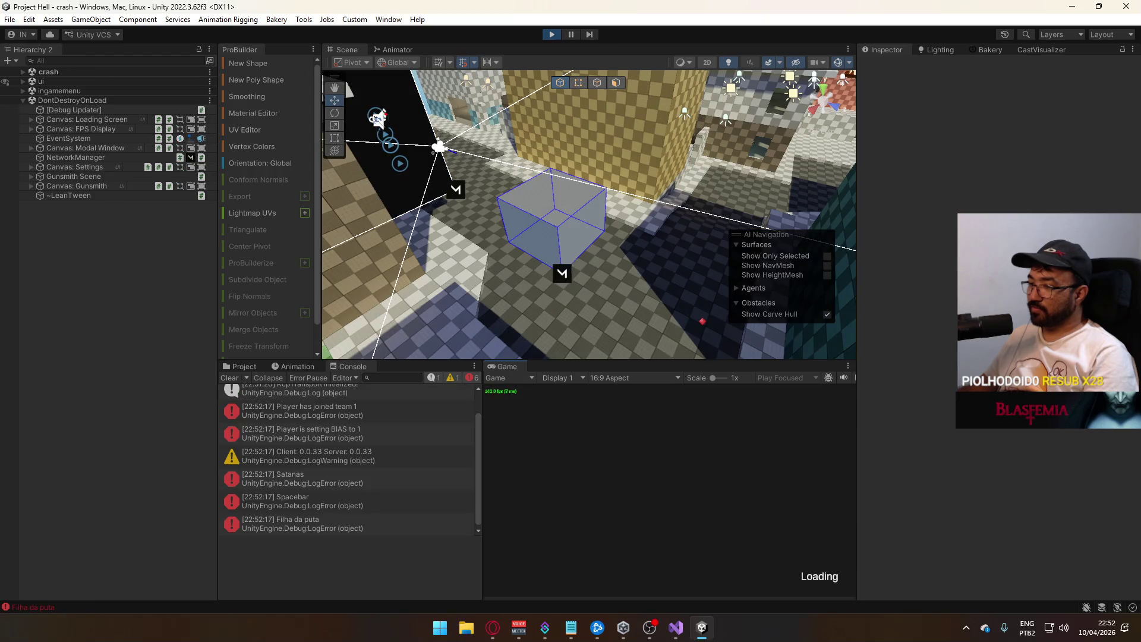
# - Compare the stack traces of the Spacebar, Satanas and error entries in the Console
pyautogui.press('super')
pyautogui.click(285, 504)
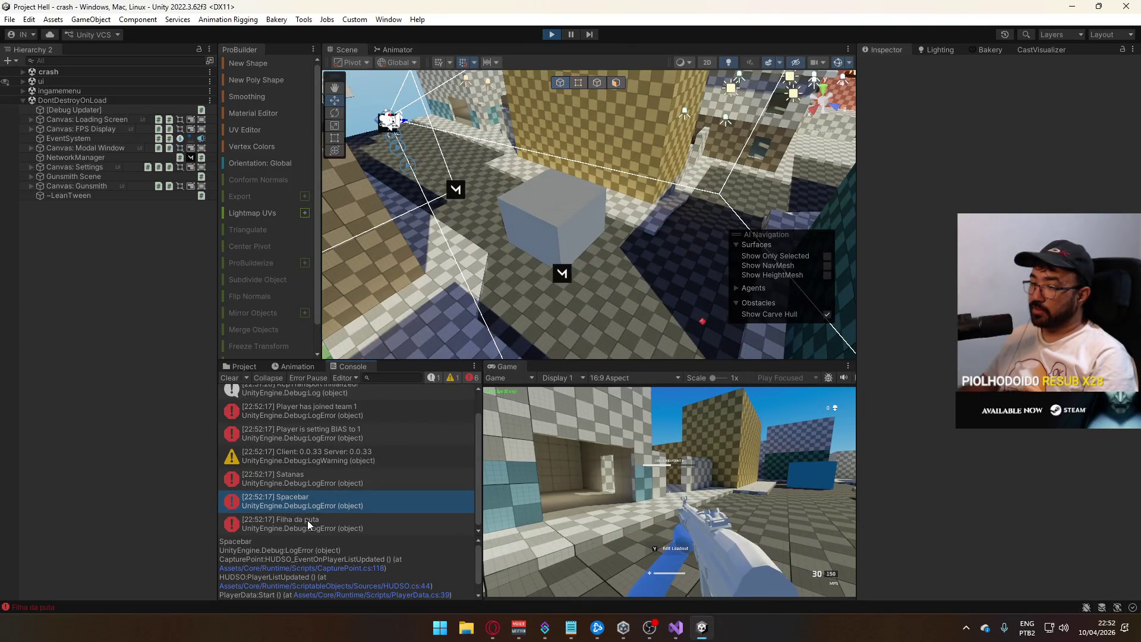
pyautogui.click(308, 523)
pyautogui.click(309, 504)
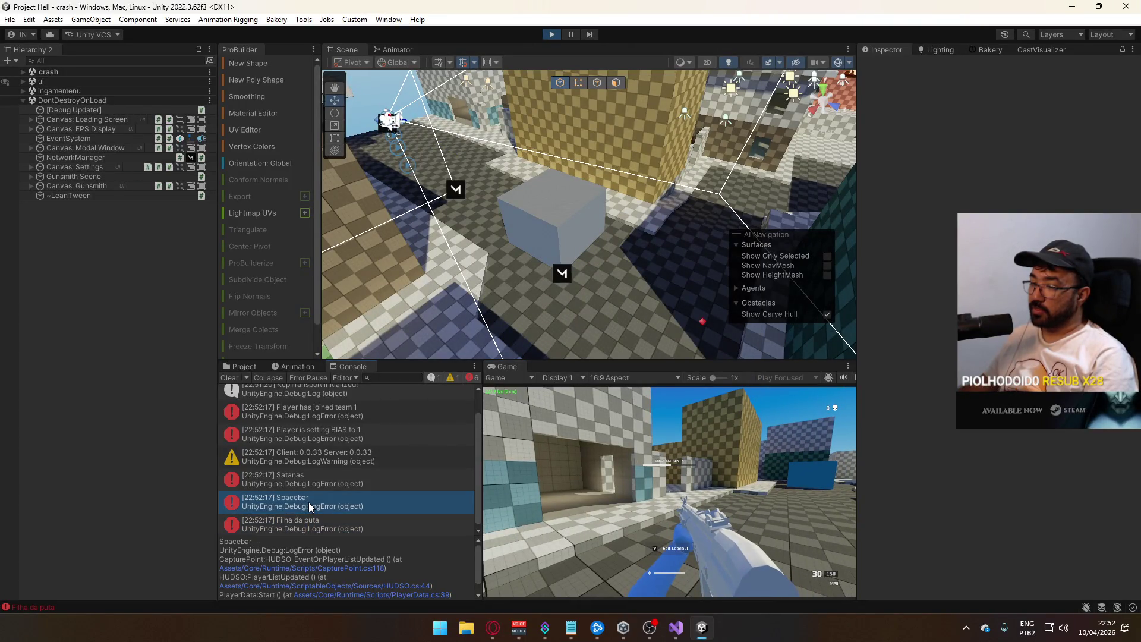
pyautogui.click(313, 481)
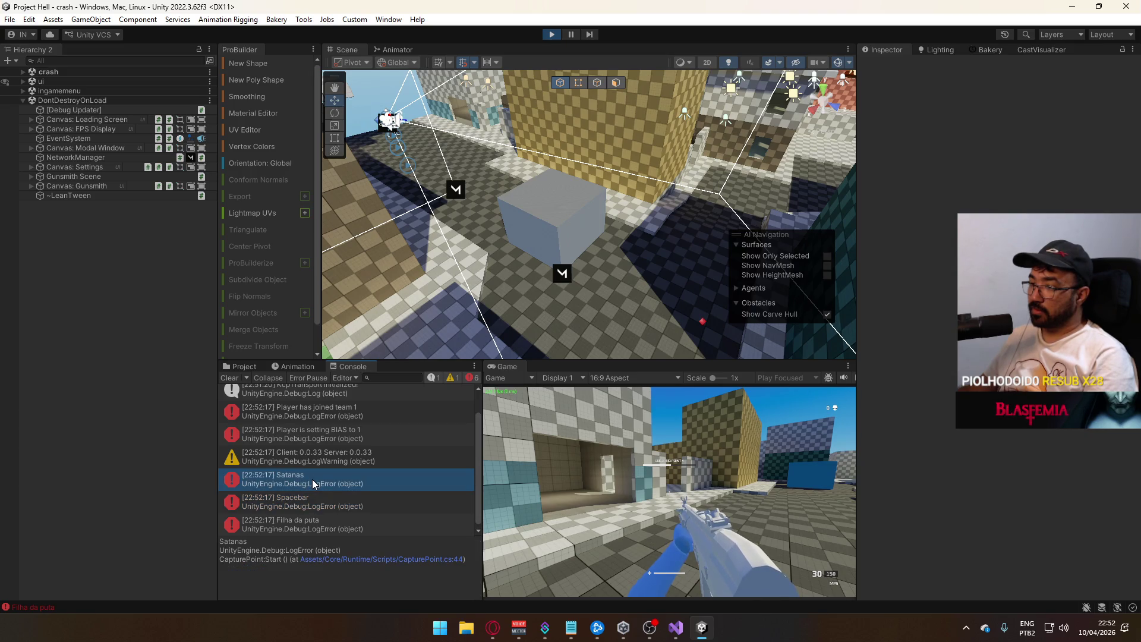
pyautogui.click(309, 509)
pyautogui.click(306, 530)
pyautogui.click(309, 512)
pyautogui.click(302, 531)
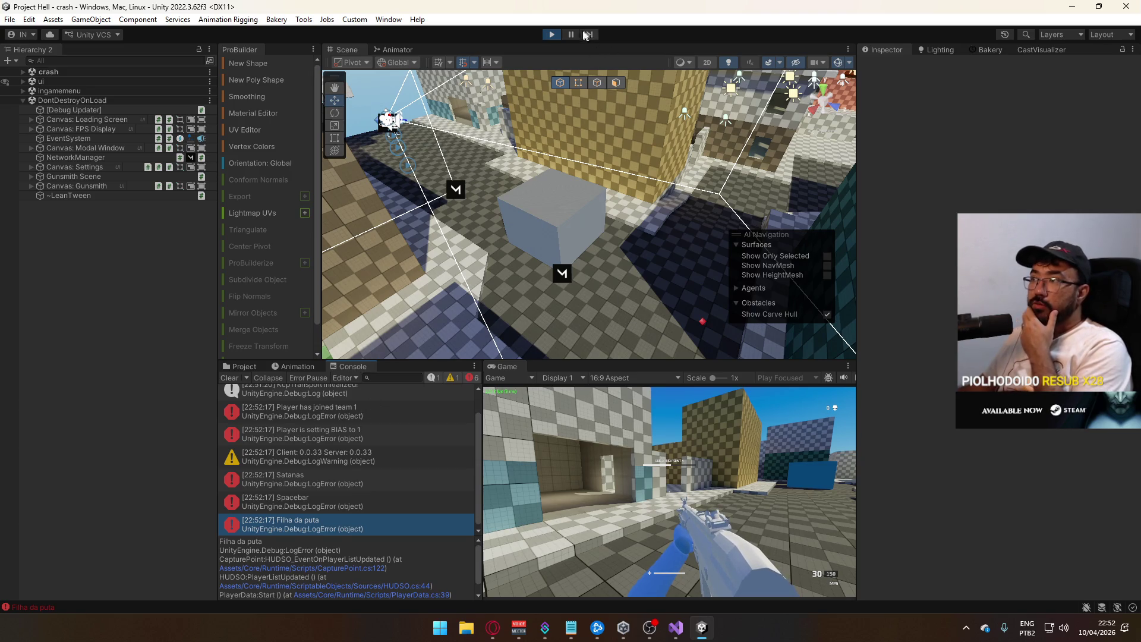
# - Stop Play mode, clear the Console, and start File > Build And Run
pyautogui.click(551, 34)
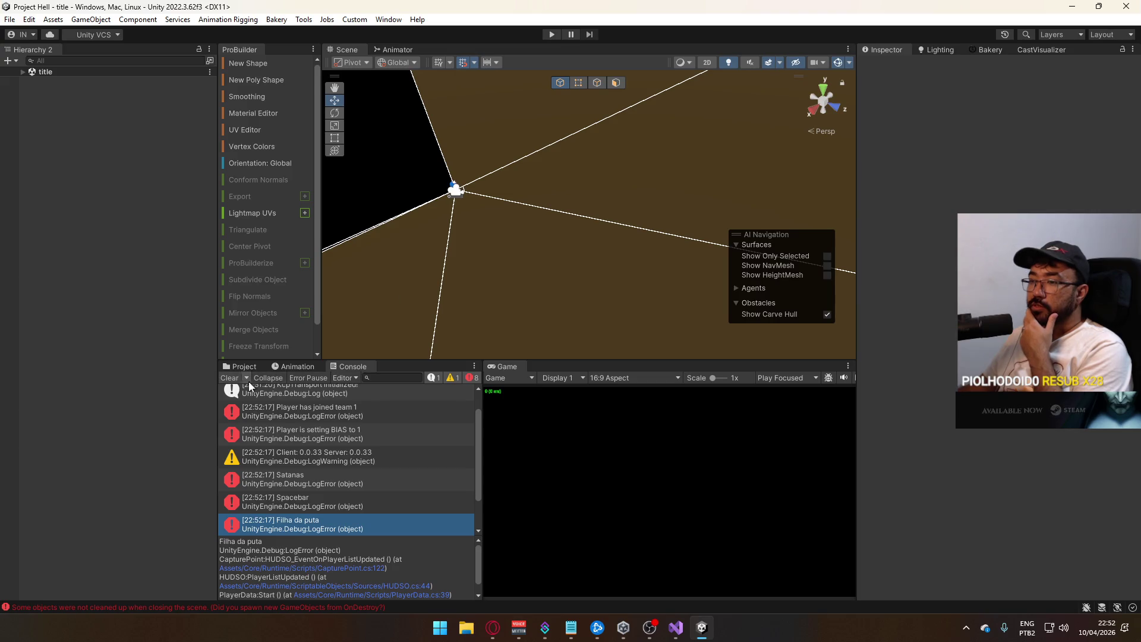
pyautogui.click(231, 378)
pyautogui.click(10, 20)
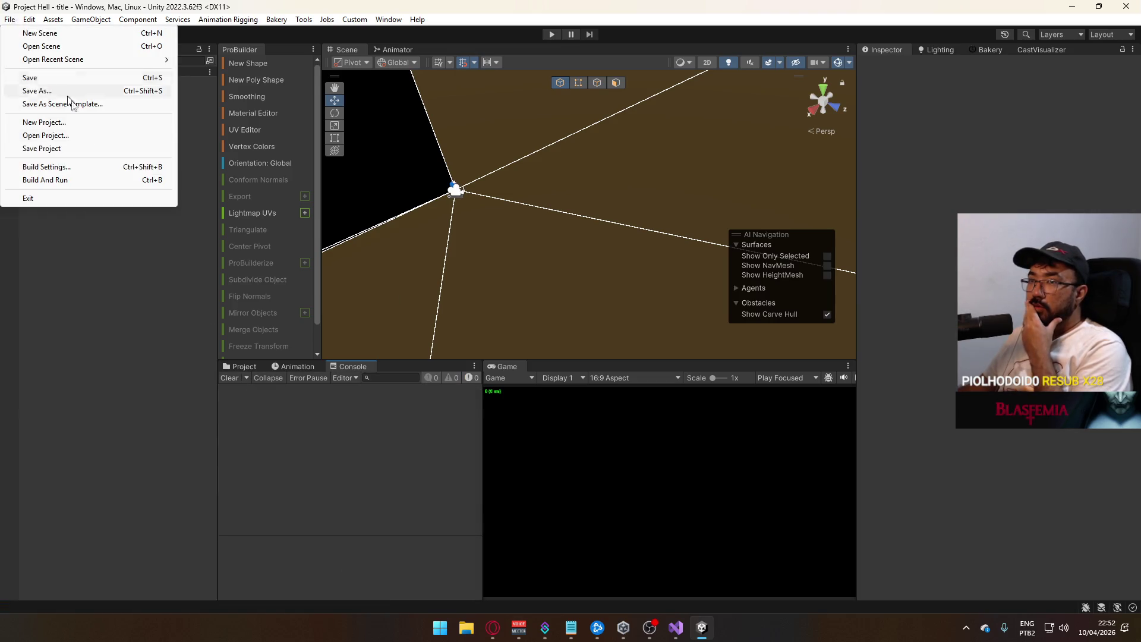
pyautogui.click(109, 184)
pyautogui.click(492, 628)
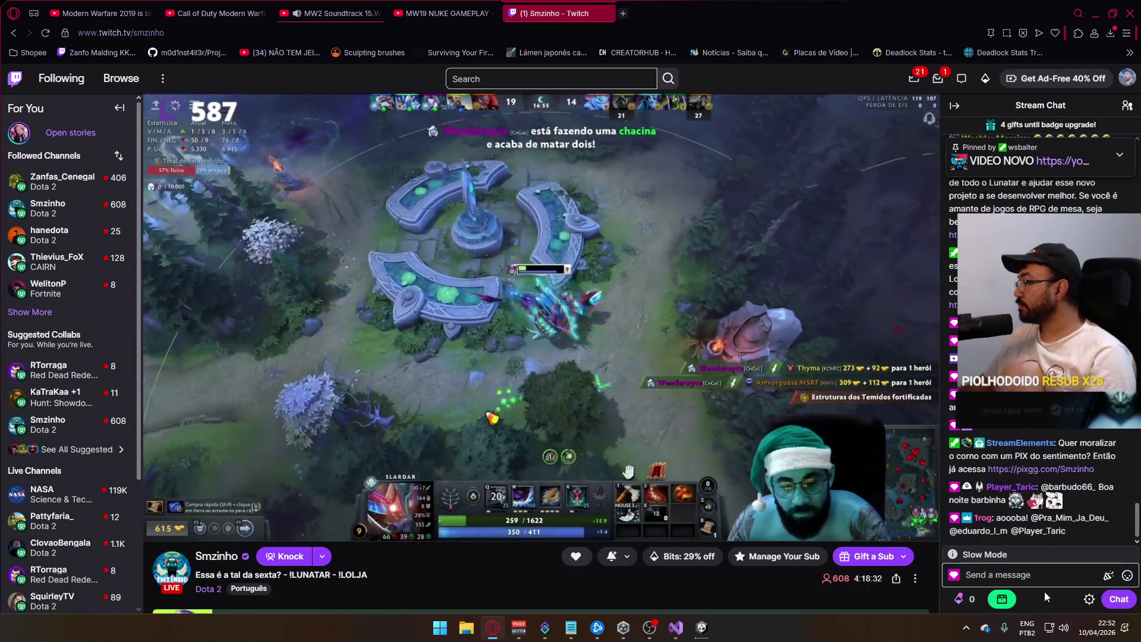
pyautogui.click(1038, 573)
pyautogui.write('@')
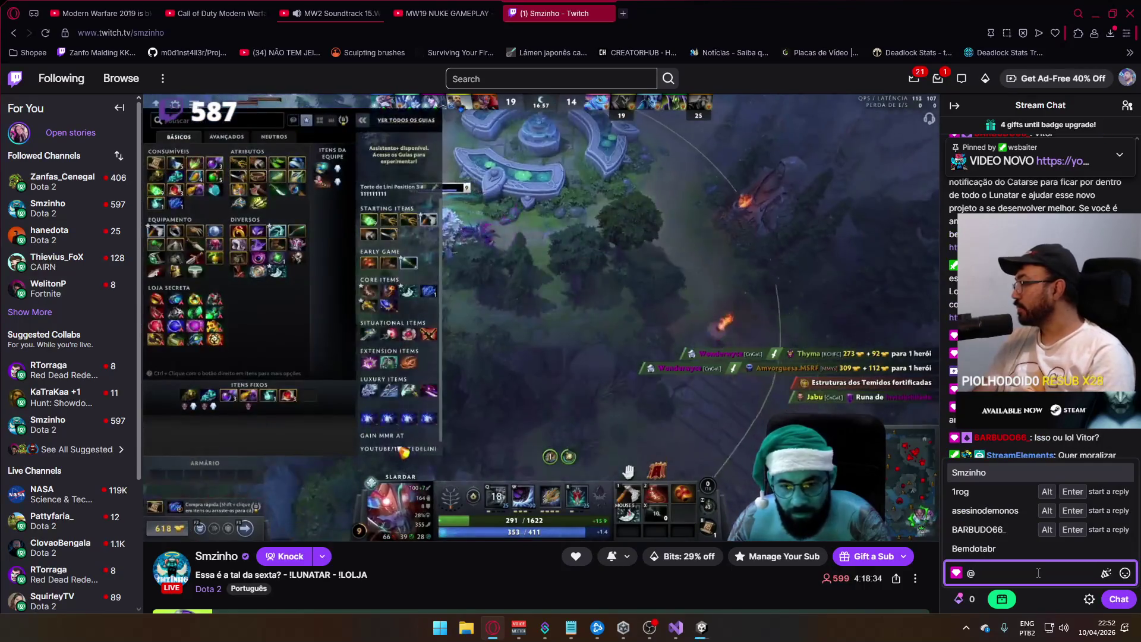
pyautogui.write('1rog')
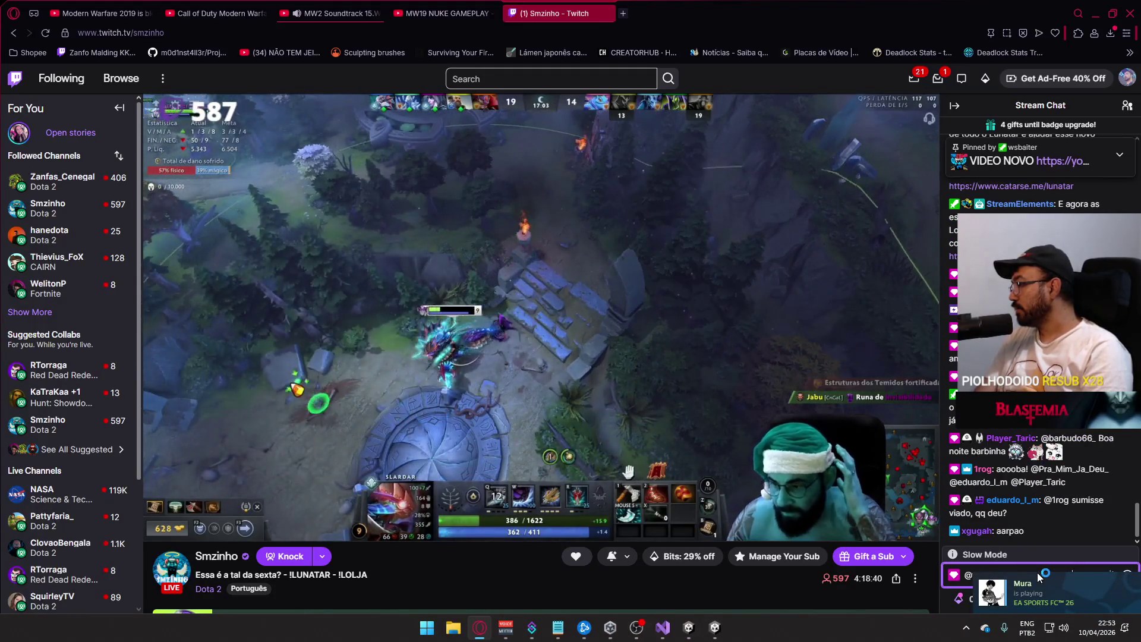
pyautogui.press('Return')
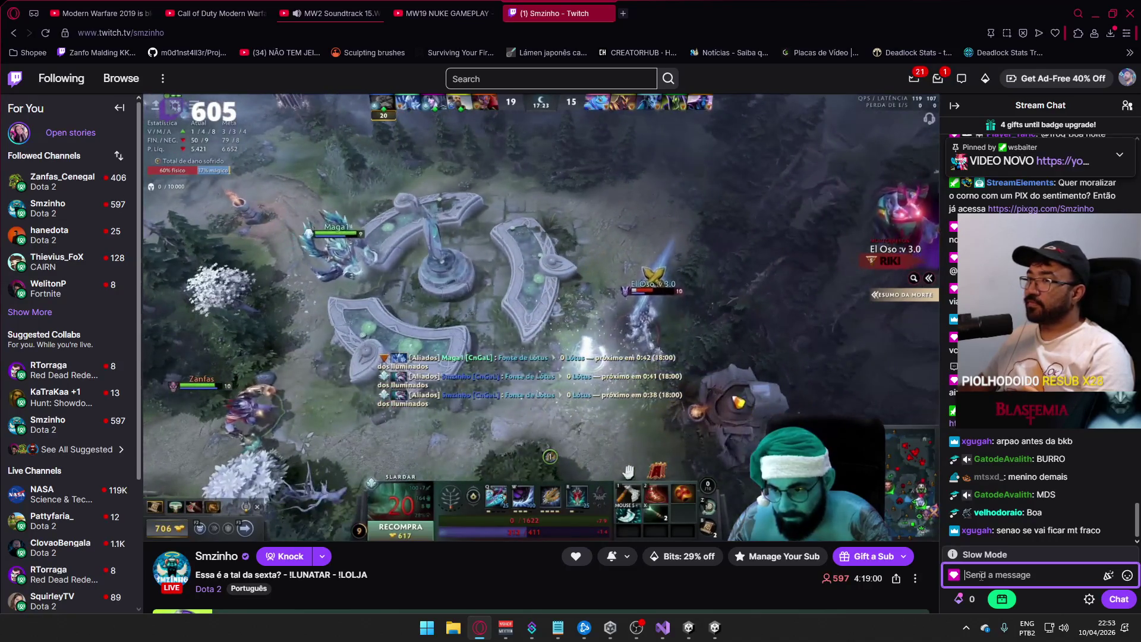
pyautogui.hotkey('alt', 'Tab')
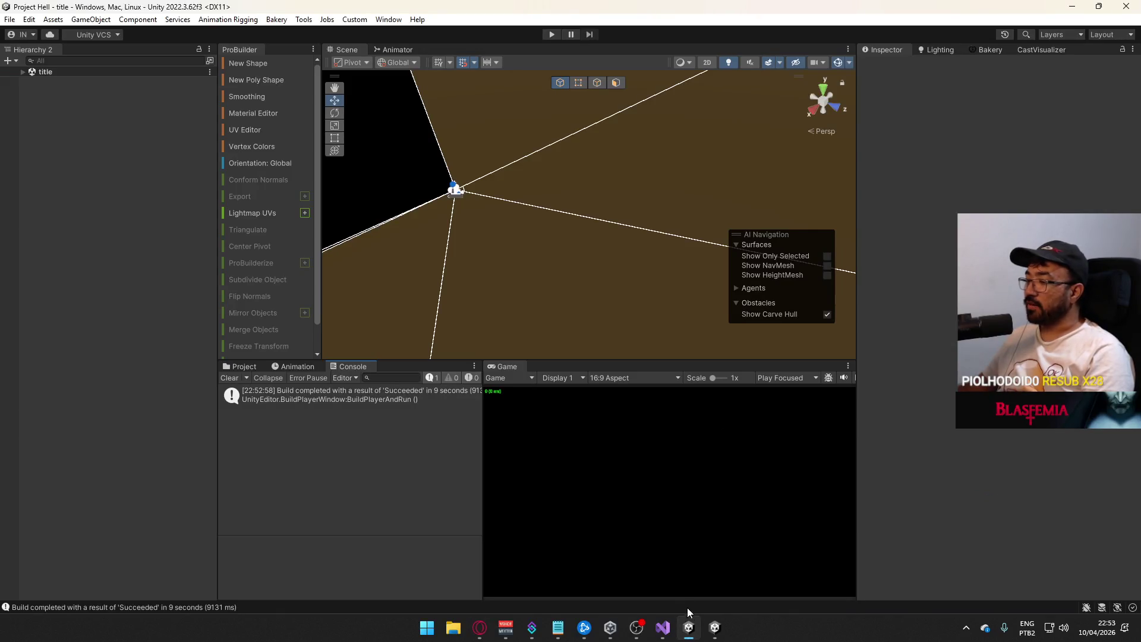
# - Launch the freshly built game and start Play mode in the Unity editor
pyautogui.click(719, 627)
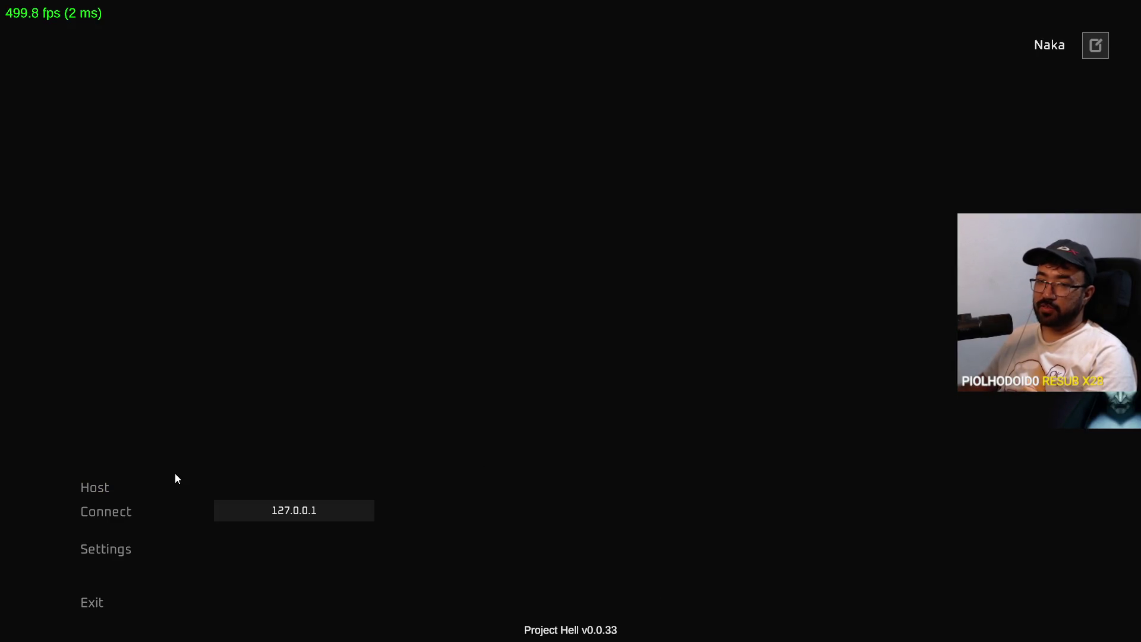
pyautogui.hotkey('alt', 'Tab')
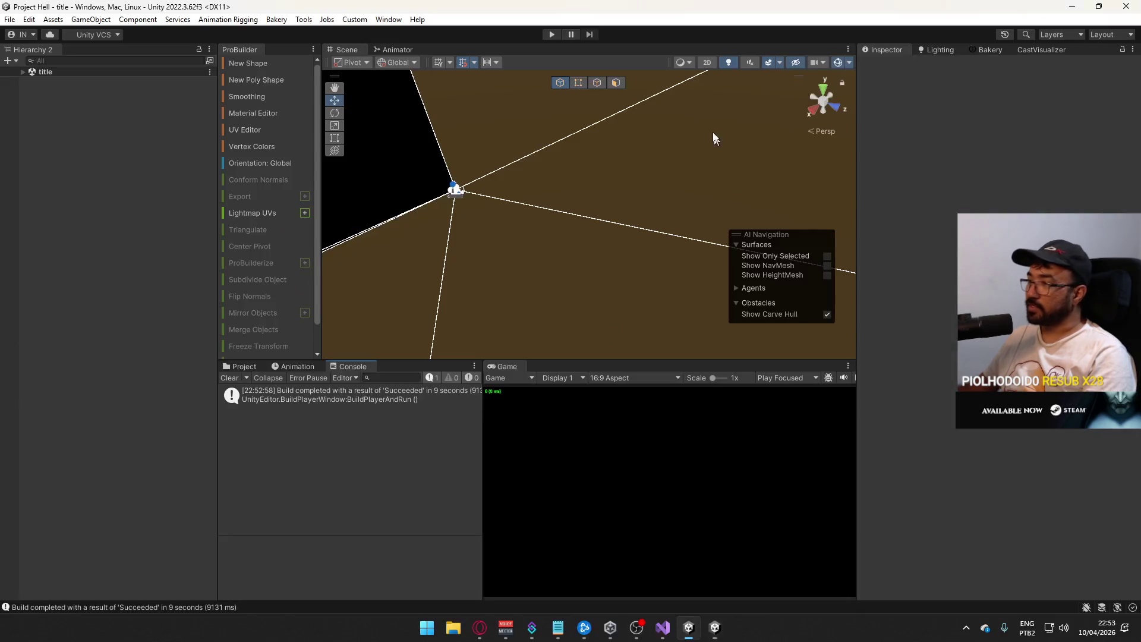
pyautogui.click(552, 35)
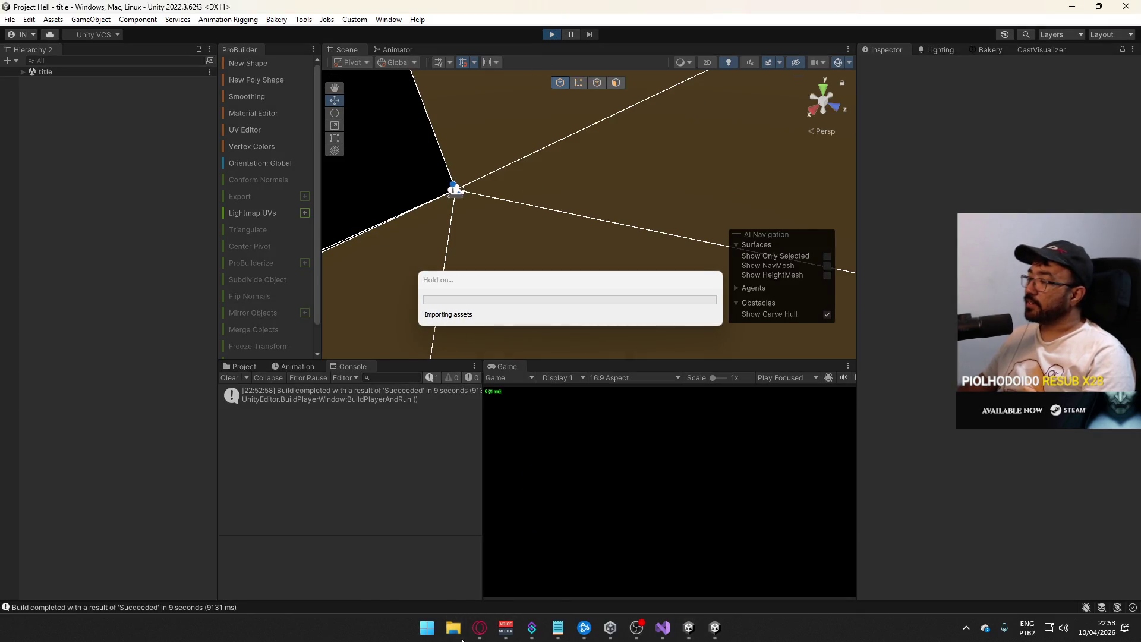
pyautogui.click(462, 638)
pyautogui.click(734, 144)
# - Return to the Unity editor and clear the Console while the game reaches the host screen
pyautogui.click(479, 627)
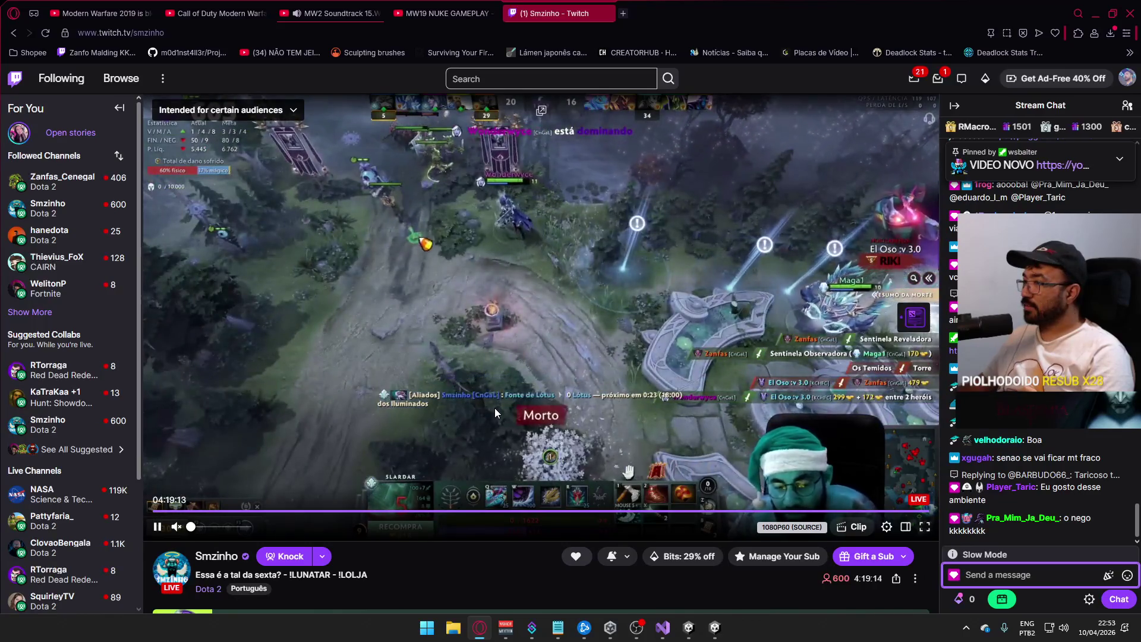
pyautogui.hotkey('alt', 'Tab')
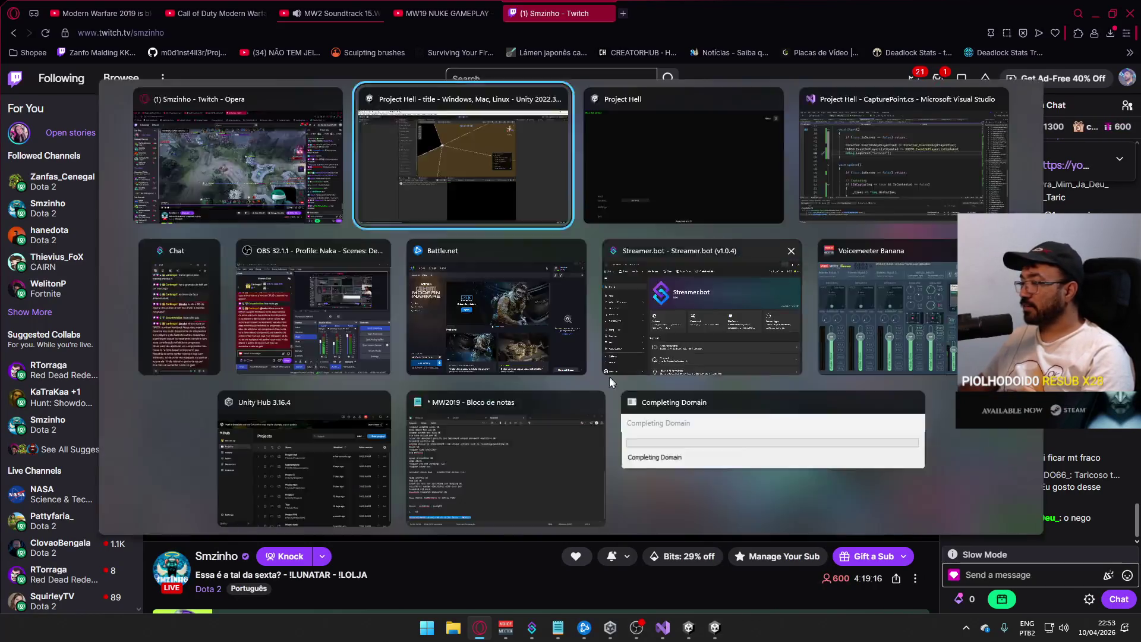
pyautogui.press('Escape')
pyautogui.moveTo(689, 635)
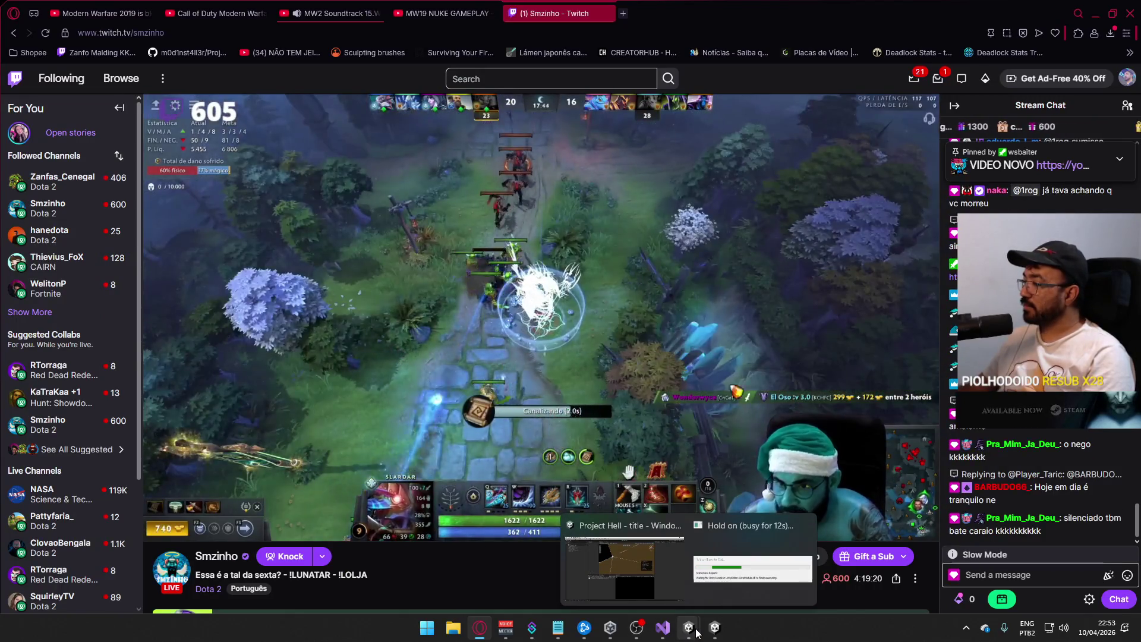
pyautogui.click(697, 635)
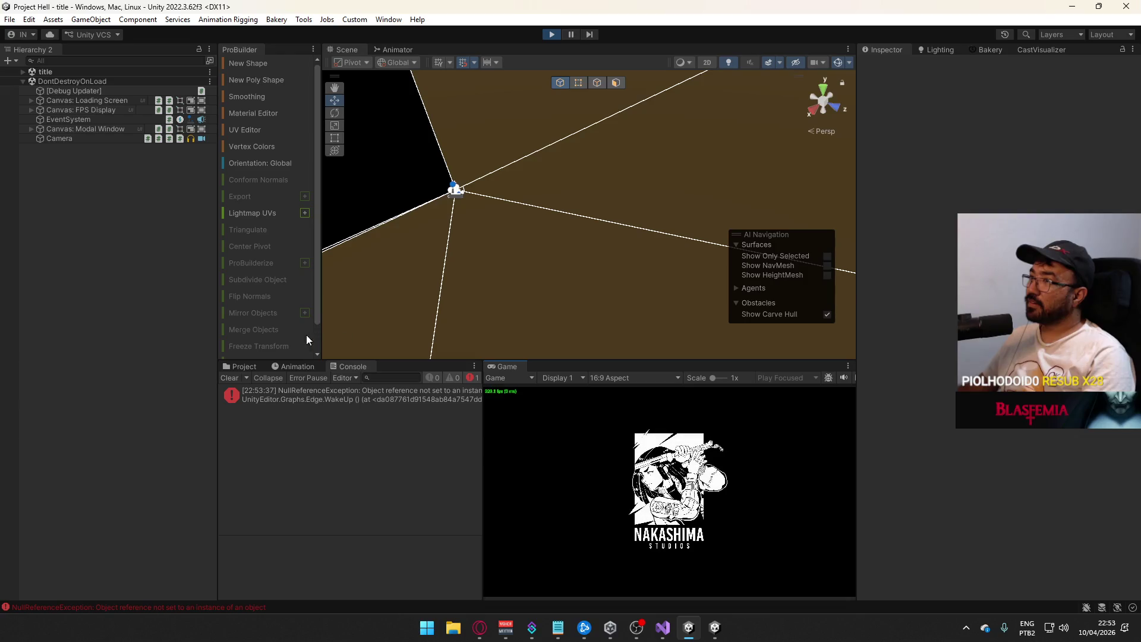
pyautogui.click(228, 378)
pyautogui.click(483, 631)
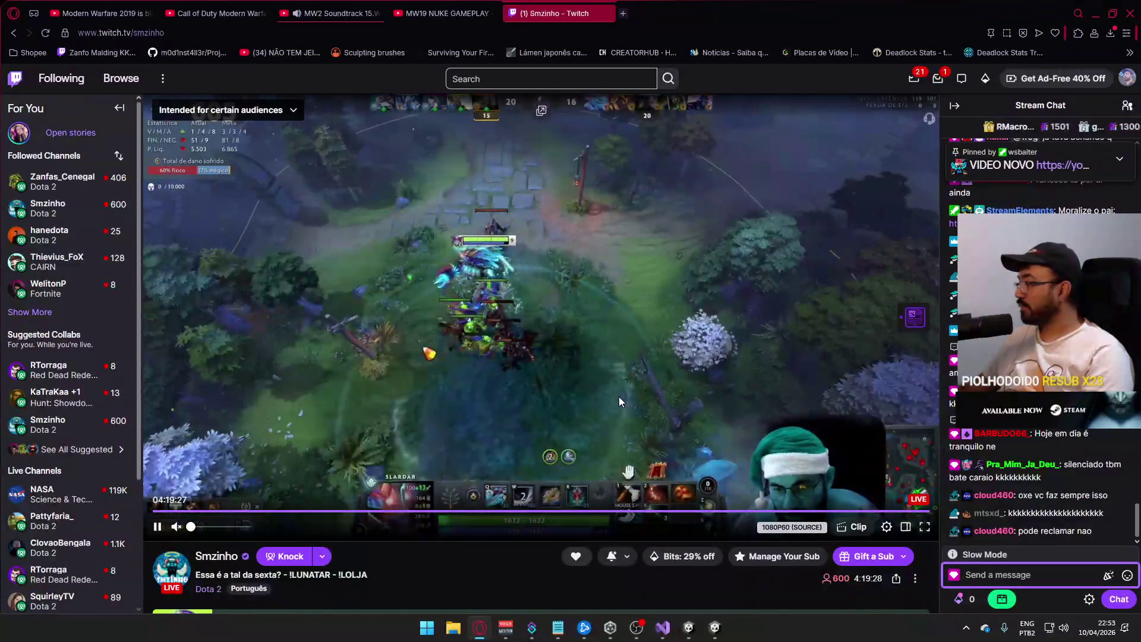
pyautogui.hotkey('alt', 'Tab')
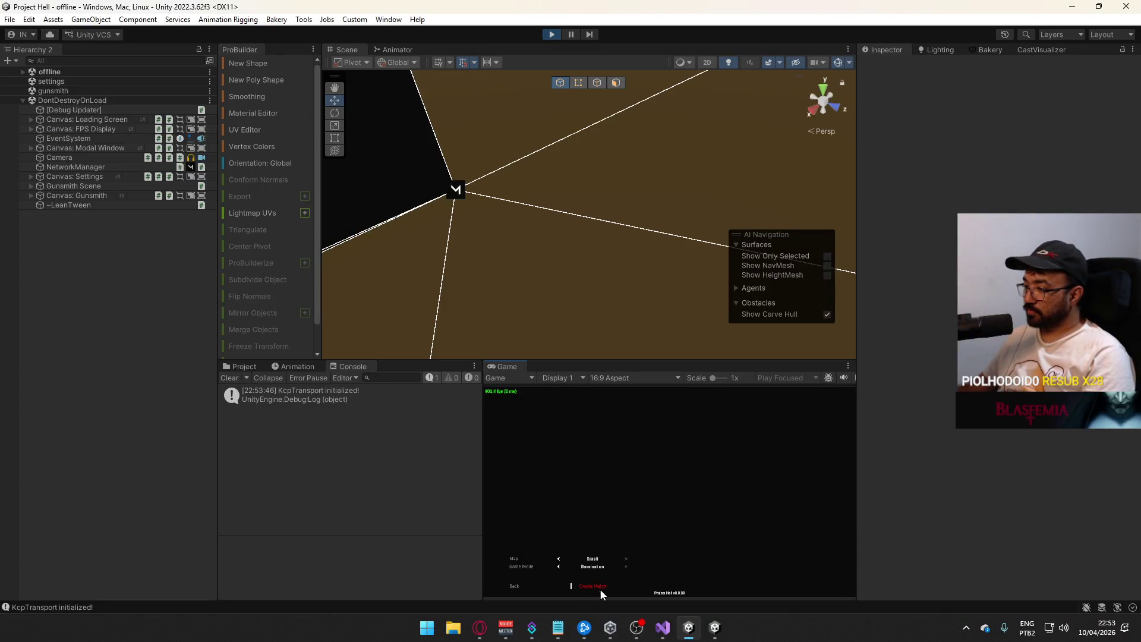
# - Create the match in the editor and join it from the built game
pyautogui.click(600, 588)
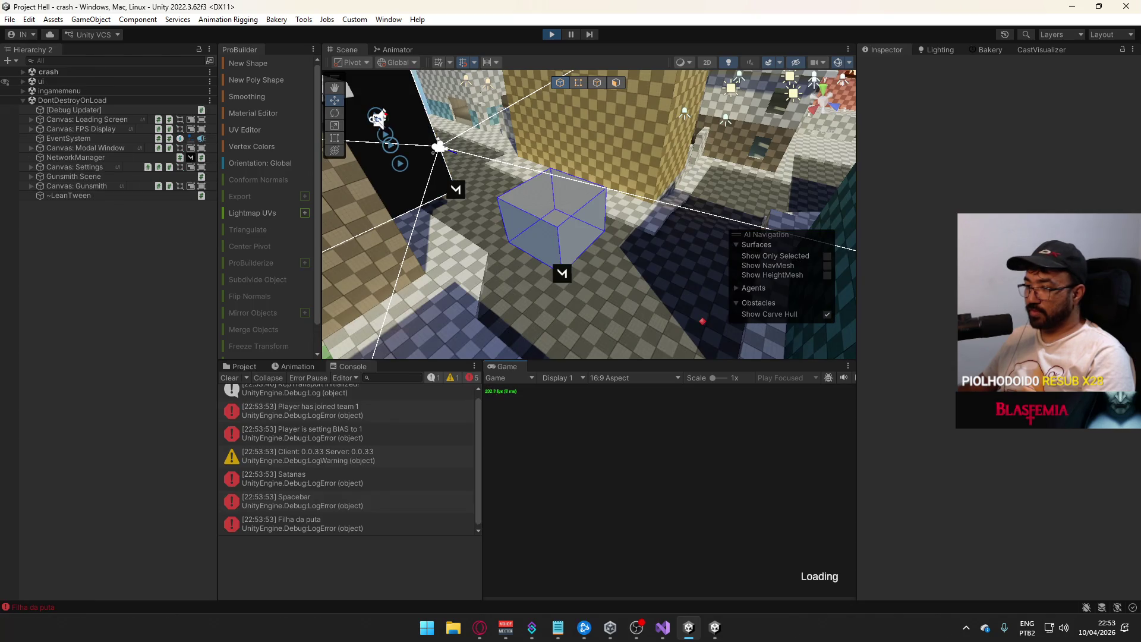
pyautogui.press('super')
pyautogui.press('Escape')
pyautogui.hotkey('alt', 'Tab')
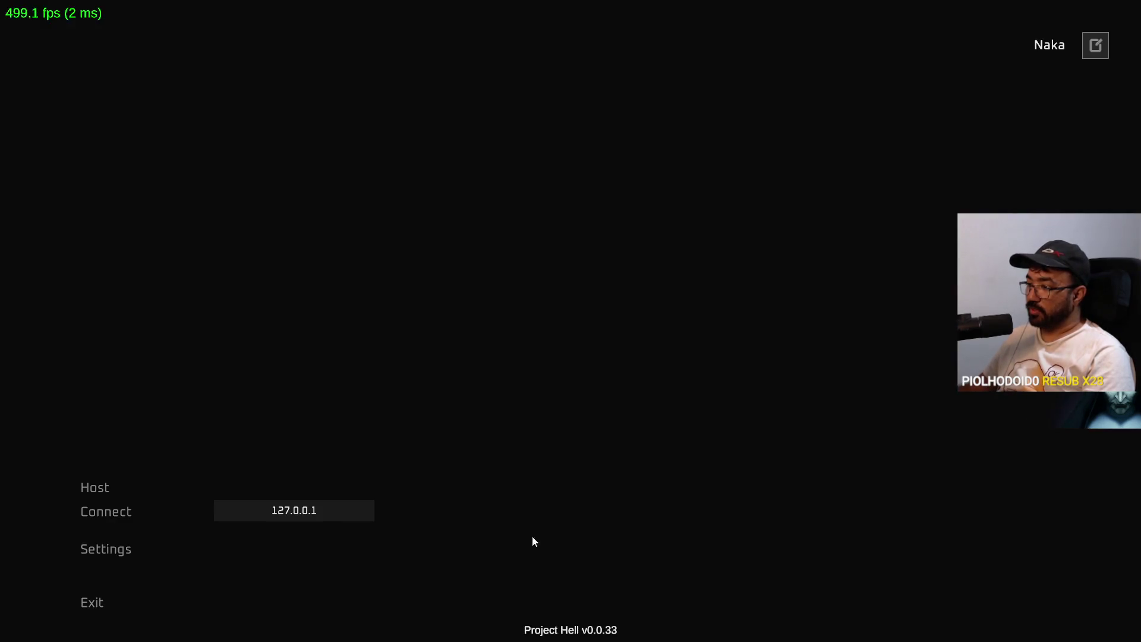
pyautogui.click(98, 512)
# - Inspect the new Console log entries, then clear the Console
pyautogui.hotkey('alt', 'Tab')
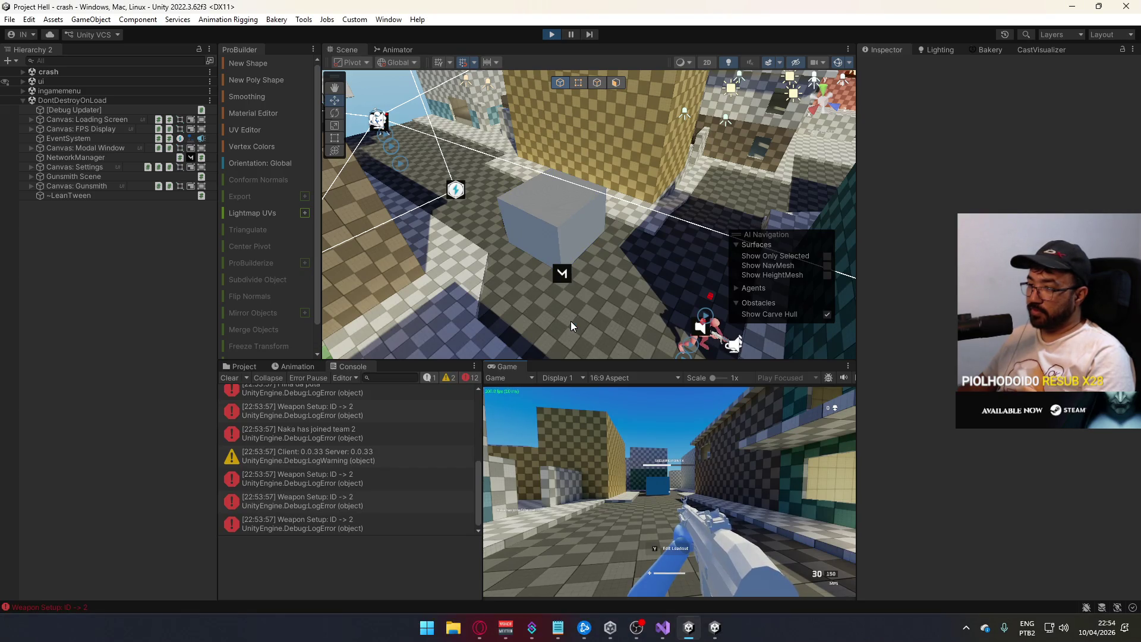
pyautogui.press('super')
pyautogui.press('Escape')
pyautogui.click(392, 422)
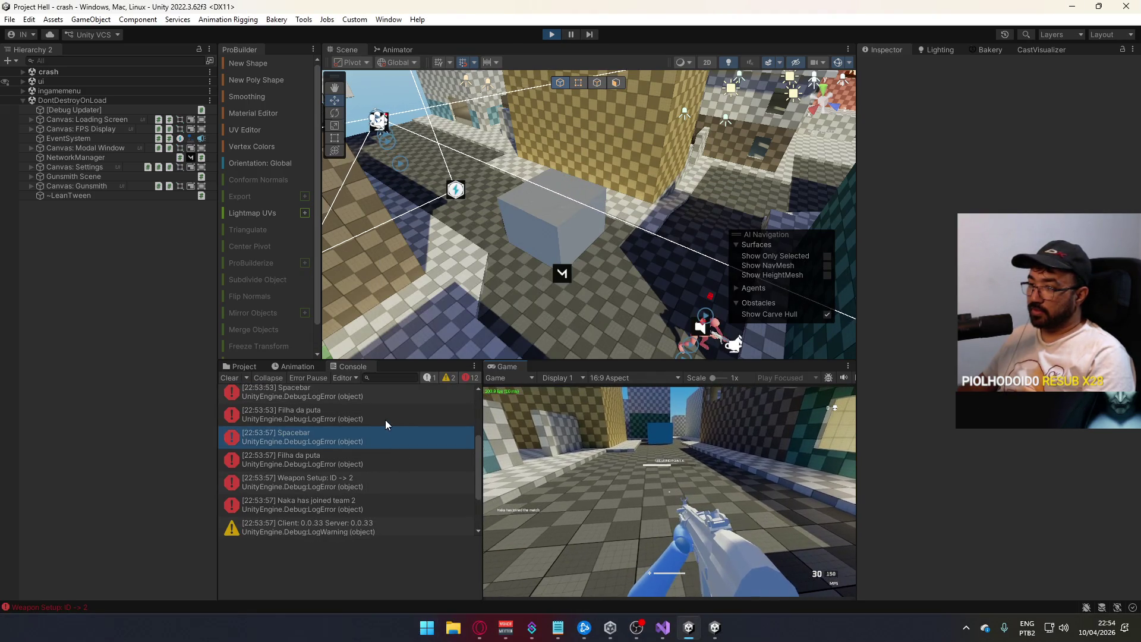
pyautogui.scroll(1, 386, 418)
pyautogui.scroll(2, 386, 419)
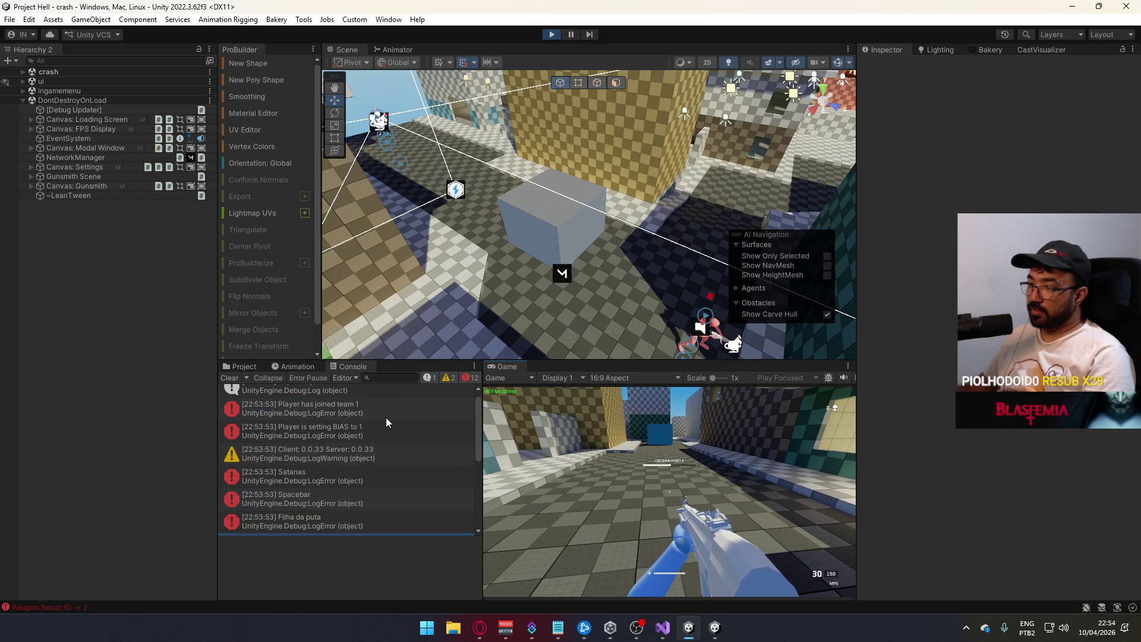
pyautogui.scroll(-4, 387, 418)
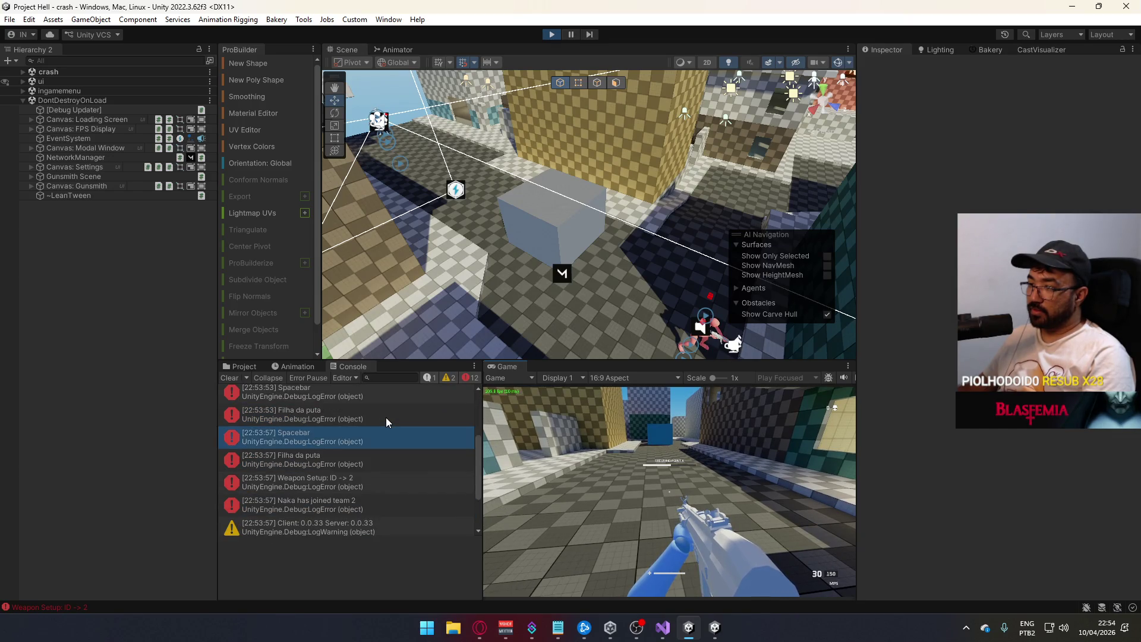
pyautogui.click(228, 378)
# - Refocus the running game out of full-screen view and shoot at the other player
pyautogui.click(553, 463)
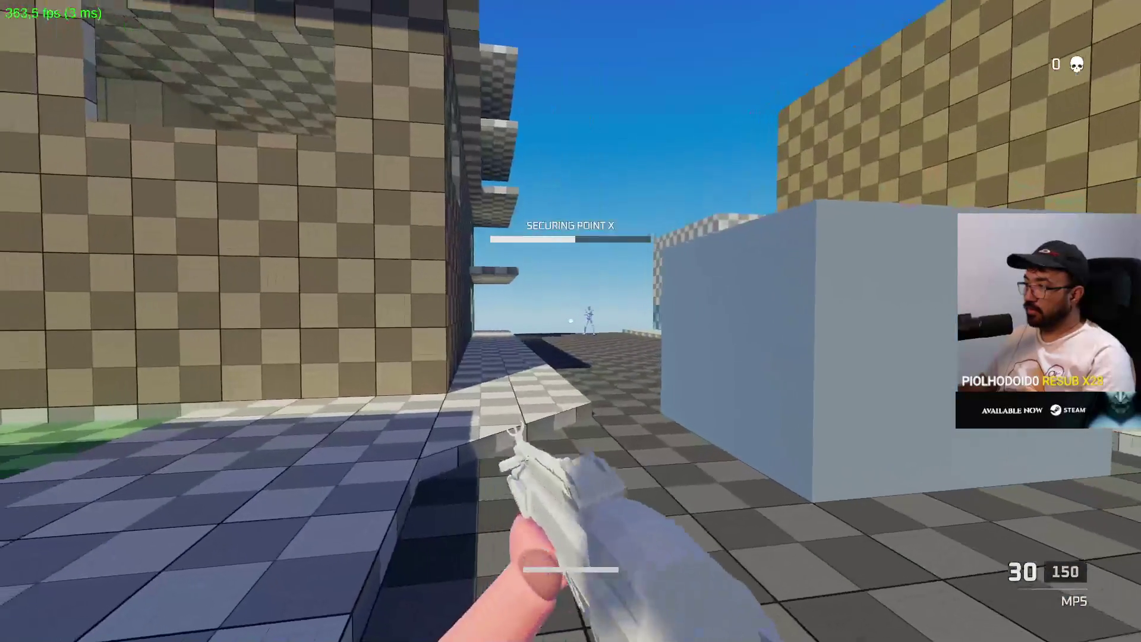
pyautogui.press('Escape')
pyautogui.press('super')
pyautogui.click(708, 465)
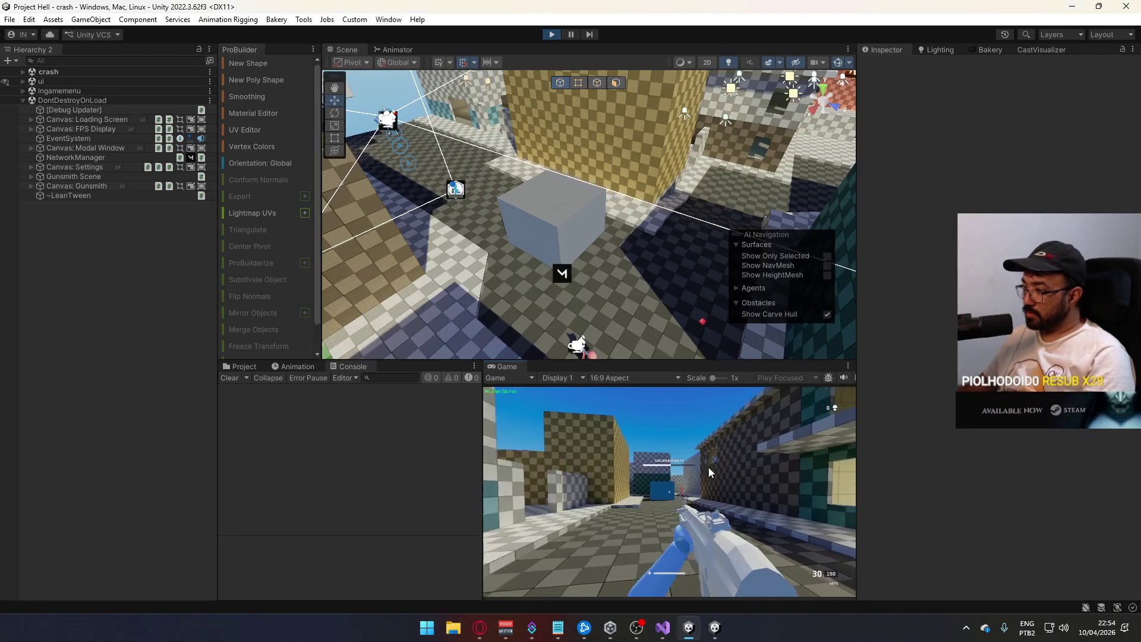
pyautogui.click(669, 492)
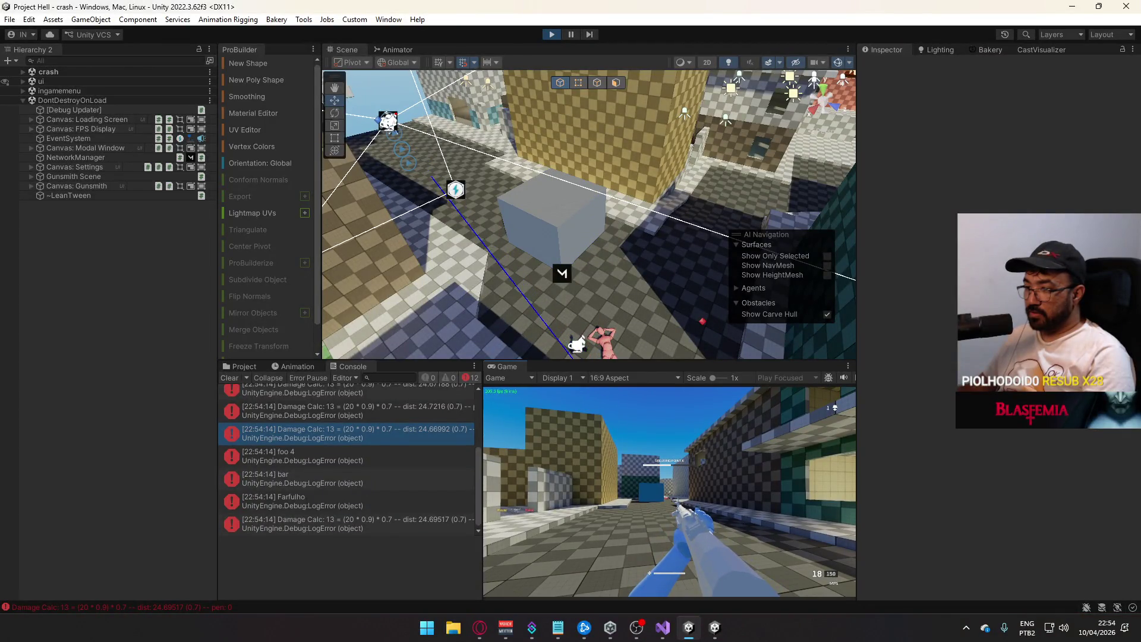
# - Read the Farfulho error's stack trace and open its source line in MatchDirectorSO.cs
pyautogui.press('super')
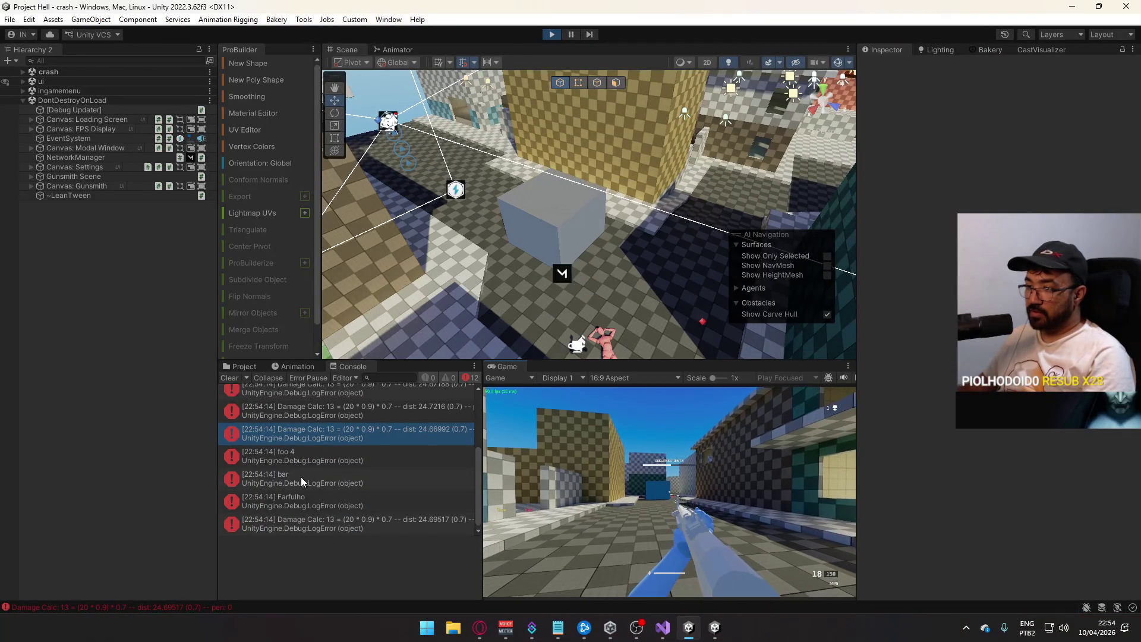
pyautogui.click(301, 476)
pyautogui.click(312, 499)
pyautogui.scroll(-1, 363, 483)
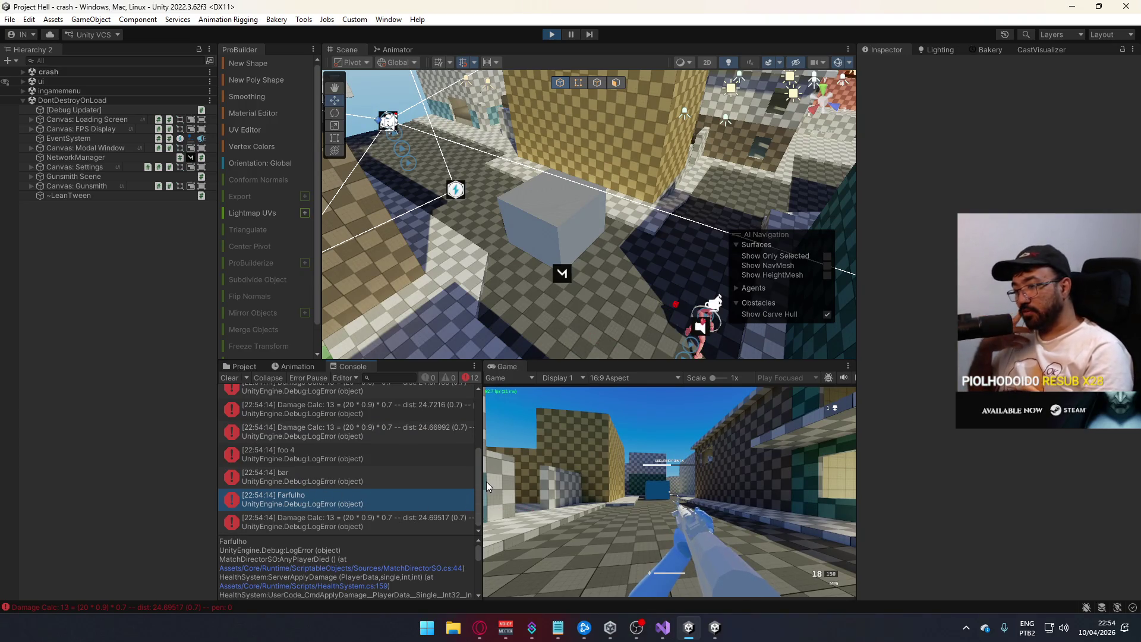
pyautogui.press('super')
pyautogui.press('super')
pyautogui.doubleClick(326, 500)
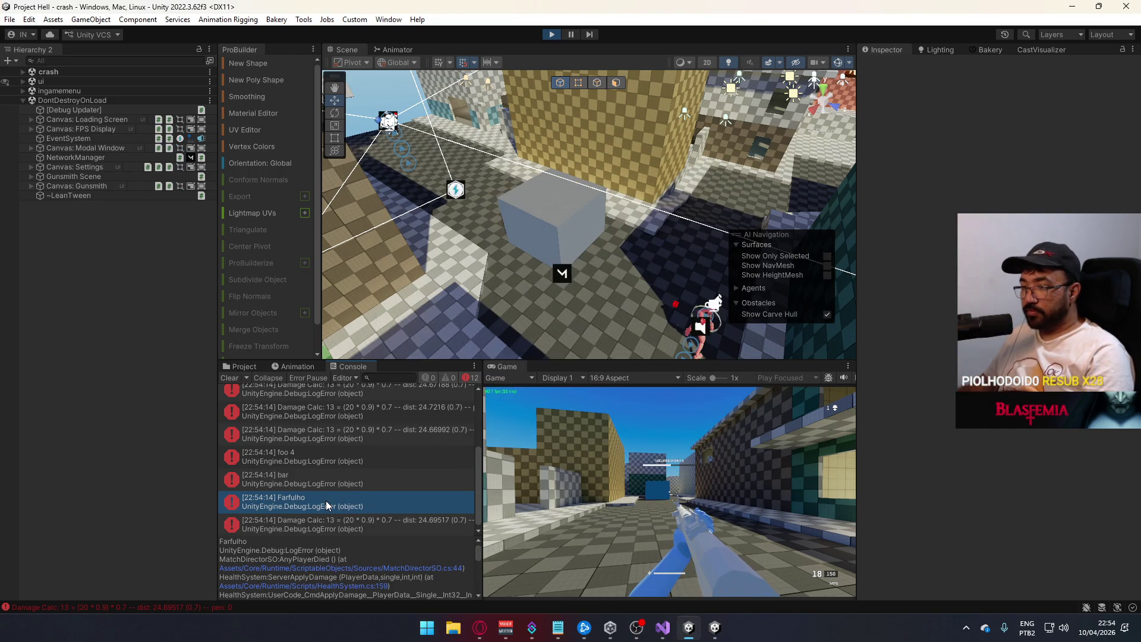
pyautogui.moveTo(416, 472)
pyautogui.mouseDown()
pyautogui.moveTo(530, 465)
pyautogui.moveTo(352, 457)
pyautogui.moveTo(362, 451)
pyautogui.mouseUp()
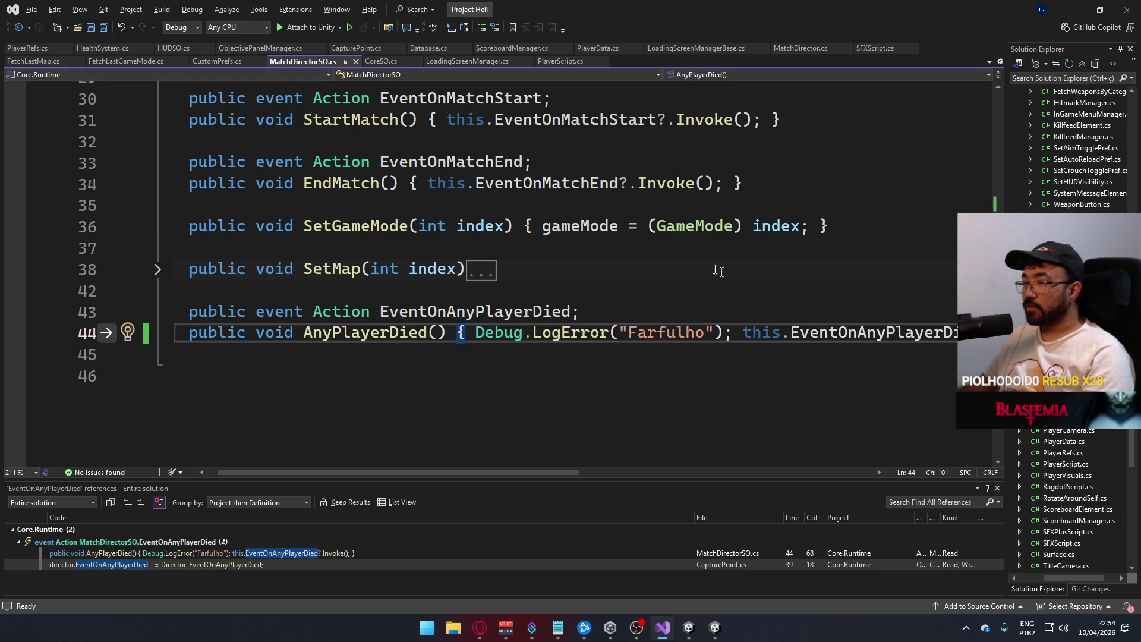
# - Review the AnyPlayerDied code in HealthSystem.cs
pyautogui.hotkey('alt', 'Tab')
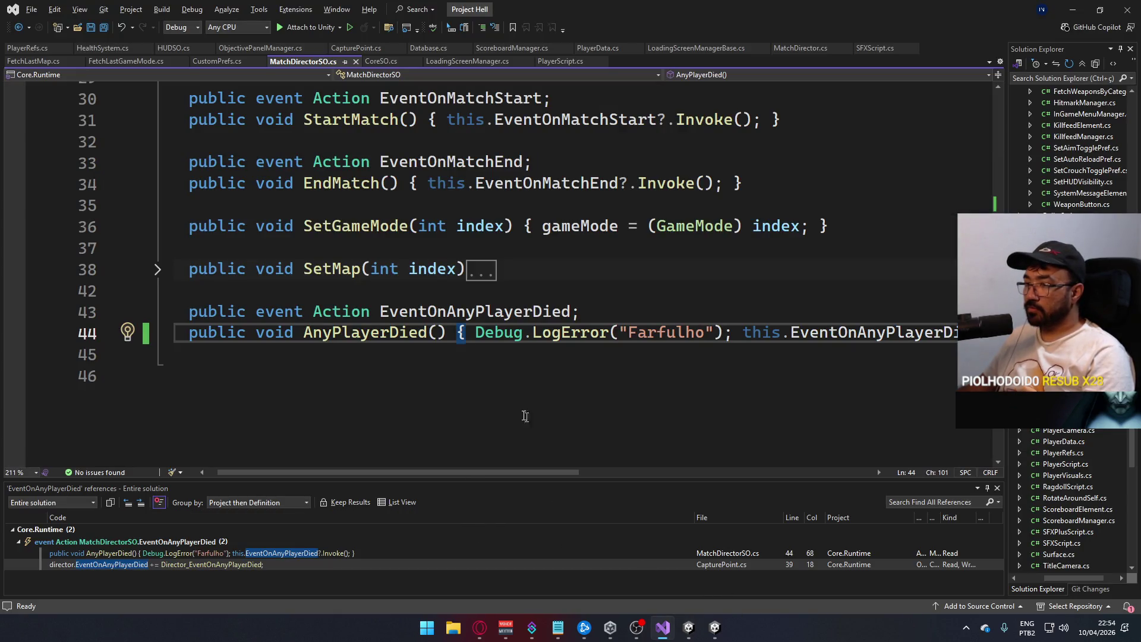
pyautogui.click(104, 47)
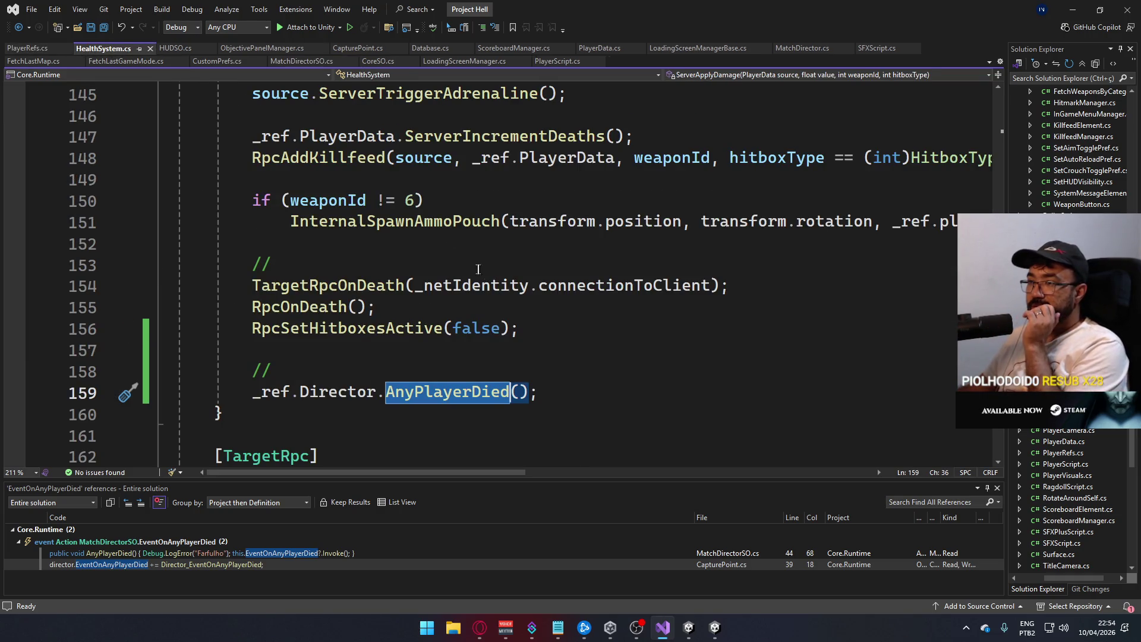
pyautogui.scroll(2, 326, 289)
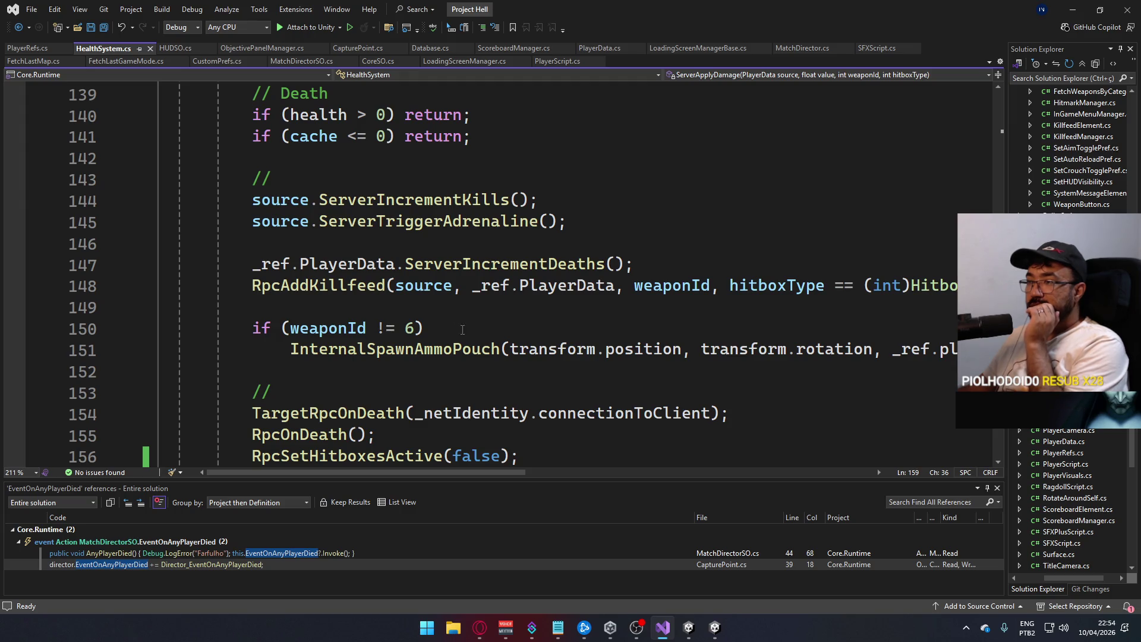
pyautogui.scroll(2, 462, 330)
pyautogui.scroll(7, 492, 338)
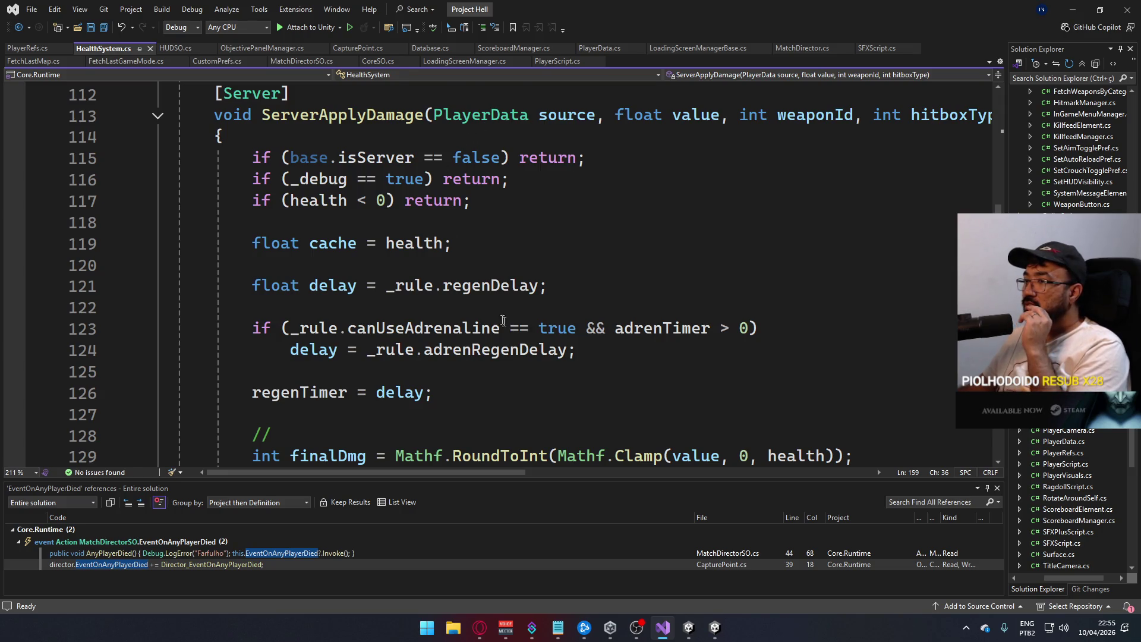
pyautogui.scroll(-12, 503, 321)
pyautogui.scroll(3, 561, 366)
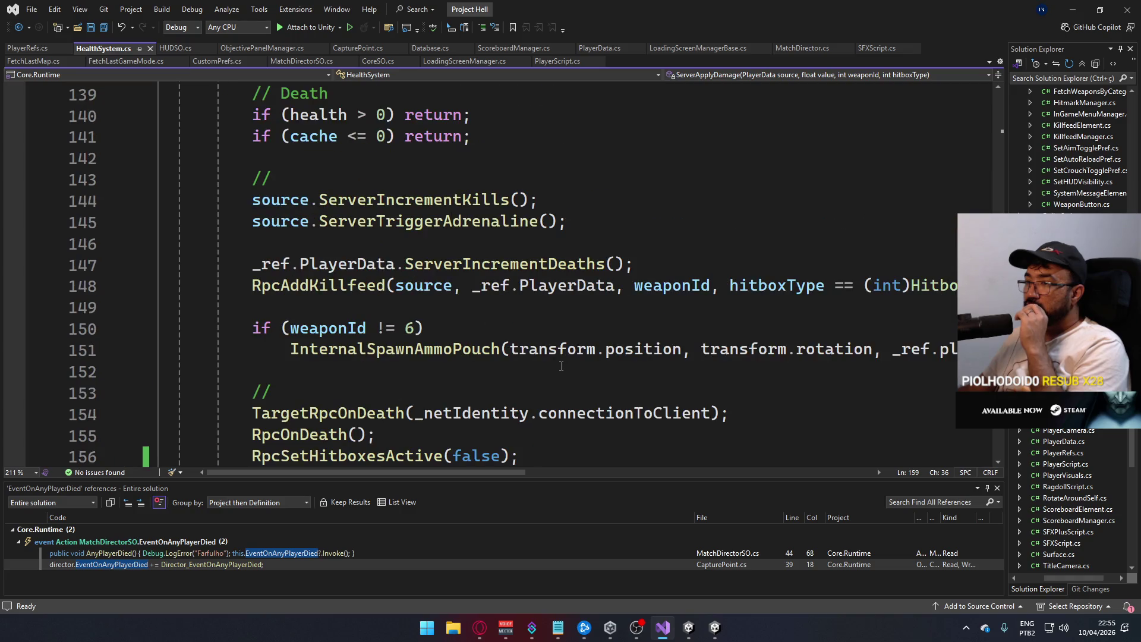
pyautogui.scroll(-2, 561, 366)
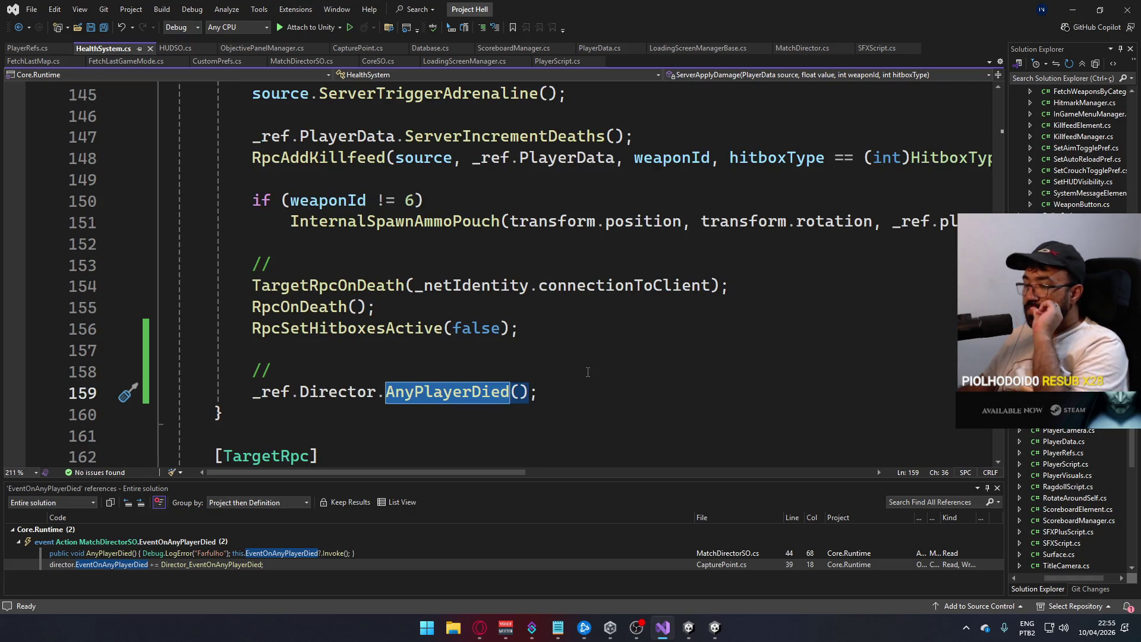
pyautogui.click(588, 372)
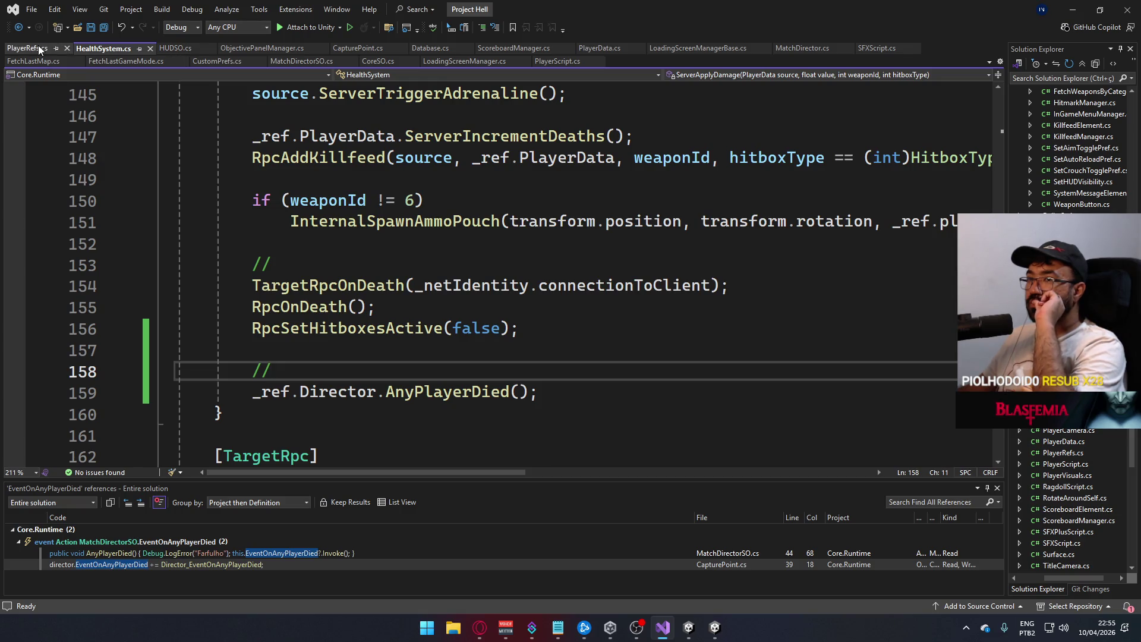
# - Locate the Director_EventOnAnyPlayerDied handler in CapturePoint.cs
pyautogui.click(345, 49)
pyautogui.scroll(-1, 392, 286)
pyautogui.scroll(1, 389, 284)
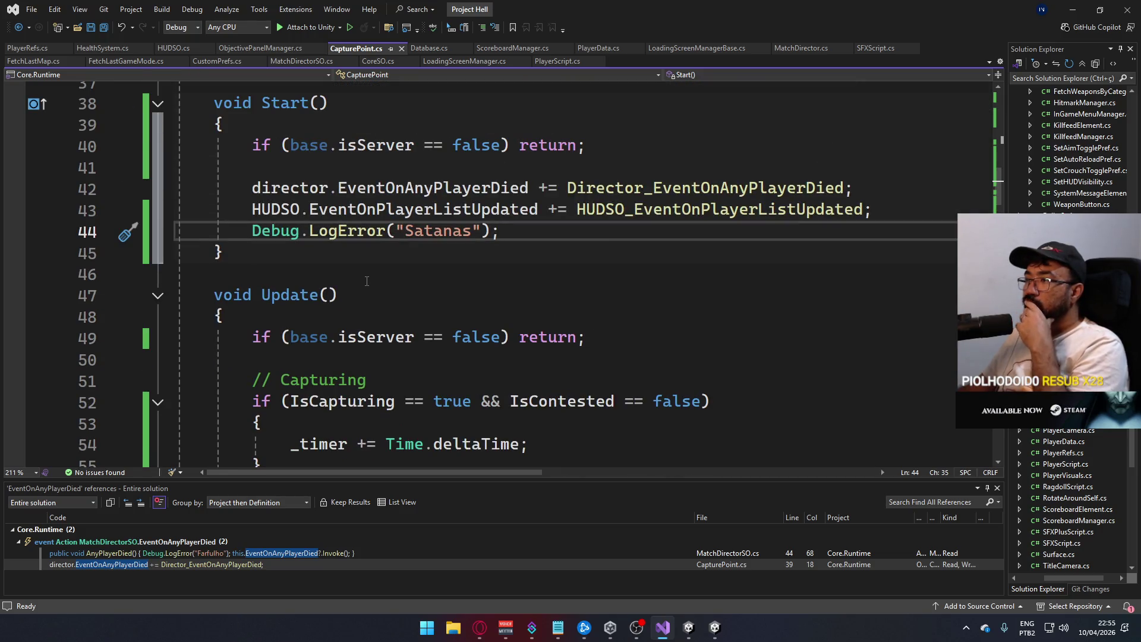
pyautogui.scroll(2, 404, 275)
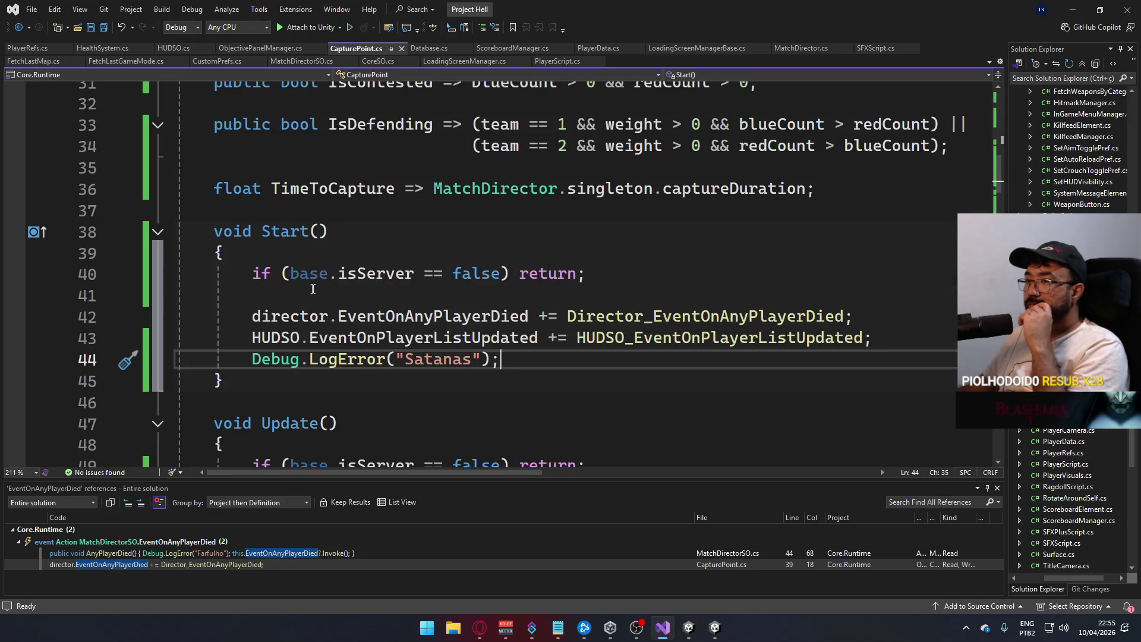
pyautogui.scroll(-3, 481, 320)
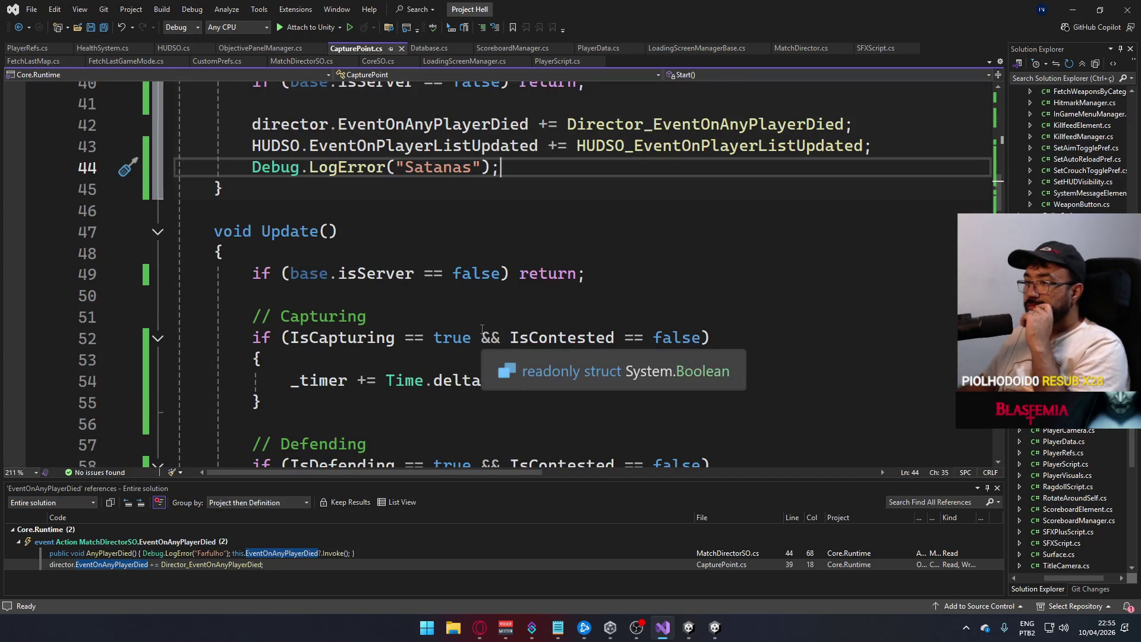
pyautogui.keyDown('ctrl'); pyautogui.click(689, 126); pyautogui.keyUp('ctrl')
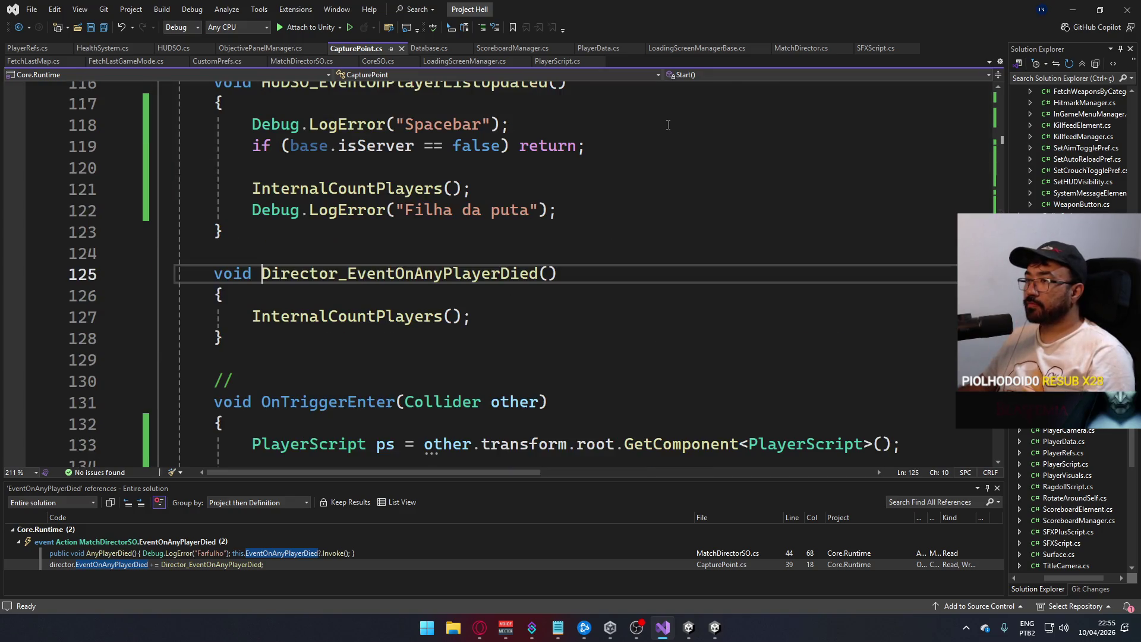
pyautogui.scroll(1, 468, 343)
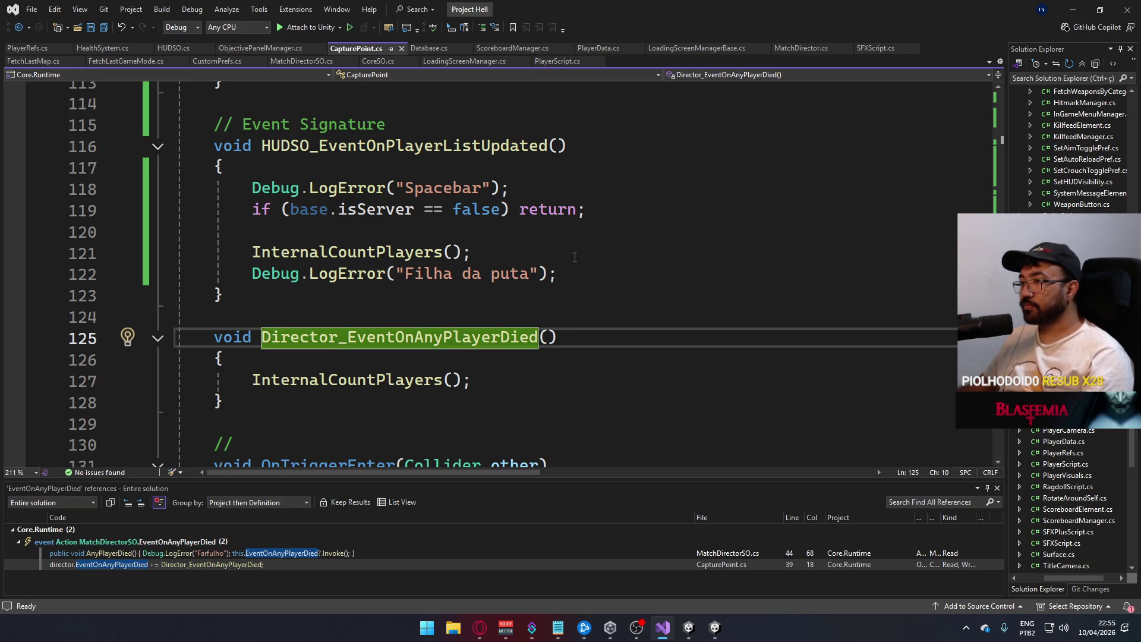
# - Paste the Spacebar and second Debug.LogError lines into the death handler, save, and close the built game
pyautogui.moveTo(511, 190); pyautogui.dragTo(252, 189)
pyautogui.hotkey('ctrl', 'c')
pyautogui.click(488, 358)
pyautogui.press('Return')
pyautogui.hotkey('ctrl', 'v')
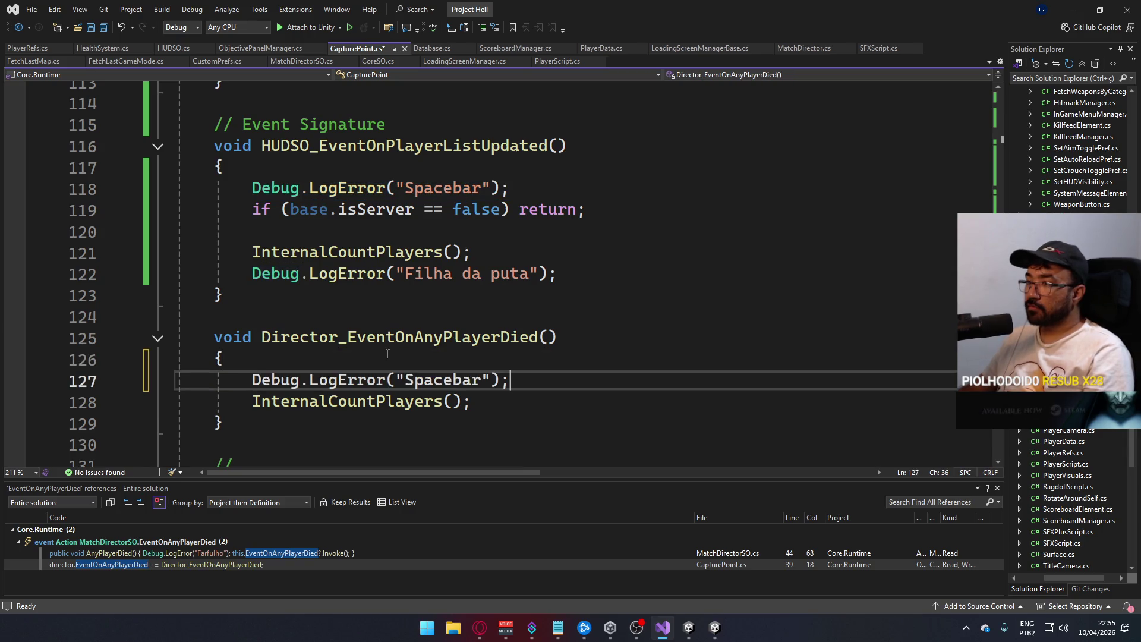
pyautogui.moveTo(576, 272); pyautogui.dragTo(252, 274)
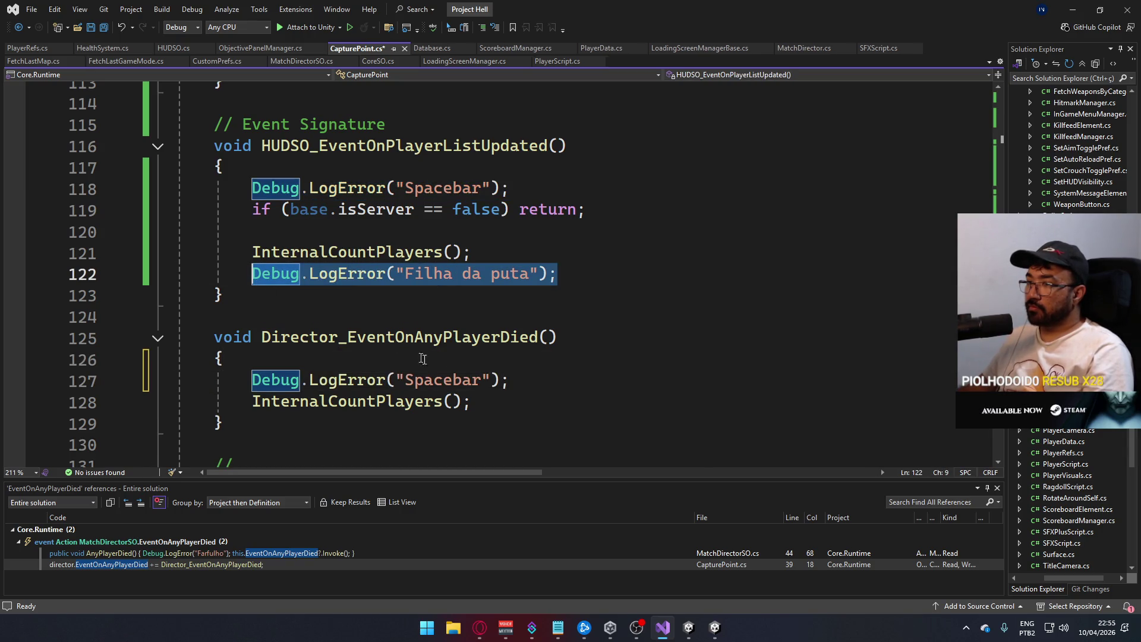
pyautogui.click(509, 402)
pyautogui.press('Return')
pyautogui.hotkey('ctrl', 'v')
pyautogui.hotkey('ctrl', 's')
pyautogui.rightClick(715, 635)
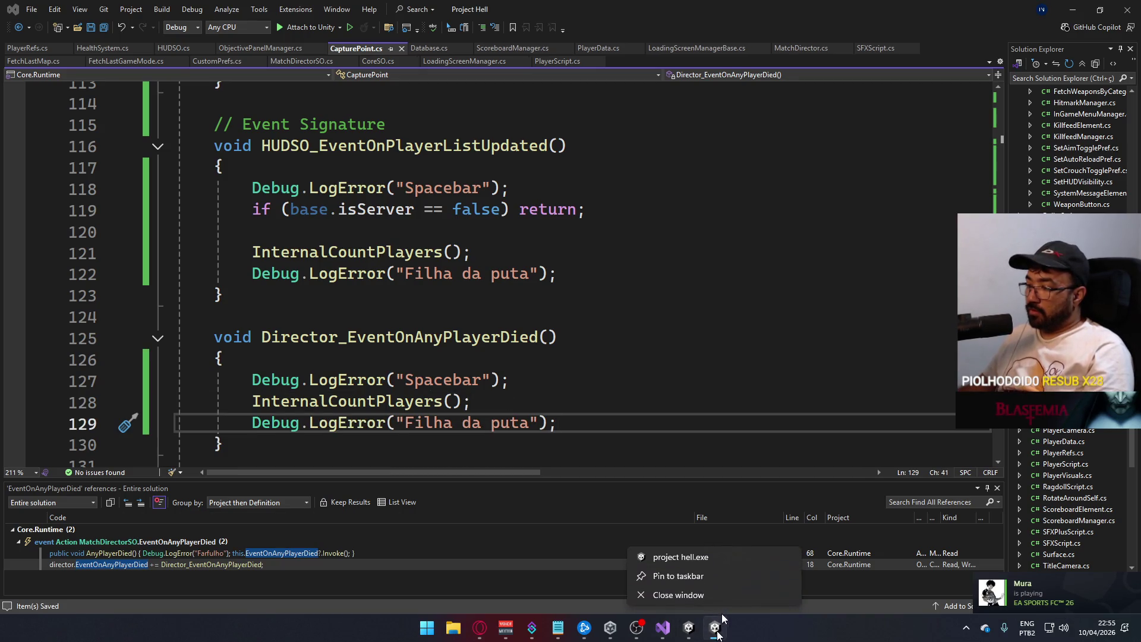
pyautogui.click(725, 597)
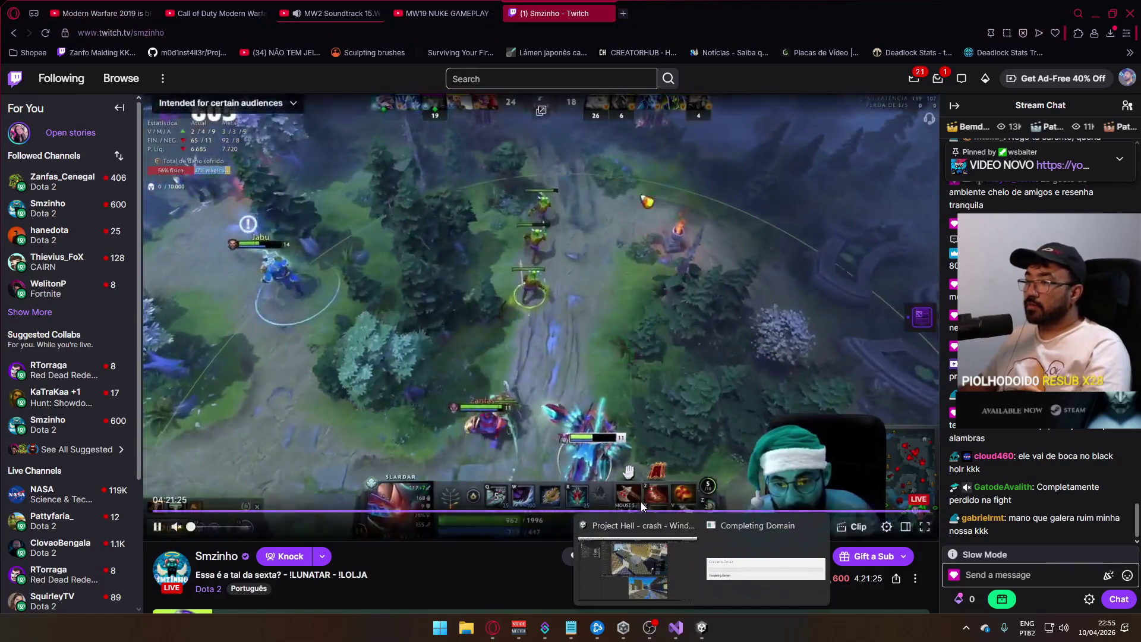
# - Bring the Unity editor forward from its taskbar preview
pyautogui.moveTo(652, 545)
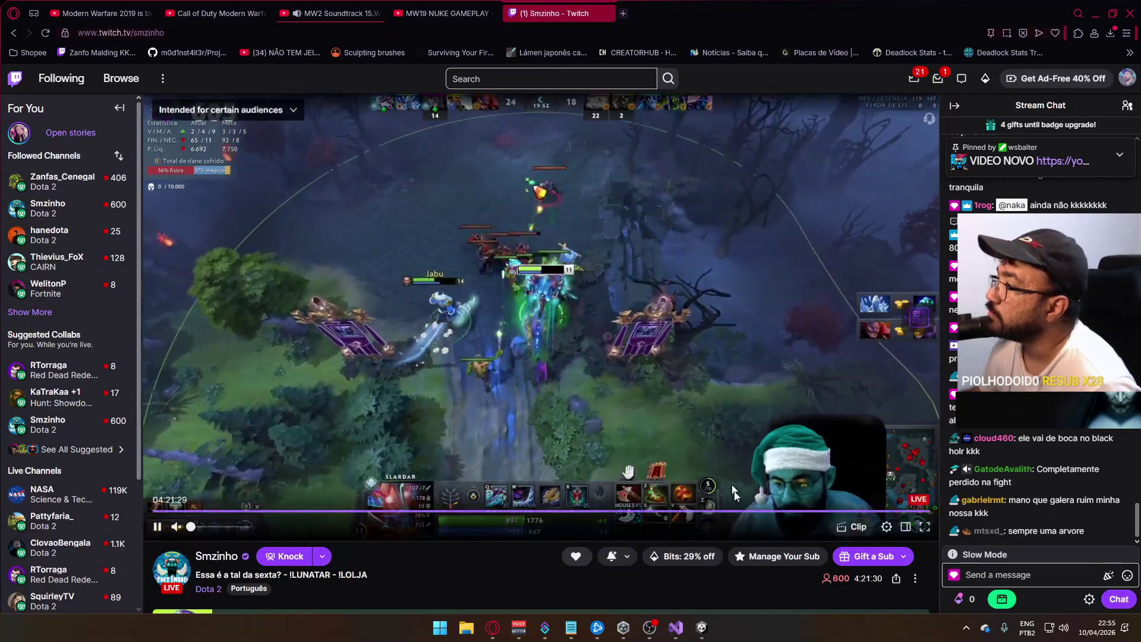
pyautogui.moveTo(700, 620)
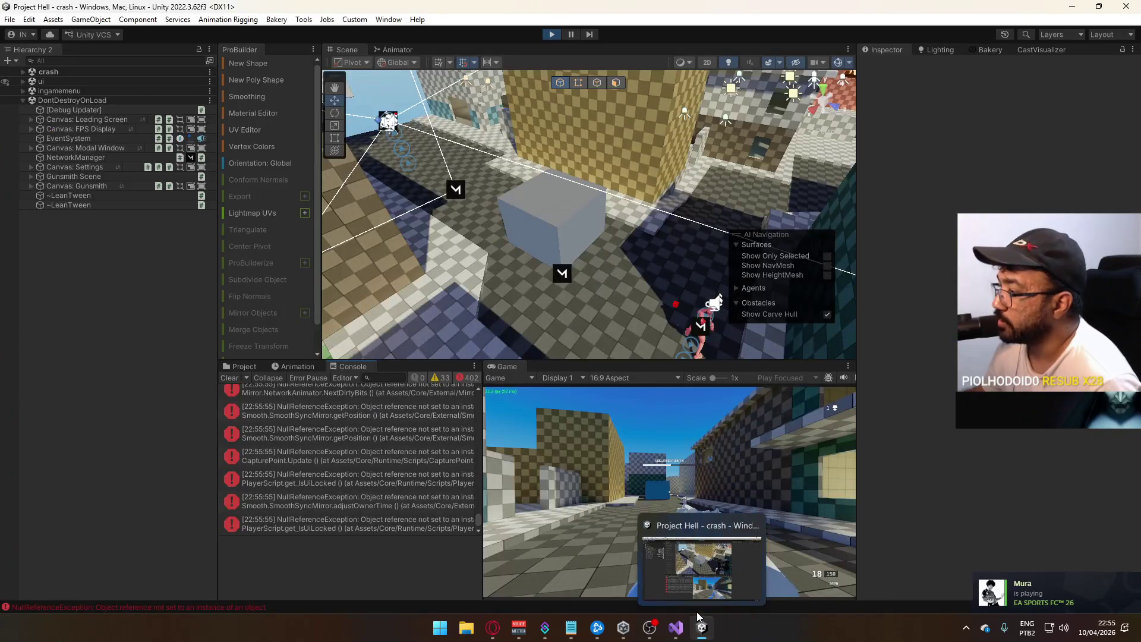
pyautogui.click(648, 561)
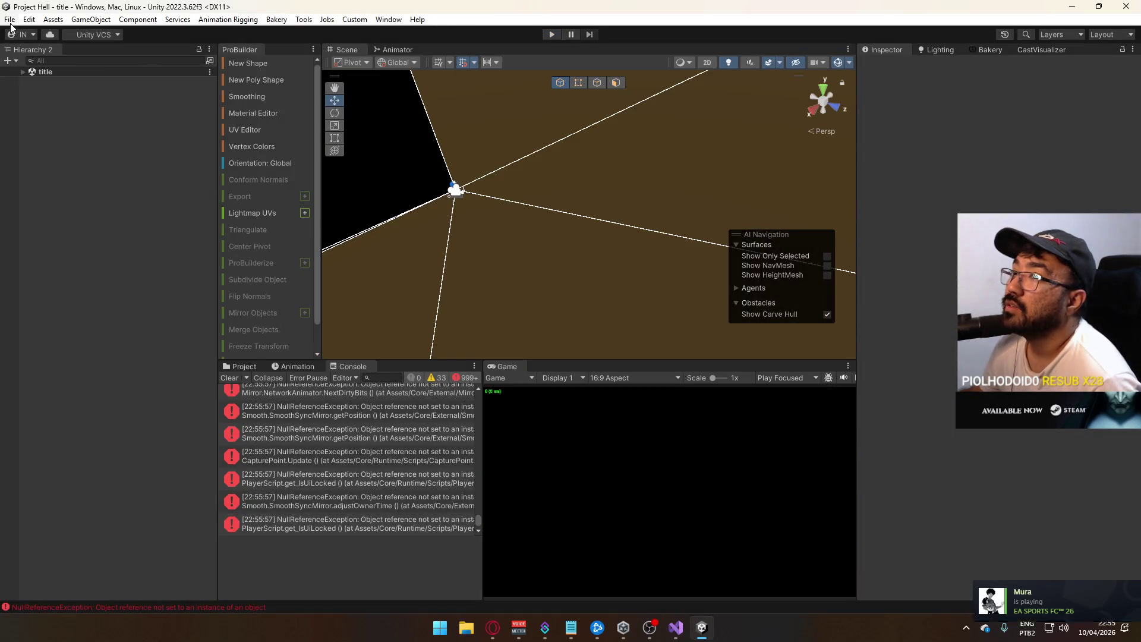
# - Run File > Build And Run to rebuild and launch the game
pyautogui.click(10, 19)
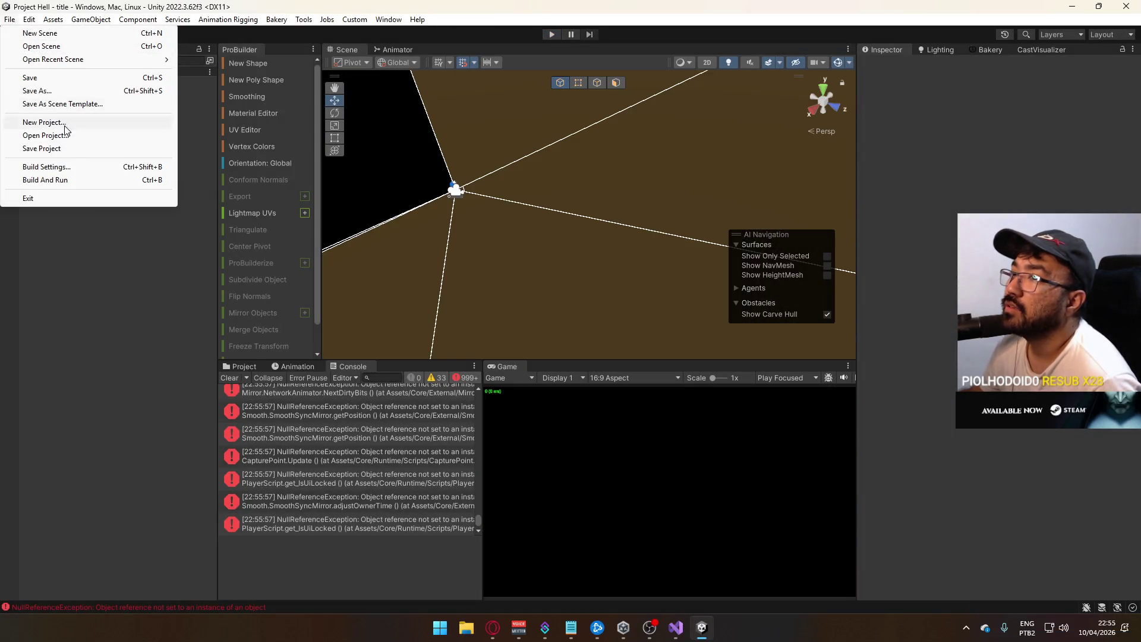
pyautogui.click(84, 174)
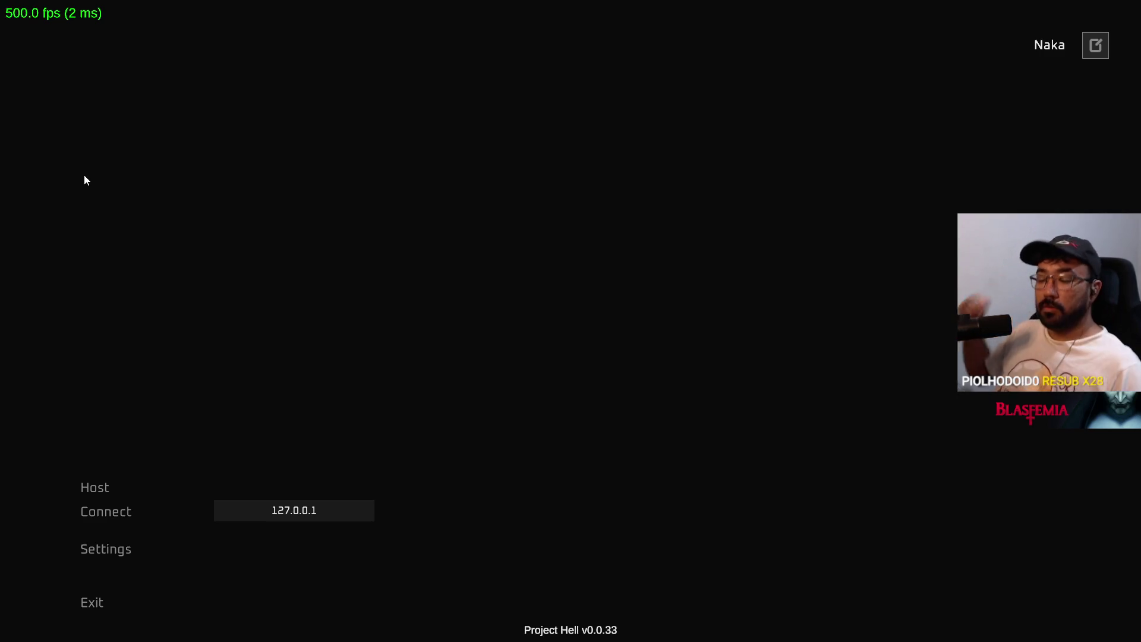
# - Switch back to the editor, enter Play mode, and clear the leftover Console error
pyautogui.hotkey('alt', 'Tab')
pyautogui.click(552, 34)
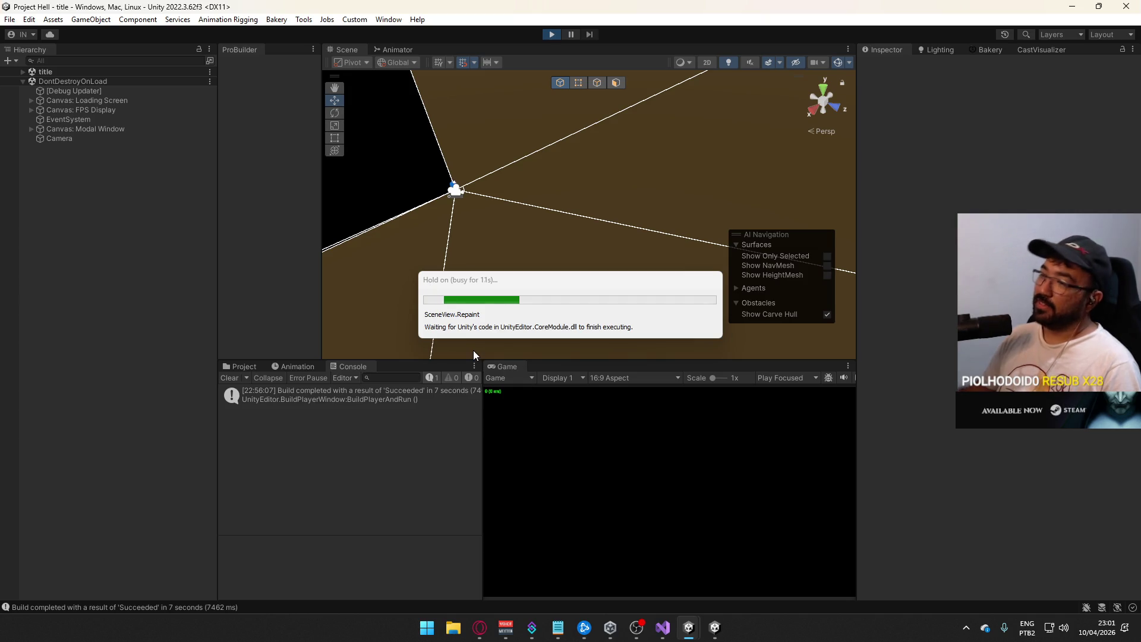
pyautogui.click(236, 379)
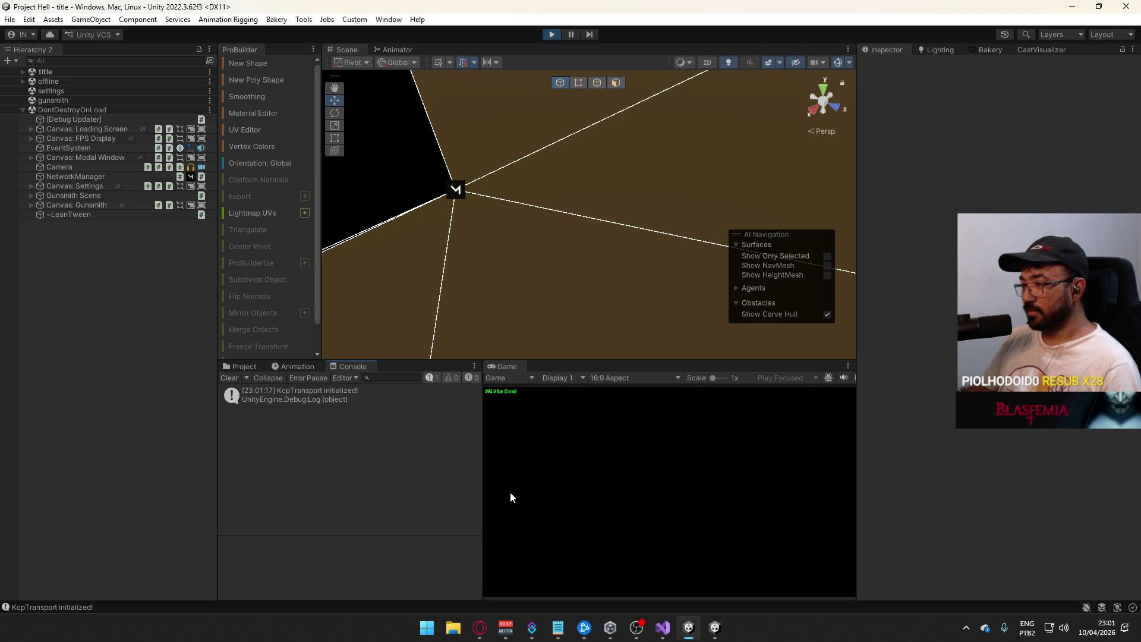
# - Choose Host in the Game view and create a Domination match on the crash map
pyautogui.click(515, 544)
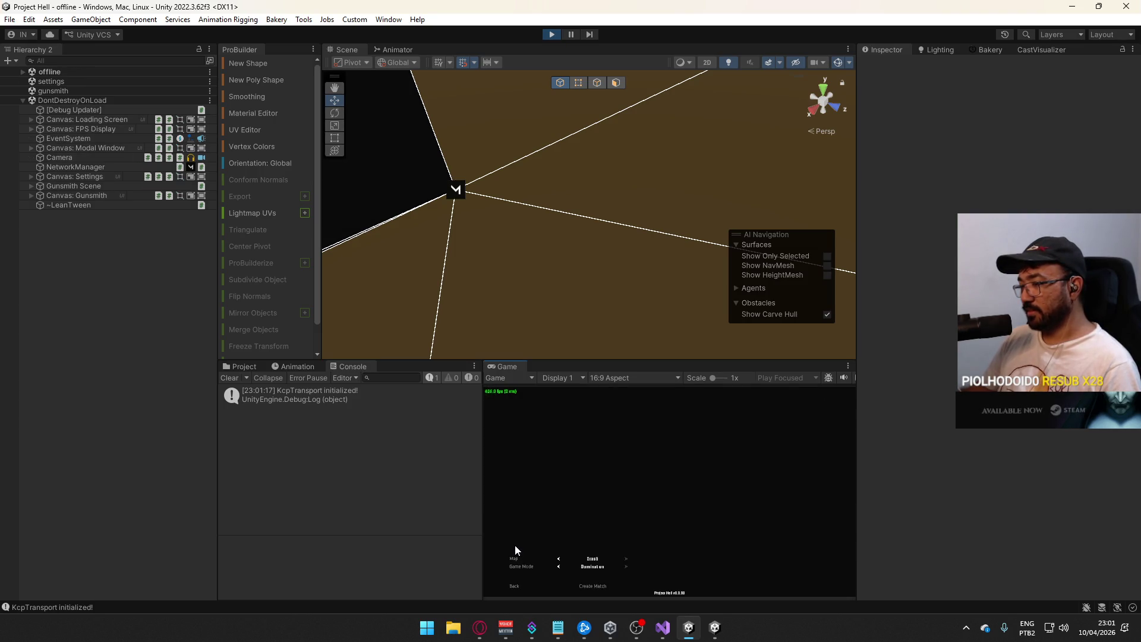
pyautogui.click(606, 586)
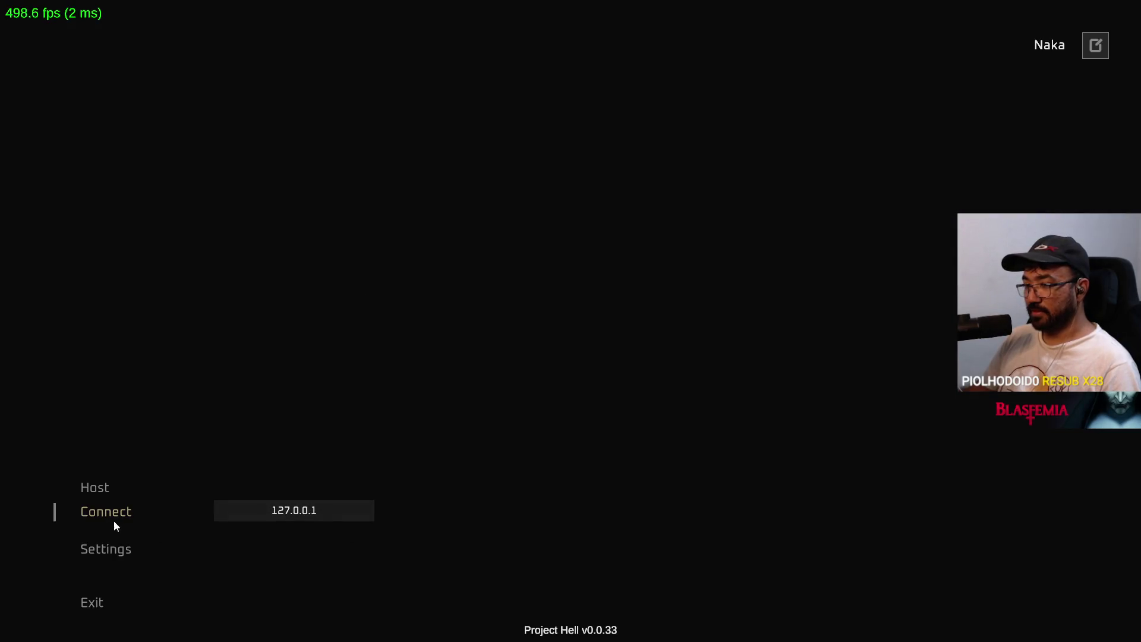
# - Connect the built game client, shoot the other player, inspect the death log's stack trace, and clear the Console
pyautogui.click(114, 522)
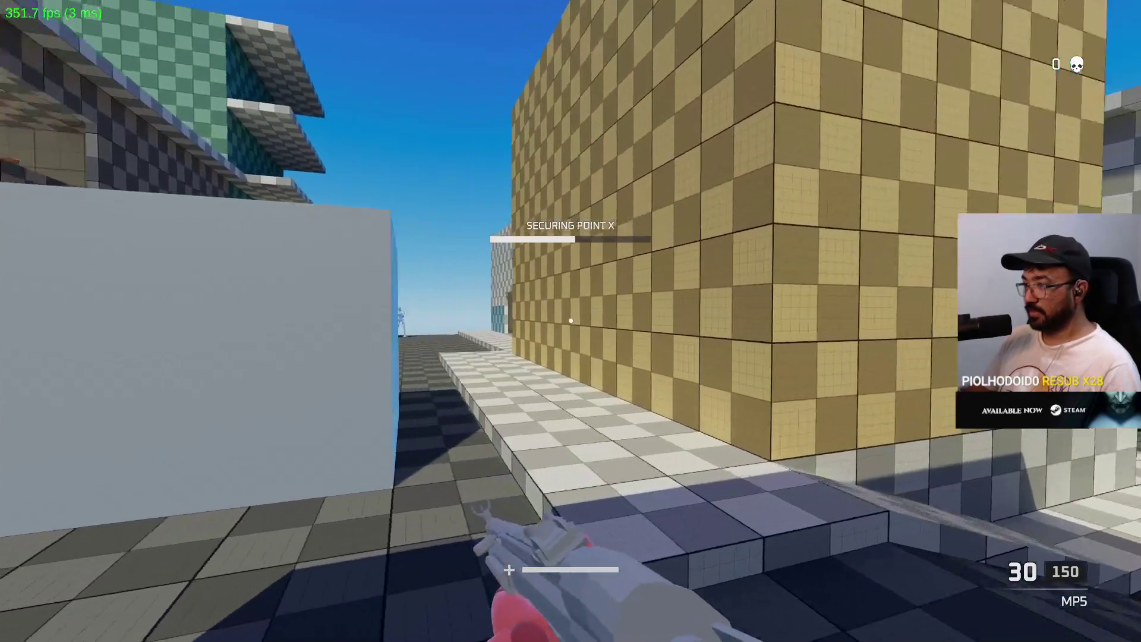
pyautogui.hotkey('shift', 'space')
pyautogui.press('super')
pyautogui.press('super')
pyautogui.click(669, 493)
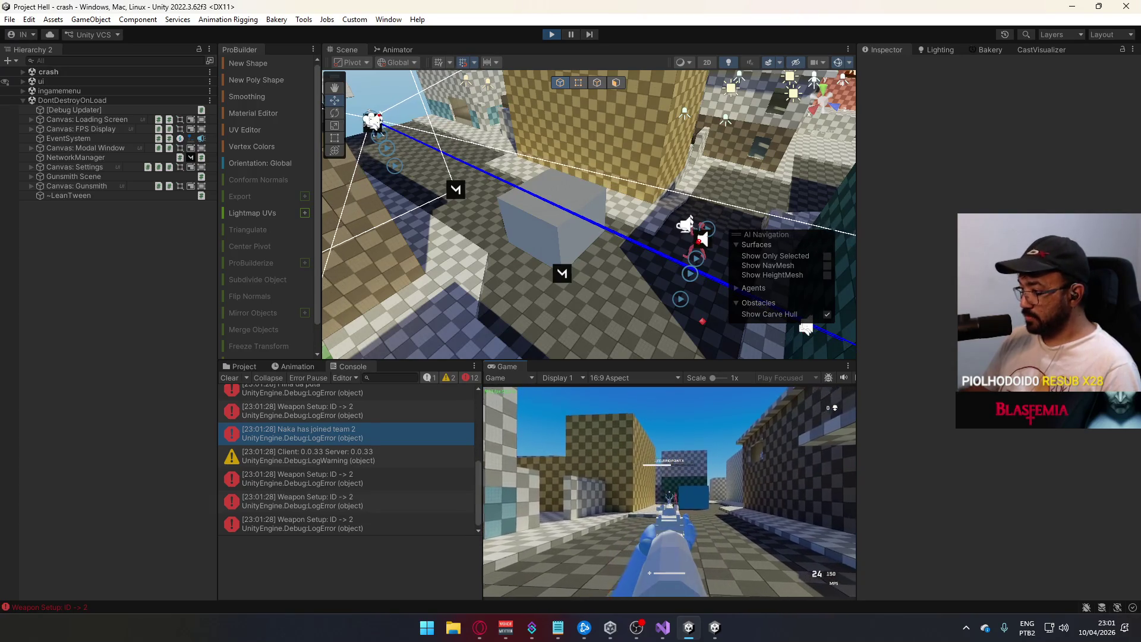
pyautogui.click(670, 493)
pyautogui.click(669, 493)
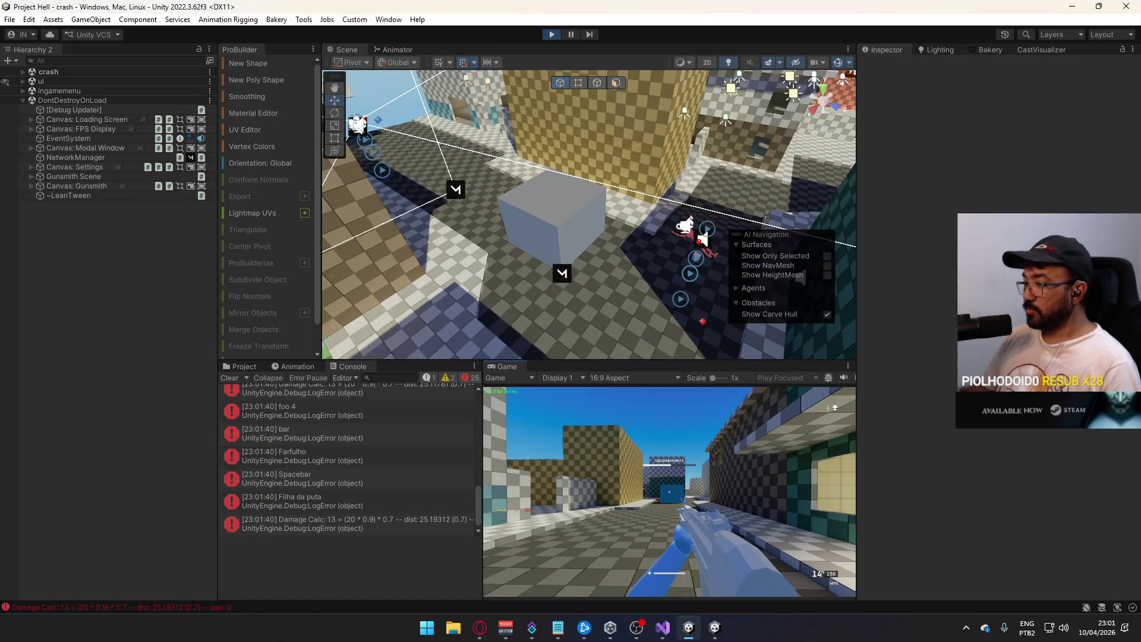
pyautogui.press('super')
pyautogui.press('super')
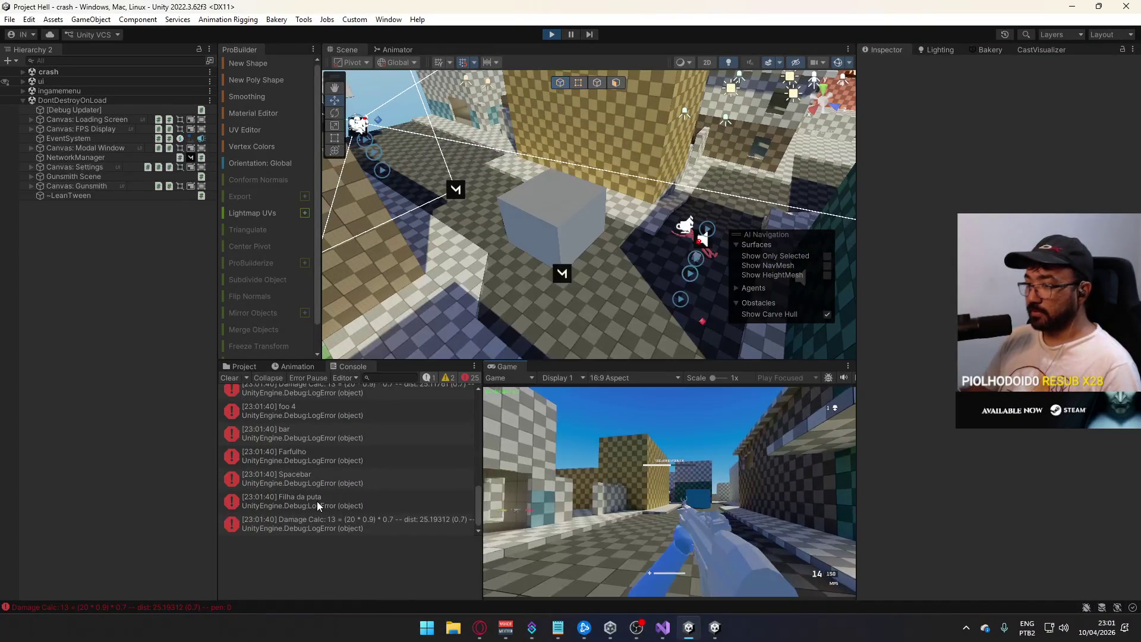
pyautogui.click(280, 501)
pyautogui.click(229, 378)
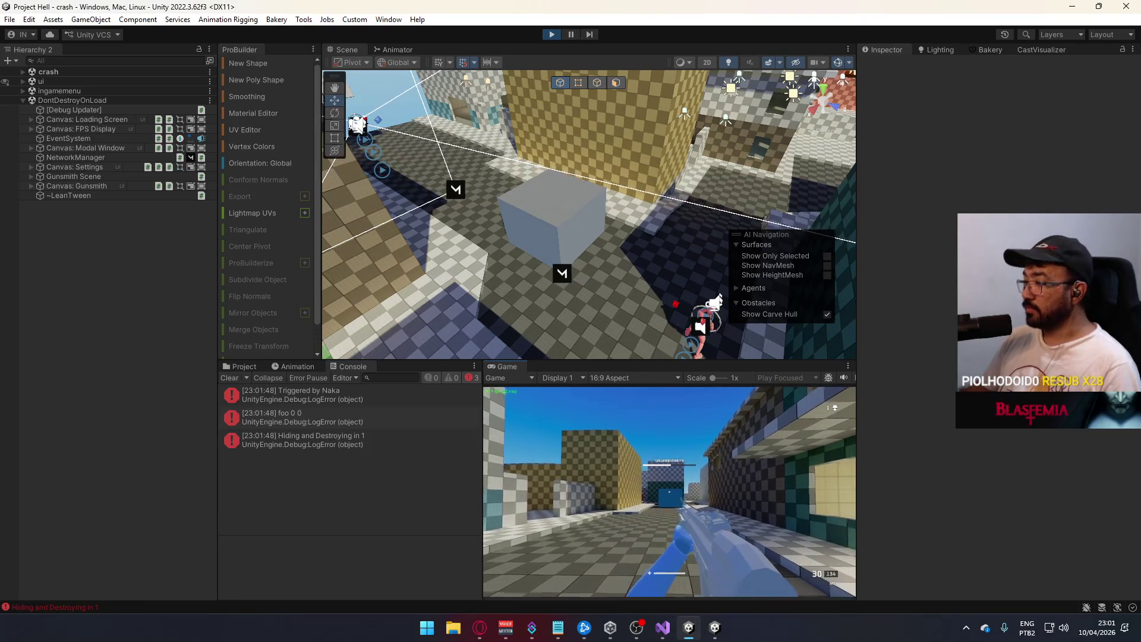
# - Shoot the other player again while crouching, then refocus the editor's Game view
pyautogui.click(669, 492)
pyautogui.press('ctrl')
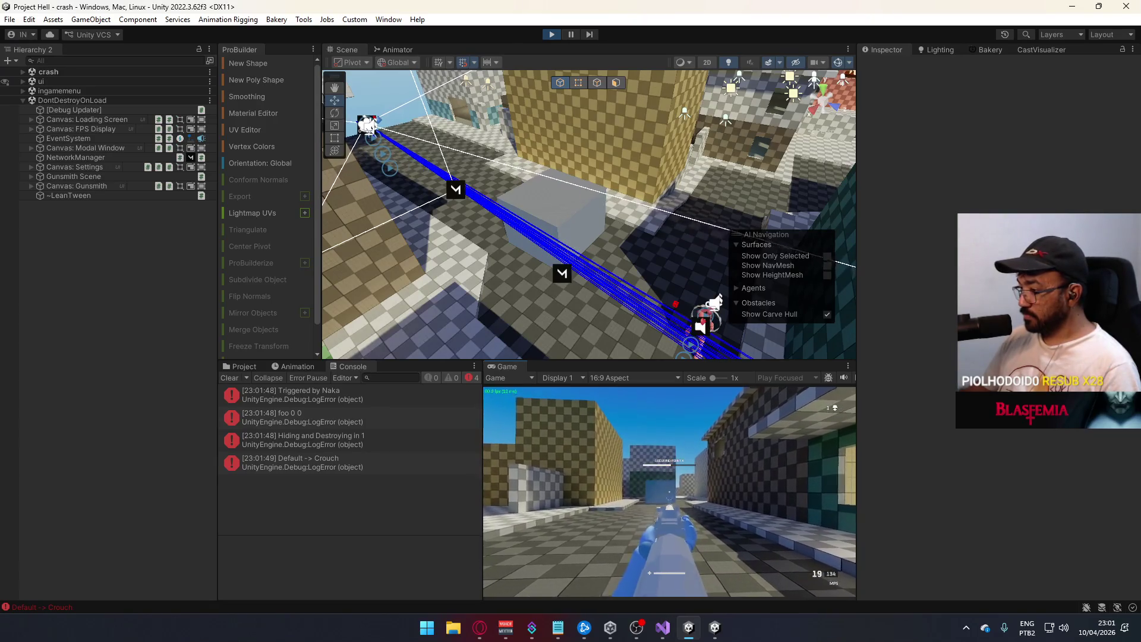
pyautogui.hotkey('alt', 'Tab')
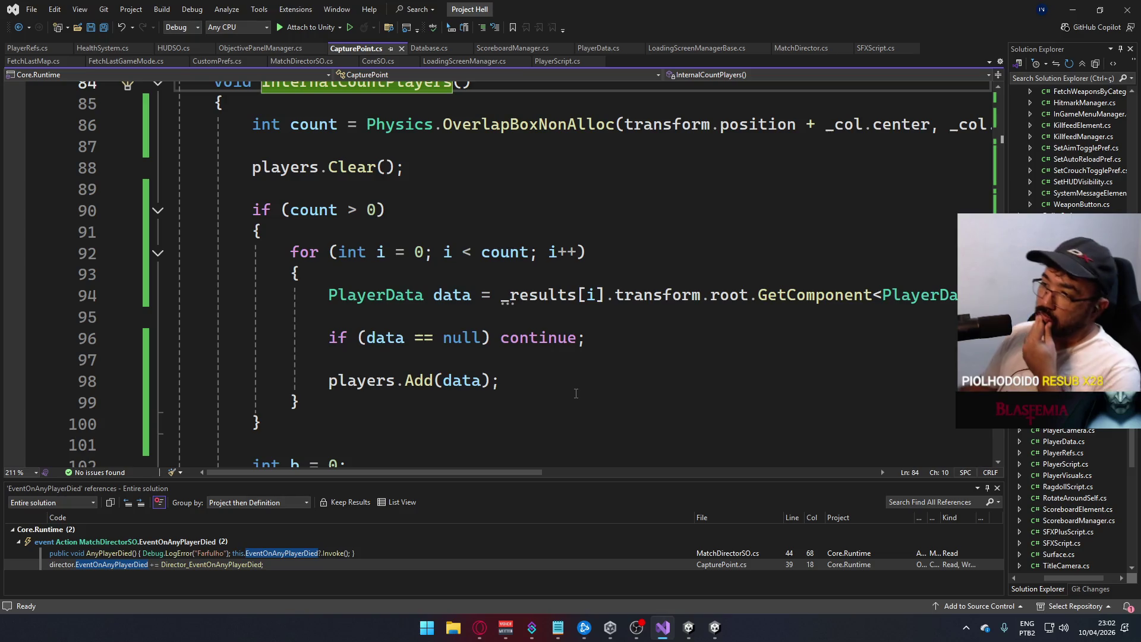
pyautogui.click(715, 627)
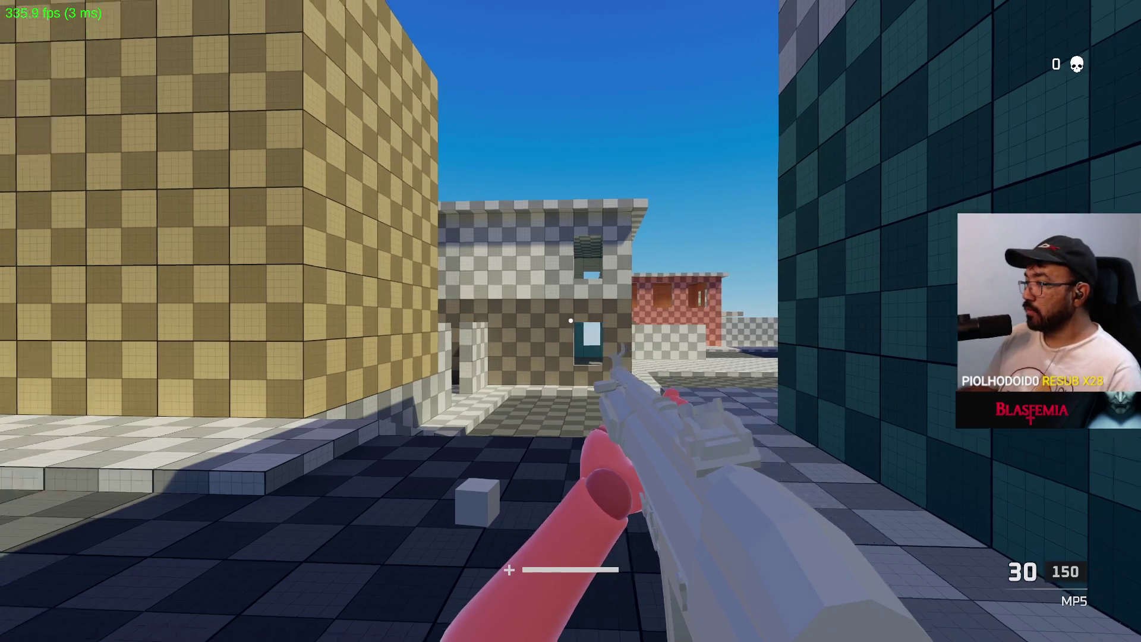
pyautogui.hotkey('alt', 'Tab')
pyautogui.hotkey('alt', 'Tab')
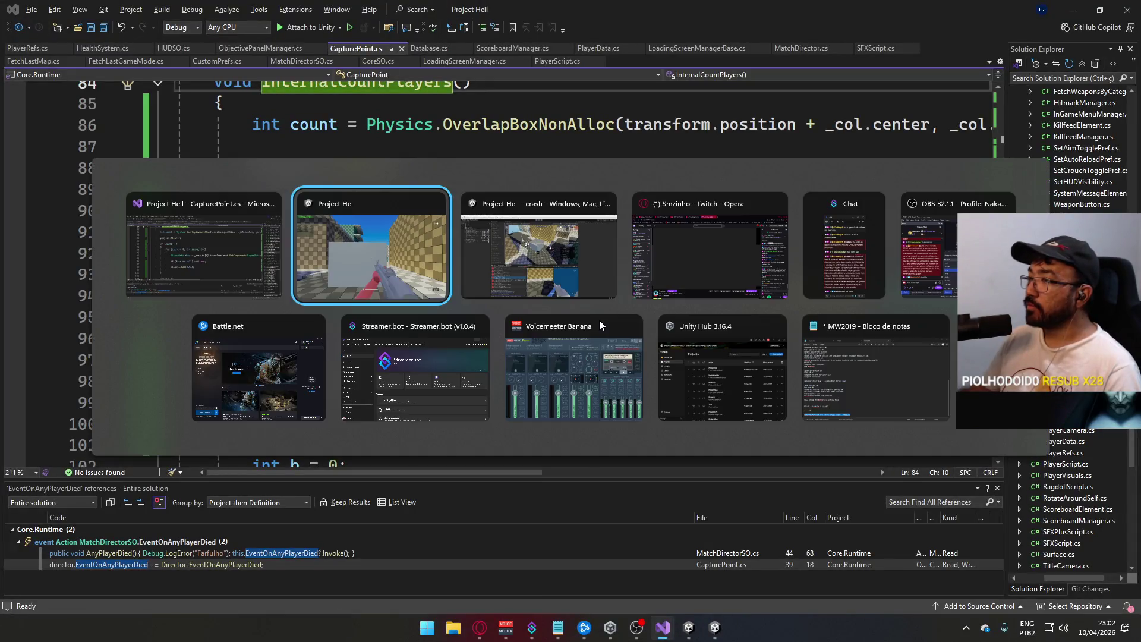
pyautogui.click(611, 311)
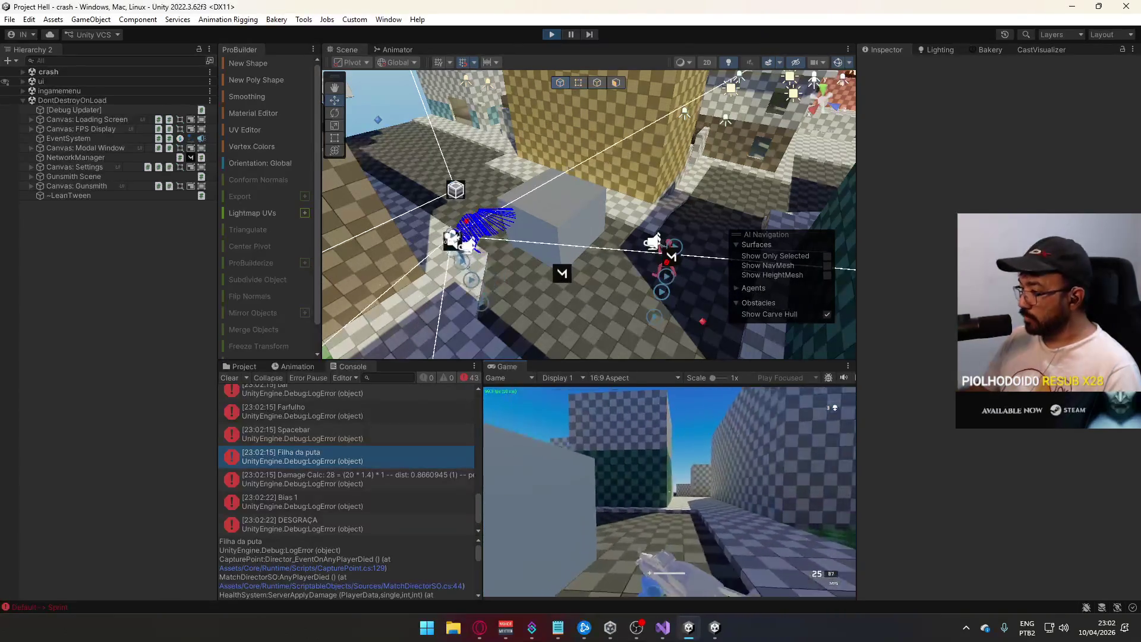
# - Shoot the other player dead, close the second game client, and select the fallen body in the Scene view
pyautogui.click(669, 492)
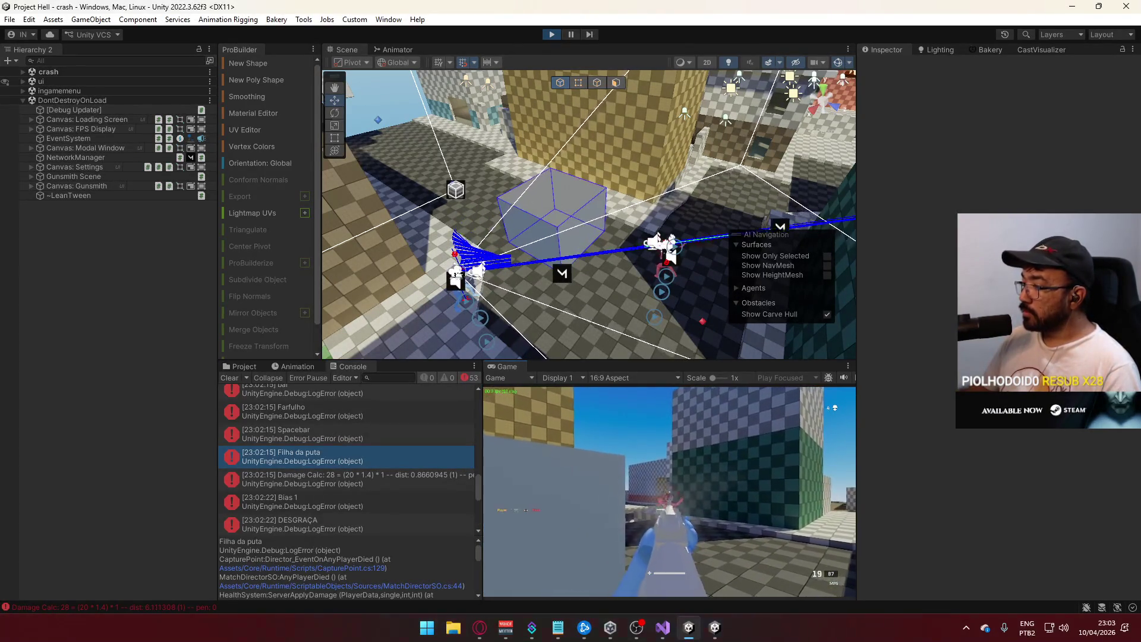
pyautogui.press('super')
pyautogui.press('super')
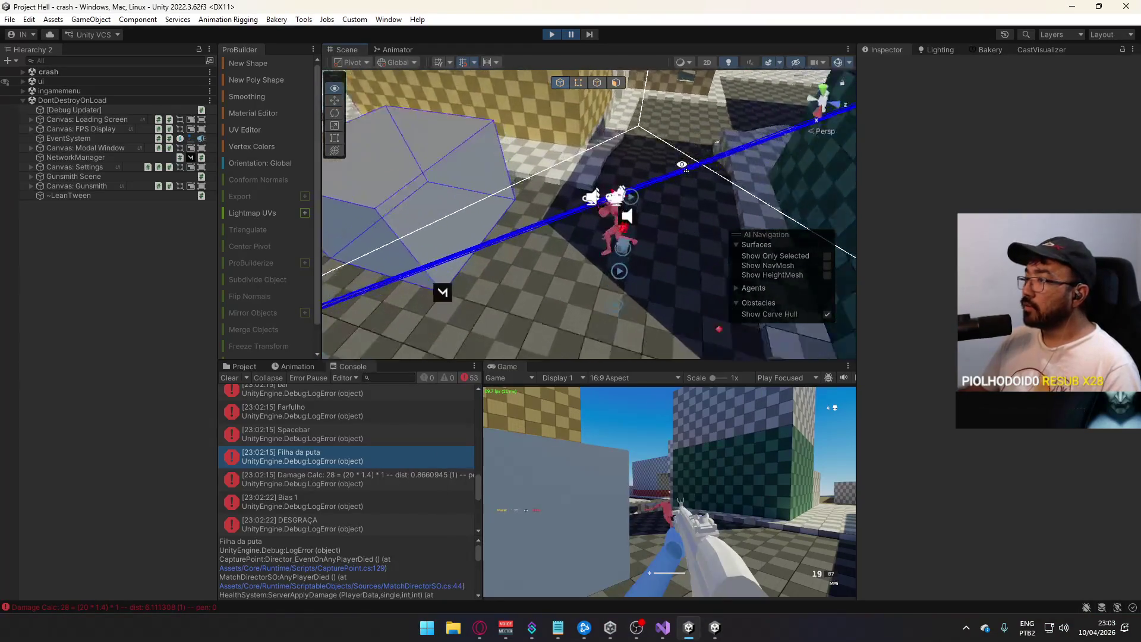
pyautogui.click(715, 627)
pyautogui.hotkey('alt', 'F4')
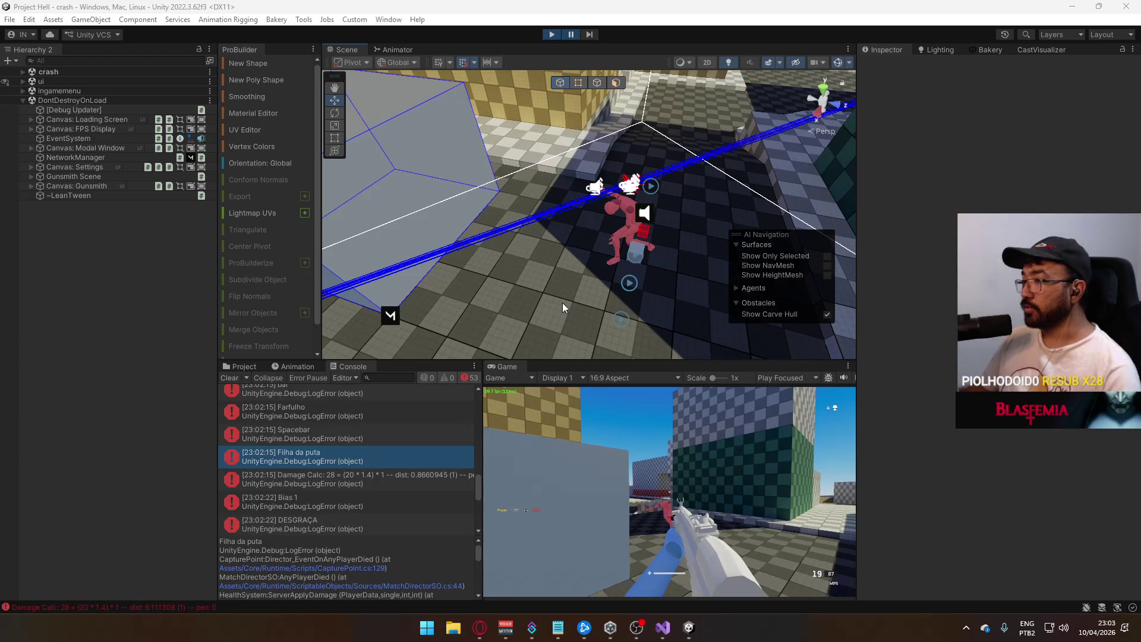
pyautogui.click(620, 202)
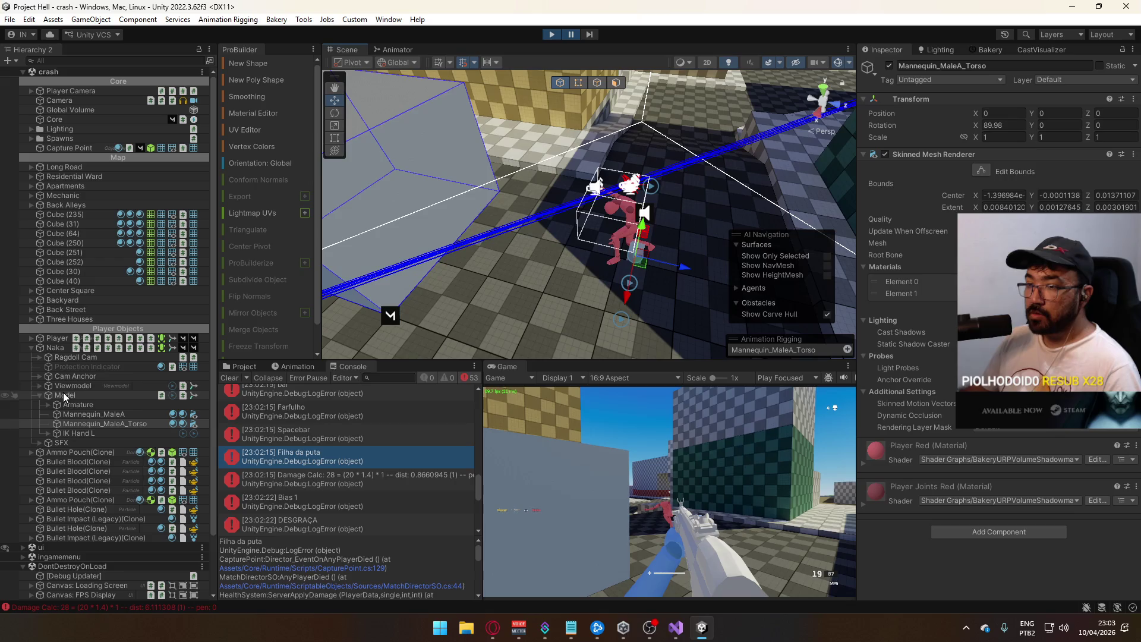
# - Select and frame the dead Naka player, scroll its Inspector to Health System's zero health, then stop play mode
pyautogui.click(54, 347)
pyautogui.press('f')
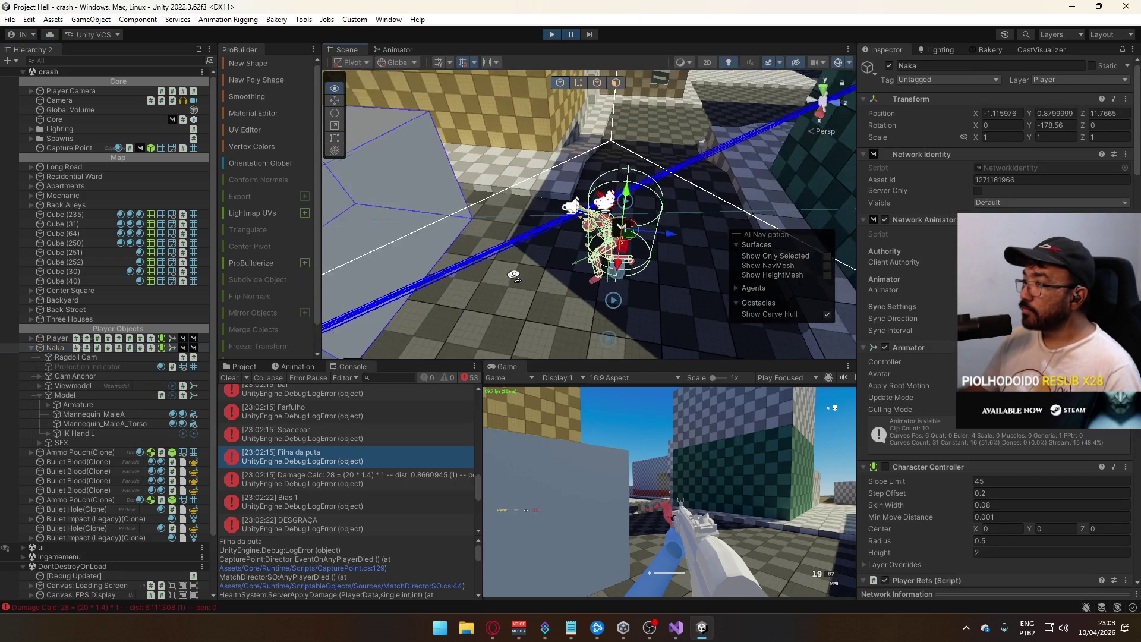
pyautogui.scroll(-3, 915, 373)
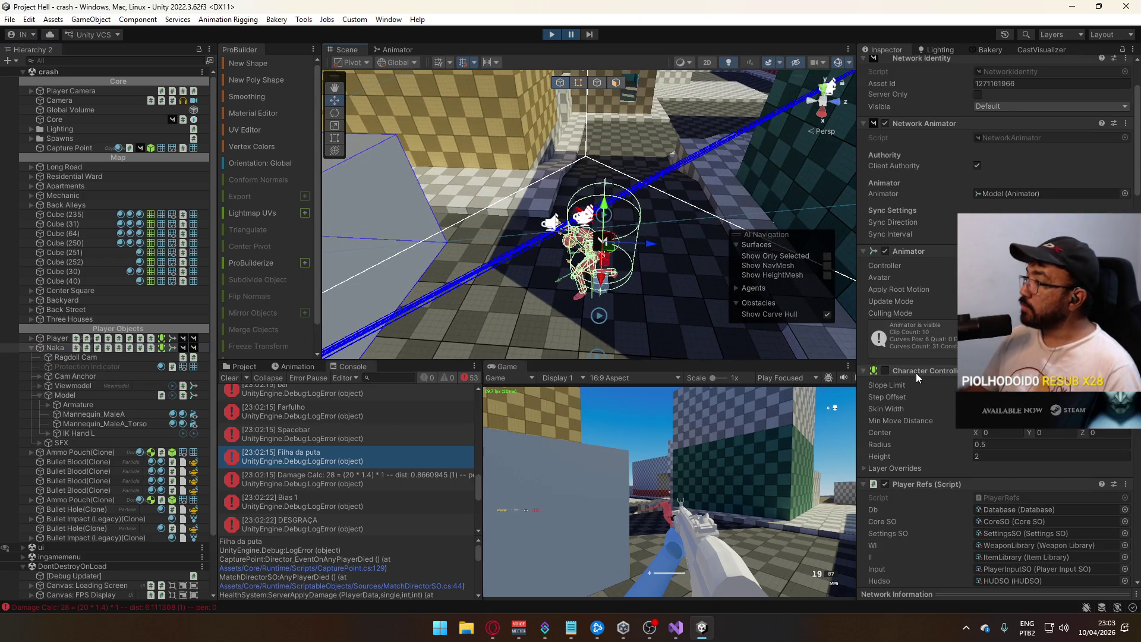
pyautogui.scroll(-15, 915, 373)
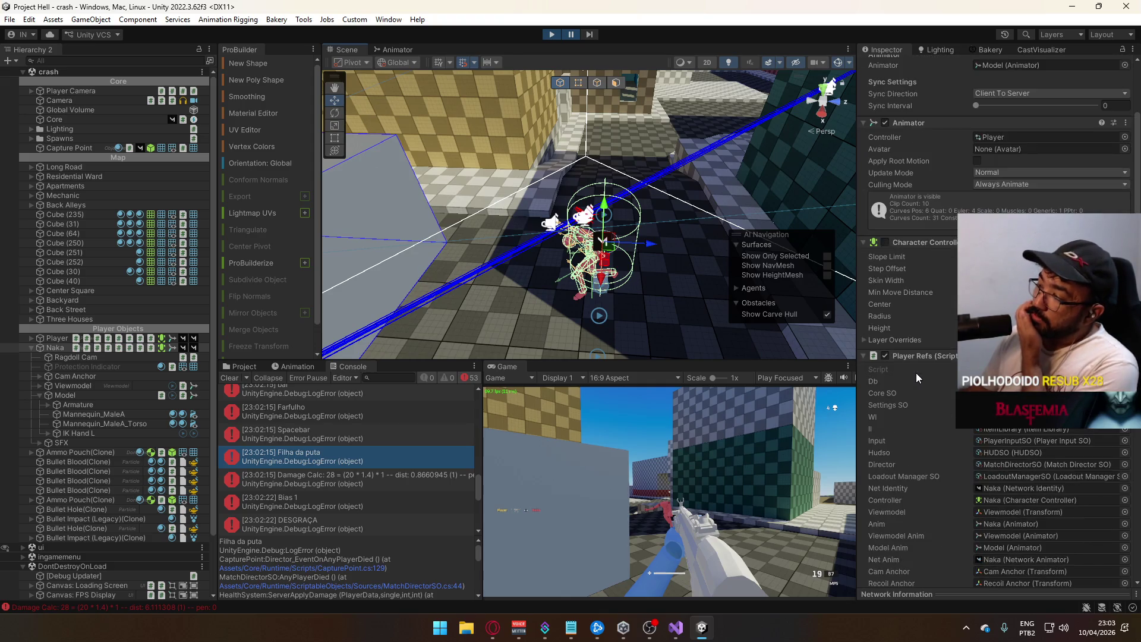
pyautogui.scroll(-15, 915, 372)
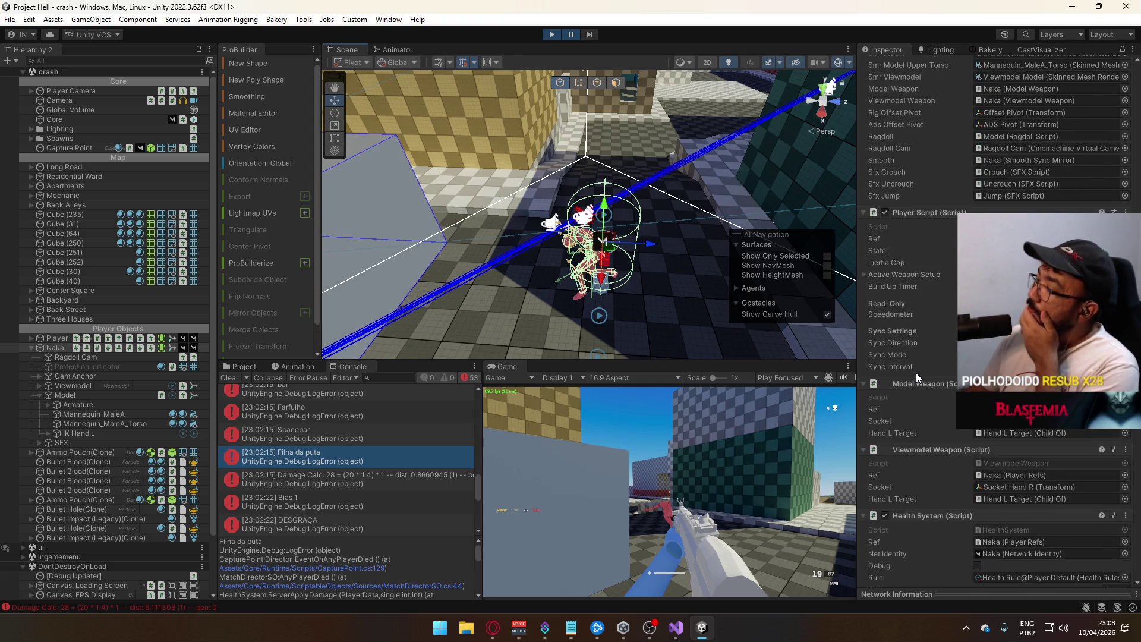
pyautogui.scroll(-20, 915, 377)
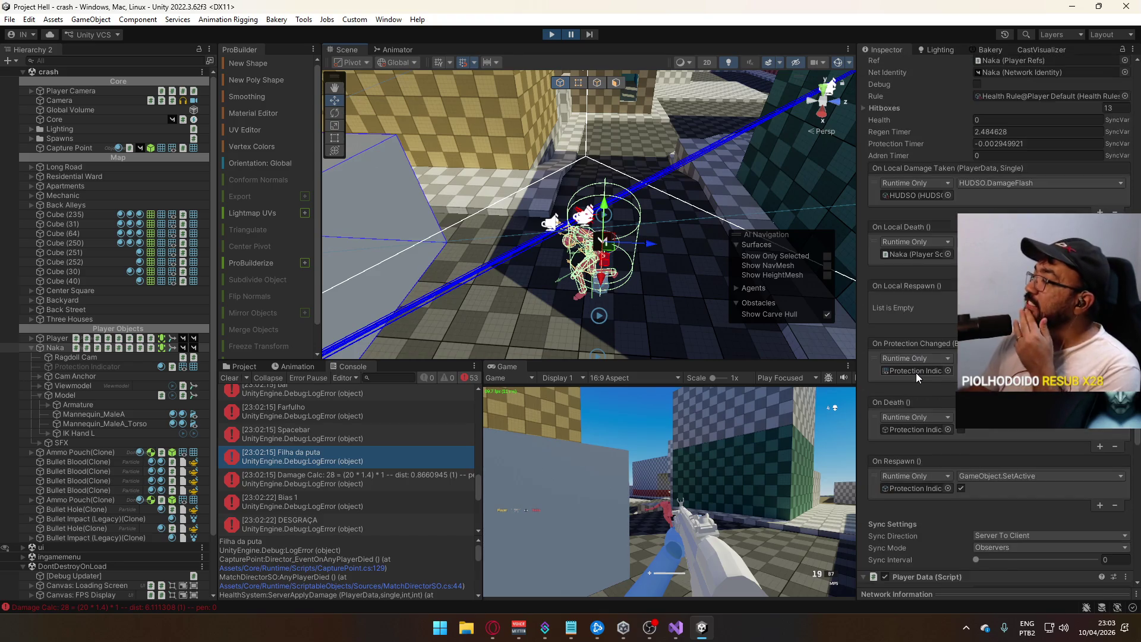
pyautogui.scroll(-3, 915, 376)
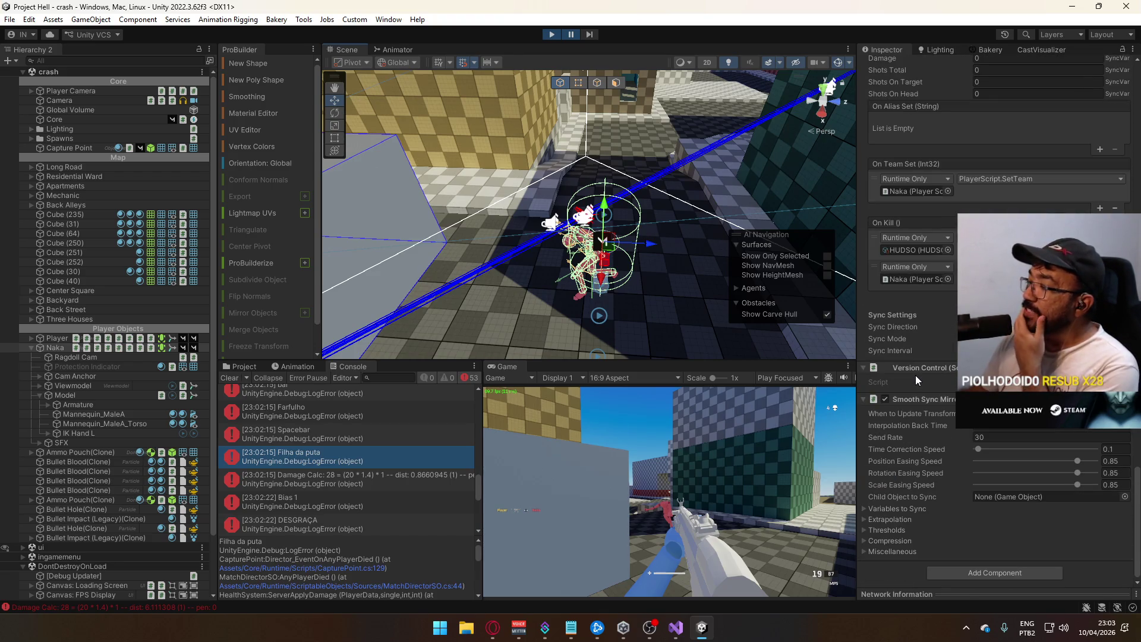
pyautogui.click(548, 35)
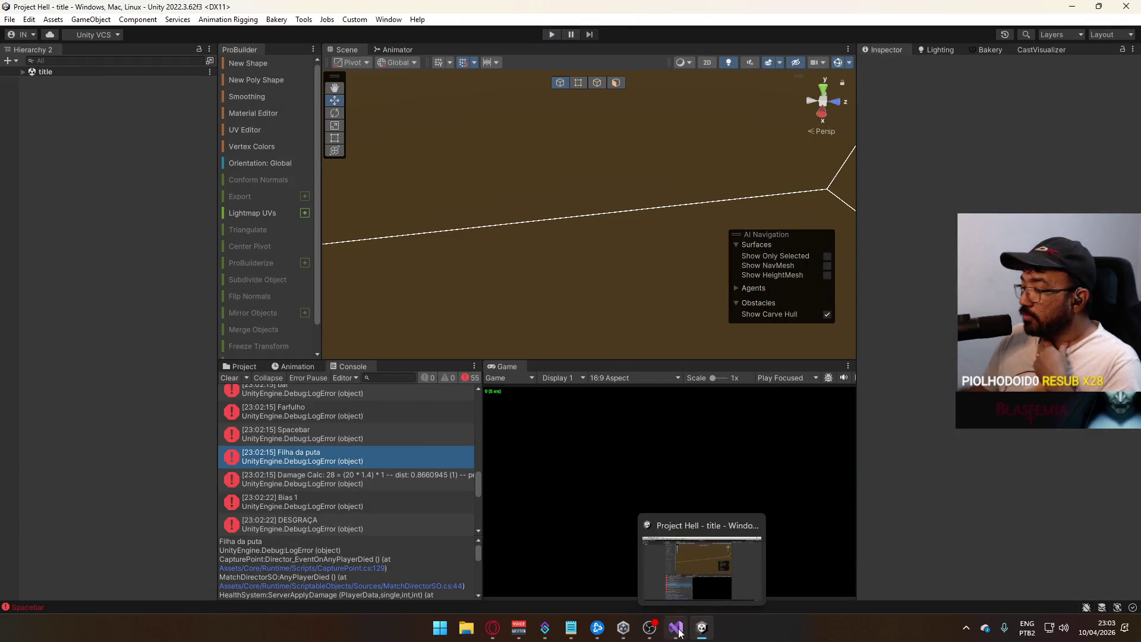
# - Return to Visual Studio and place the cursor at the InternalCountPlayers loop's opening brace in CapturePoint.cs
pyautogui.click(699, 557)
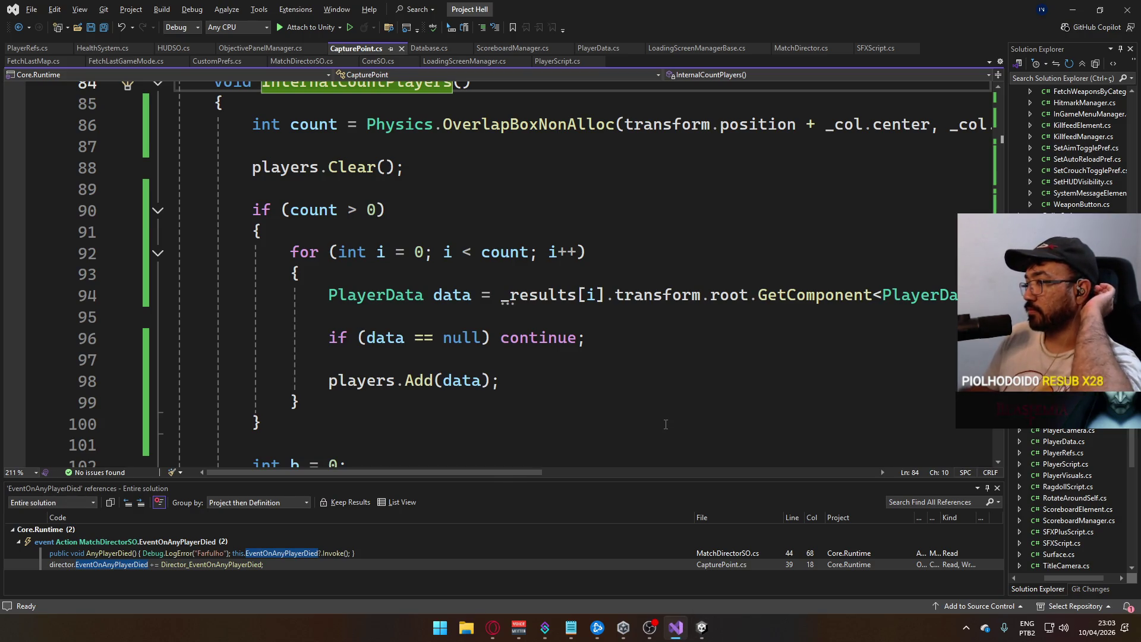
pyautogui.scroll(1, 653, 427)
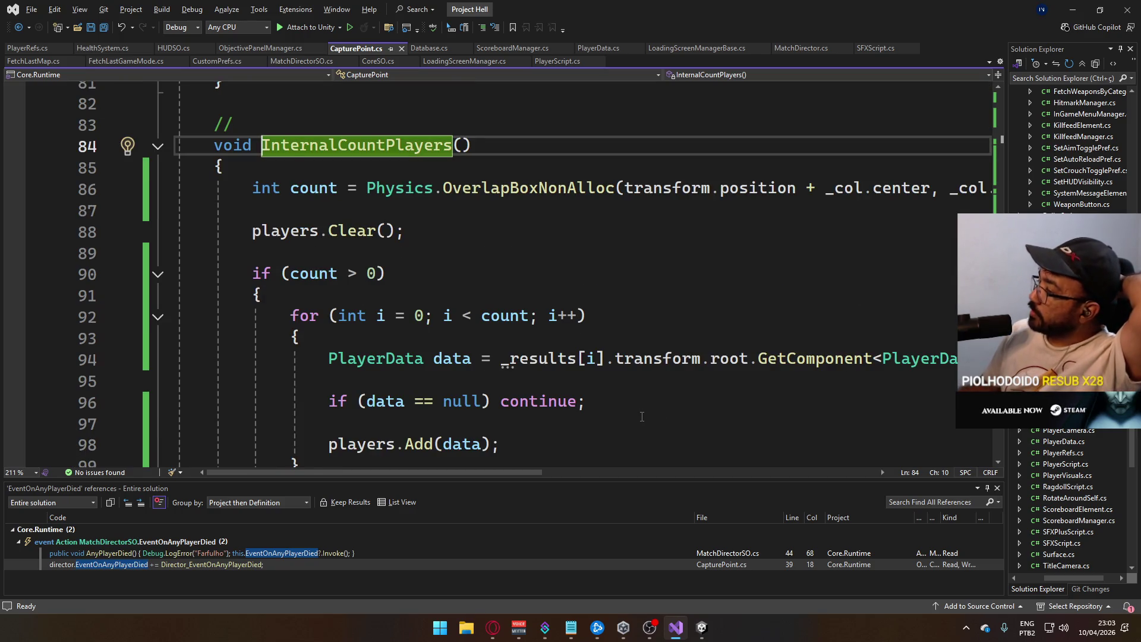
pyautogui.scroll(-1, 642, 417)
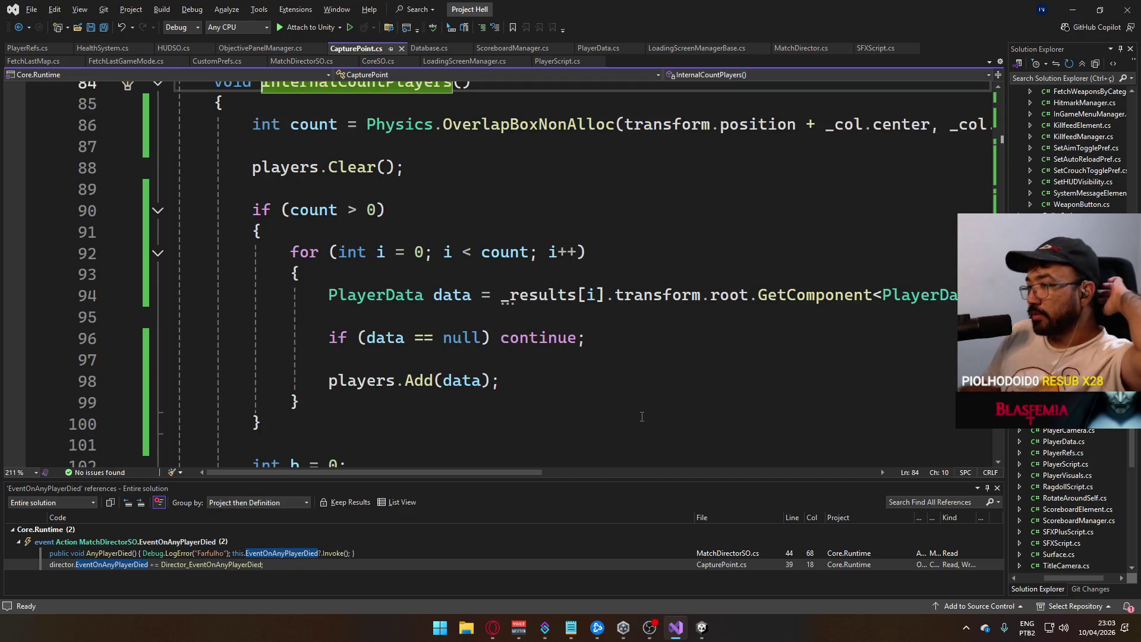
pyautogui.click(582, 289)
pyautogui.click(612, 275)
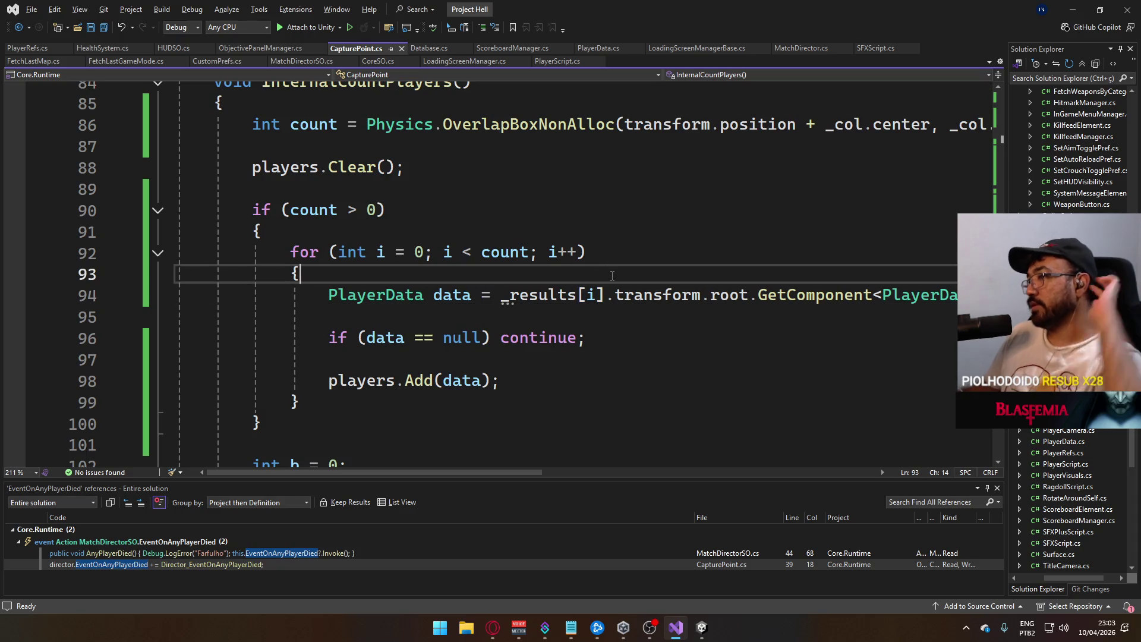
# - Insert 'if (_results[i].transform.GetComponent<CharacterController>().enabled == false) continue;' above a blank line before the PlayerData lookup
pyautogui.press('Return')
pyautogui.write('if ')
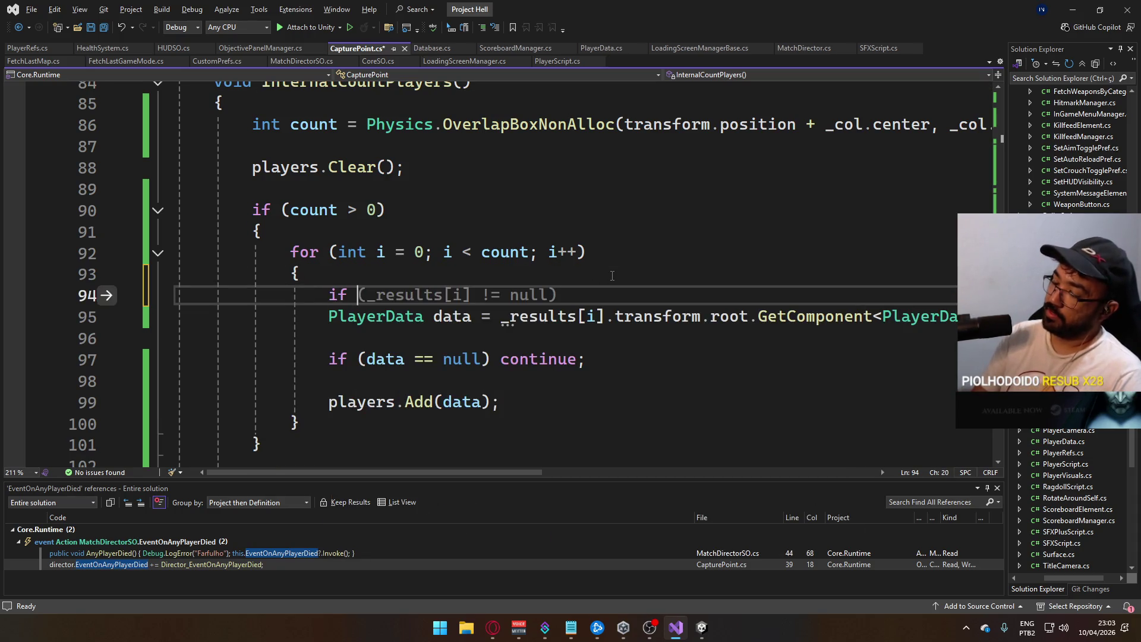
pyautogui.write('(_')
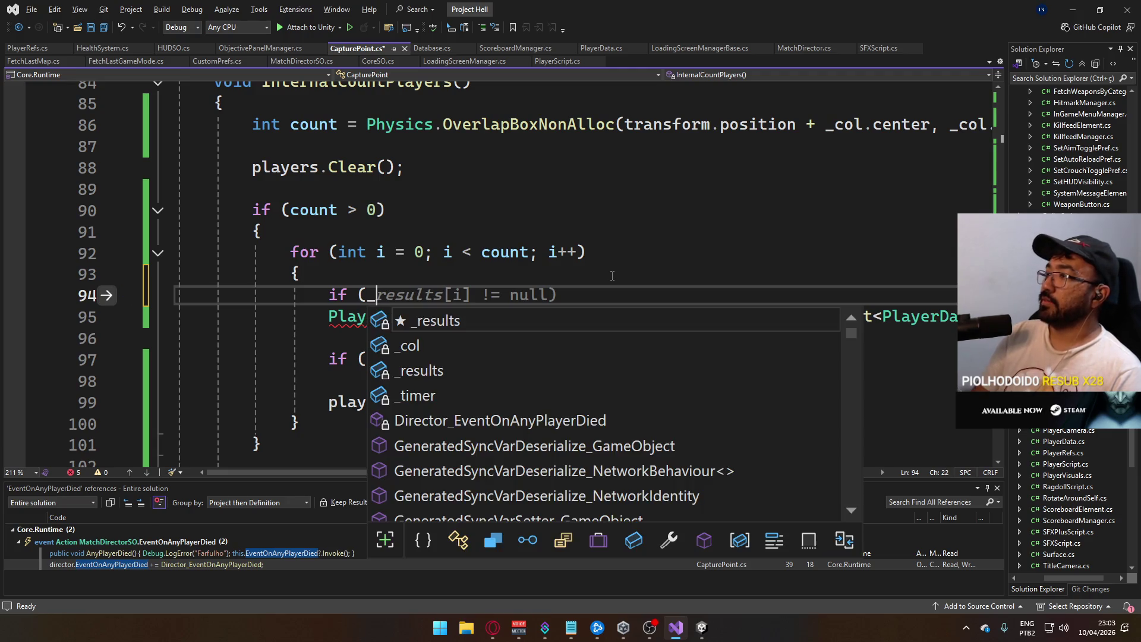
pyautogui.press('Escape')
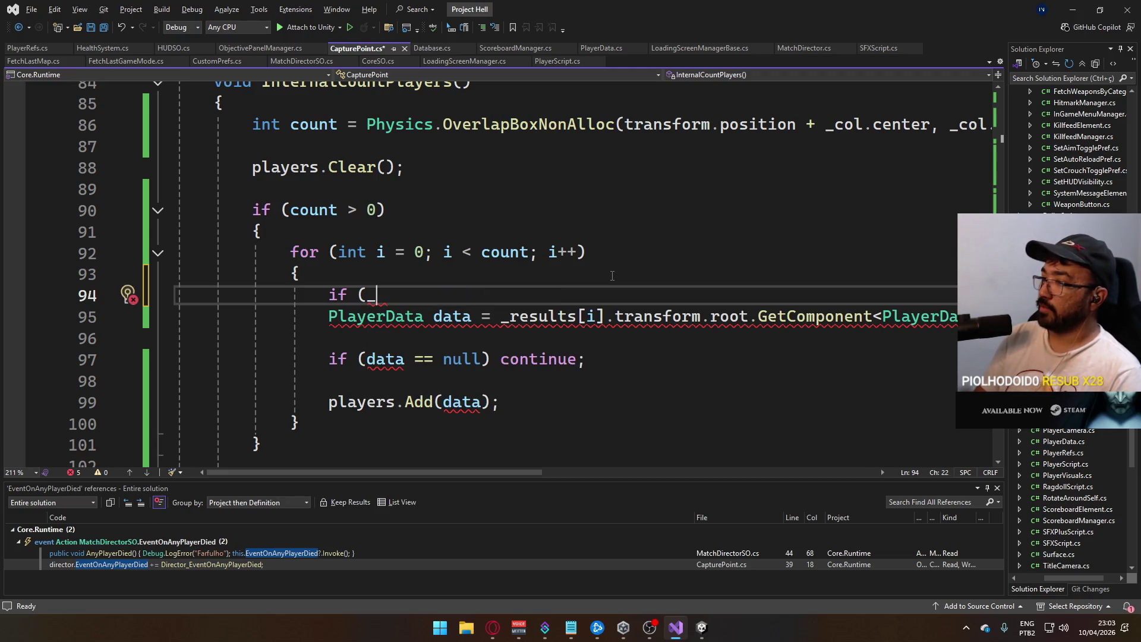
pyautogui.write('results[')
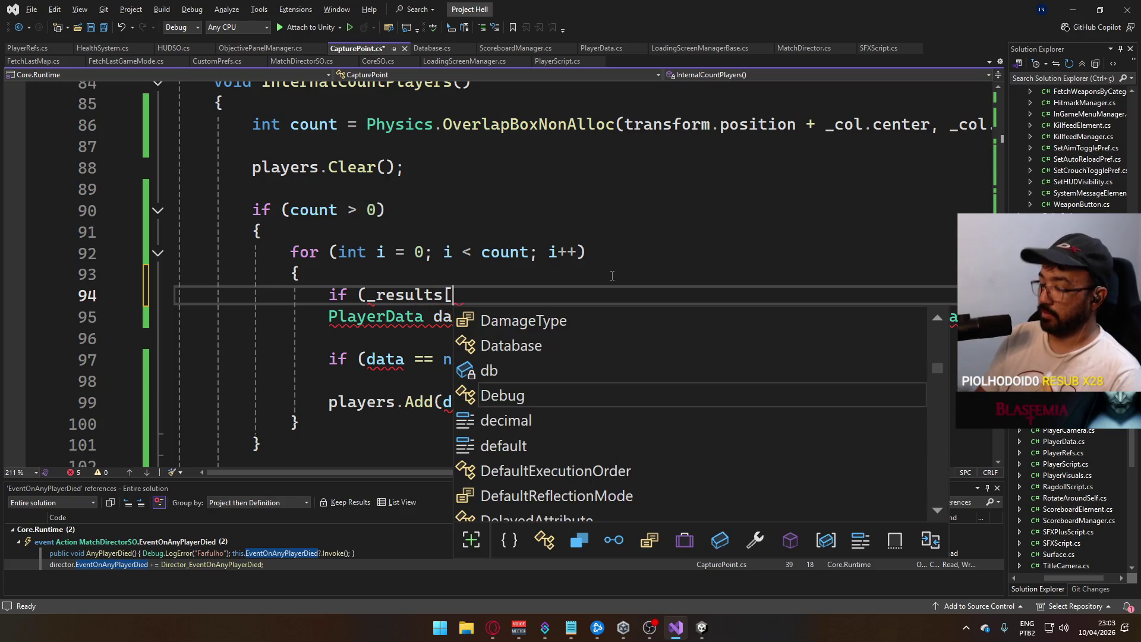
pyautogui.write('i].t')
pyautogui.press('Tab')
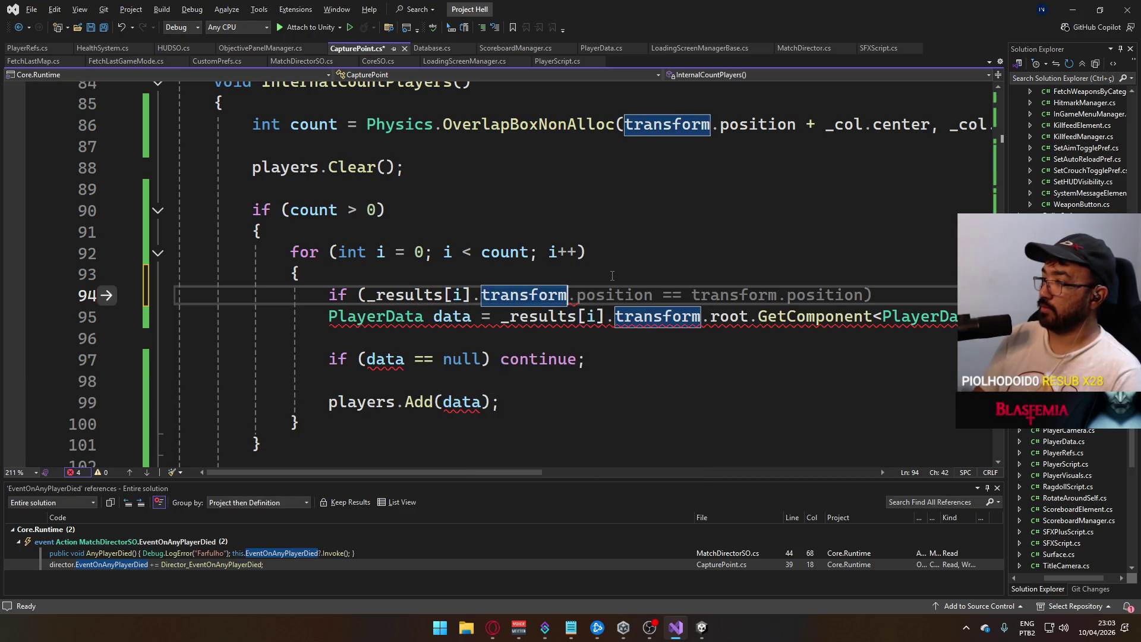
pyautogui.write('.getcomp')
pyautogui.press('Tab')
pyautogui.write('<Chara')
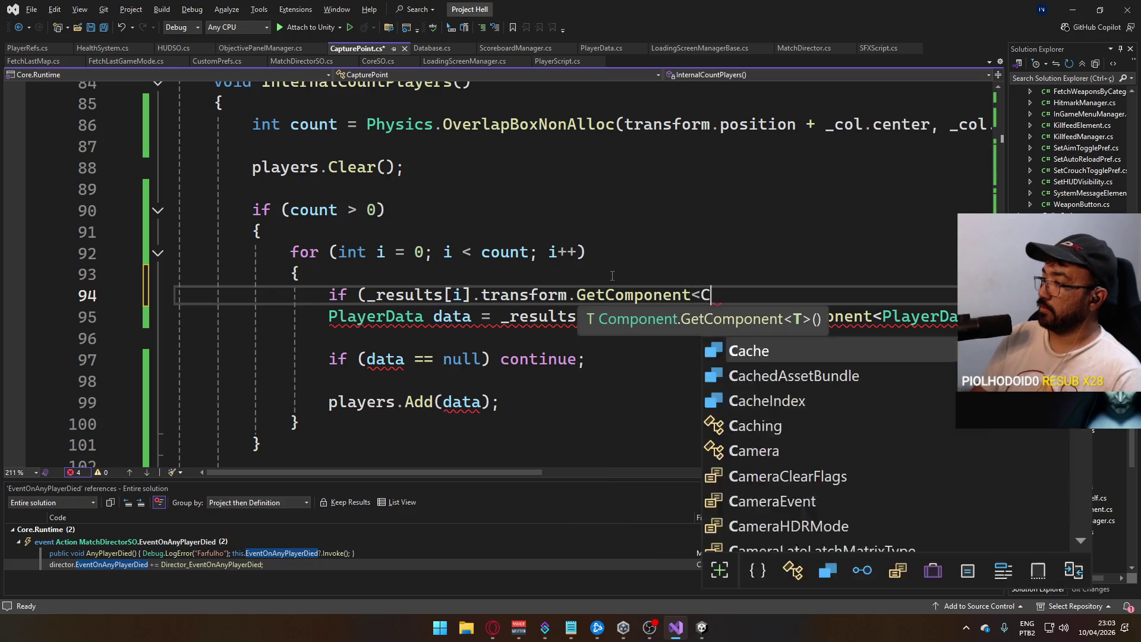
pyautogui.press('Tab')
pyautogui.write('>()')
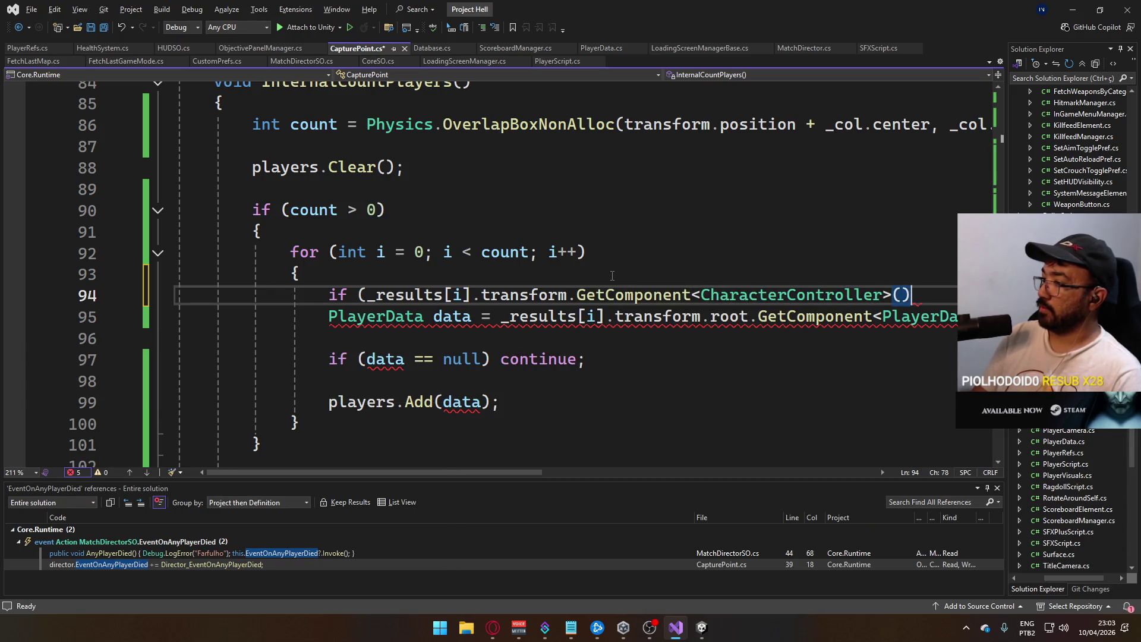
pyautogui.write('.enabl')
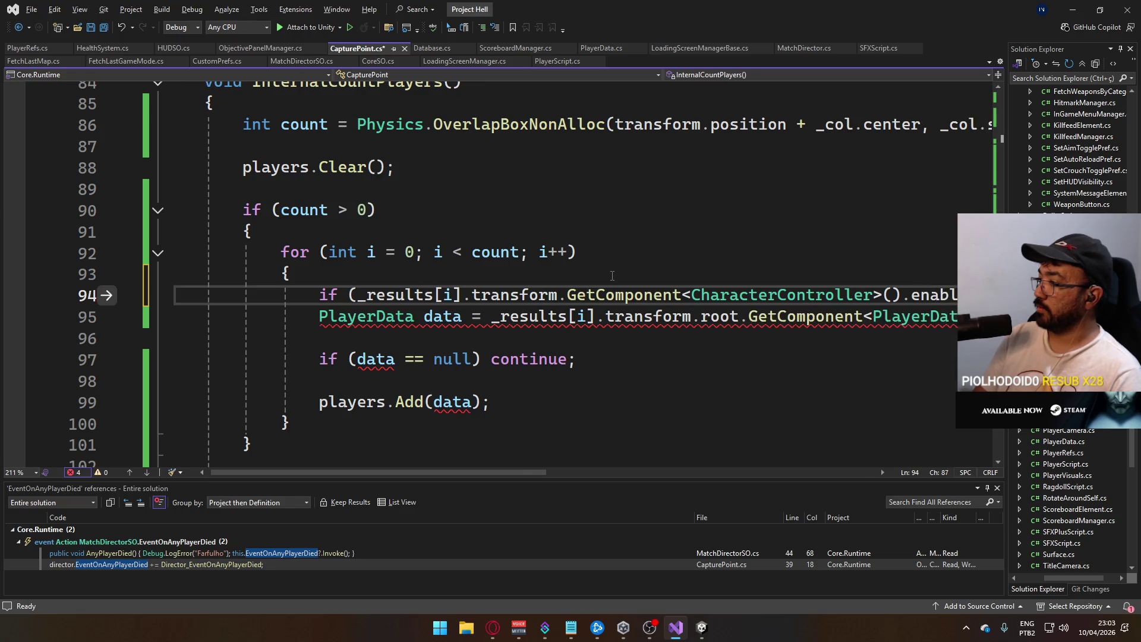
pyautogui.write('ed == fal')
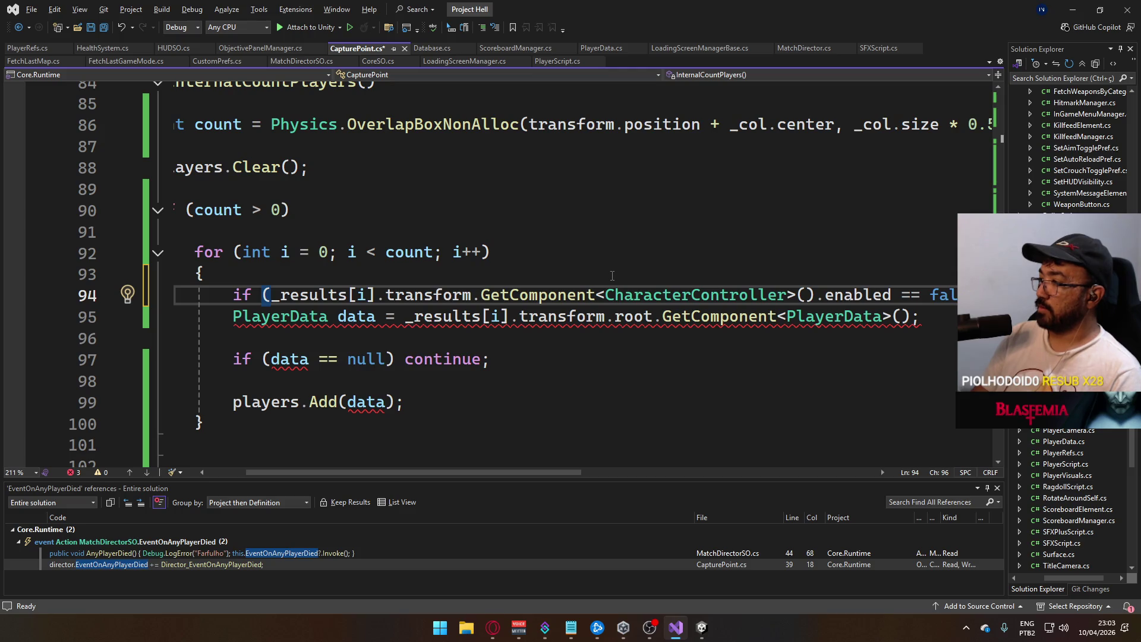
pyautogui.write('se) continue')
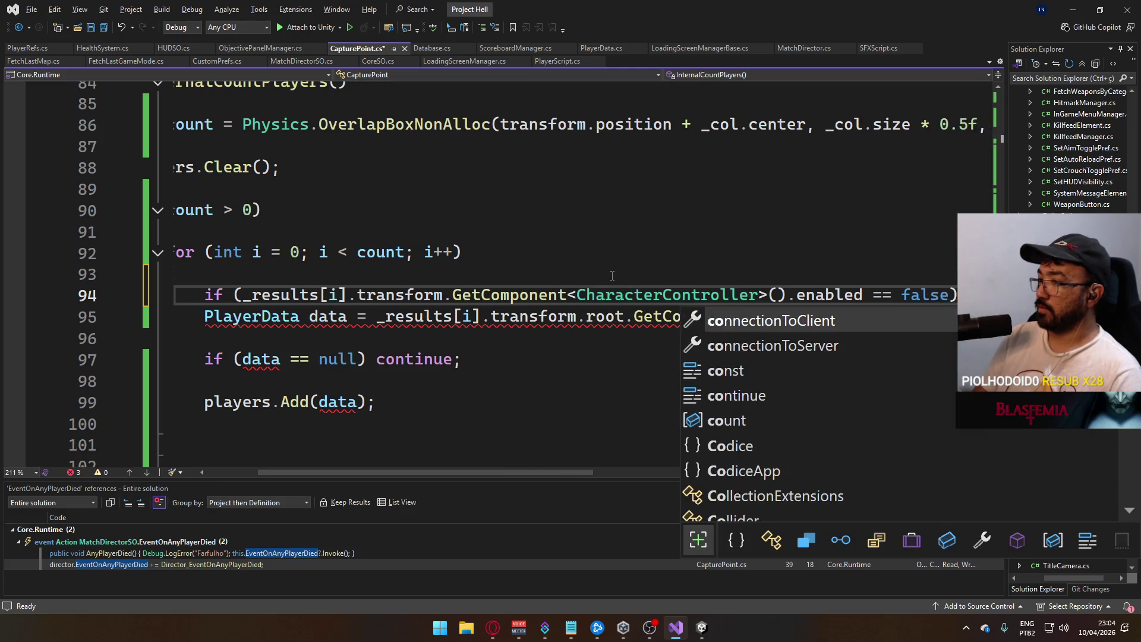
pyautogui.write(';')
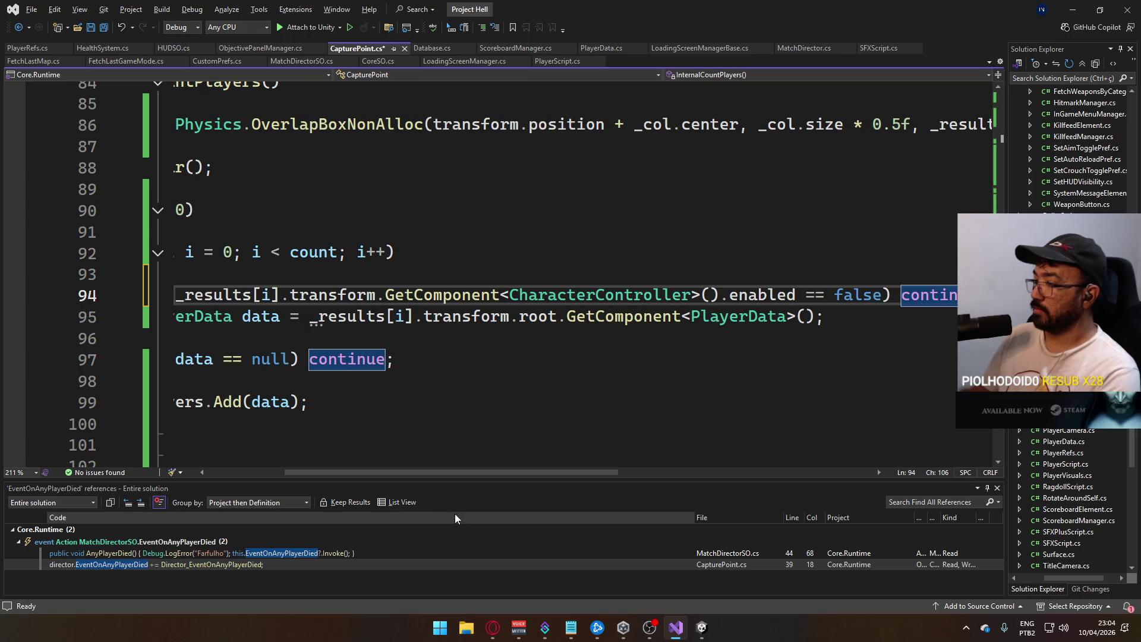
pyautogui.moveTo(462, 473); pyautogui.dragTo(387, 473)
pyautogui.press('Down')
pyautogui.press('Home')
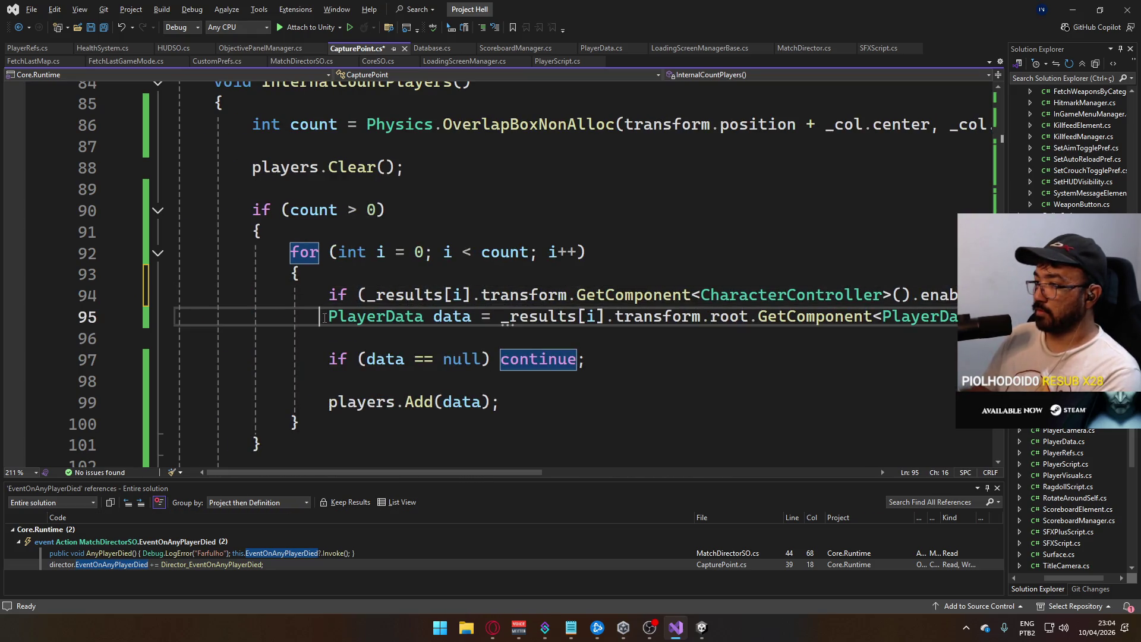
pyautogui.press('Return')
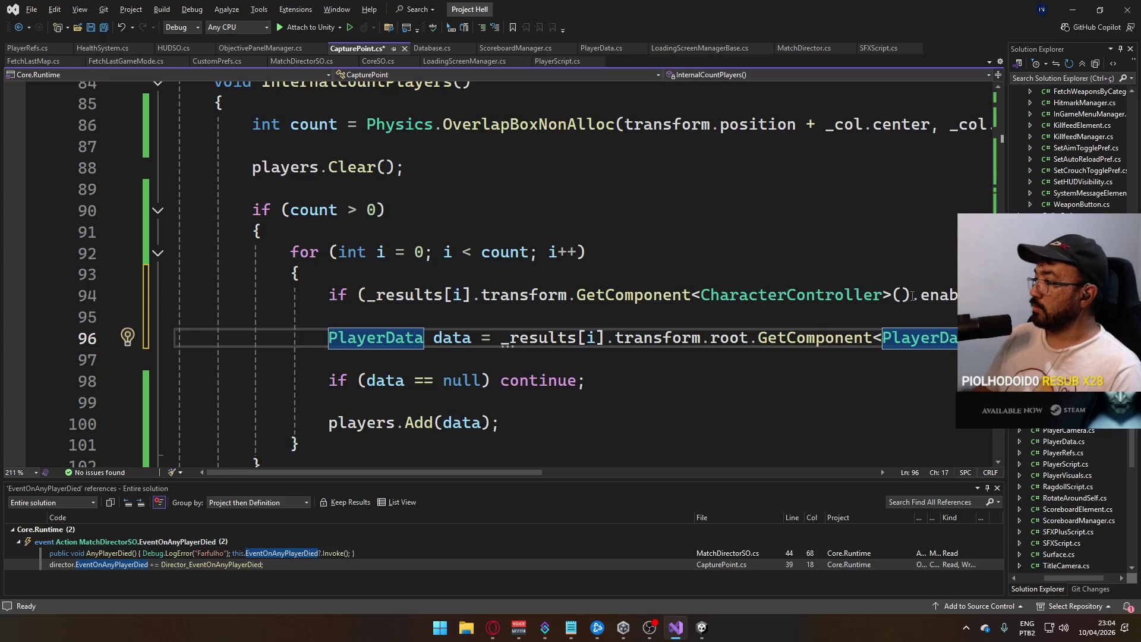
# - Copy the CharacterController enabled expression and open a new line above the check for a debug log
pyautogui.click(911, 297)
pyautogui.press('Up')
pyautogui.moveTo(367, 296); pyautogui.dragTo(911, 295)
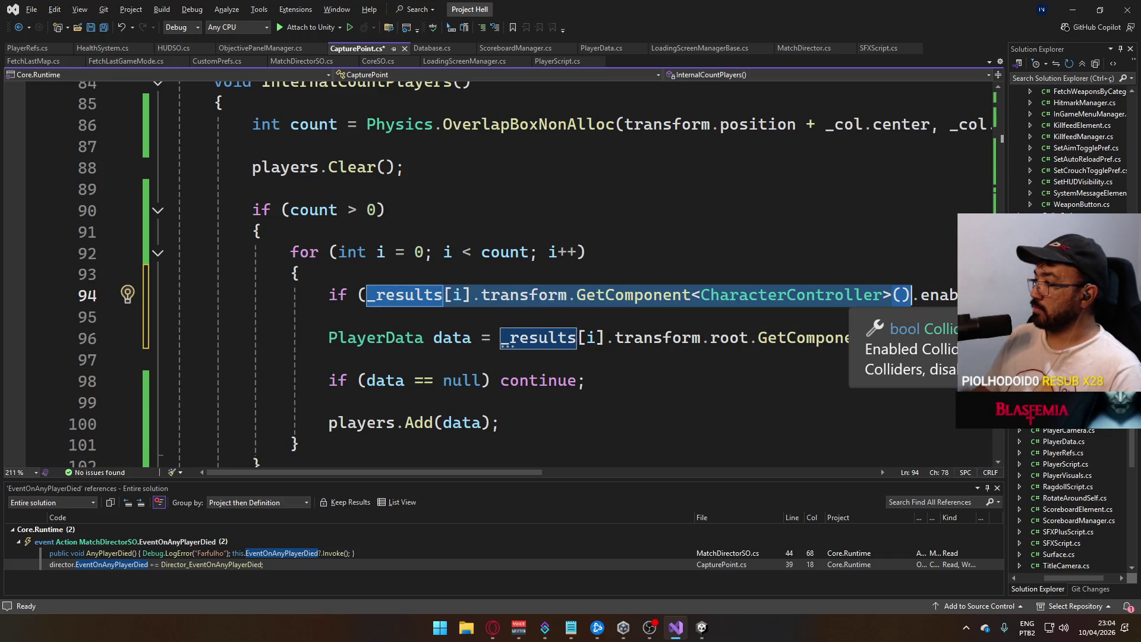
pyautogui.click(695, 270)
pyautogui.press('Return')
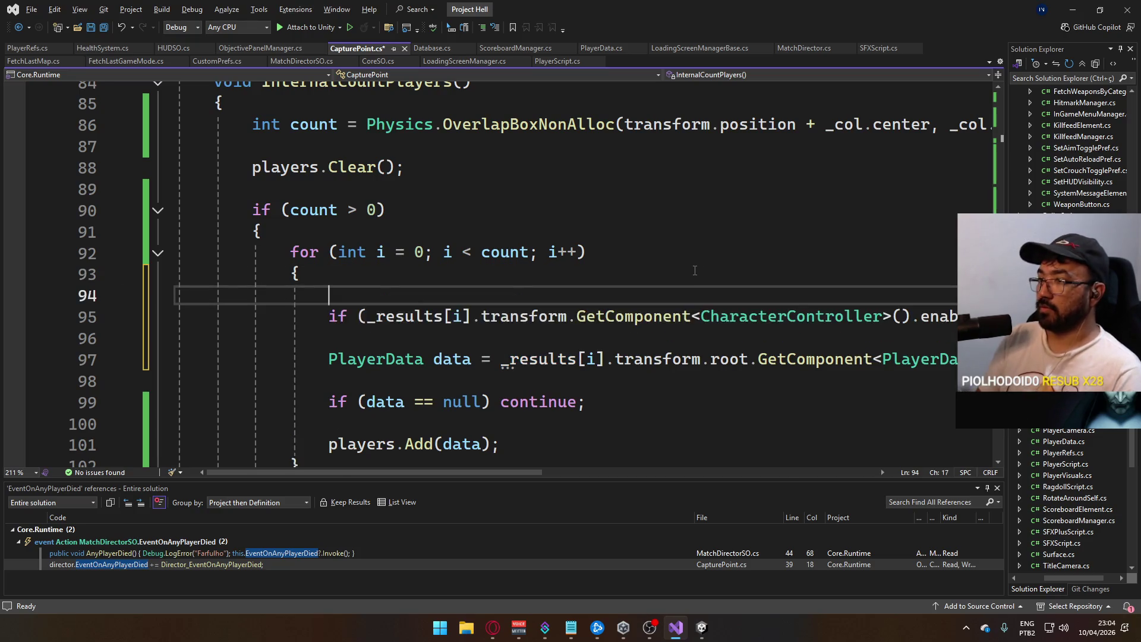
# - Add Debug.LogError("CC" + the pasted CharacterController enabled check) and save CapturePoint.cs
pyautogui.write('Debug.LogError("')
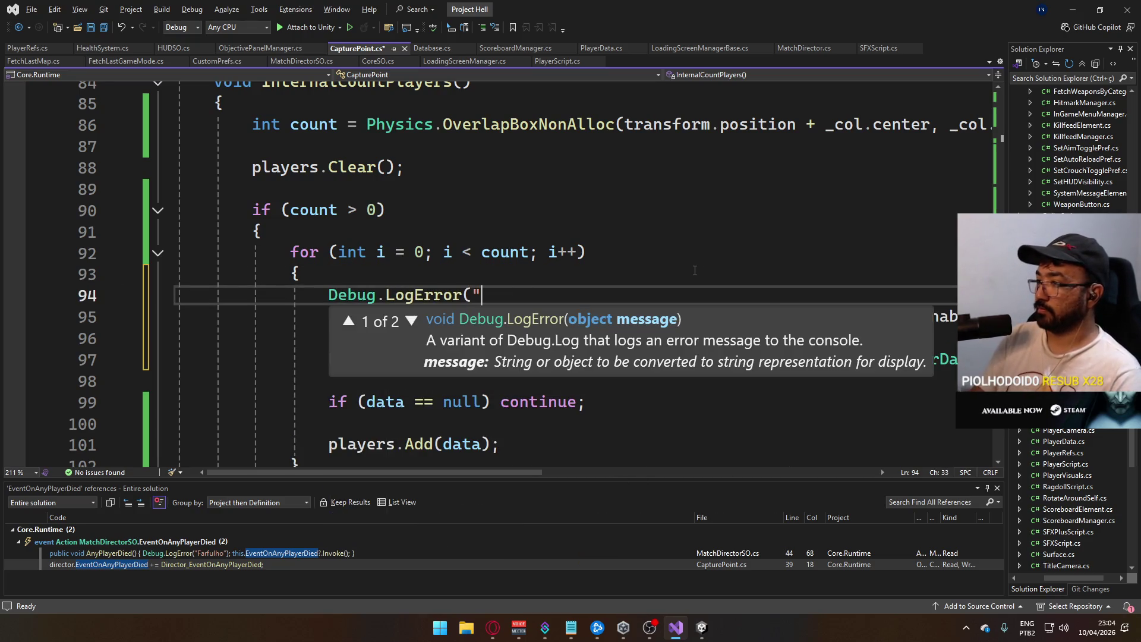
pyautogui.write('CC')
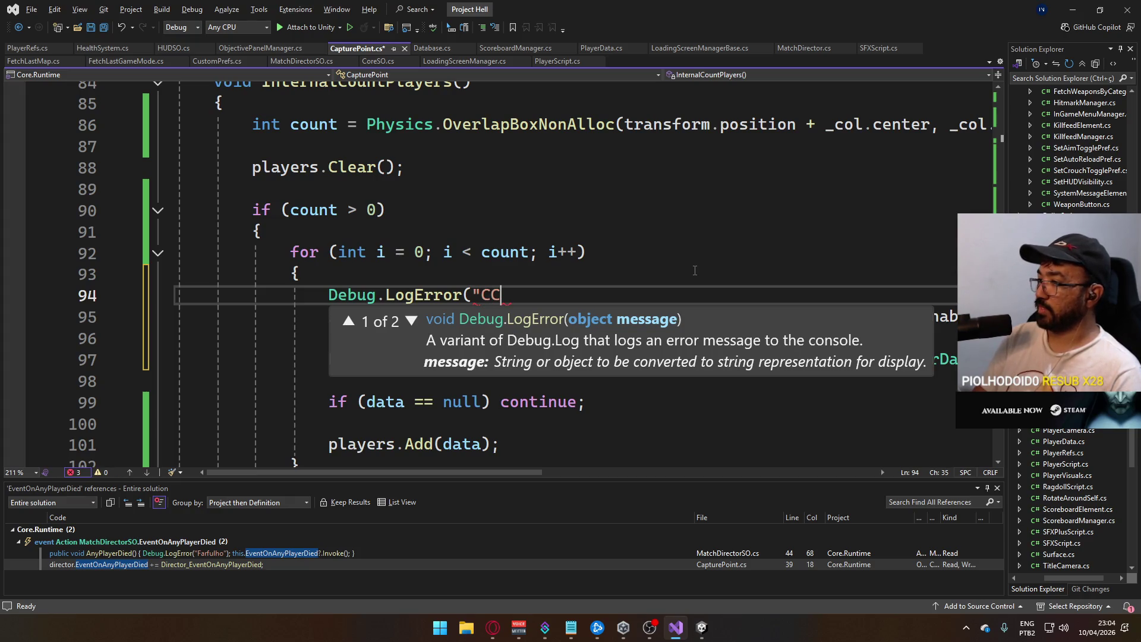
pyautogui.write('" + i);')
pyautogui.write('_results[i].transform.GetComponent<CharacterController>().enabled')
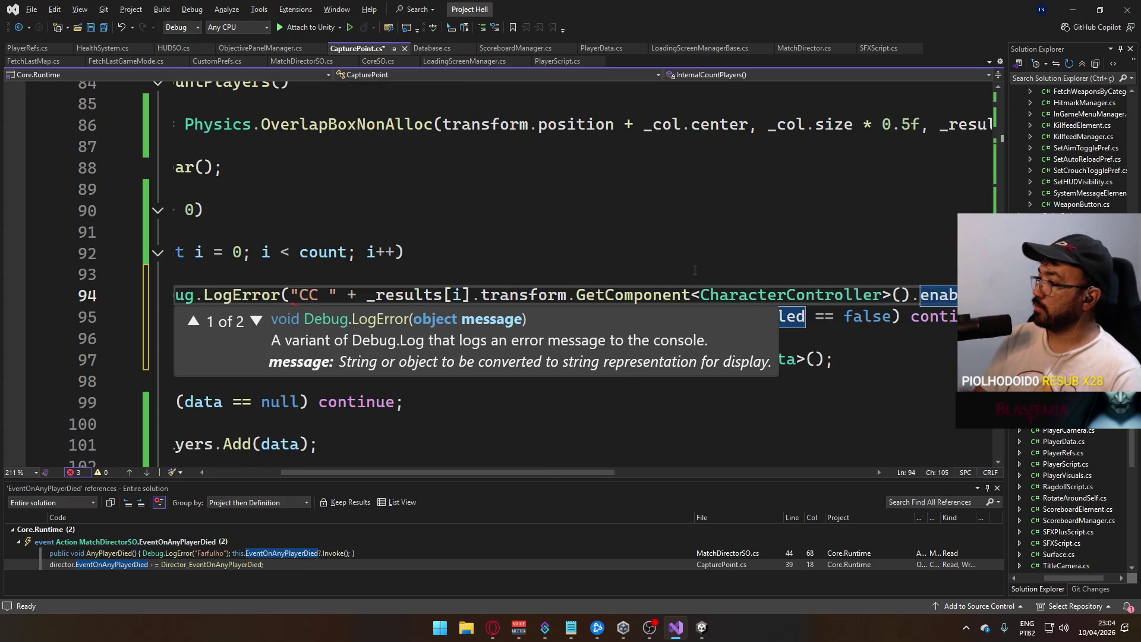
pyautogui.write(');')
pyautogui.hotkey('ctrl', 's')
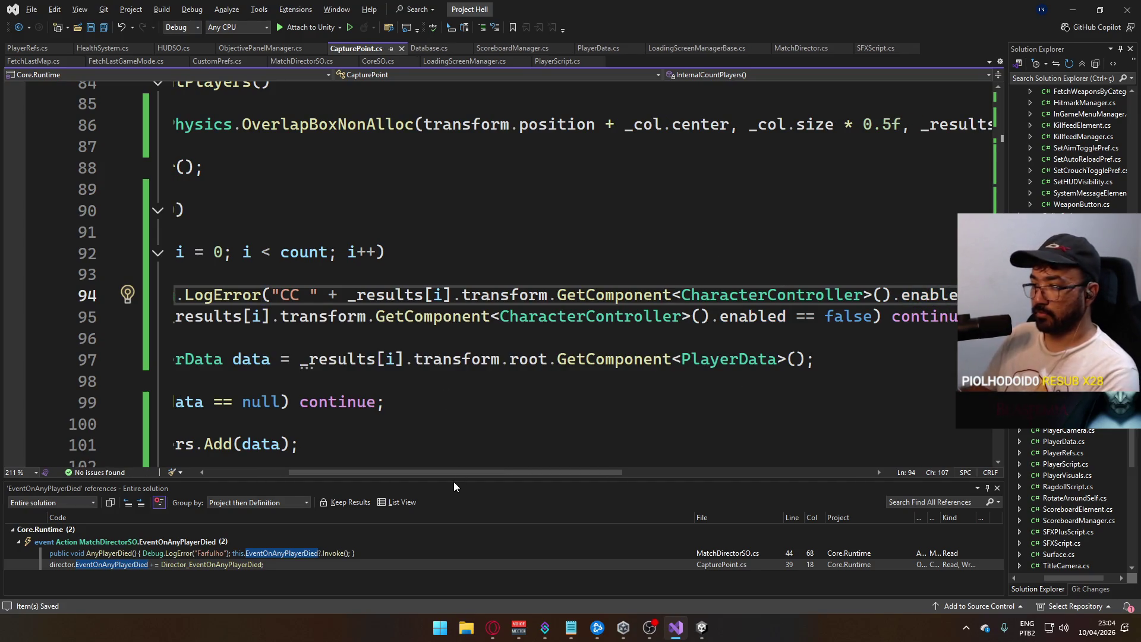
# - Close the Find References results panel and bring the Unity editor back to the front
pyautogui.moveTo(454, 481)
pyautogui.mouseDown()
pyautogui.moveTo(399, 476)
pyautogui.moveTo(409, 470)
pyautogui.mouseUp()
pyautogui.moveTo(337, 461); pyautogui.dragTo(280, 457)
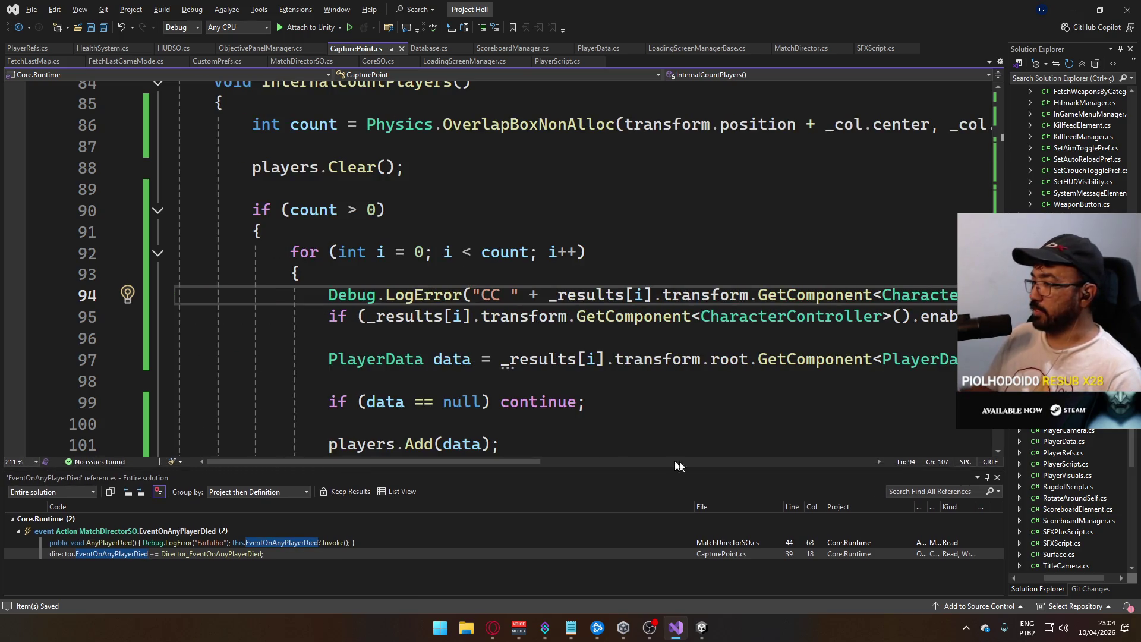
pyautogui.click(997, 477)
pyautogui.click(453, 295)
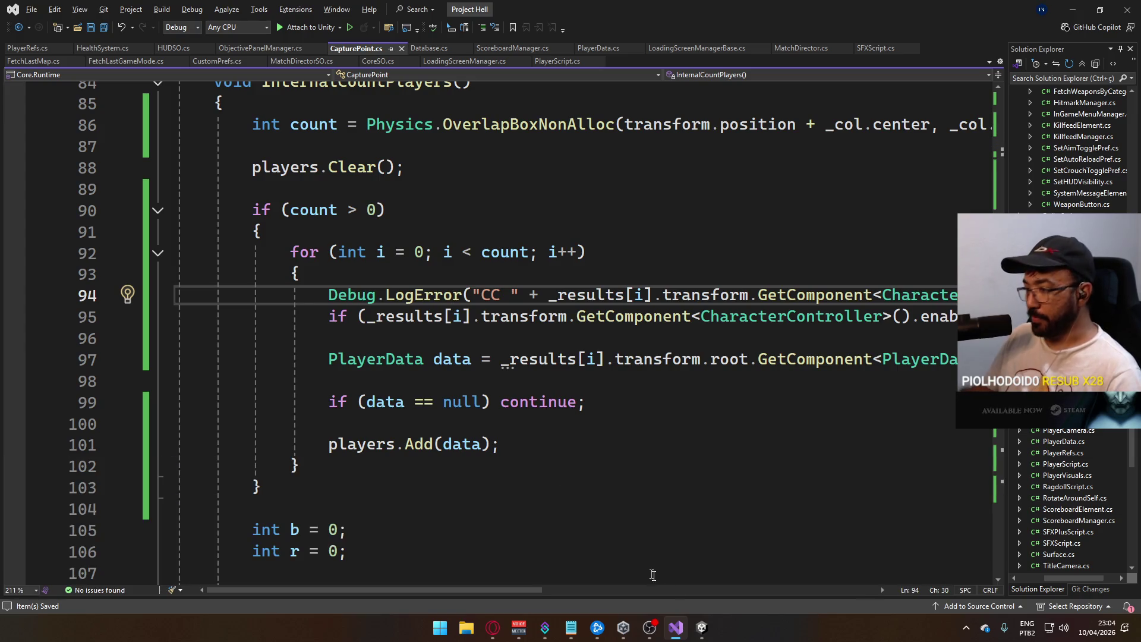
pyautogui.moveTo(703, 630)
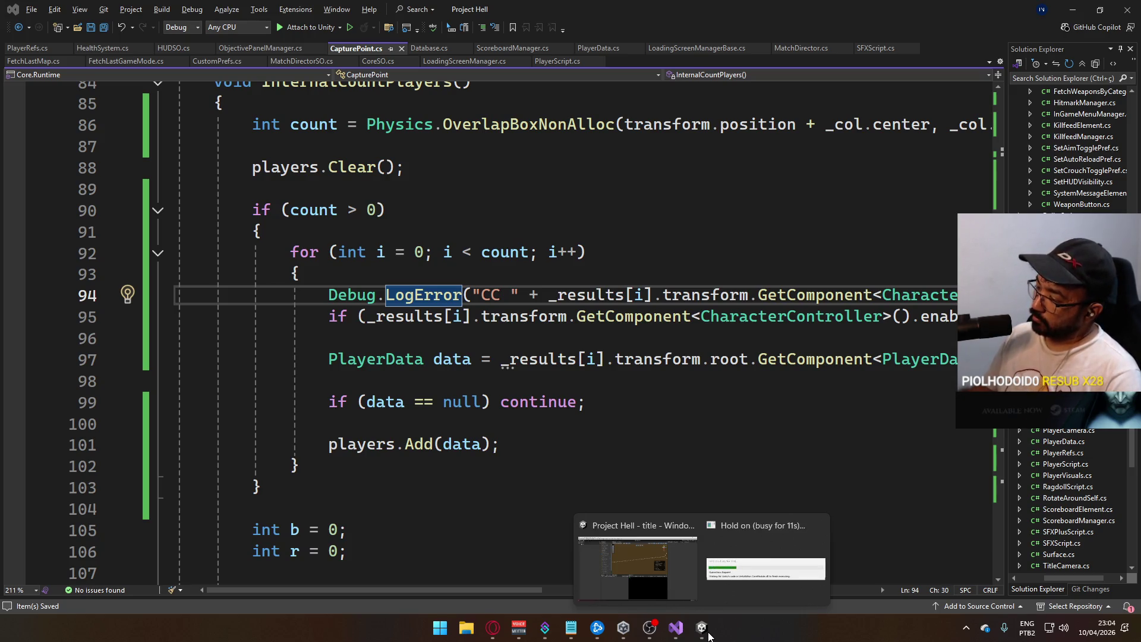
pyautogui.click(689, 579)
pyautogui.click(9, 19)
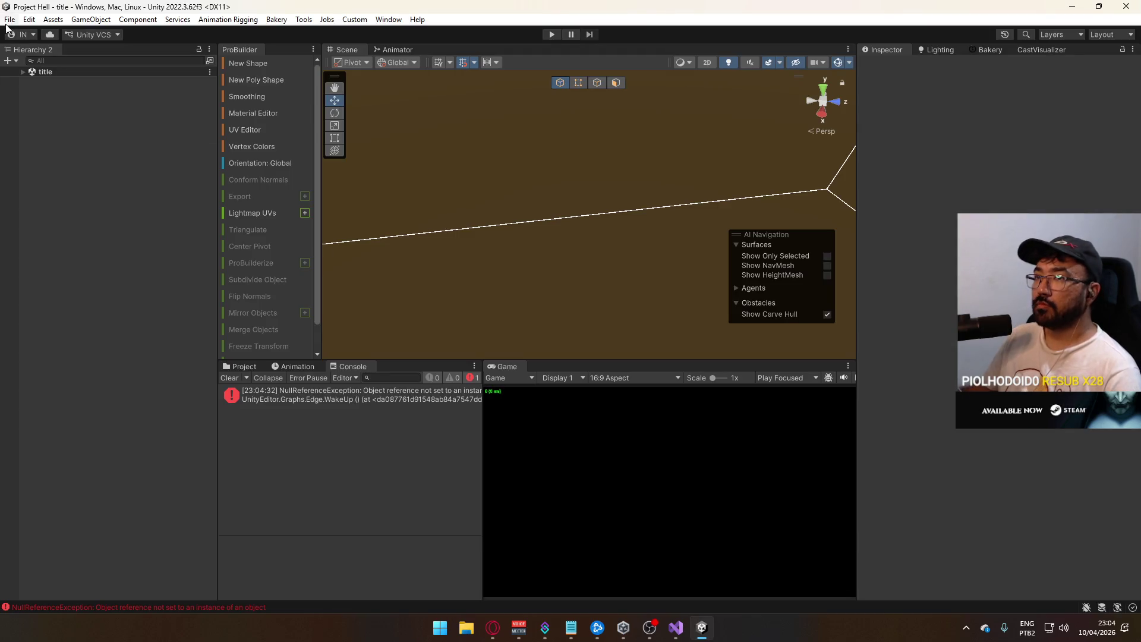
# - Start File > Build And Run, then bring the Twitch stream in Opera to the front
pyautogui.click(65, 179)
pyautogui.click(498, 628)
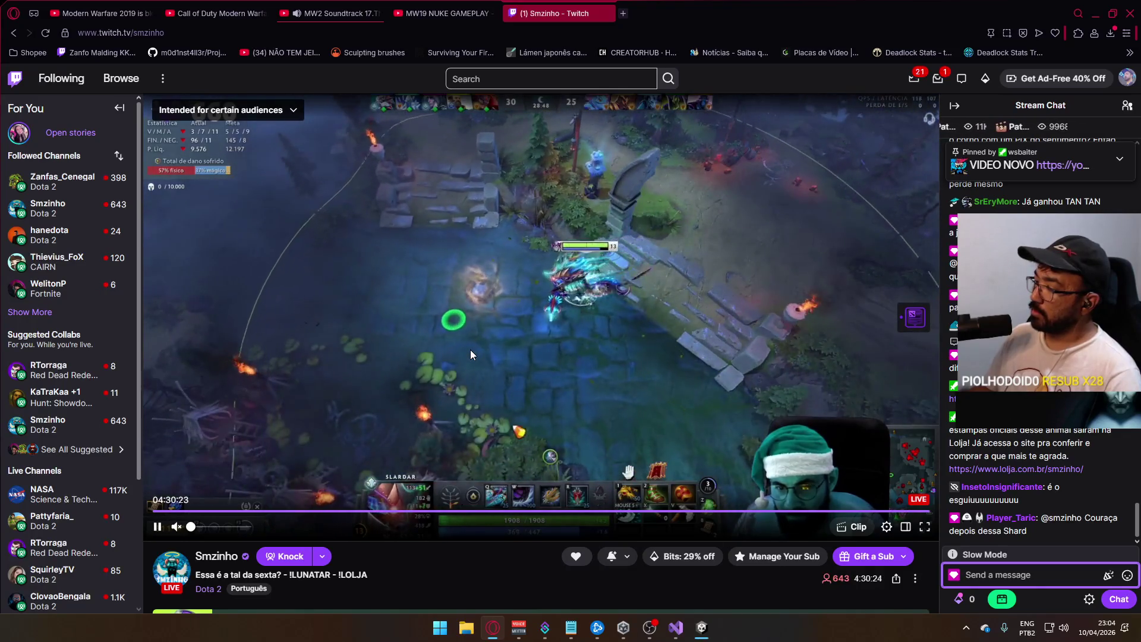
# - Watch the Dota 2 stream during the build, then return to Unity showing the build Succeeded
pyautogui.moveTo(467, 357)
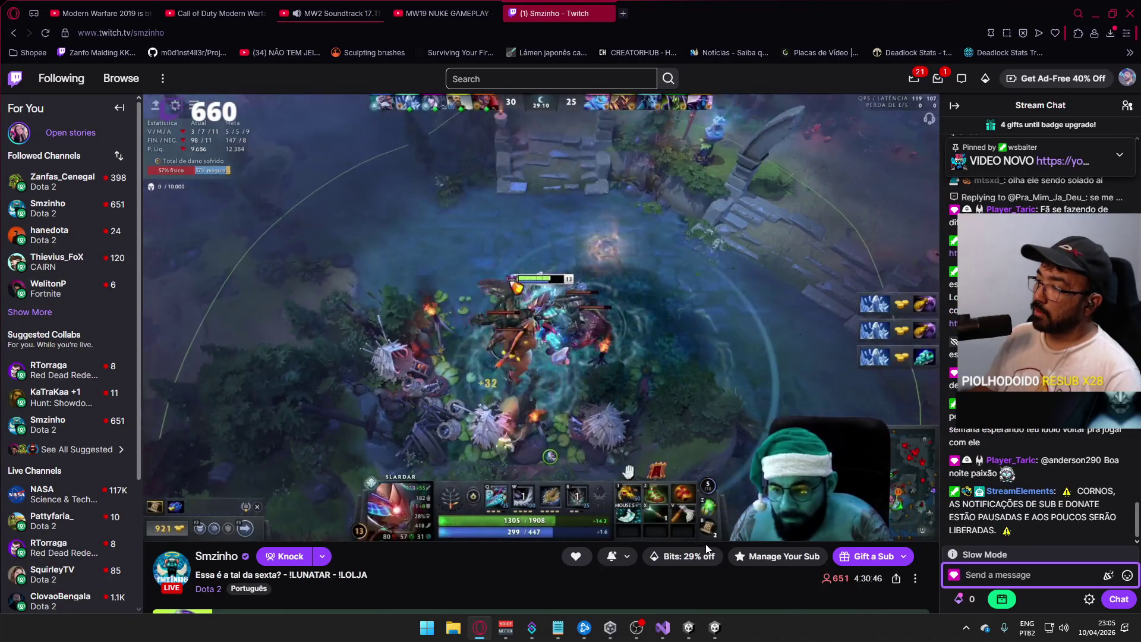
pyautogui.moveTo(701, 537)
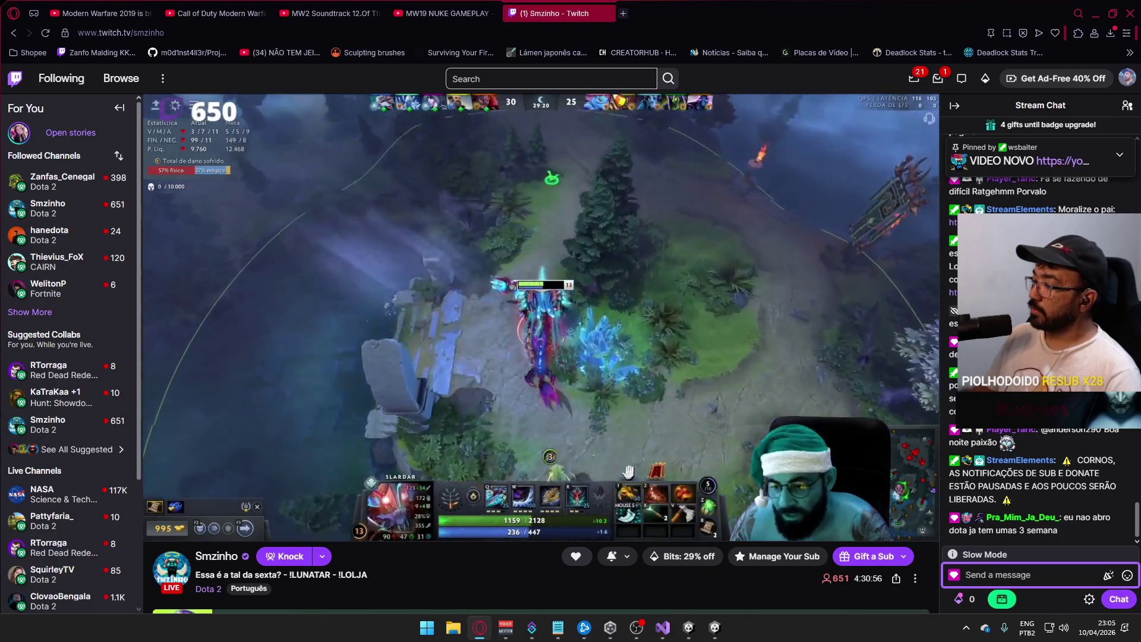
pyautogui.hotkey('alt', 'Tab')
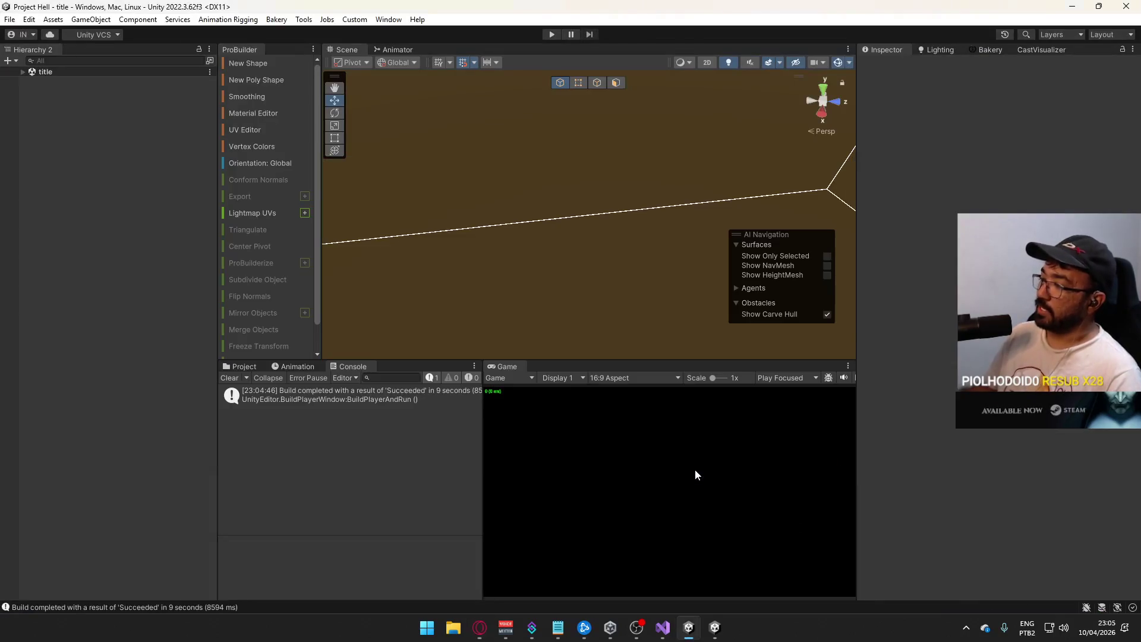
# - Enter play mode so Project Hell's title menu runs in the Game view, then return to Unity
pyautogui.click(552, 35)
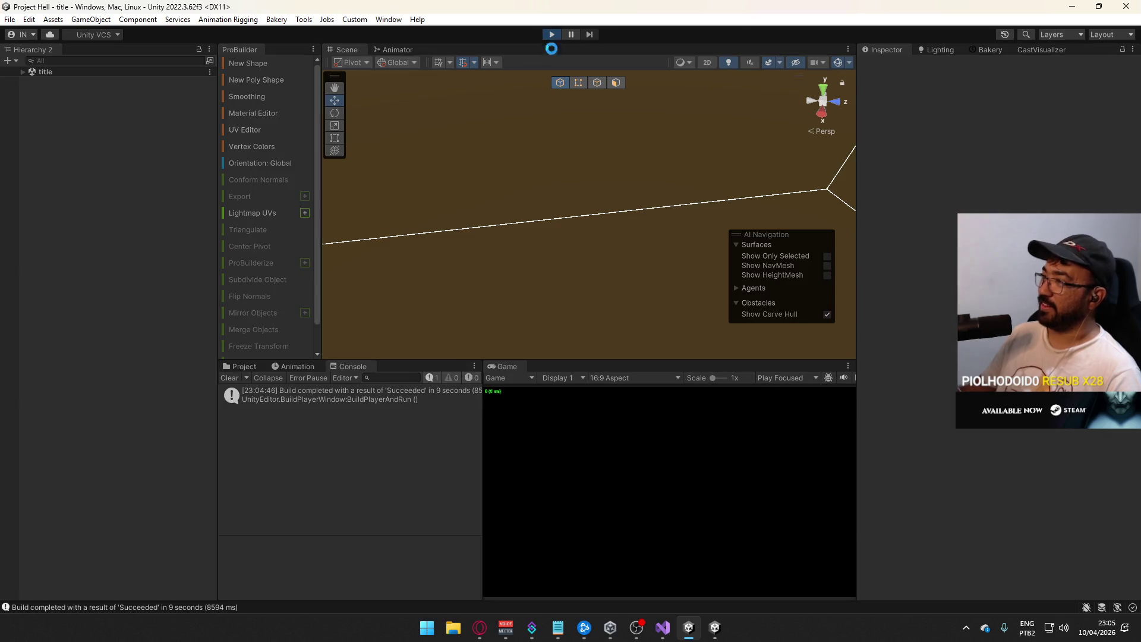
pyautogui.click(481, 634)
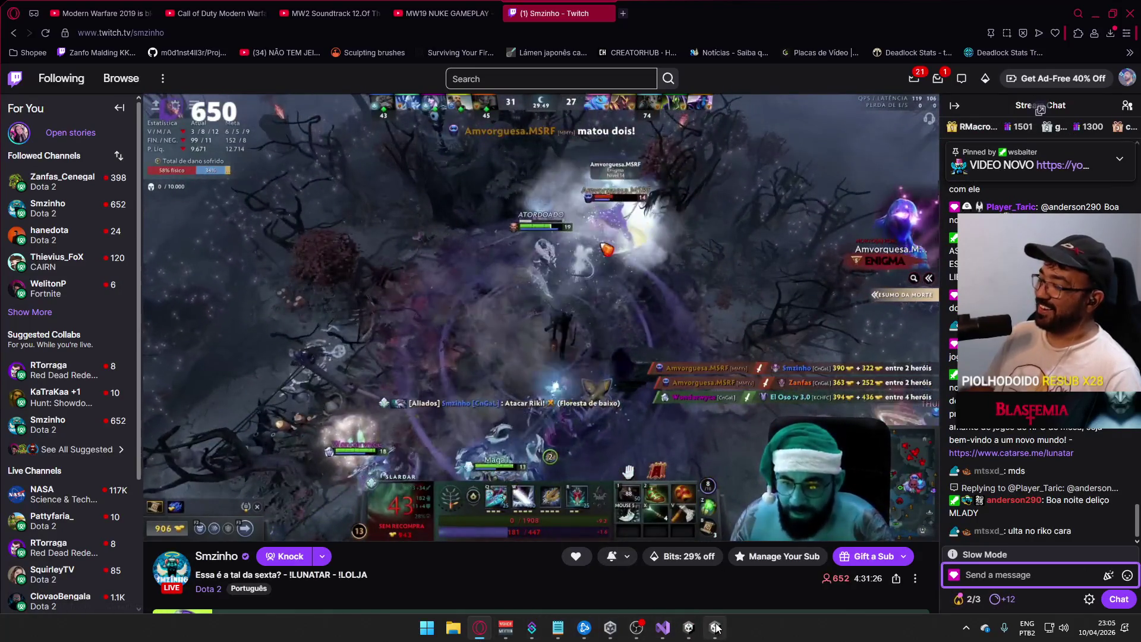
pyautogui.click(715, 627)
pyautogui.hotkey('alt', 'Tab')
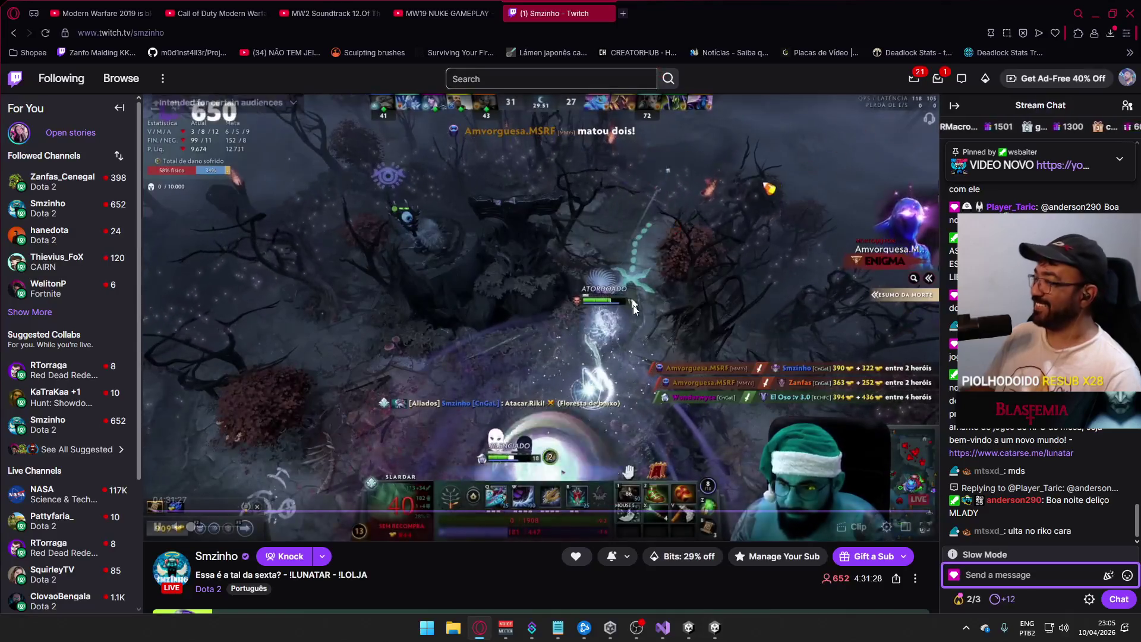
pyautogui.hotkey('alt', 'Tab')
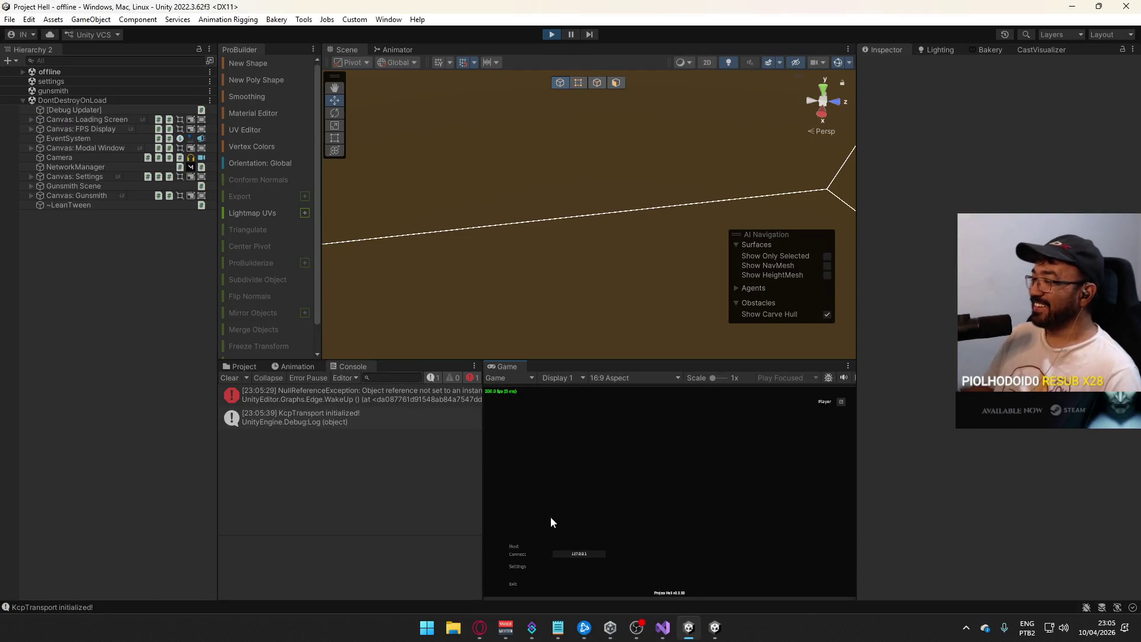
# - Host a match in the editor's Game view and connect to it from the built game
pyautogui.click(514, 546)
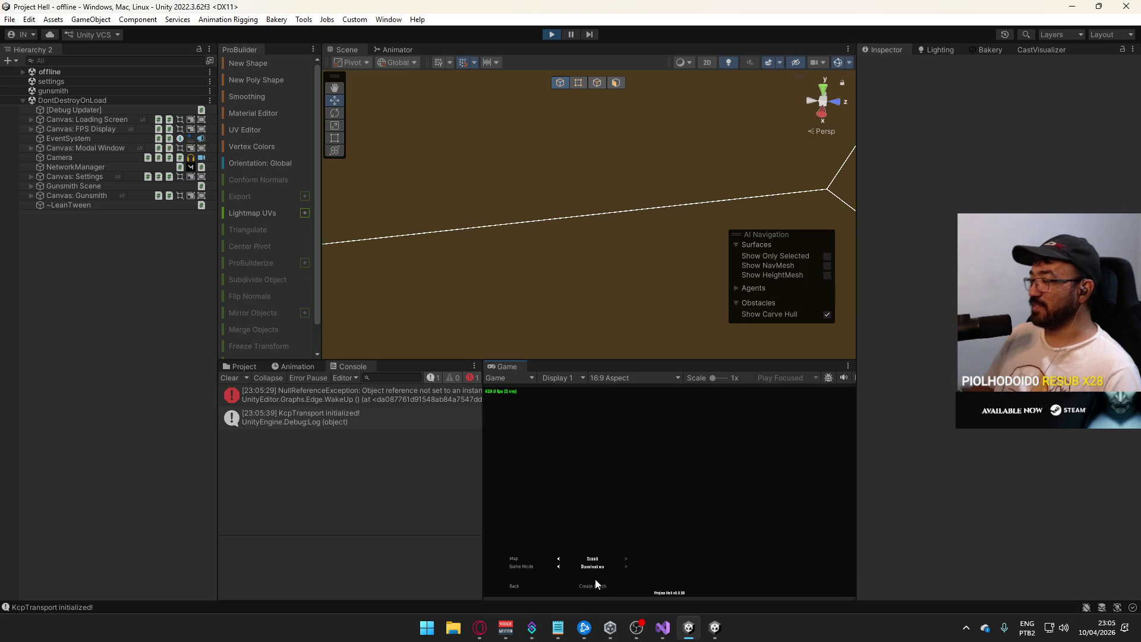
pyautogui.hotkey('alt', 'Tab')
pyautogui.click(716, 627)
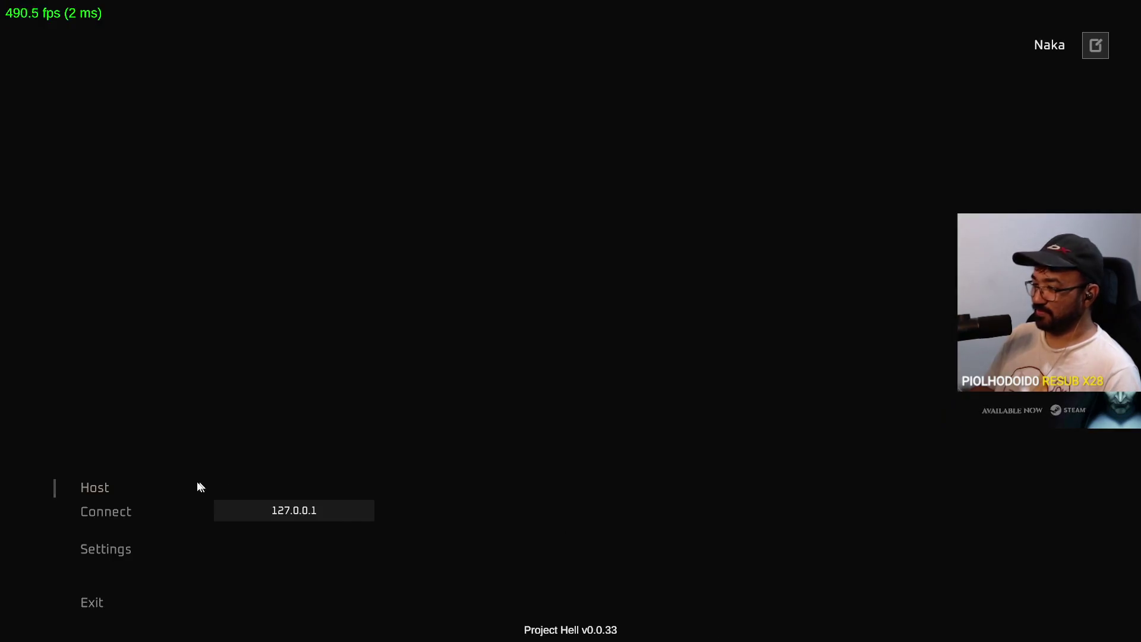
pyautogui.click(116, 512)
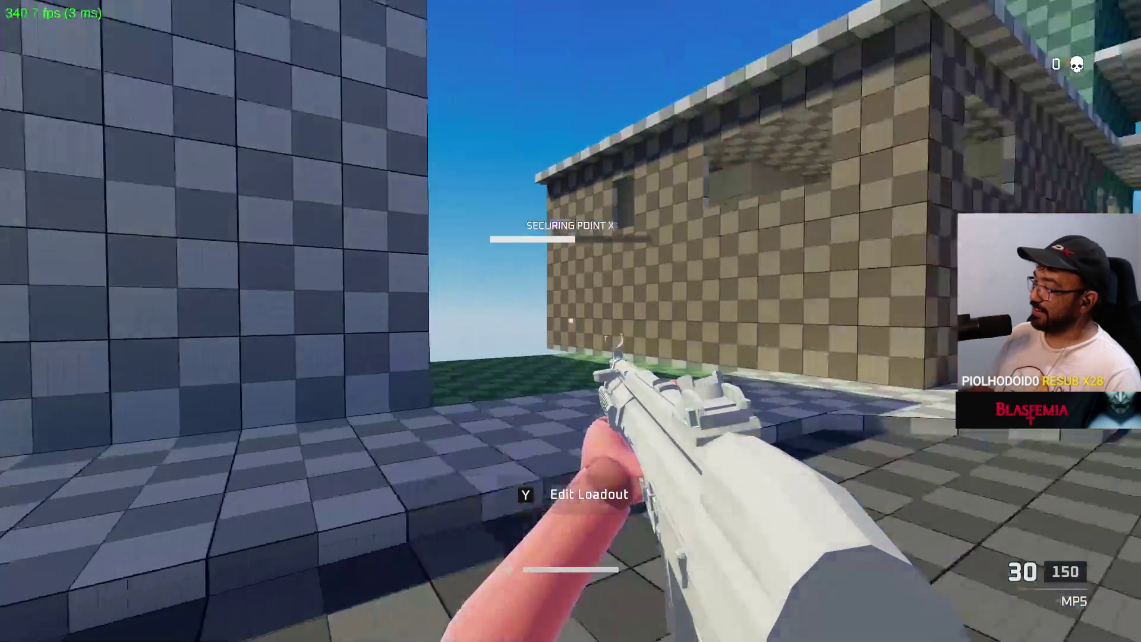
# - Playtest the capture point in the built game, then stop play mode in the editor
pyautogui.hotkey('alt', 'Tab')
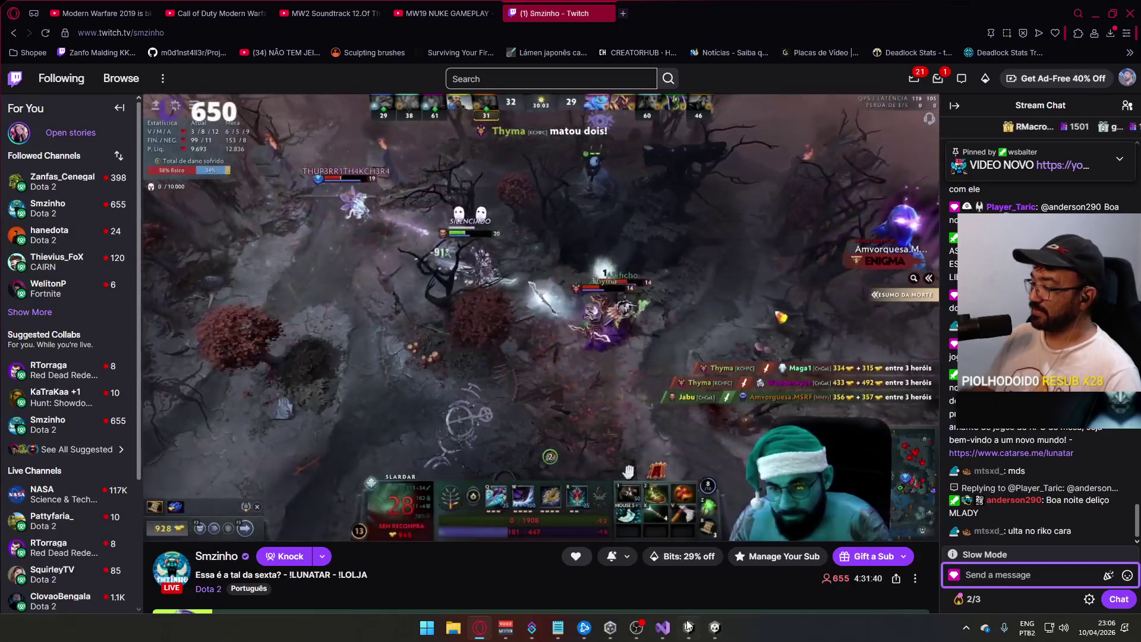
pyautogui.hotkey('alt', 'Tab')
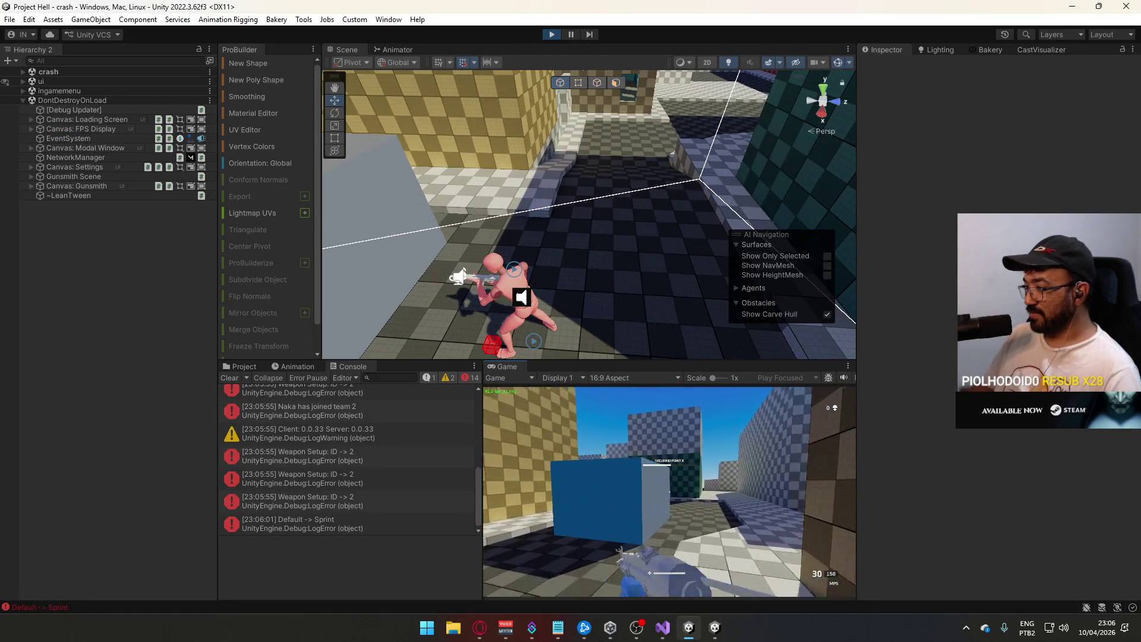
pyautogui.hotkey('alt', 'Tab')
pyautogui.hotkey('alt', 'Tab')
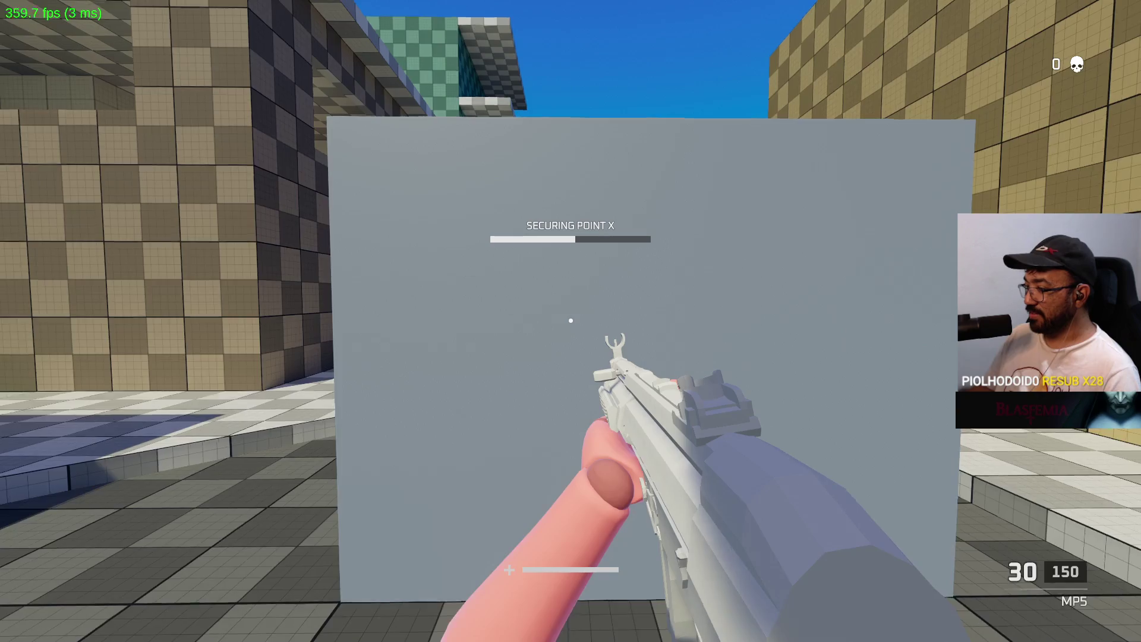
pyautogui.hotkey('alt', 'Tab')
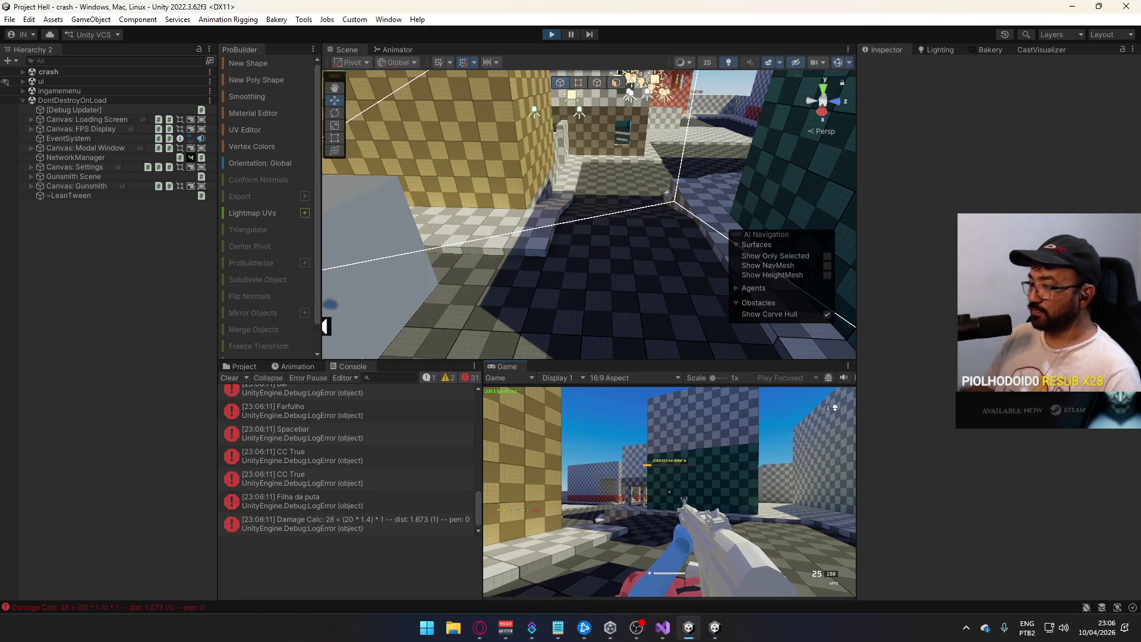
pyautogui.press('Escape')
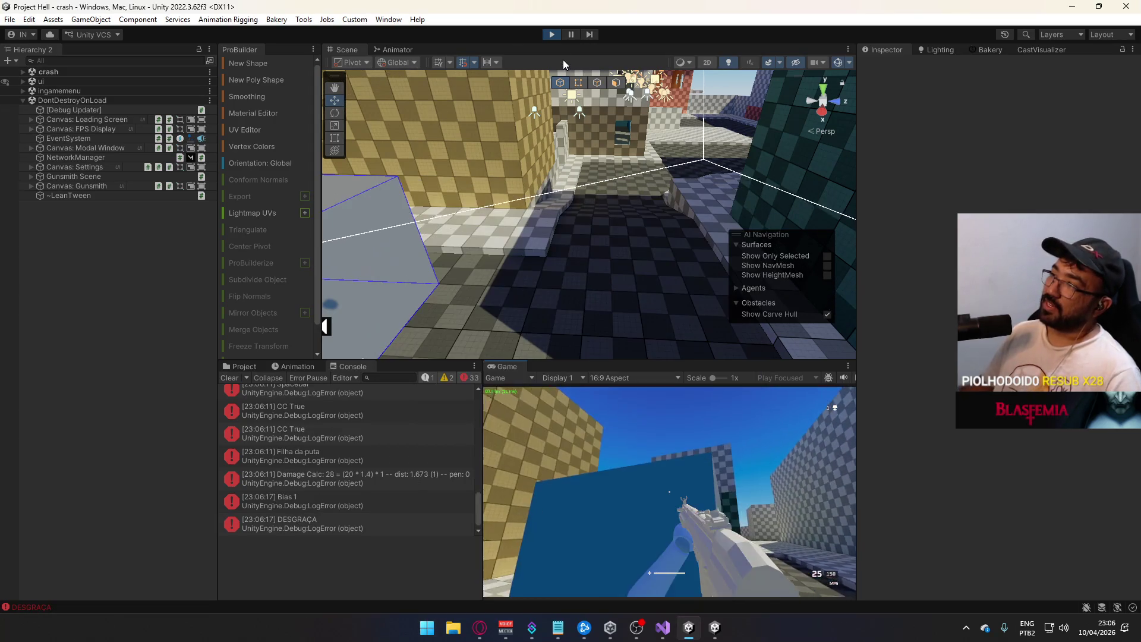
pyautogui.click(551, 34)
pyautogui.rightClick(714, 627)
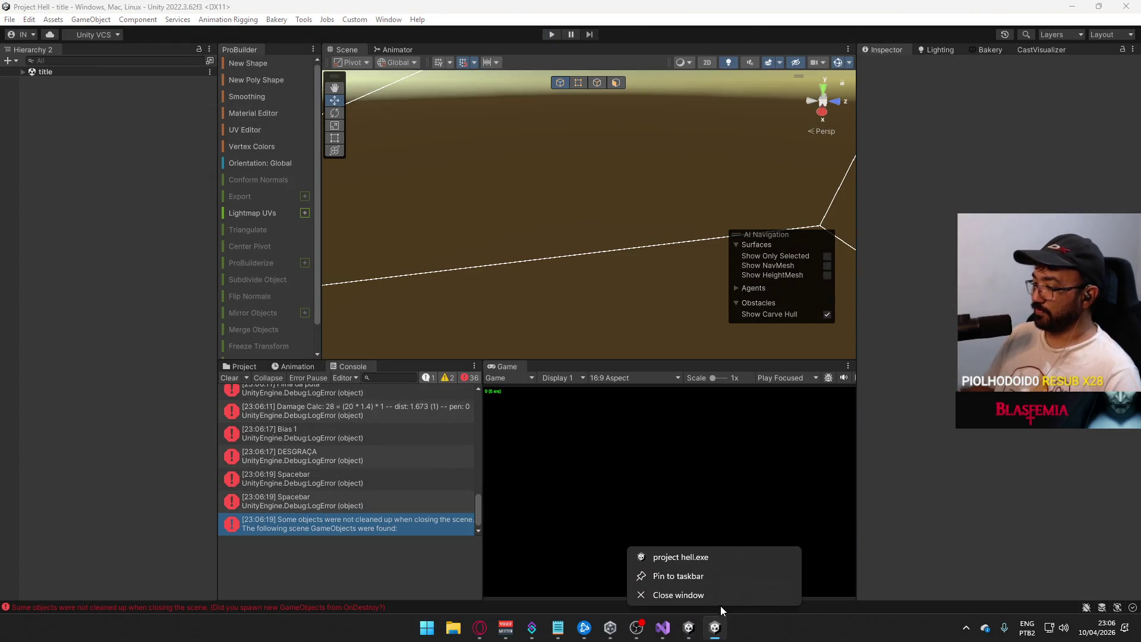
# - Close the built game and delete the CC Debug.LogError line from CapturePoint.cs
pyautogui.click(720, 599)
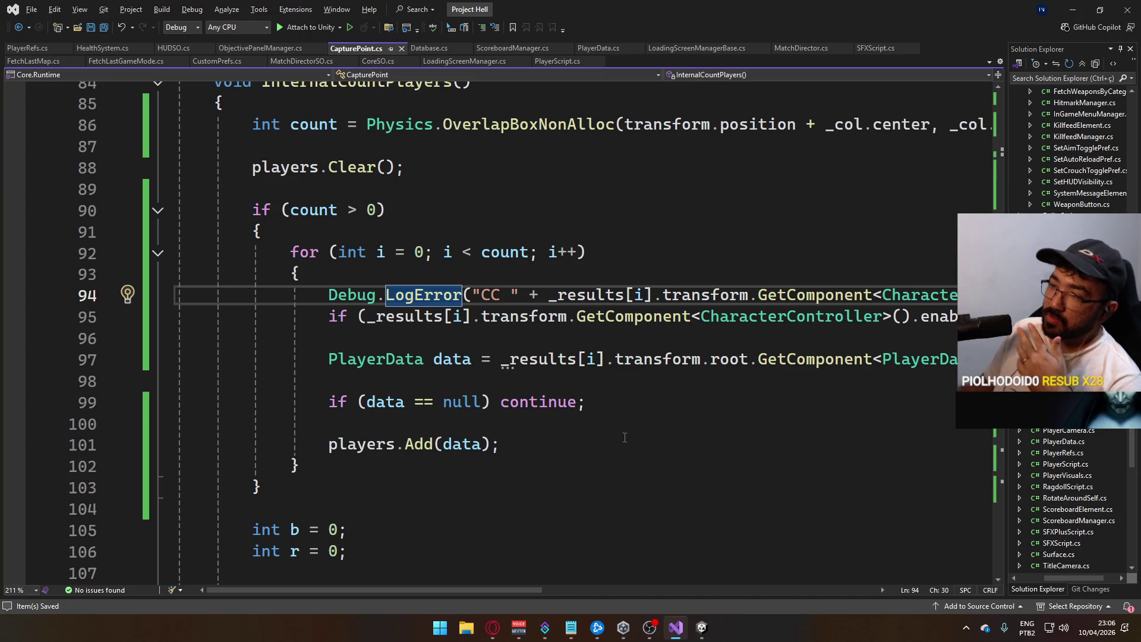
pyautogui.moveTo(502, 587)
pyautogui.mouseDown()
pyautogui.moveTo(622, 579)
pyautogui.moveTo(516, 569)
pyautogui.moveTo(596, 514)
pyautogui.moveTo(502, 513)
pyautogui.mouseUp()
pyautogui.hotkey('ctrl', 'shift', 'l')
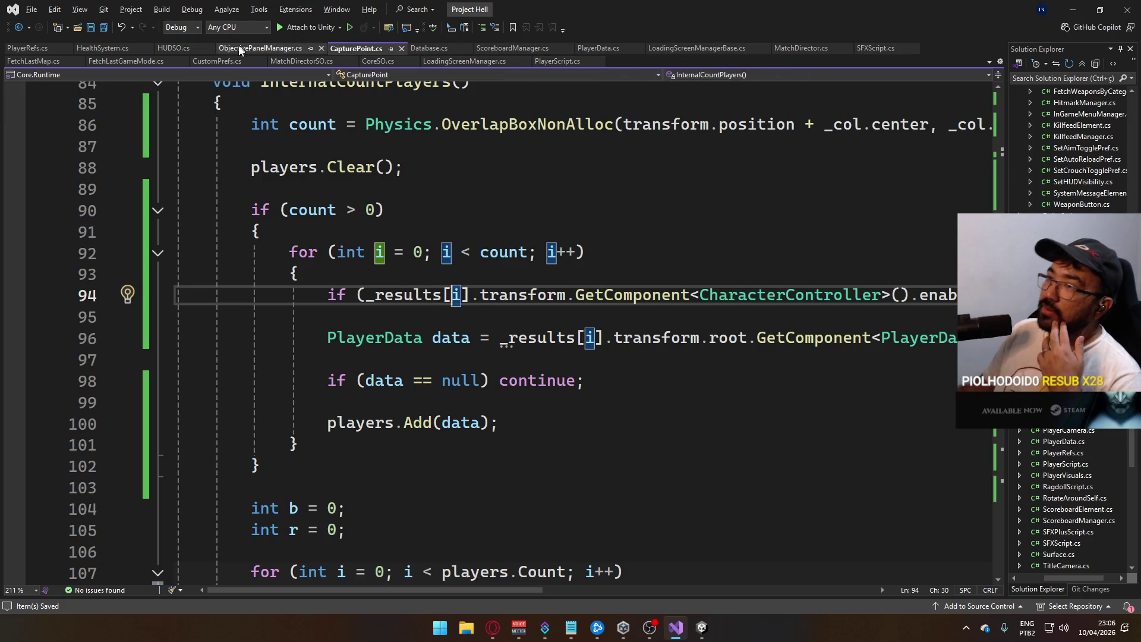
# - Remove the _ref.Director.AnyPlayerDied() call and its comment from HealthSystem.cs and save
pyautogui.click(107, 47)
pyautogui.moveTo(565, 402)
pyautogui.mouseDown()
pyautogui.moveTo(244, 369)
pyautogui.moveTo(183, 351)
pyautogui.mouseUp()
pyautogui.press('BackSpace')
pyautogui.click(530, 329)
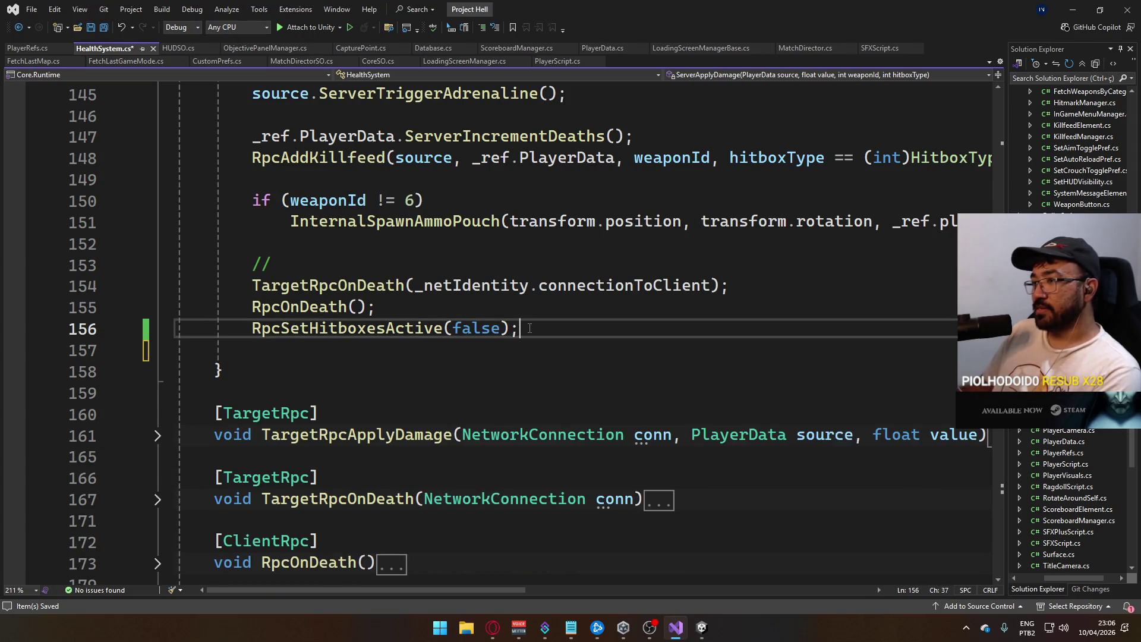
pyautogui.press('Delete')
pyautogui.hotkey('ctrl', 's')
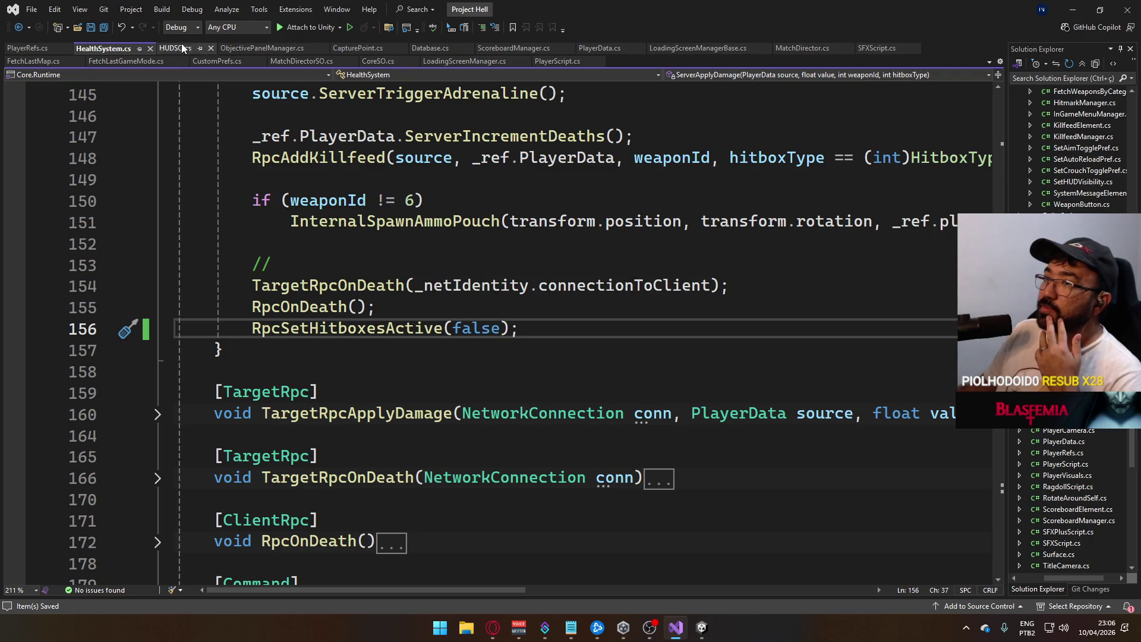
pyautogui.click(553, 62)
pyautogui.scroll(-8, 703, 342)
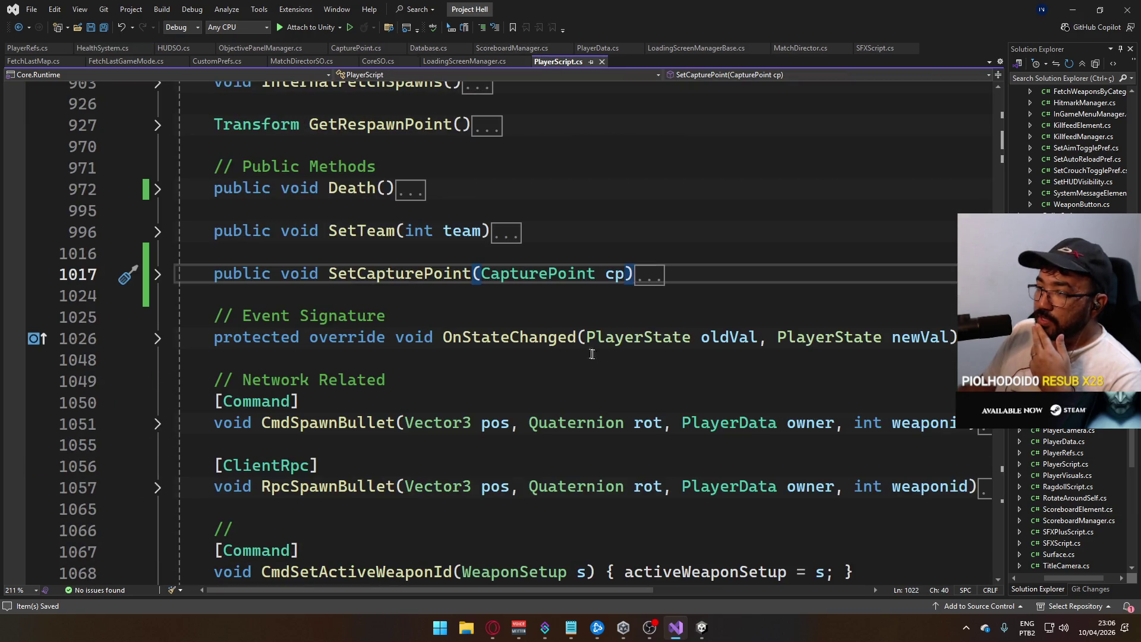
pyautogui.scroll(-6, 605, 343)
pyautogui.scroll(8, 275, 287)
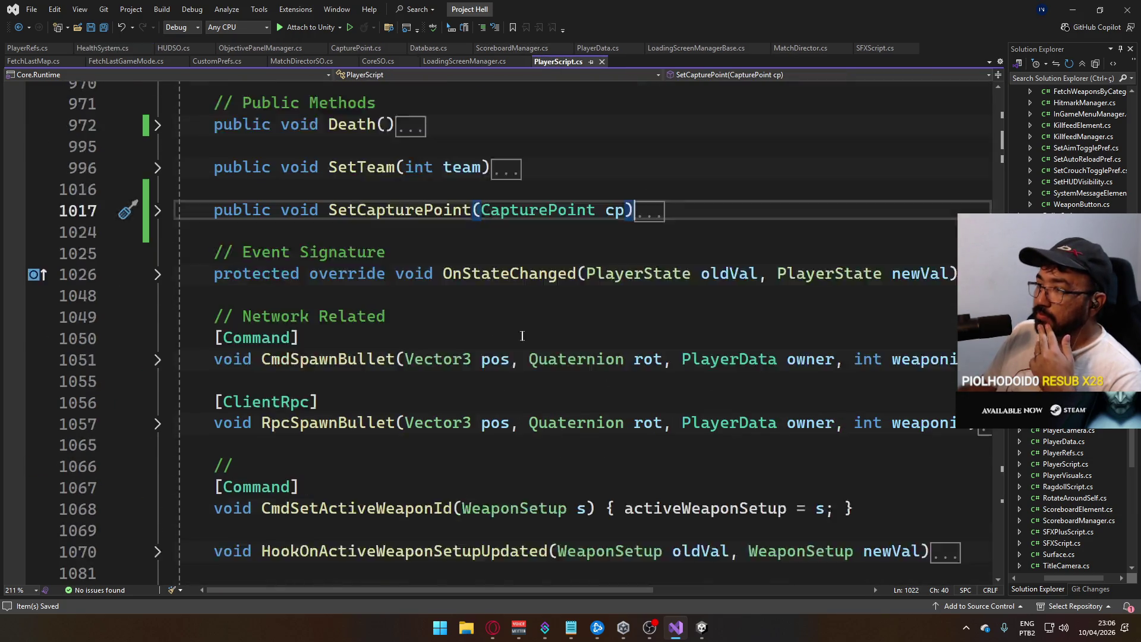
pyautogui.click(159, 318)
pyautogui.scroll(-3, 588, 375)
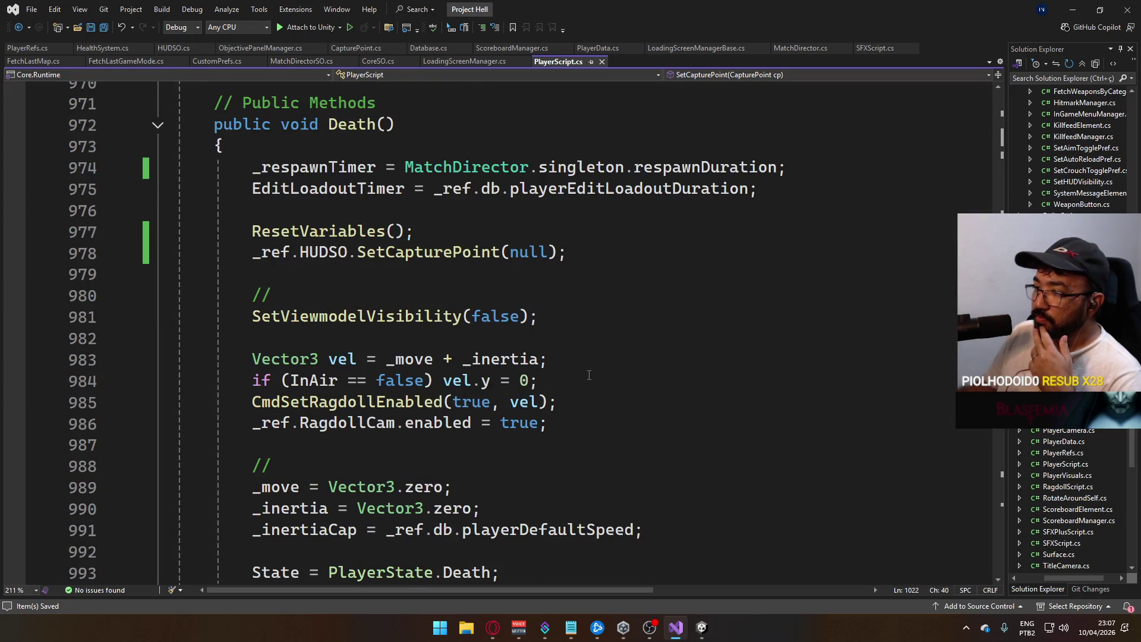
pyautogui.keyDown('ctrl'); pyautogui.click(405, 403); pyautogui.keyUp('ctrl')
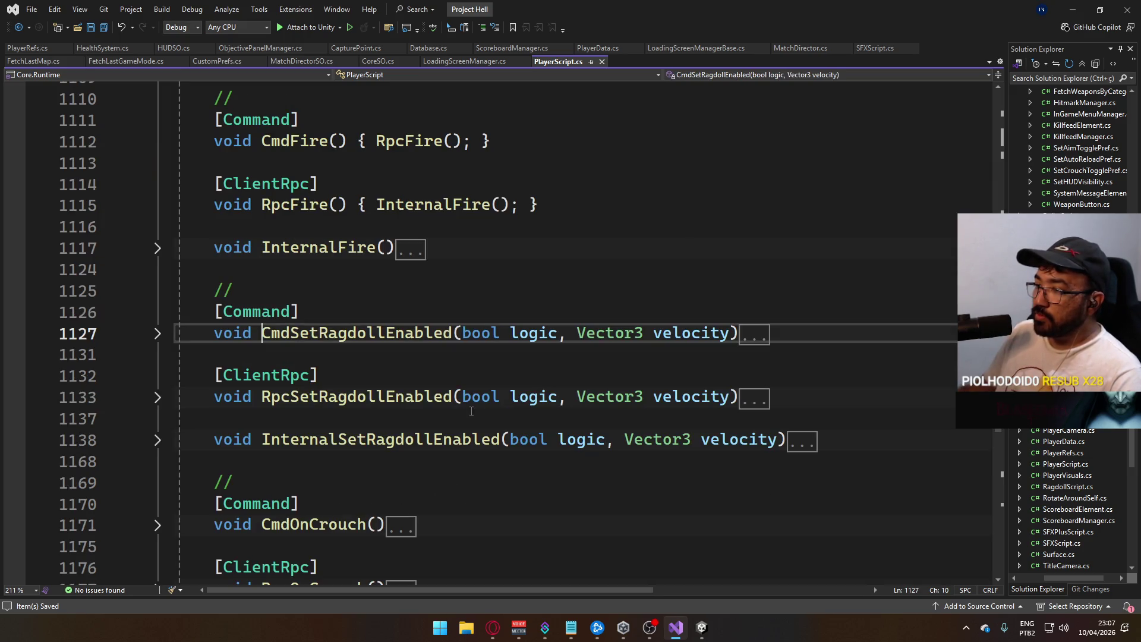
pyautogui.click(159, 334)
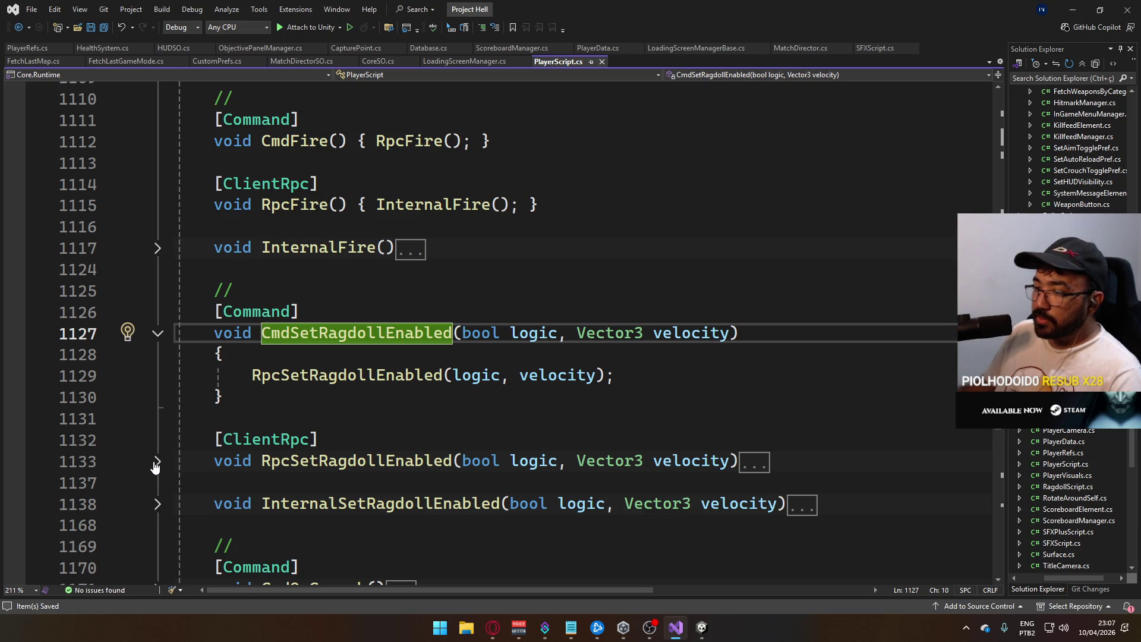
pyautogui.click(158, 504)
pyautogui.scroll(-4, 289, 449)
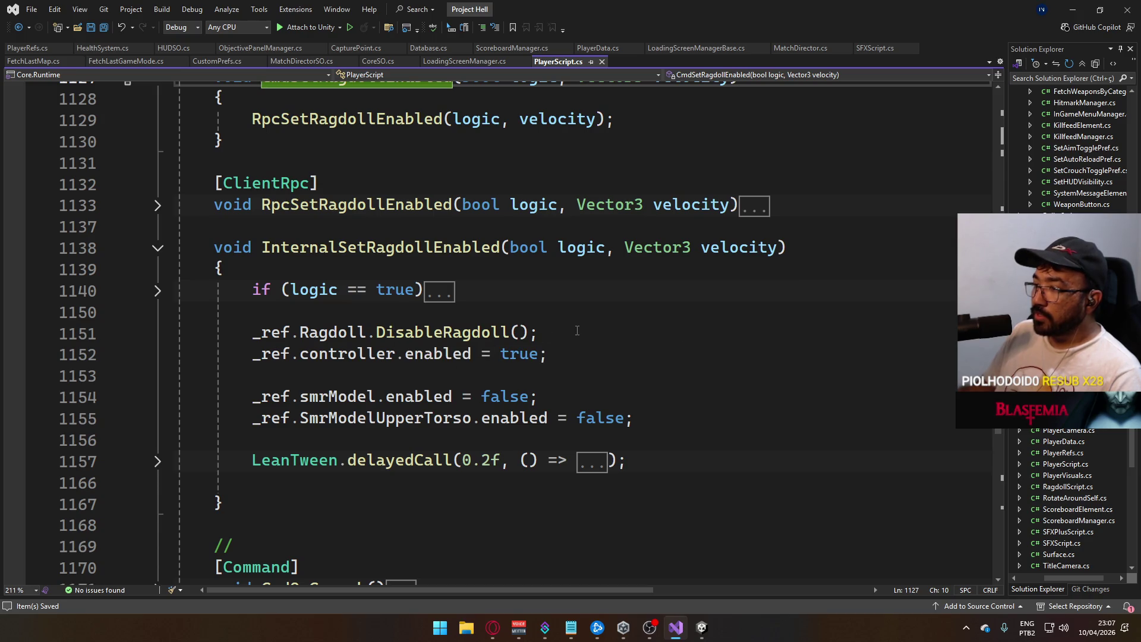
pyautogui.click(158, 462)
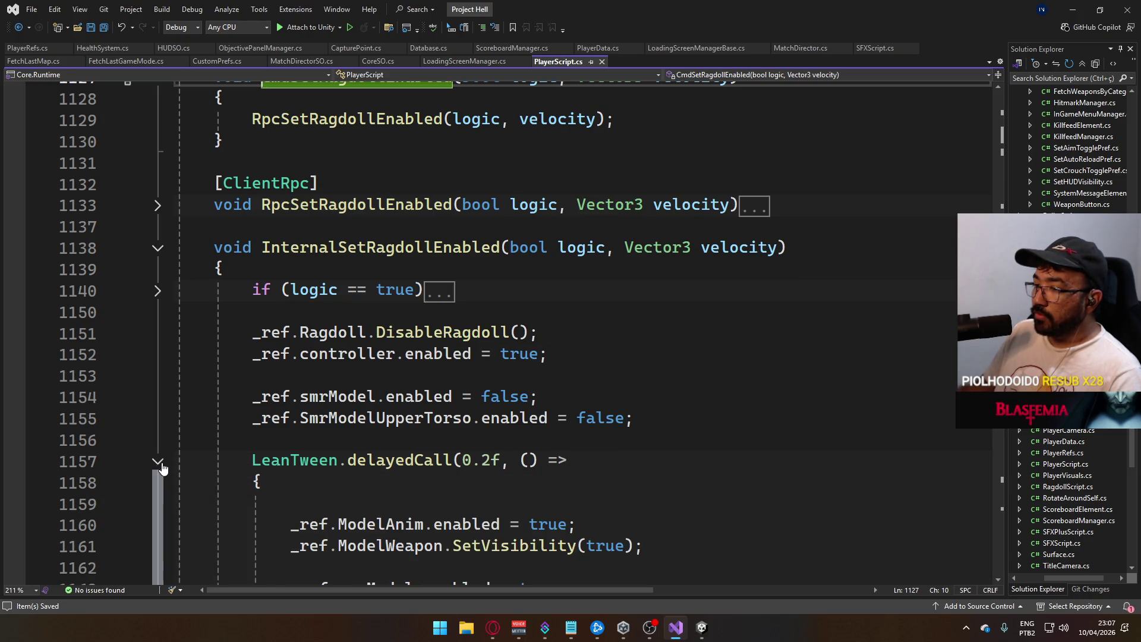
pyautogui.scroll(-3, 469, 457)
pyautogui.scroll(1, 473, 419)
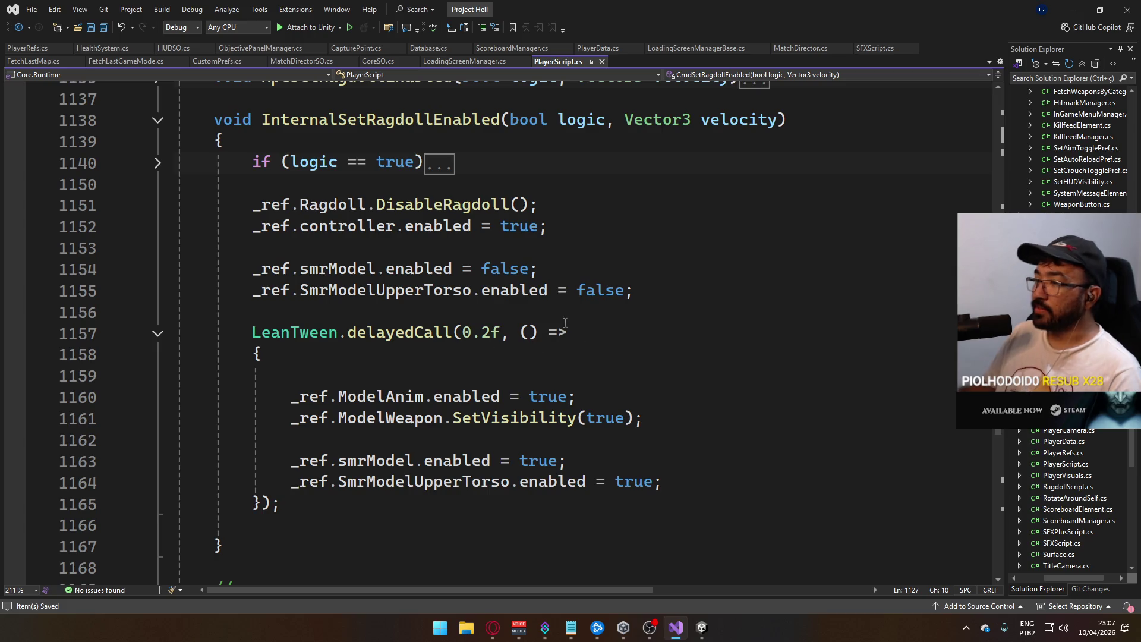
pyautogui.scroll(1, 548, 338)
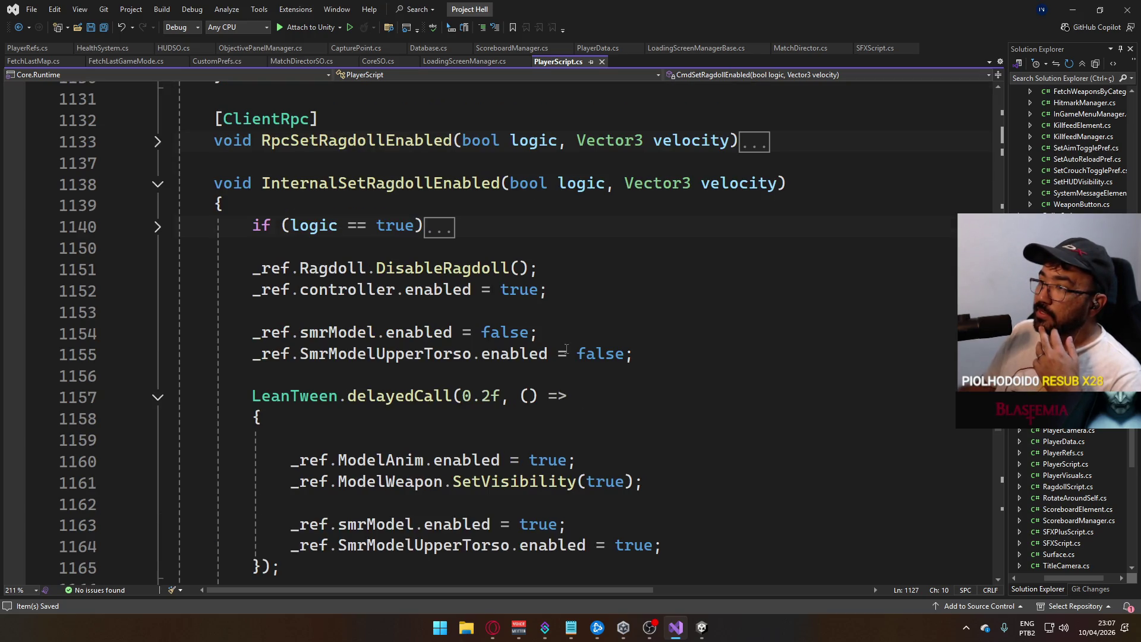
pyautogui.click(157, 227)
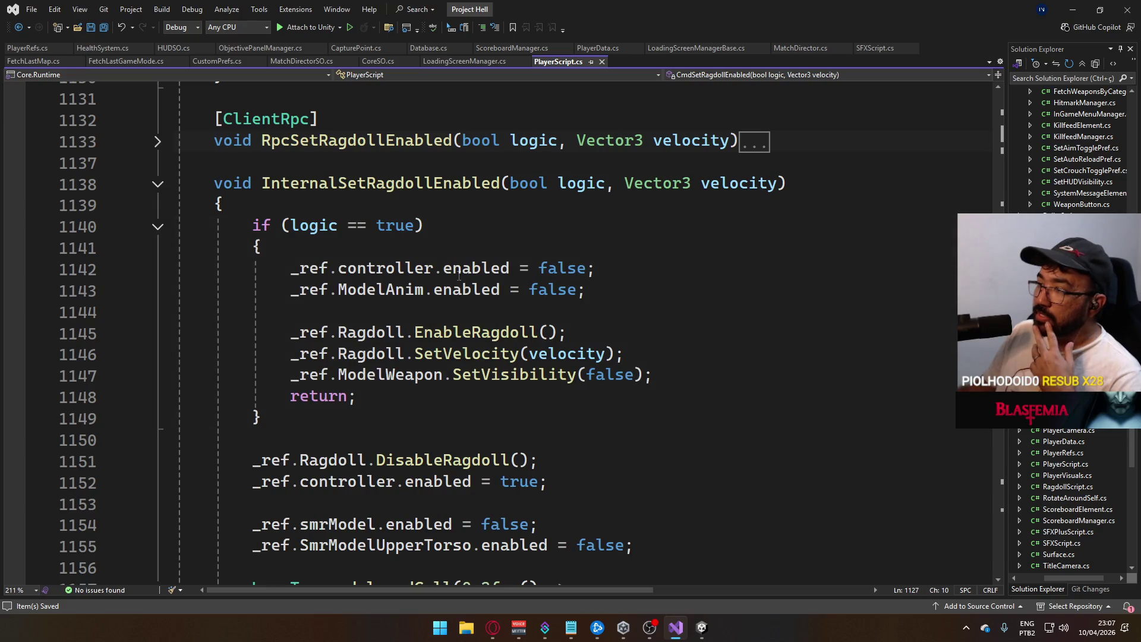
pyautogui.click(158, 185)
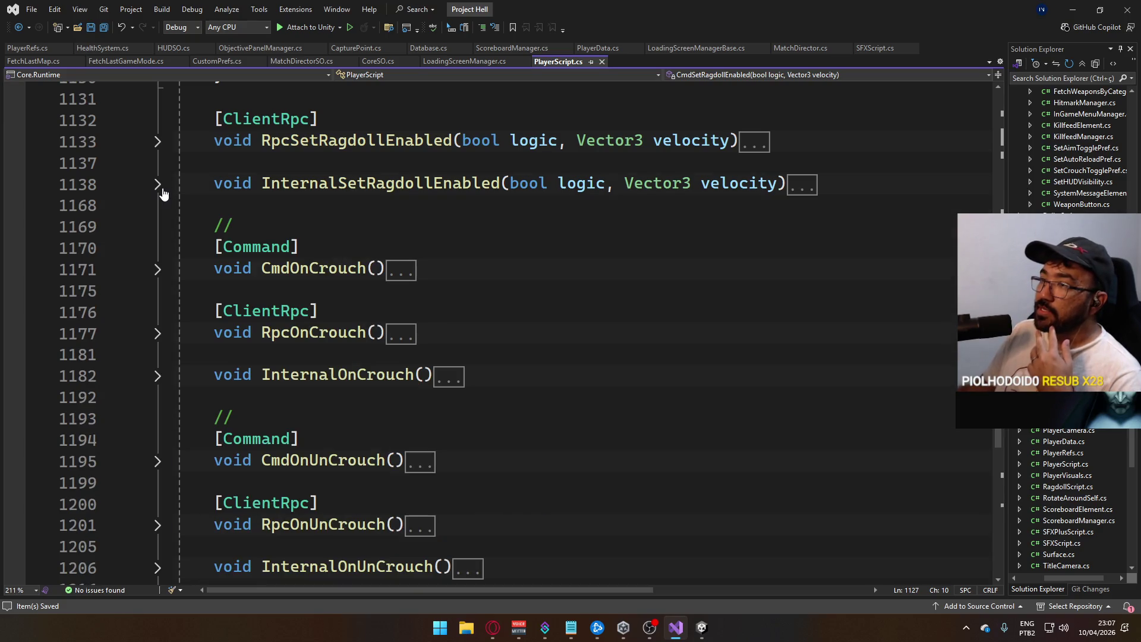
pyautogui.scroll(3, 444, 328)
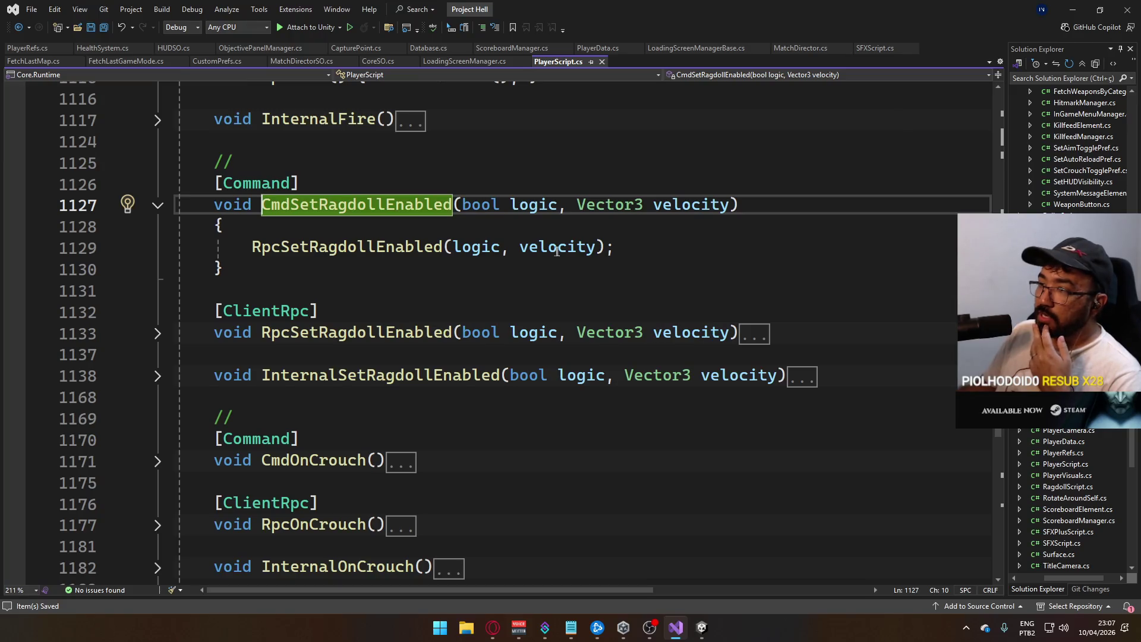
pyautogui.moveTo(467, 245)
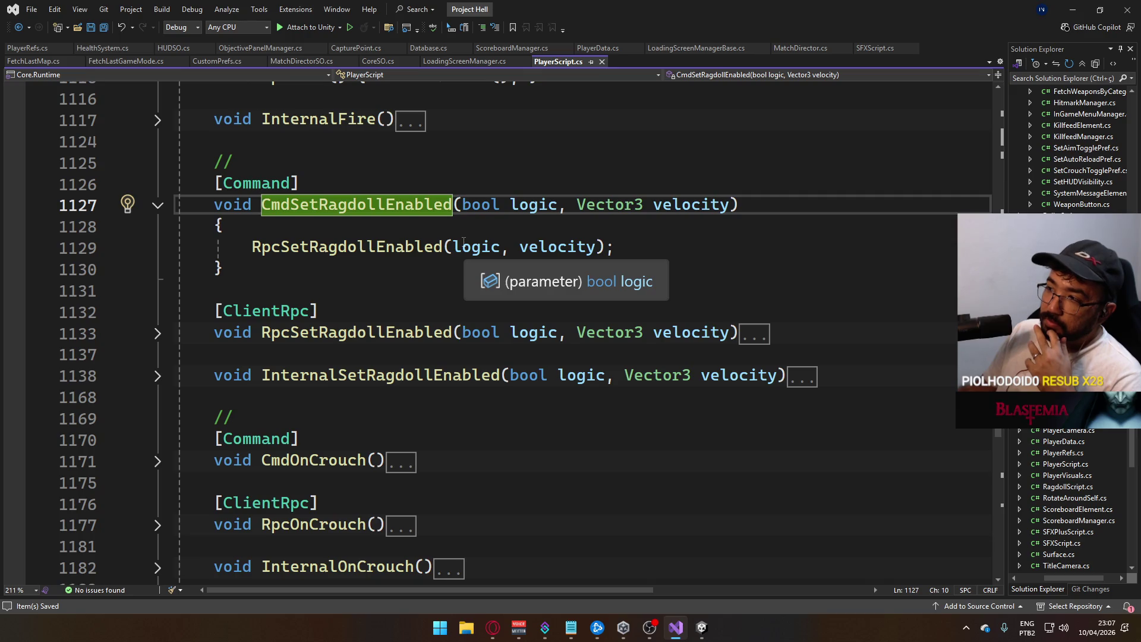
# - Add a _ref.Director.AnyPlayerDied() call below the RpcSetRagdollEnabled call and save
pyautogui.click(618, 249)
pyautogui.press('Return')
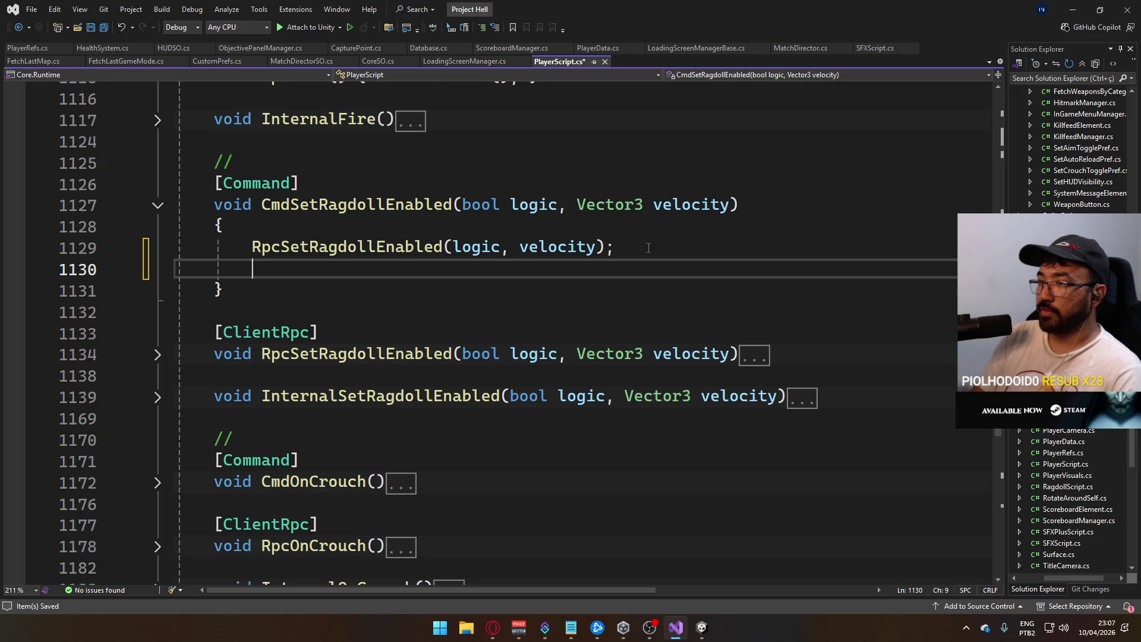
pyautogui.write('_ref.h')
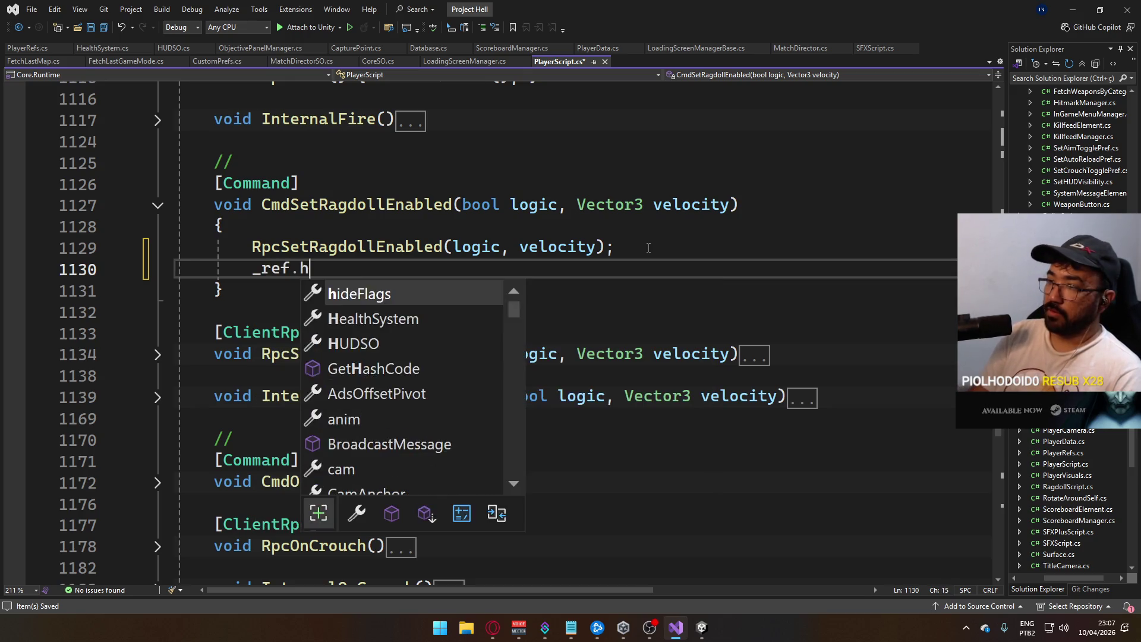
pyautogui.write('u.evento')
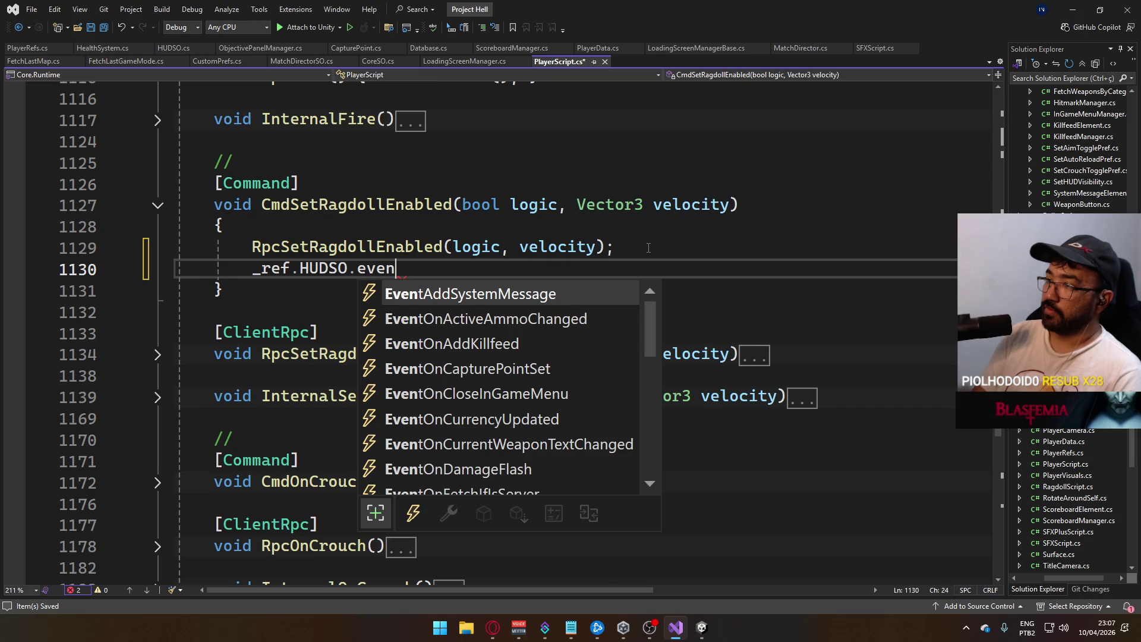
pyautogui.press('BackSpace')
pyautogui.press('BackSpace')
pyautogui.press('BackSpace')
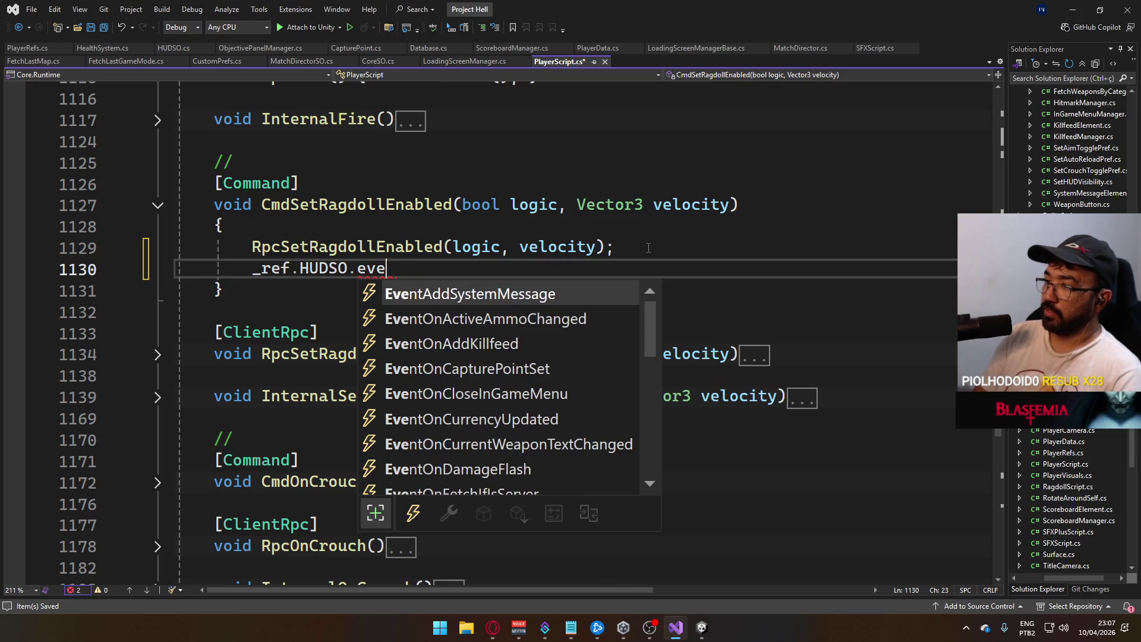
pyautogui.write('onan')
pyautogui.press('BackSpace')
pyautogui.press('BackSpace')
pyautogui.press('BackSpace')
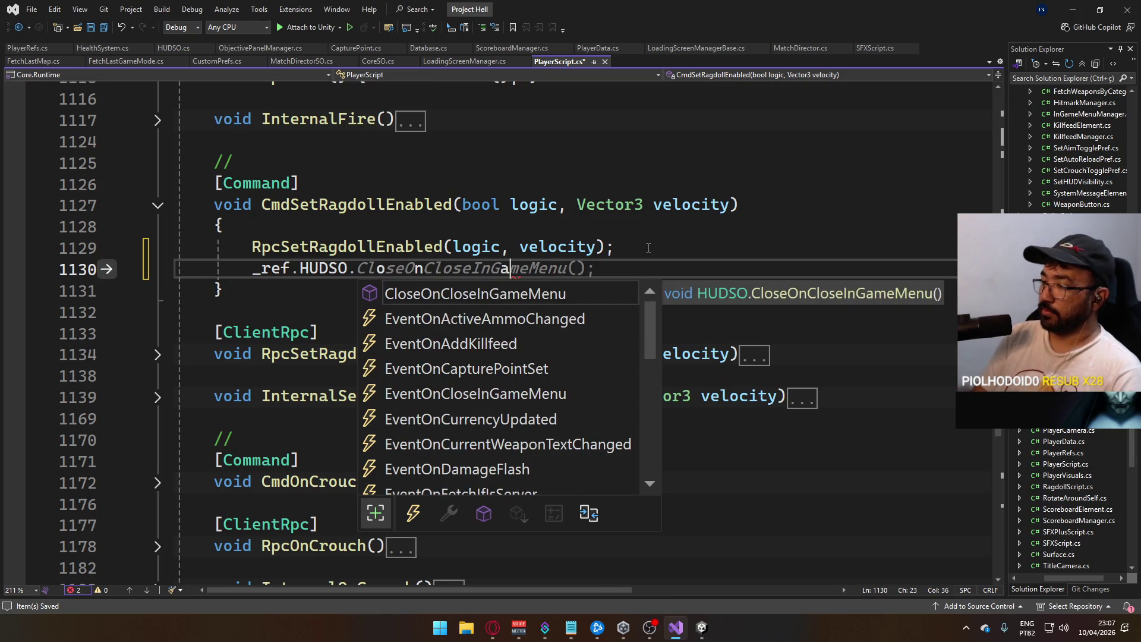
pyautogui.write('O.any')
pyautogui.press('BackSpace')
pyautogui.press('BackSpace')
pyautogui.press('BackSpace')
pyautogui.write('kil')
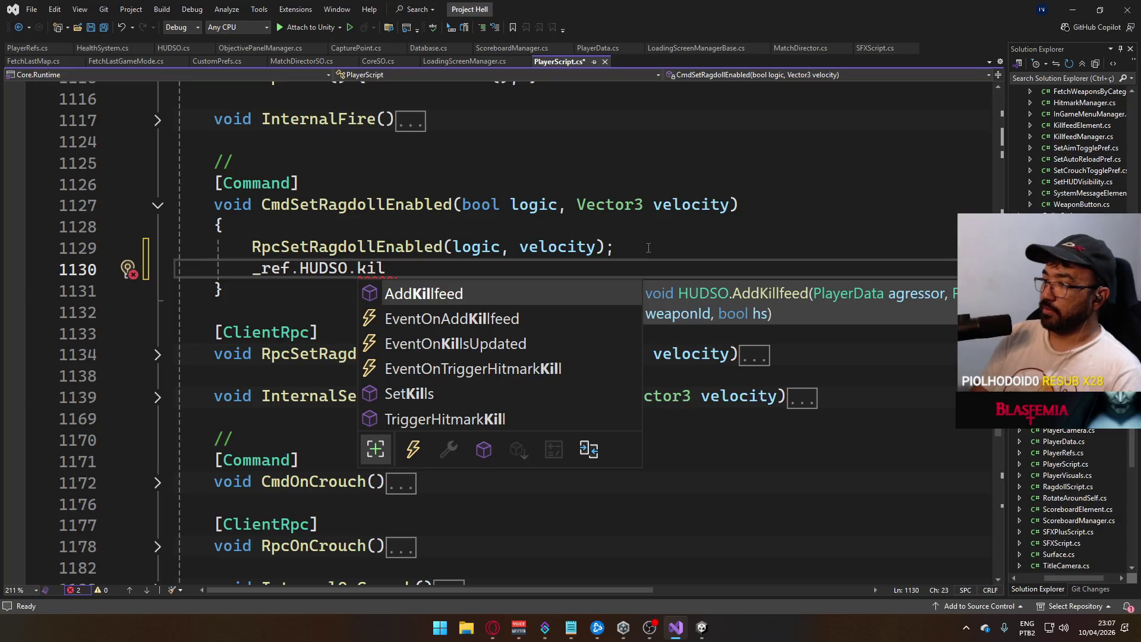
pyautogui.press('BackSpace')
pyautogui.press('BackSpace')
pyautogui.press('BackSpace')
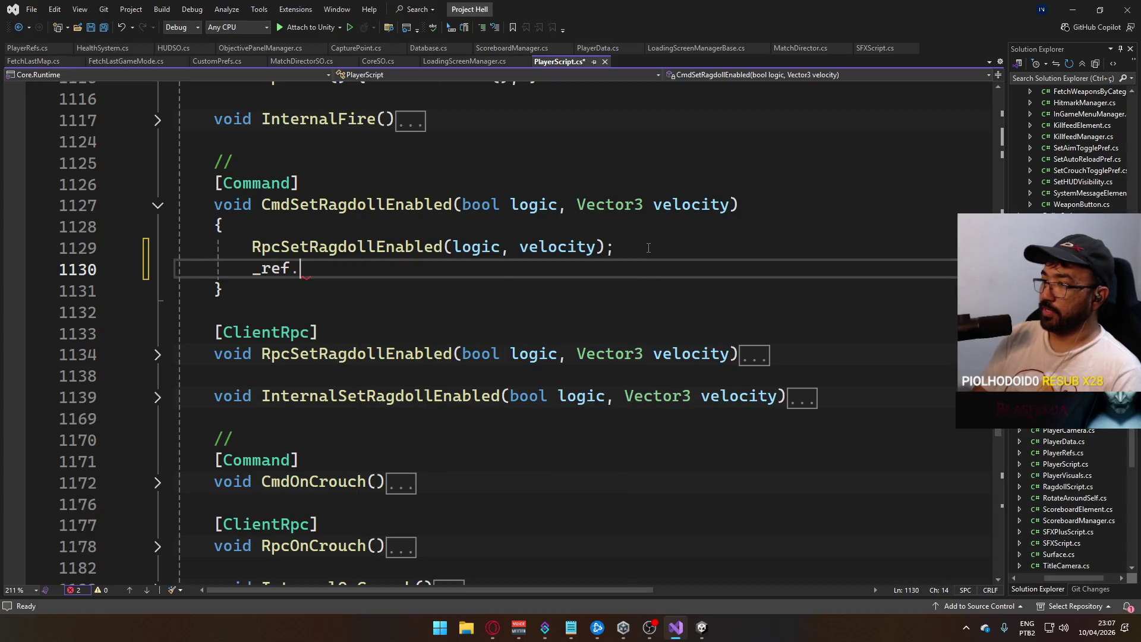
pyautogui.write('M')
pyautogui.press('BackSpace')
pyautogui.write('di')
pyautogui.press('Tab')
pyautogui.write('.any(')
pyautogui.hotkey('ctrl', 's')
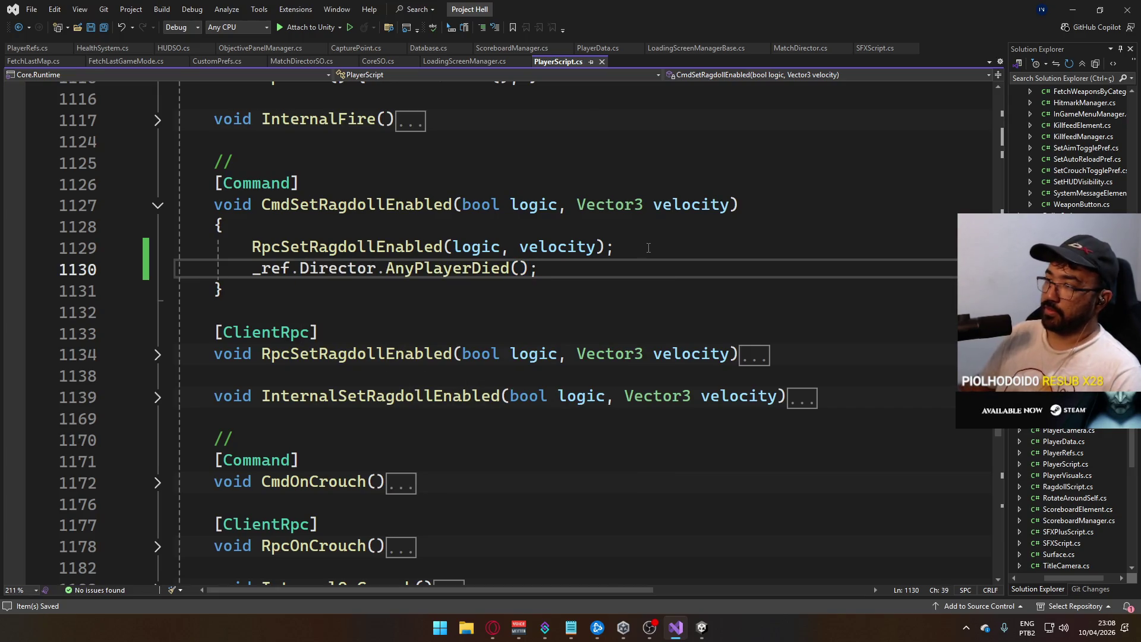
pyautogui.scroll(2, 484, 289)
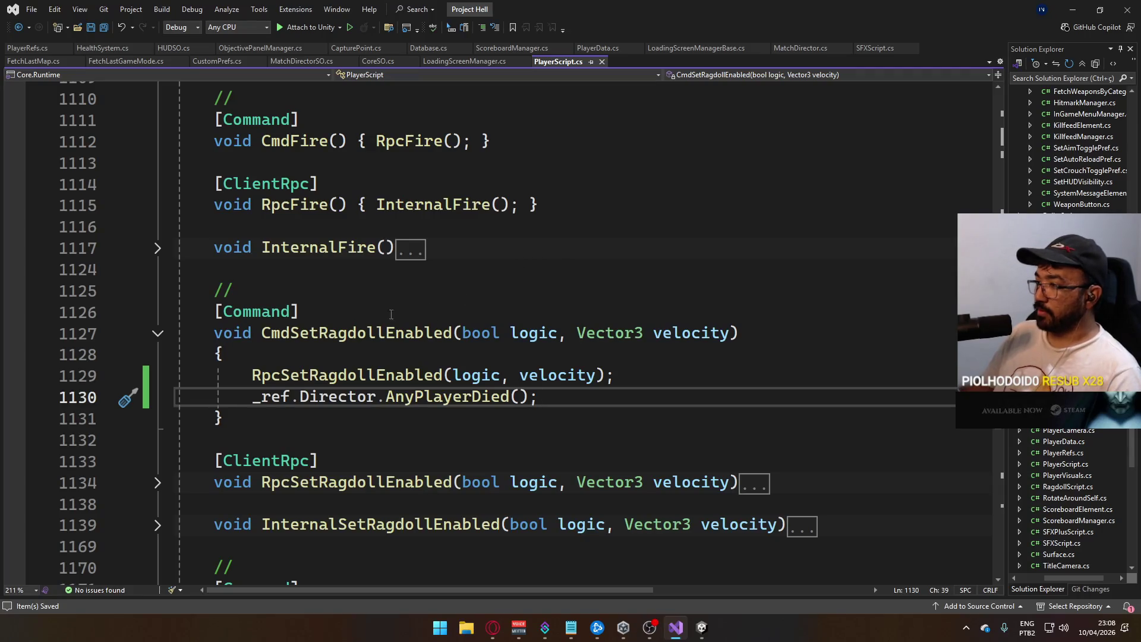
# - Wrap the AnyPlayerDied call in an if (logic == true) condition, indented beneath it
pyautogui.click(669, 374)
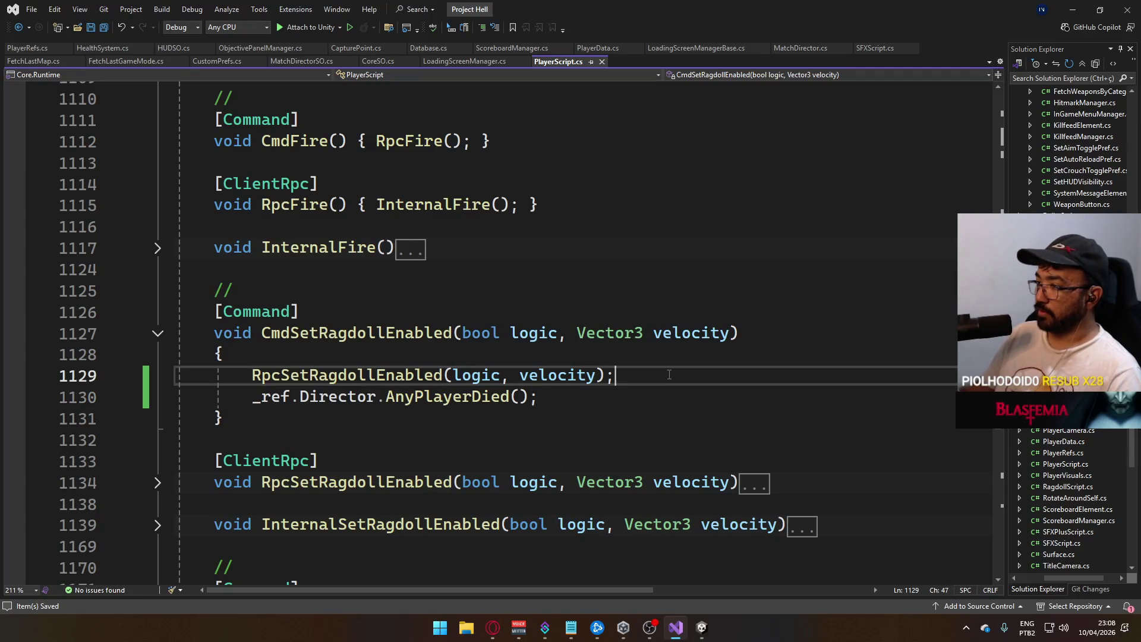
pyautogui.press('Return')
pyautogui.write('if (l')
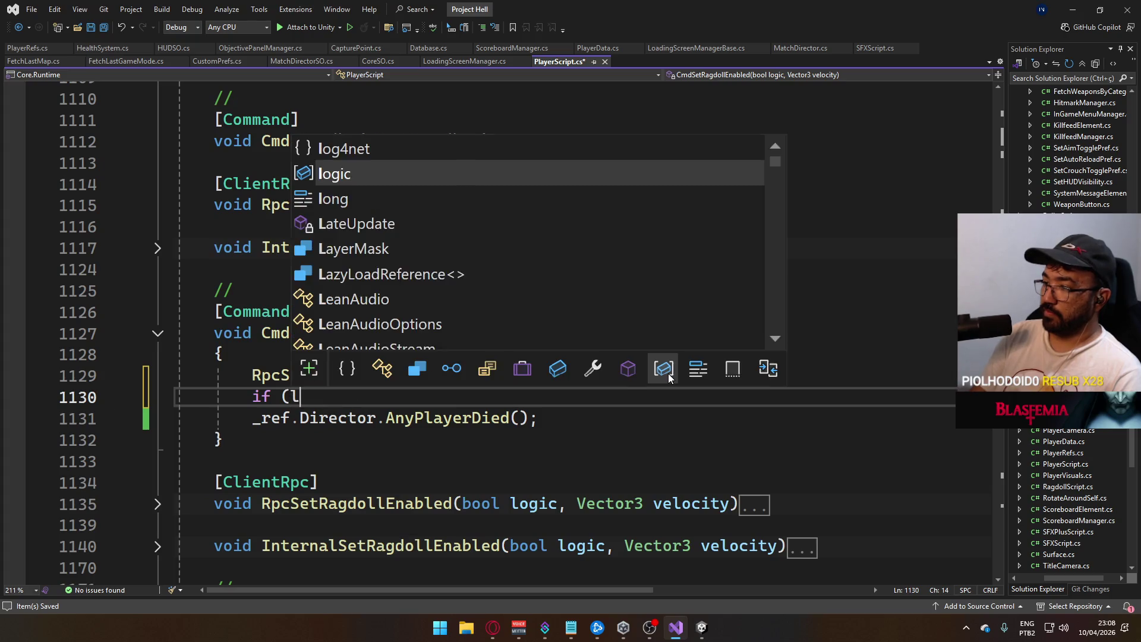
pyautogui.write('ogic == true0')
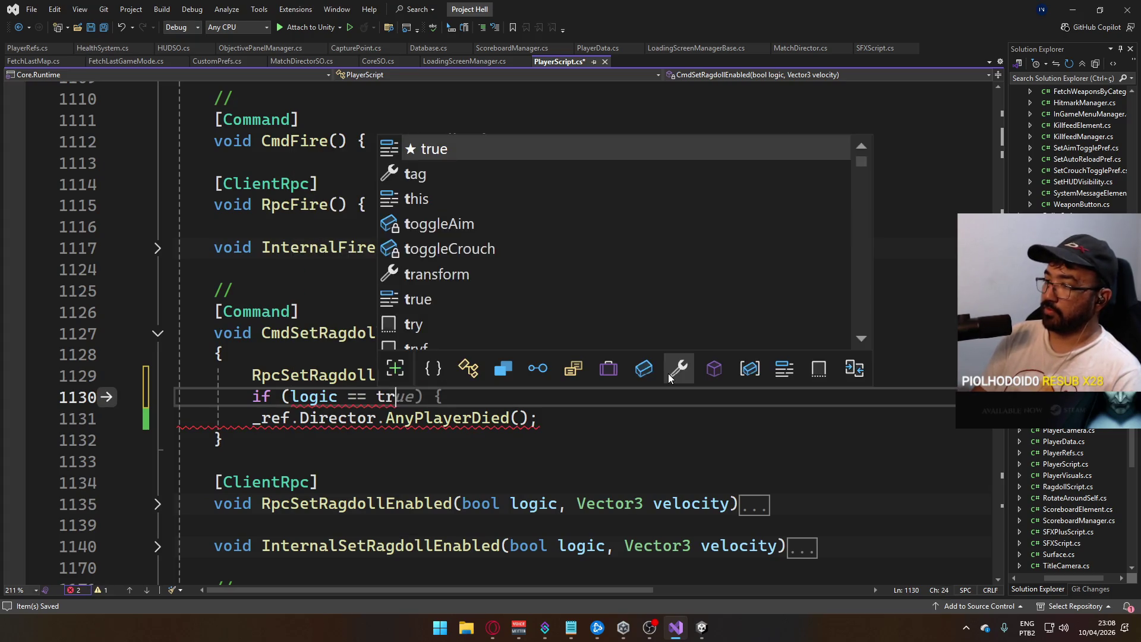
pyautogui.press('BackSpace')
pyautogui.write(')')
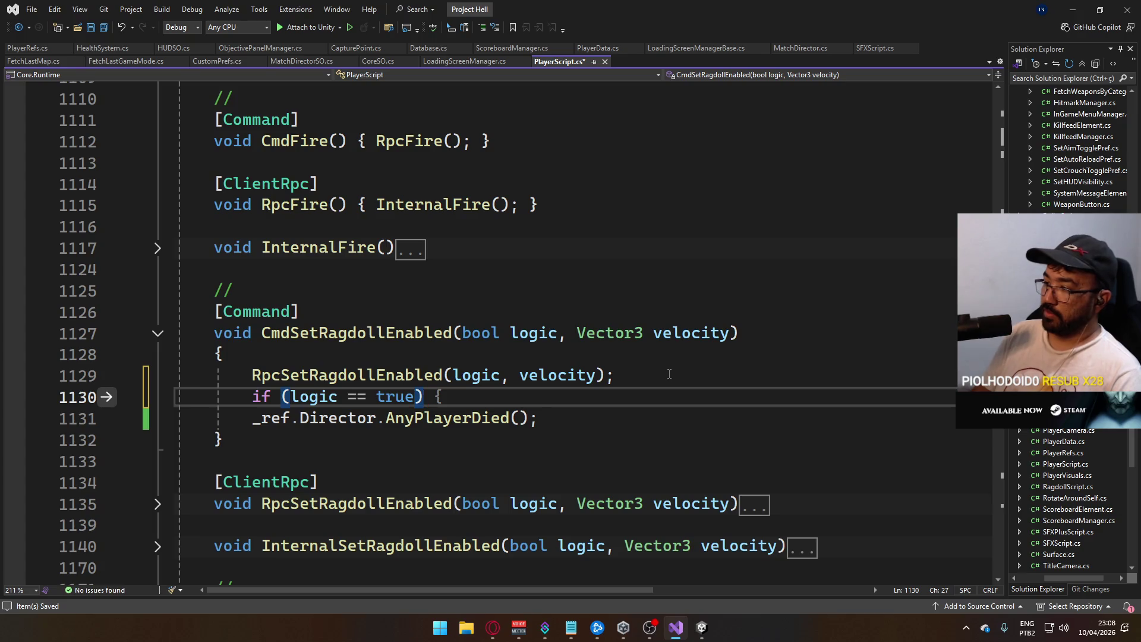
pyautogui.press('Down')
pyautogui.press('Home')
pyautogui.press('Tab')
pyautogui.click(647, 372)
pyautogui.press('Return')
pyautogui.scroll(-13, 595, 410)
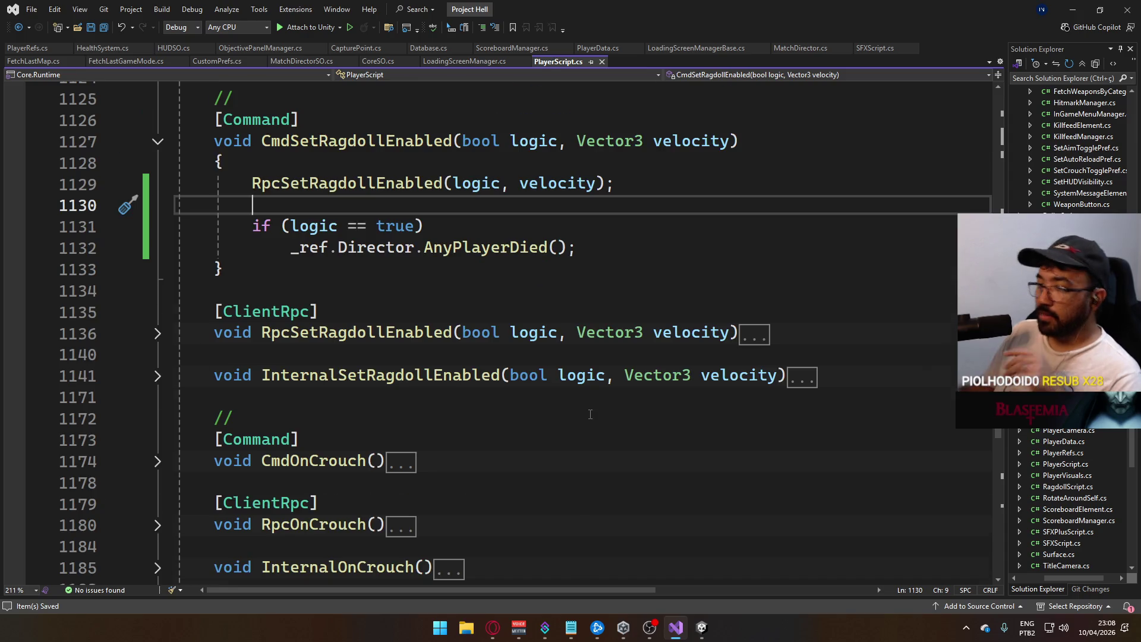
# - Scroll through the edited CmdSetRagdollEnabled code to review it
pyautogui.scroll(-10, 589, 432)
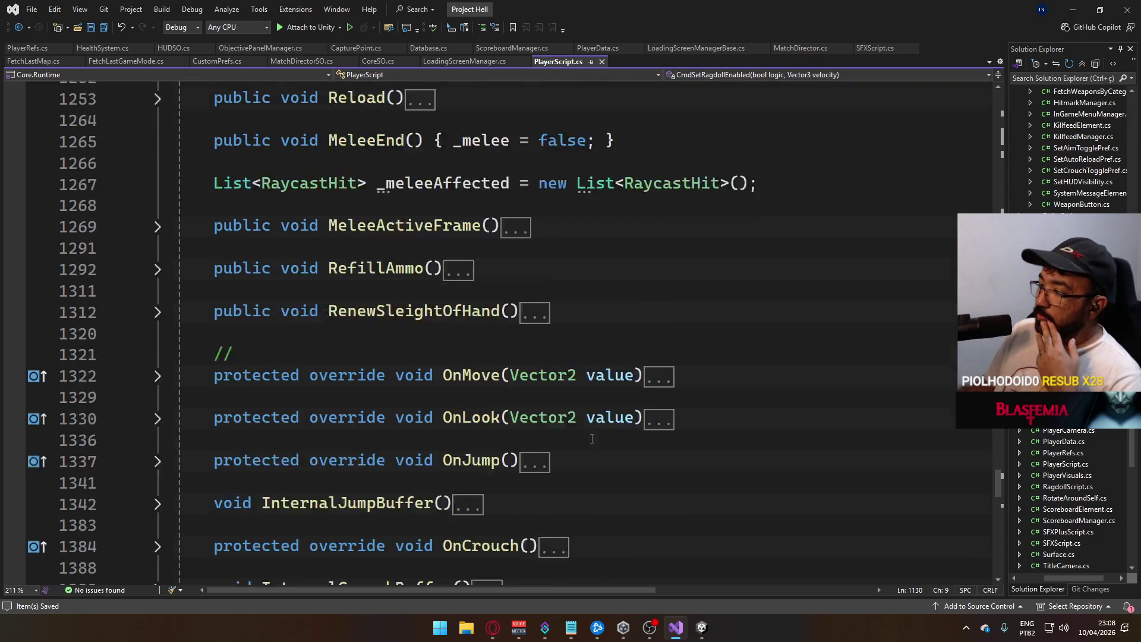
pyautogui.scroll(15, 593, 450)
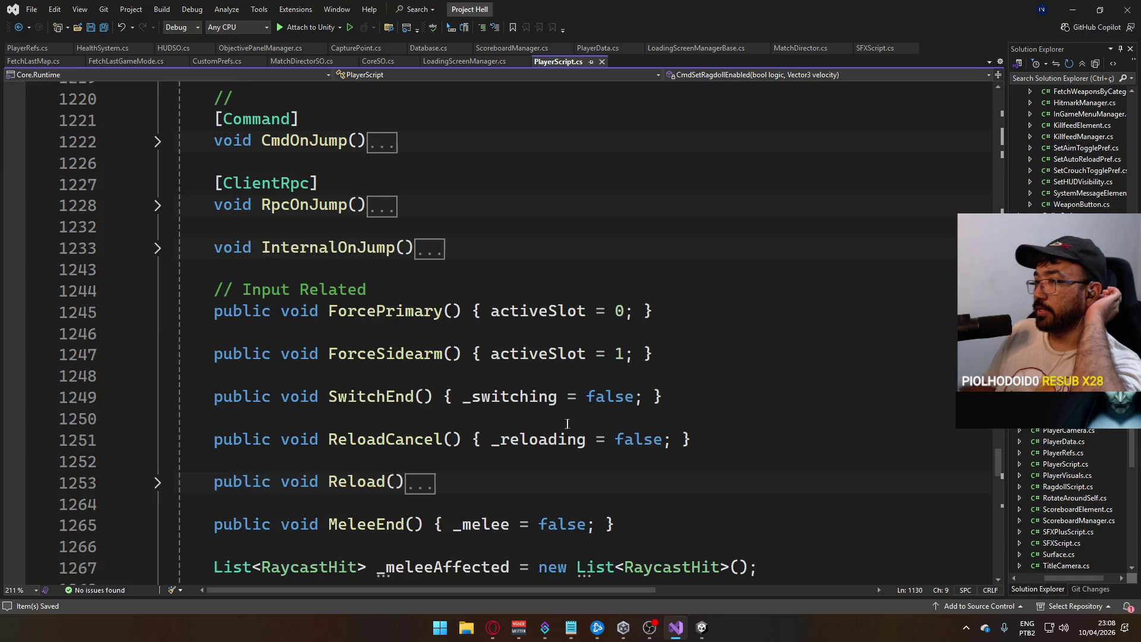
pyautogui.scroll(3, 556, 416)
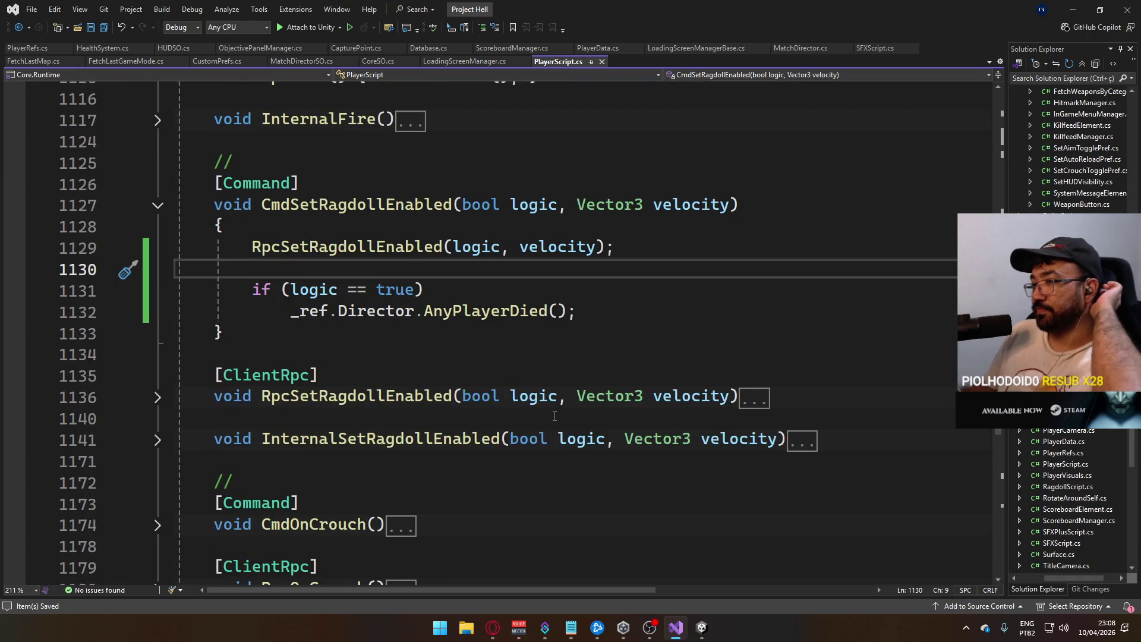
pyautogui.scroll(-15, 408, 400)
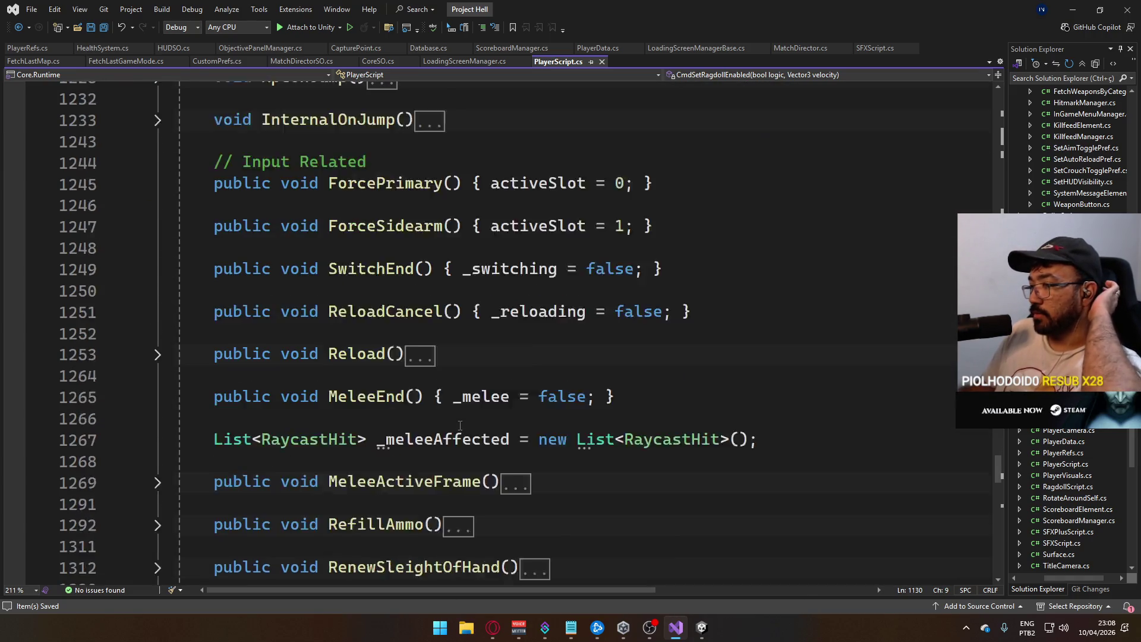
pyautogui.scroll(-13, 461, 423)
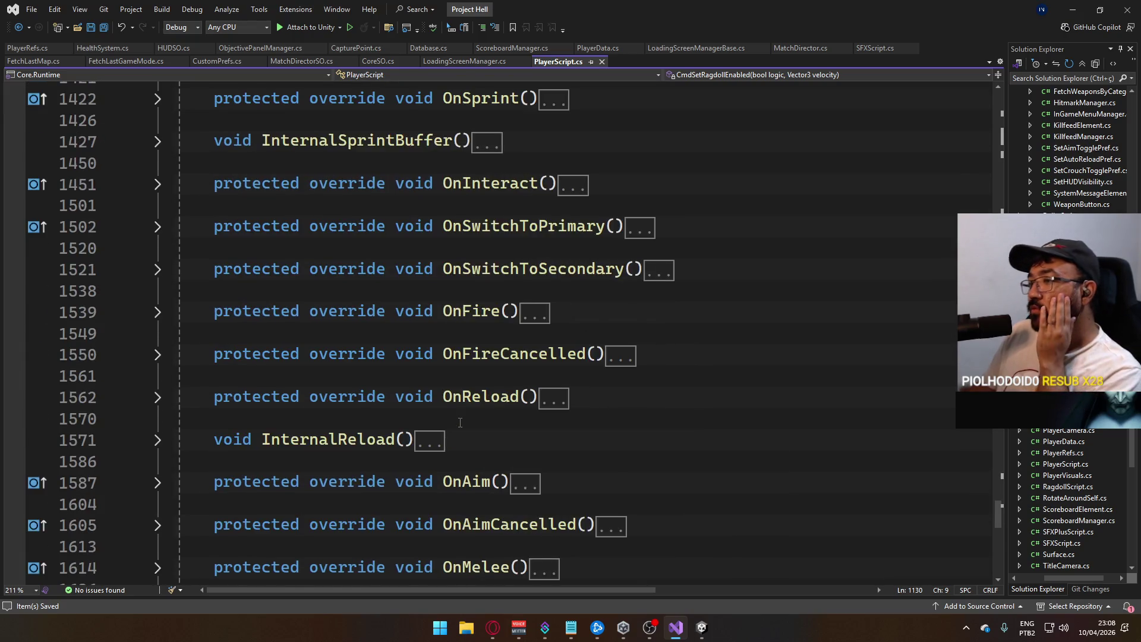
pyautogui.scroll(15, 468, 422)
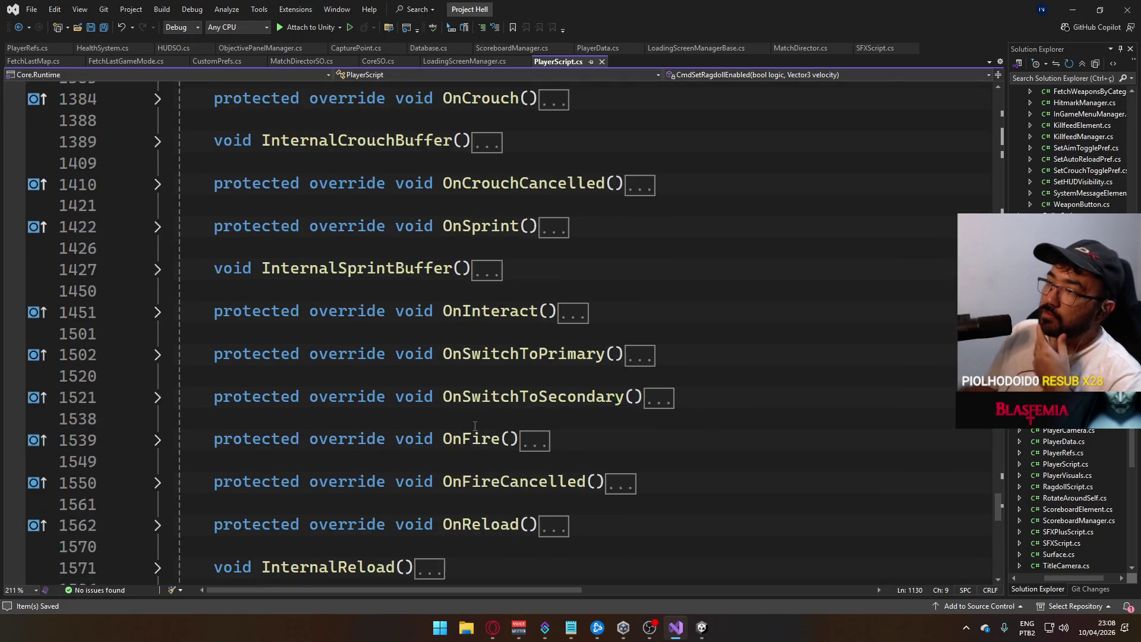
pyautogui.scroll(15, 469, 424)
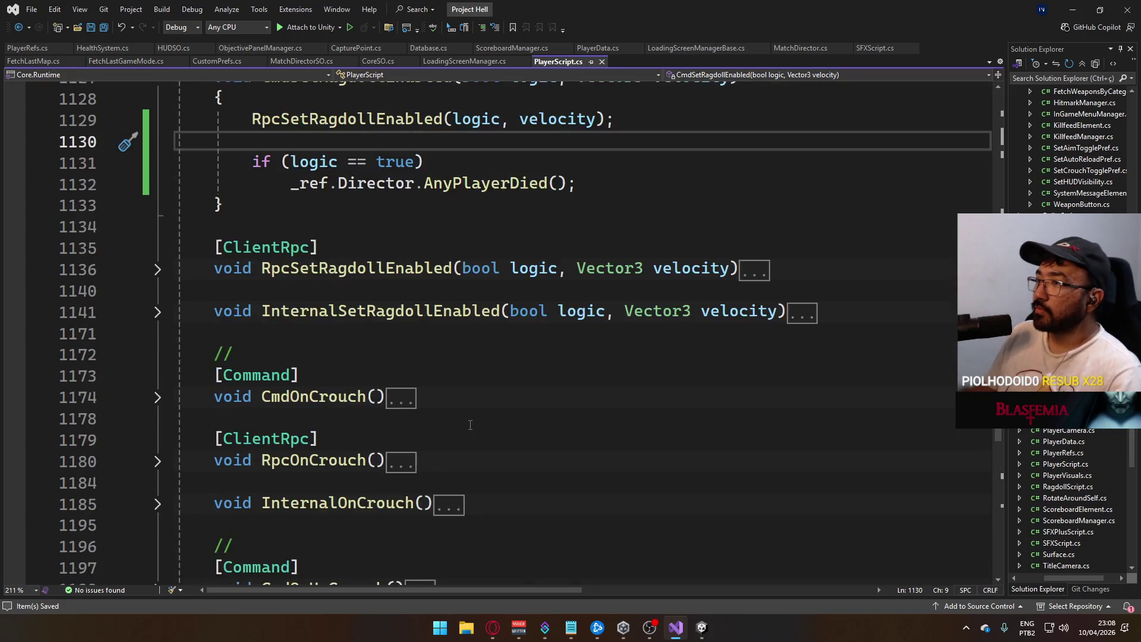
# - Follow RpcSetRagdollEnabled, read the expanded InternalSetRagdollEnabled death code, then return to Unity
pyautogui.keyDown('ctrl'); pyautogui.click(385, 183); pyautogui.keyUp('ctrl')
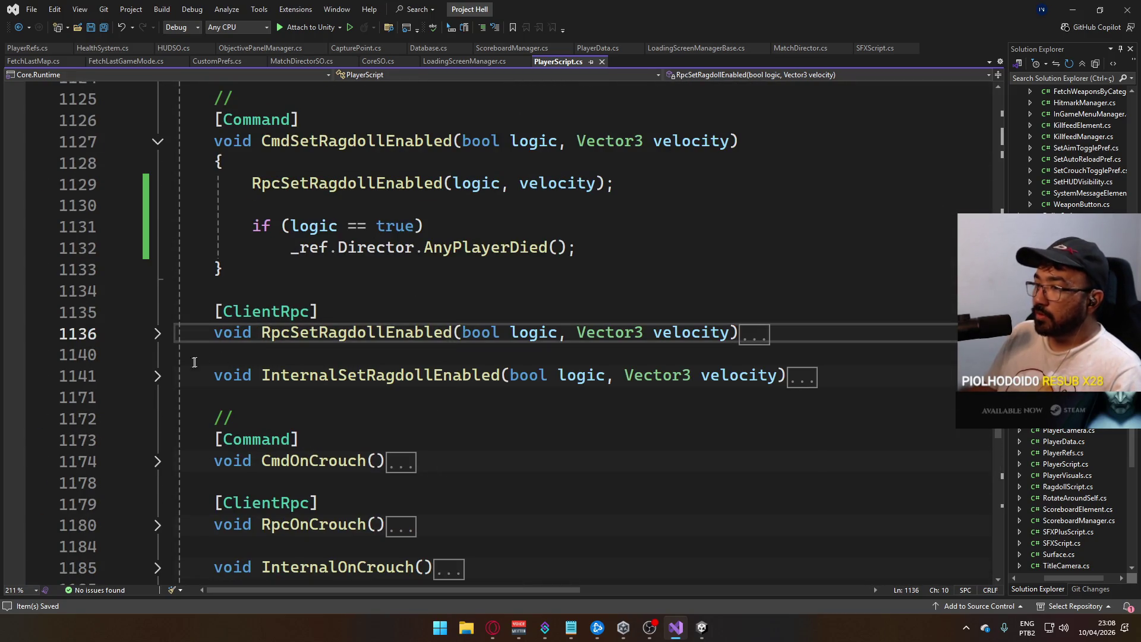
pyautogui.click(157, 375)
pyautogui.scroll(-1, 396, 435)
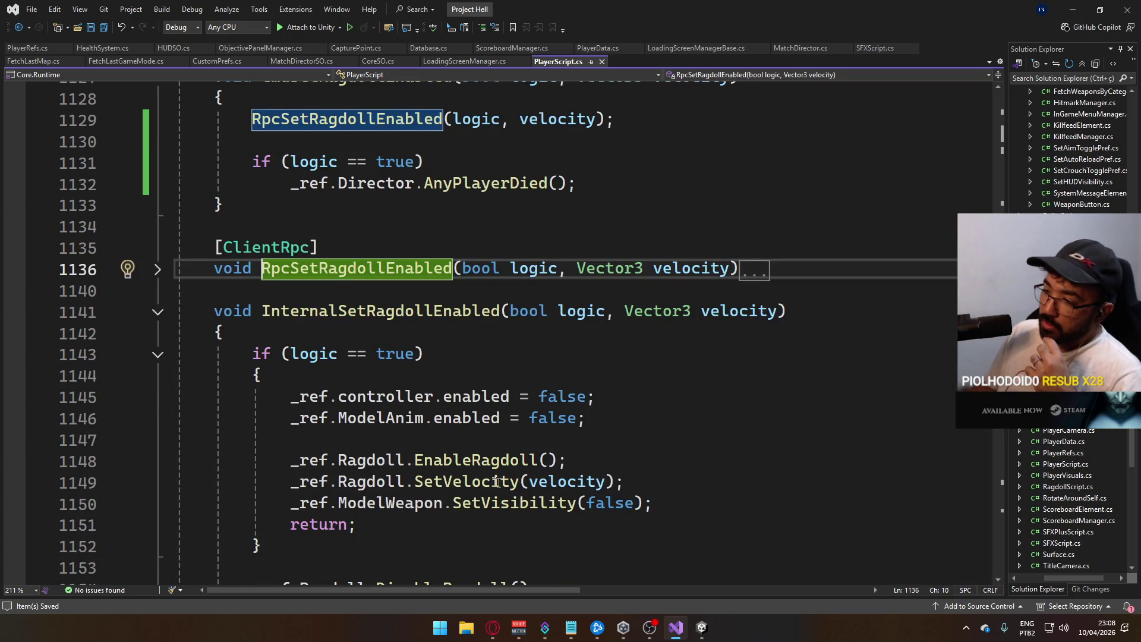
pyautogui.scroll(-3, 406, 477)
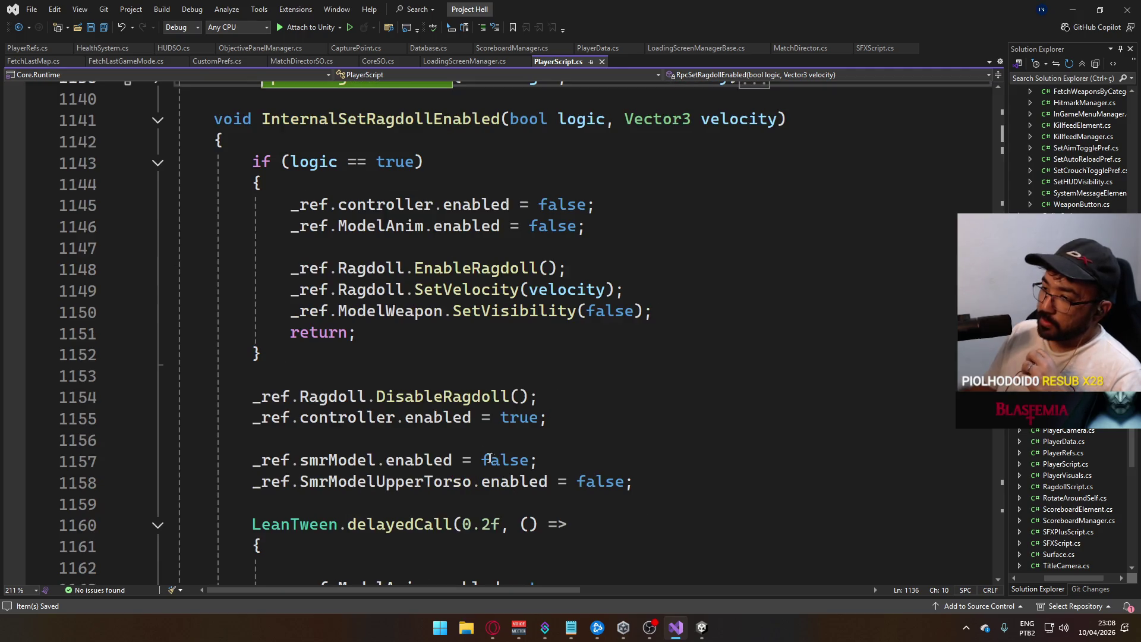
pyautogui.scroll(-3, 621, 387)
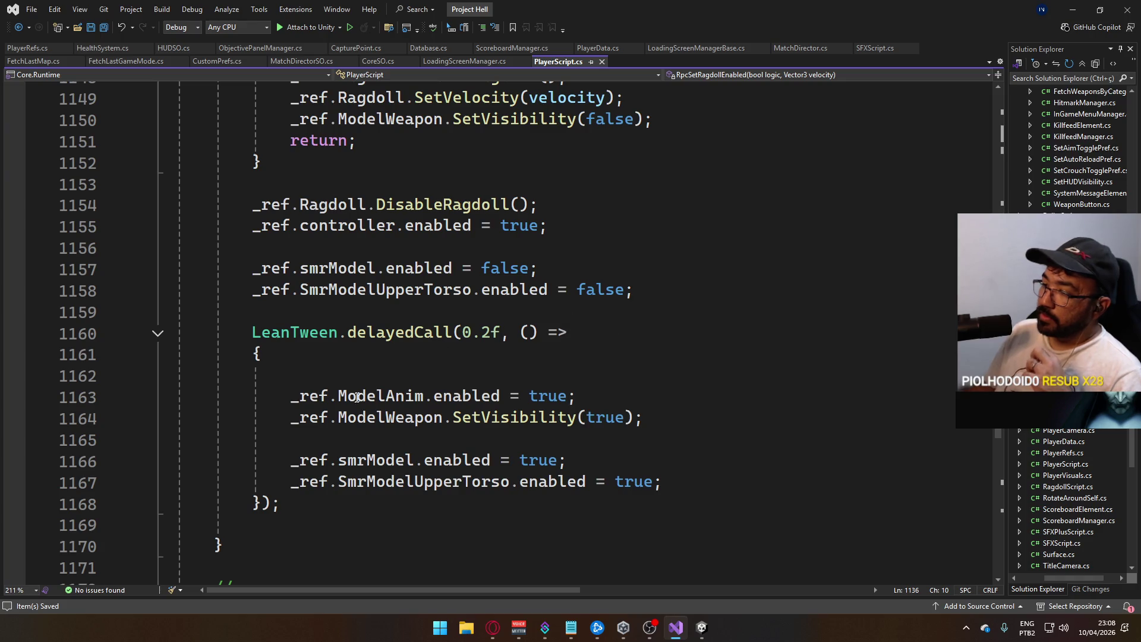
pyautogui.scroll(6, 566, 394)
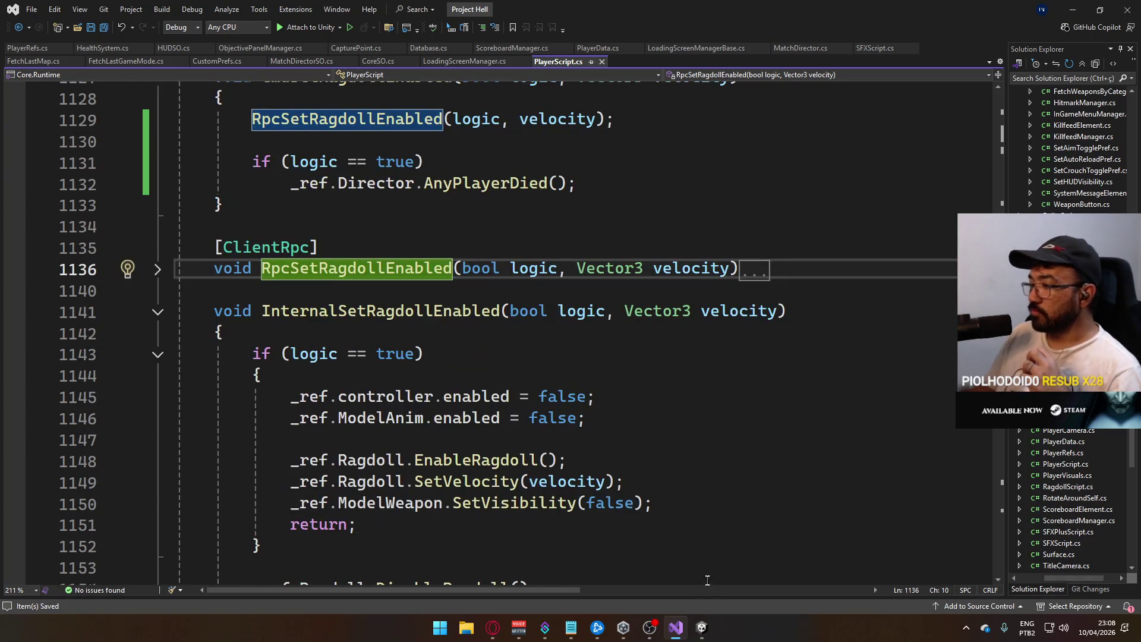
pyautogui.click(701, 627)
pyautogui.click(9, 19)
# - Start a File > Build And Run of the player and switch to the Twitch stream
pyautogui.click(8, 19)
pyautogui.click(8, 19)
pyautogui.click(119, 179)
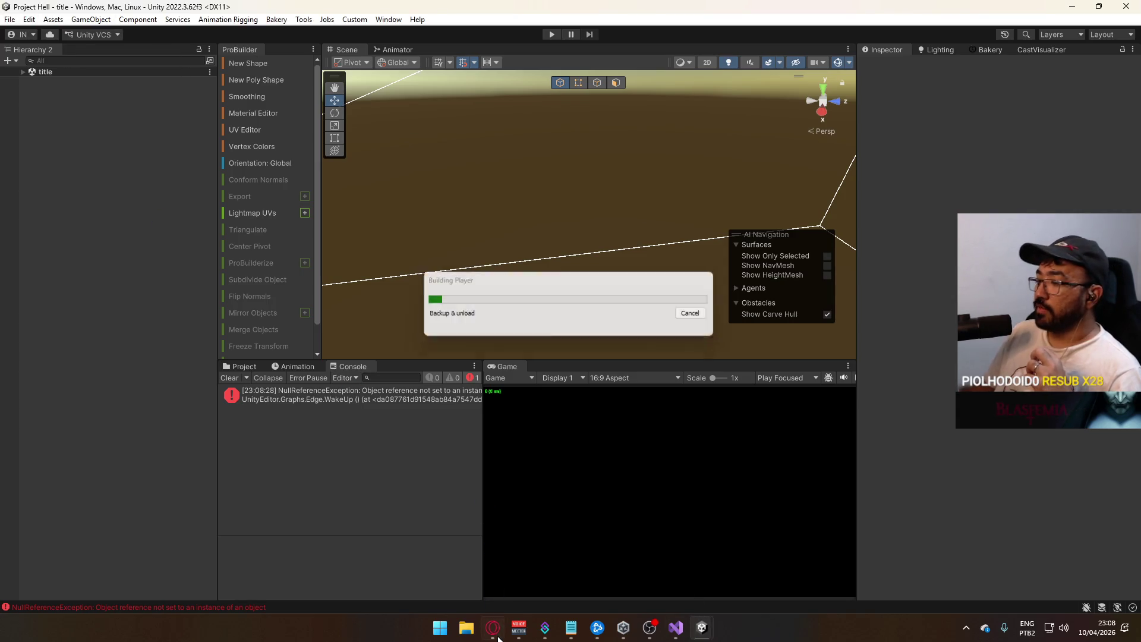
pyautogui.hotkey('alt', 'Tab')
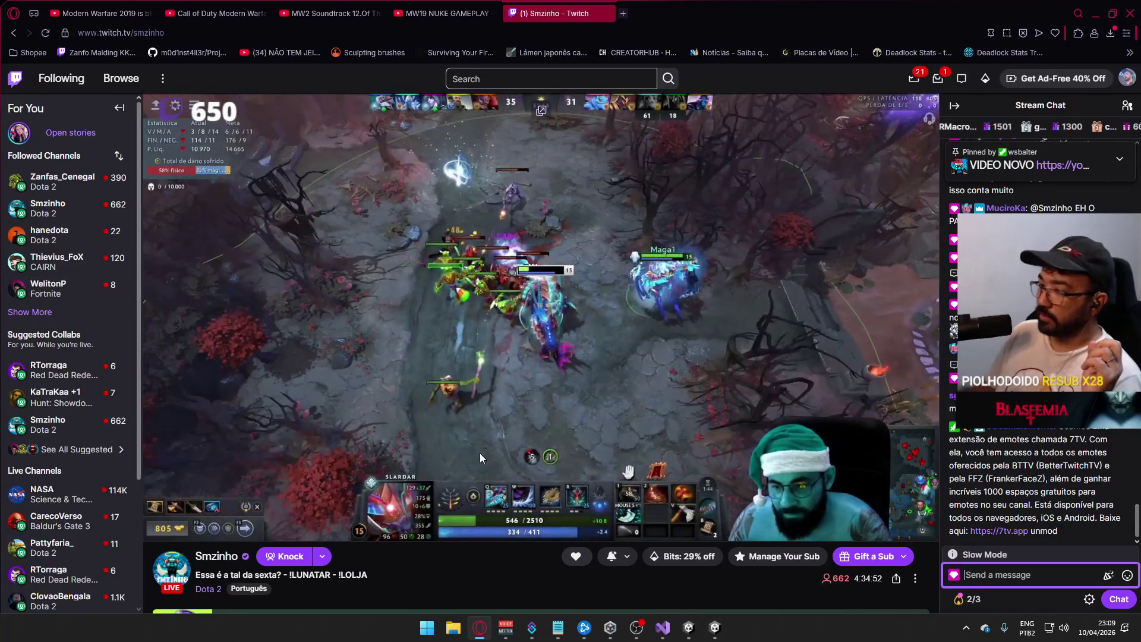
# - Enter play mode in the Unity editor after the build succeeds
pyautogui.moveTo(475, 452)
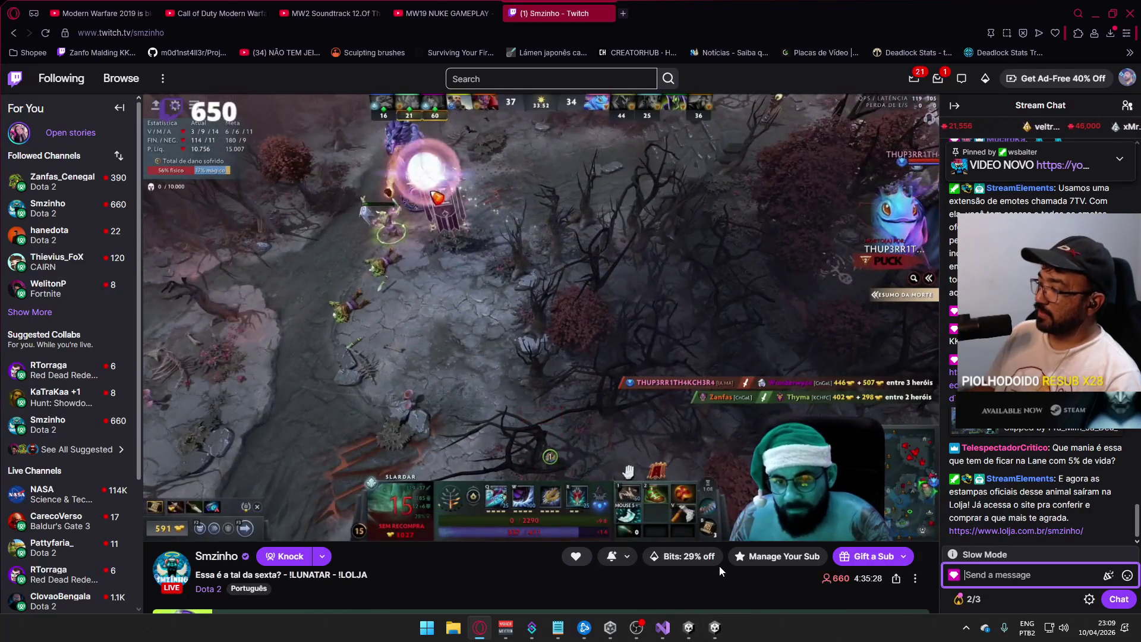
pyautogui.moveTo(697, 518)
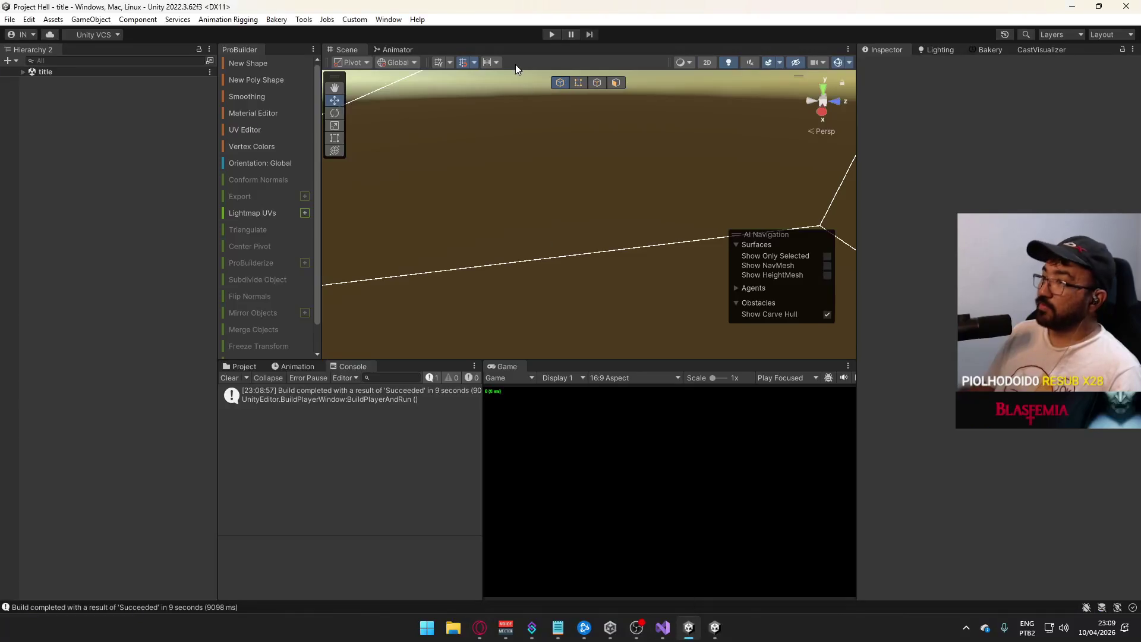
pyautogui.click(551, 36)
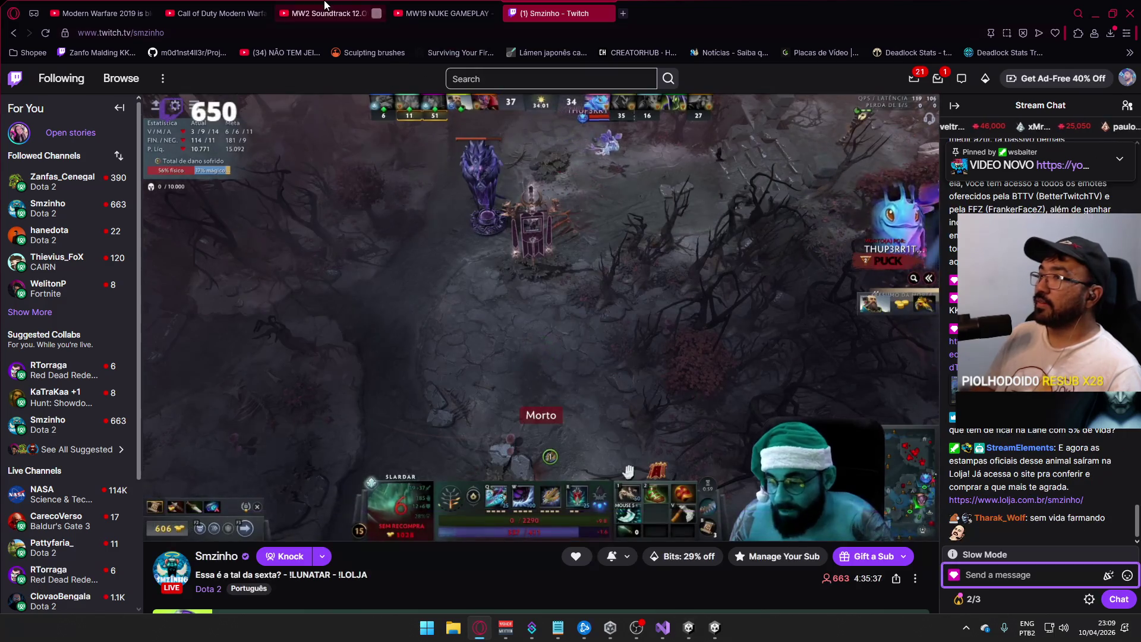
# - Switch the browser to the MW2 Soundtrack video and minimize it
pyautogui.click(200, 13)
pyautogui.click(330, 13)
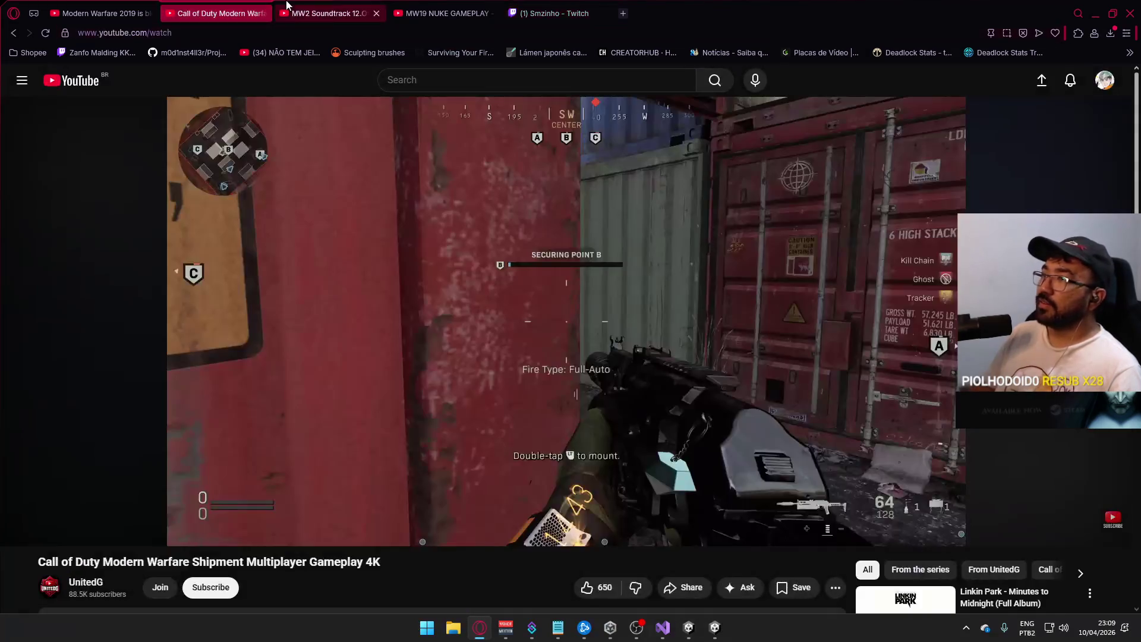
pyautogui.click(477, 631)
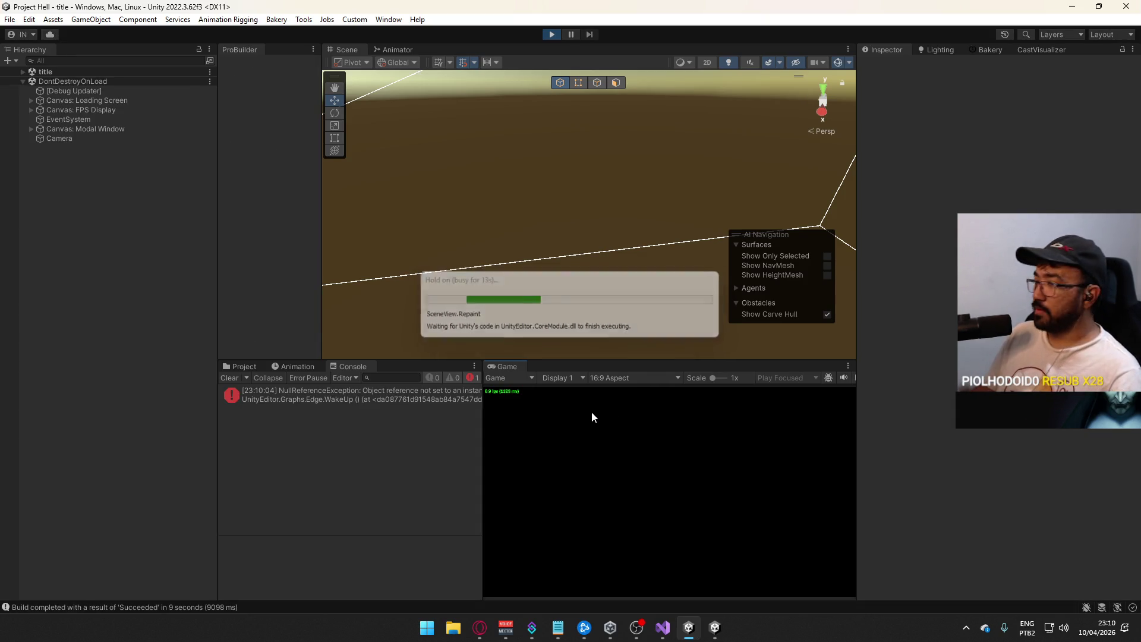
# - Clear the Console, host a match via Create Match, and connect the built game to it
pyautogui.click(228, 378)
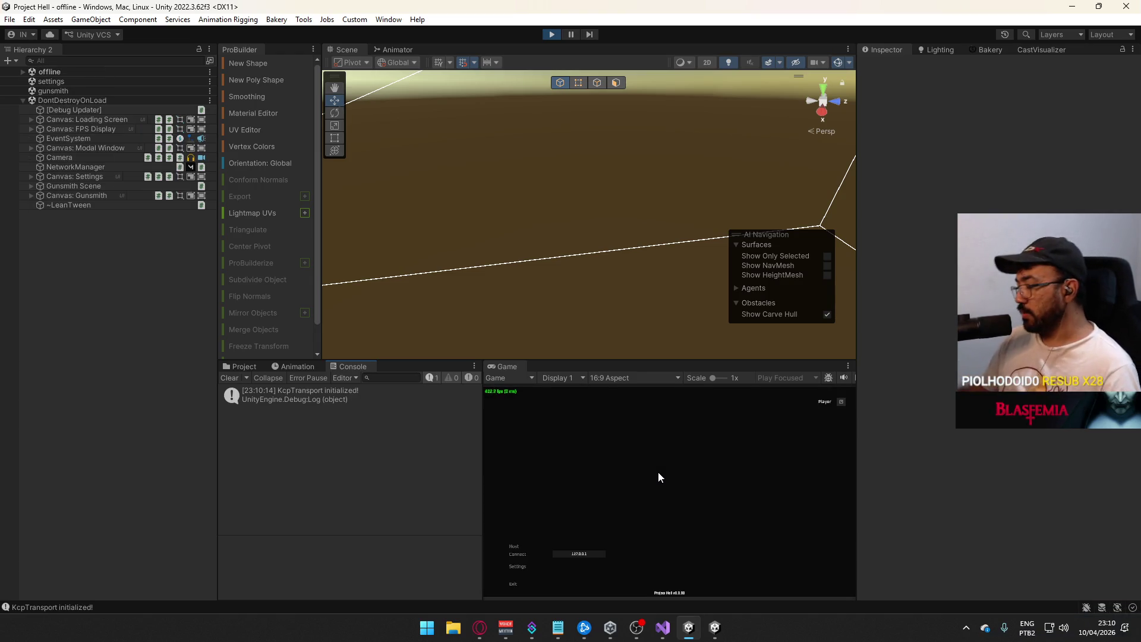
pyautogui.click(576, 486)
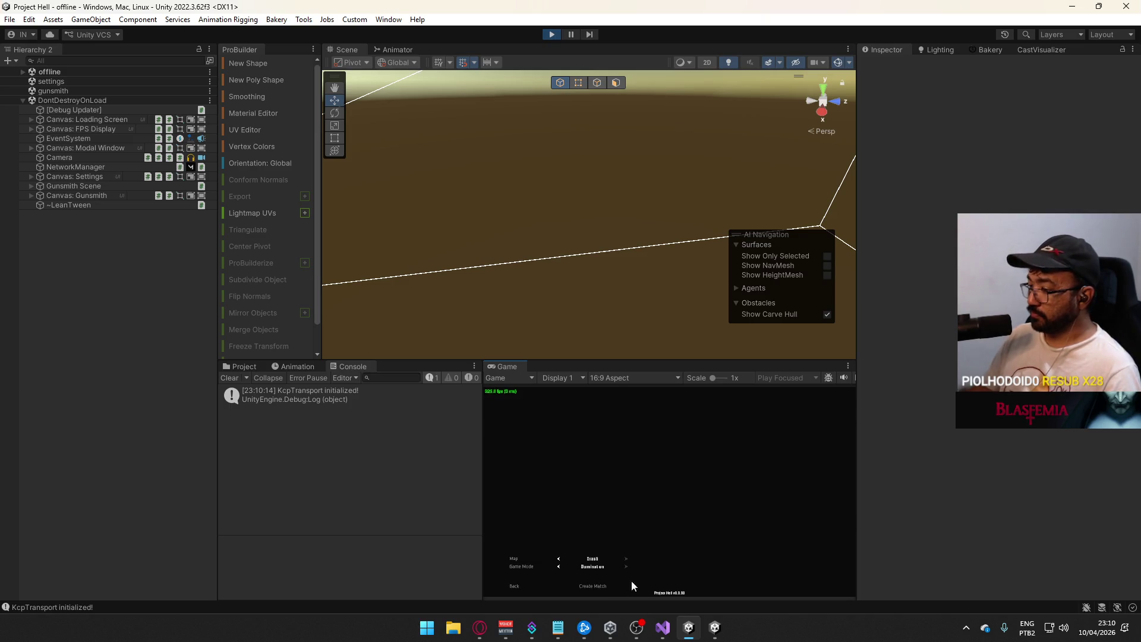
pyautogui.click(605, 584)
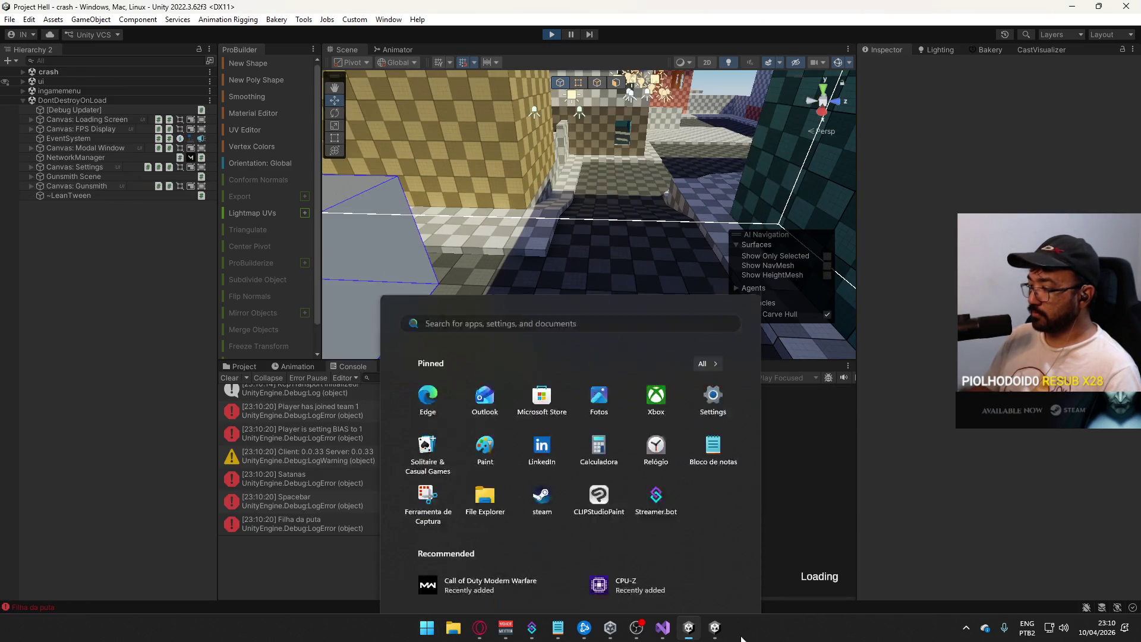
pyautogui.moveTo(721, 633)
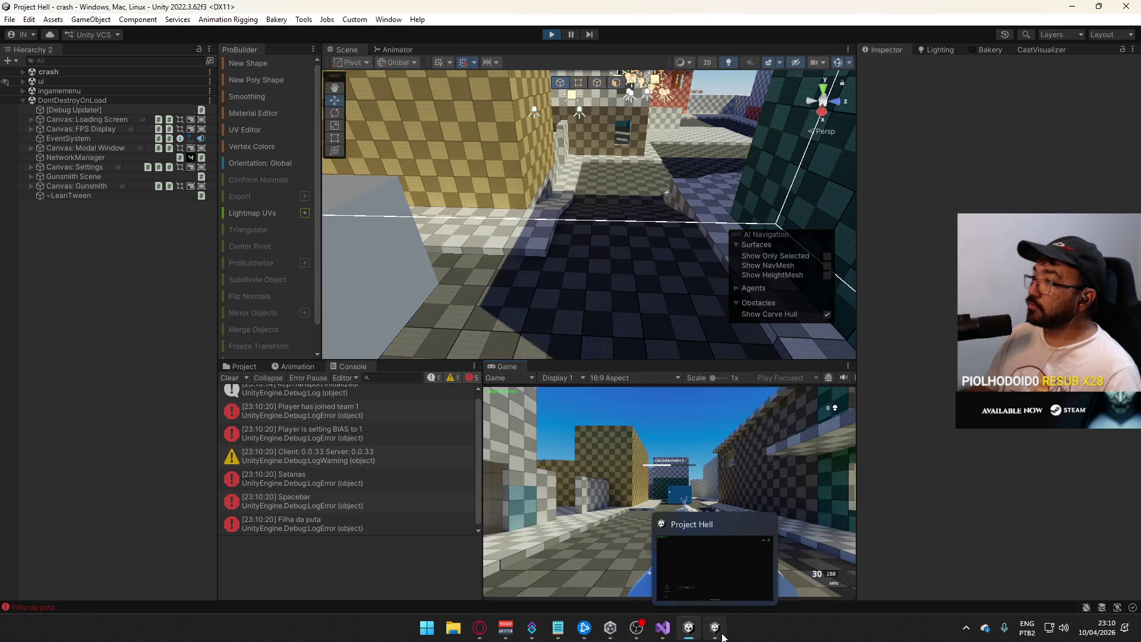
pyautogui.click(723, 635)
pyautogui.click(101, 512)
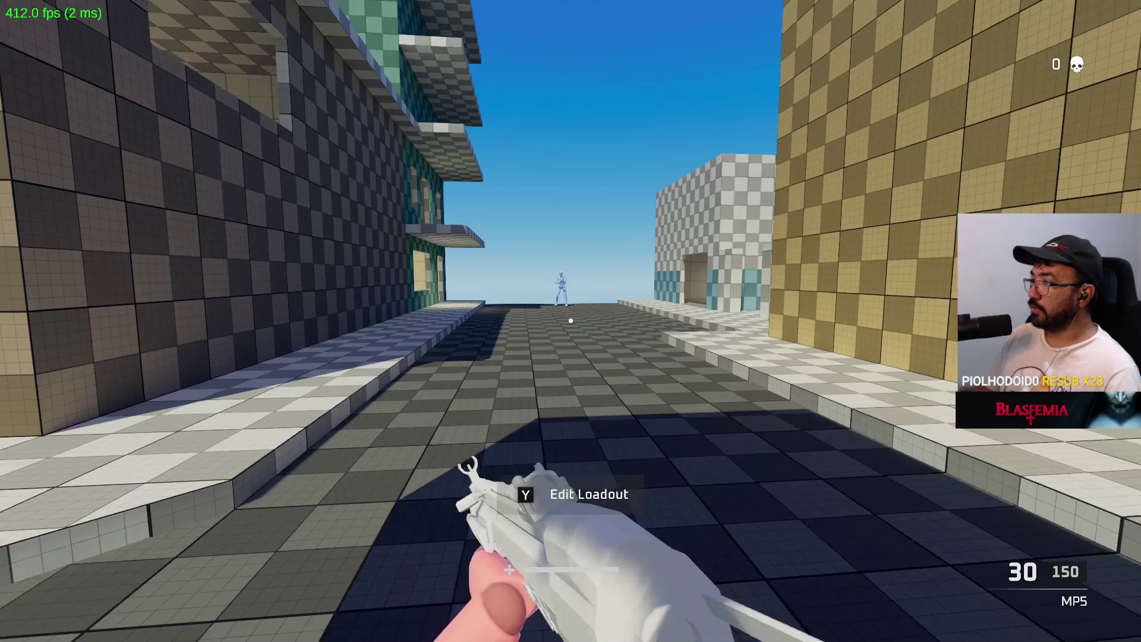
# - Move the player onto the capture point and shoot the enemy player
pyautogui.hotkey('alt', 'Tab')
pyautogui.click(596, 422)
pyautogui.hotkey('shift', 'w')
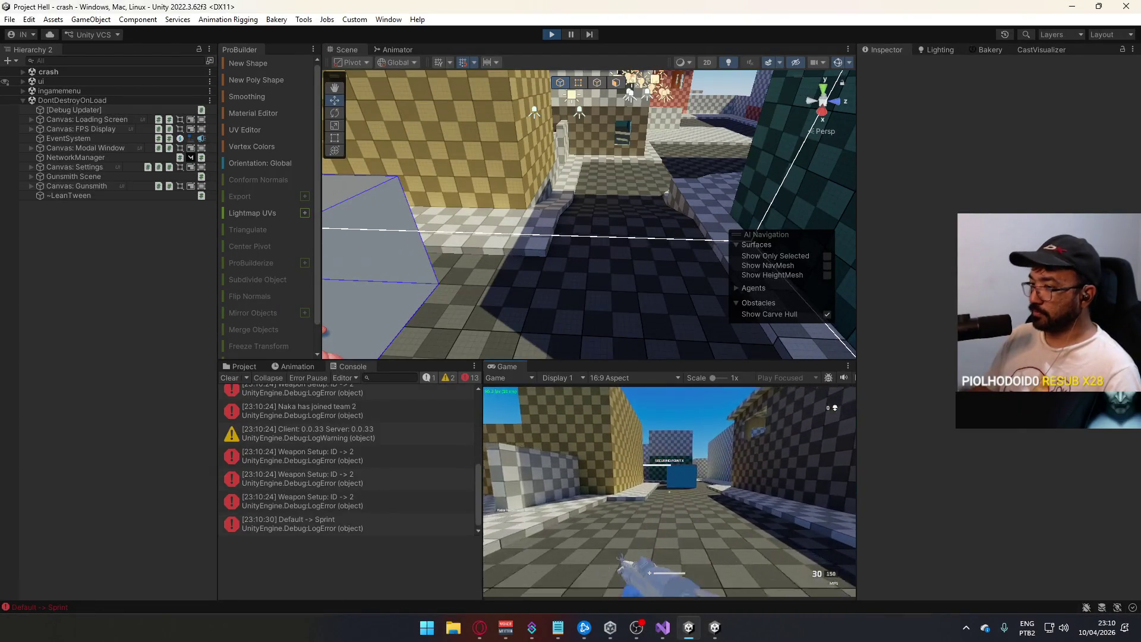
pyautogui.press('space')
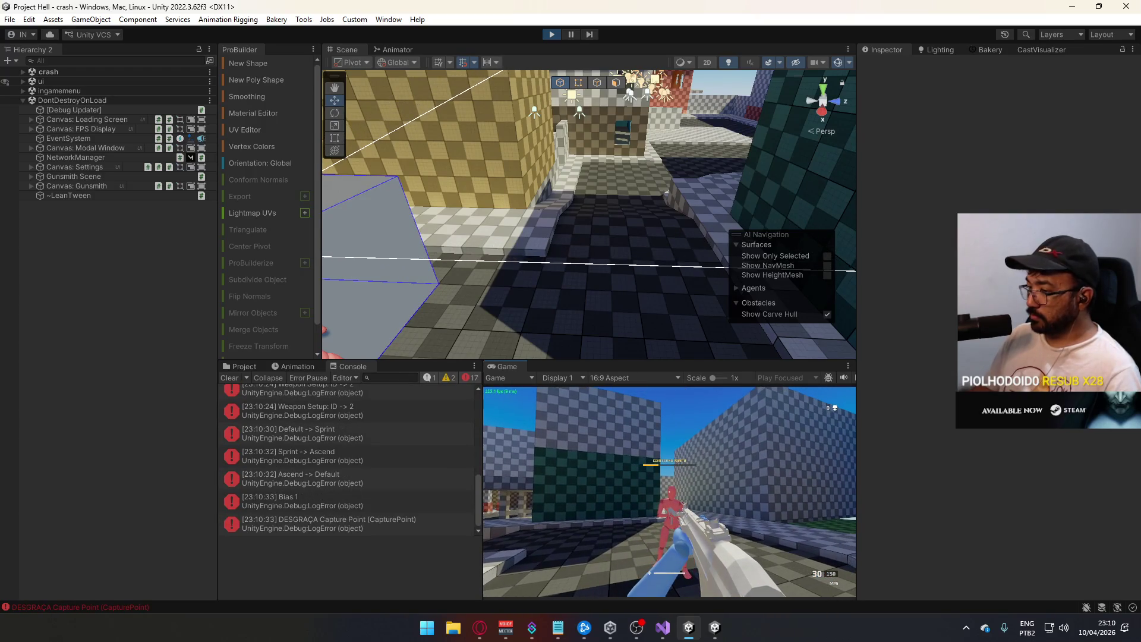
pyautogui.click(669, 492)
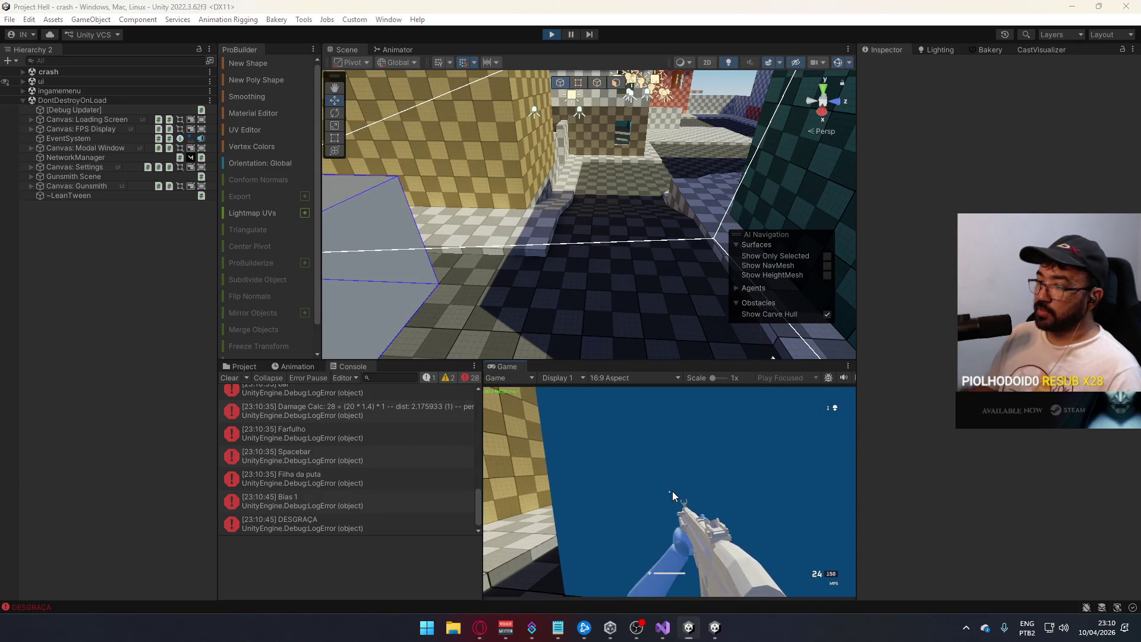
# - Stop play mode and close the built game window
pyautogui.click(551, 34)
pyautogui.rightClick(714, 627)
pyautogui.click(735, 596)
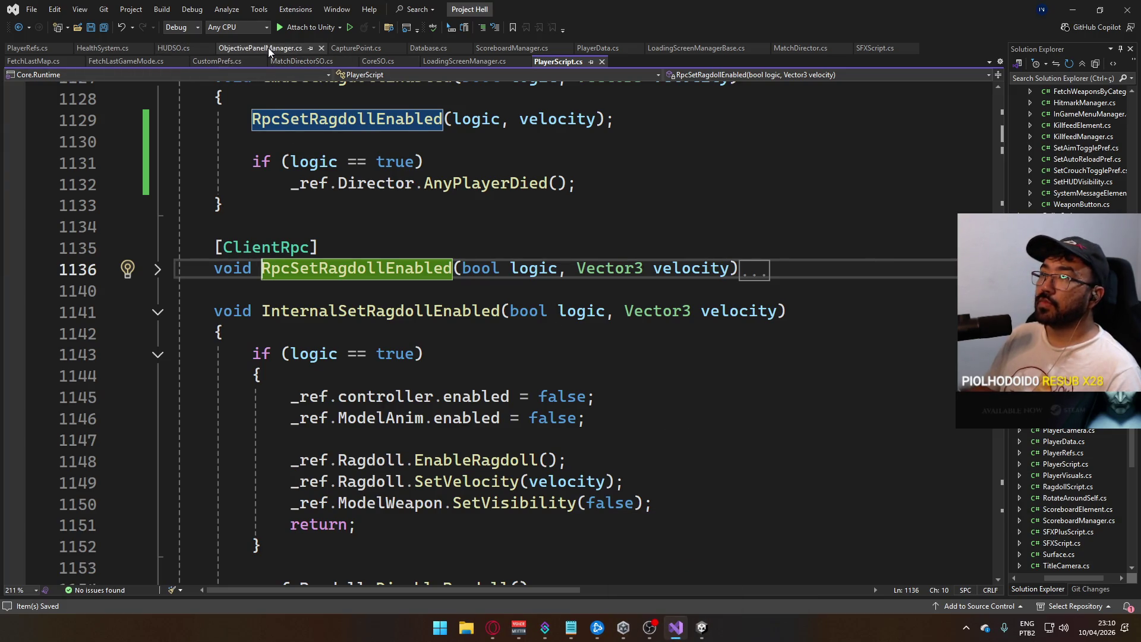
# - Paste a Debug.LogError of each collider's CharacterController state into CapturePoint.cs and save
pyautogui.click(369, 49)
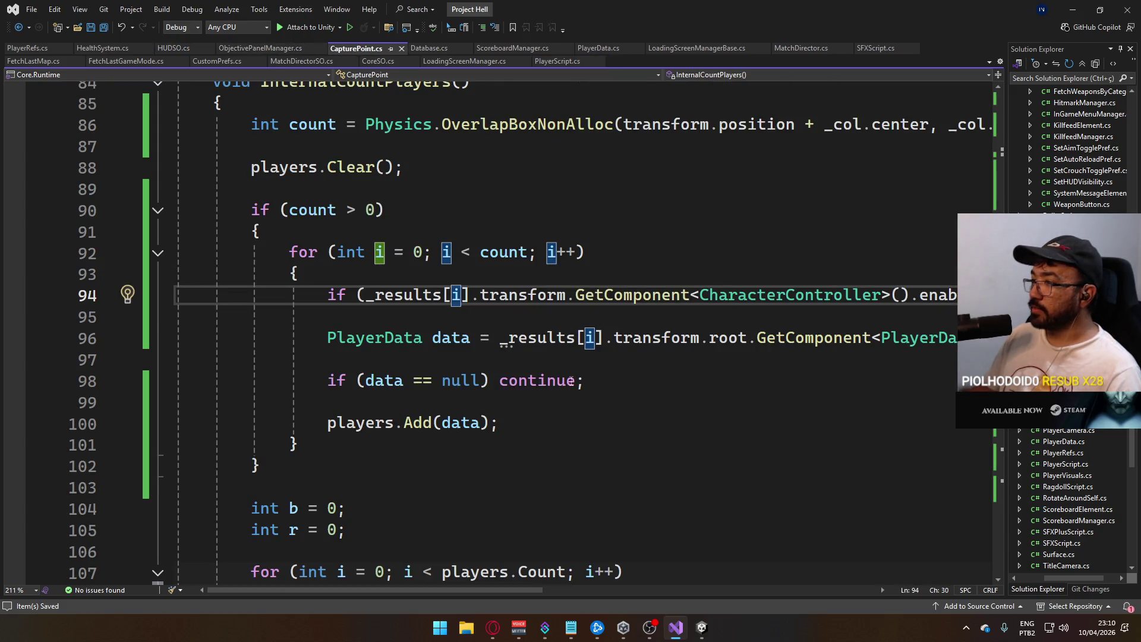
pyautogui.hotkey('ctrl', 'v')
pyautogui.hotkey('ctrl', 's')
pyautogui.moveTo(526, 584)
pyautogui.mouseDown()
pyautogui.moveTo(682, 553)
pyautogui.moveTo(512, 539)
pyautogui.mouseUp()
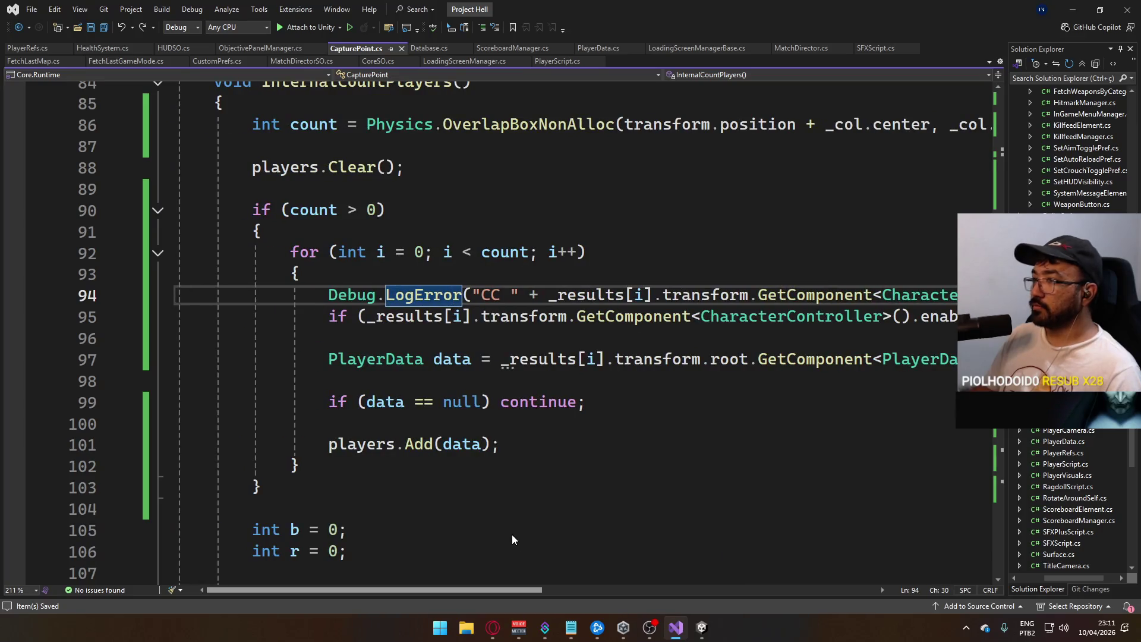
pyautogui.scroll(3, 403, 355)
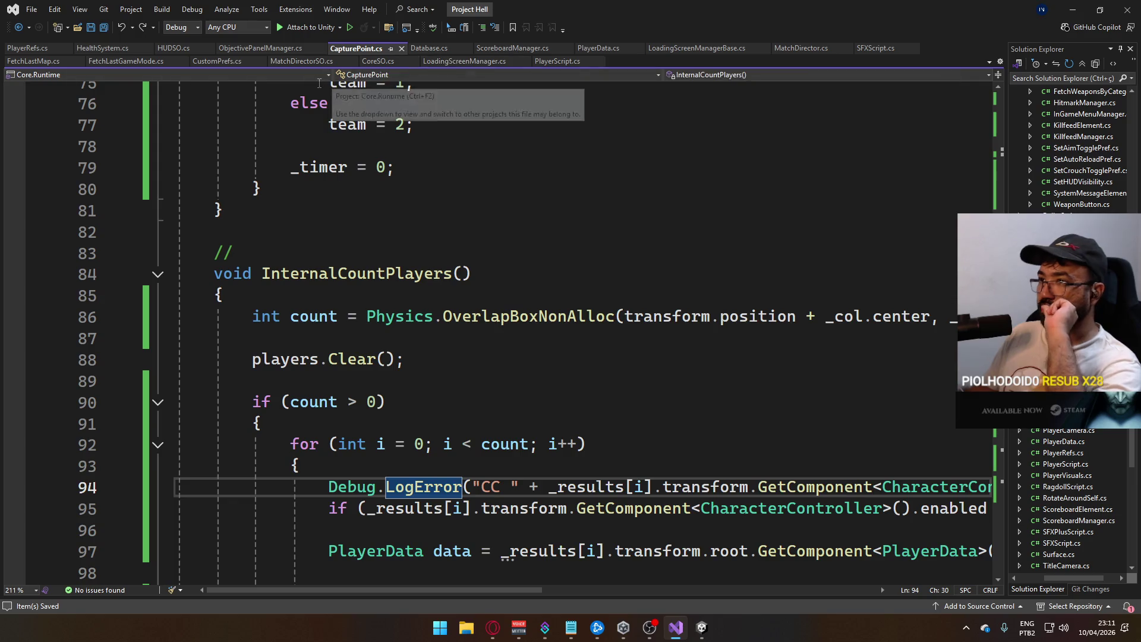
pyautogui.scroll(-3, 193, 103)
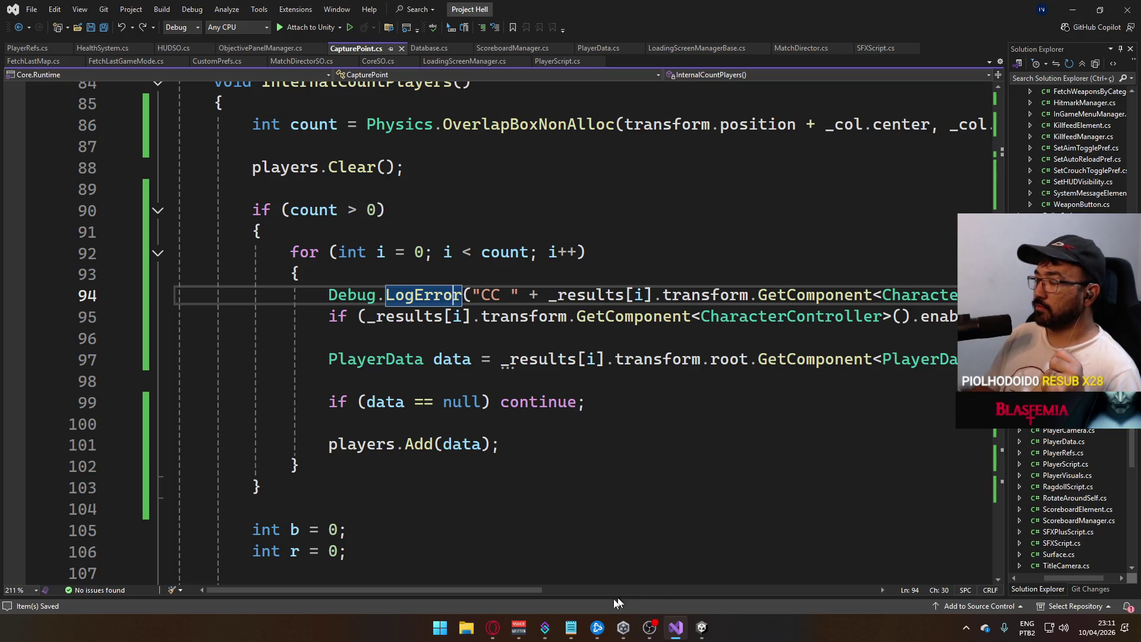
pyautogui.moveTo(538, 591)
pyautogui.mouseDown()
pyautogui.moveTo(618, 587)
pyautogui.moveTo(529, 581)
pyautogui.mouseUp()
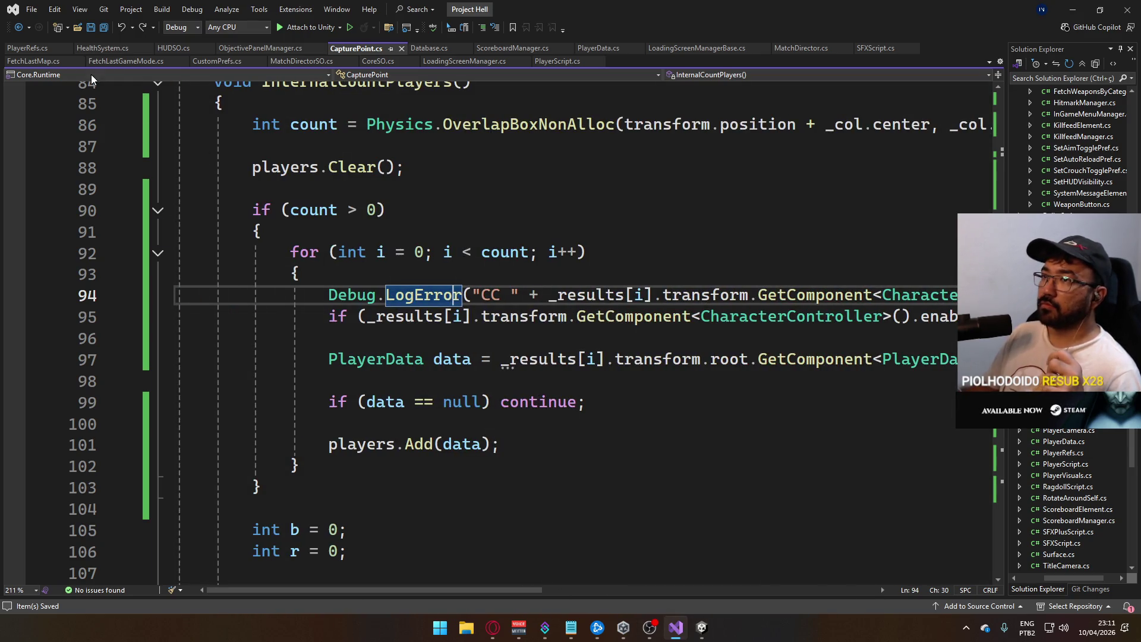
# - Back in PlayerScript.cs, select the AnyPlayerDied if-statement in CmdSetRagdollEnabled
pyautogui.click(566, 62)
pyautogui.scroll(-8, 590, 338)
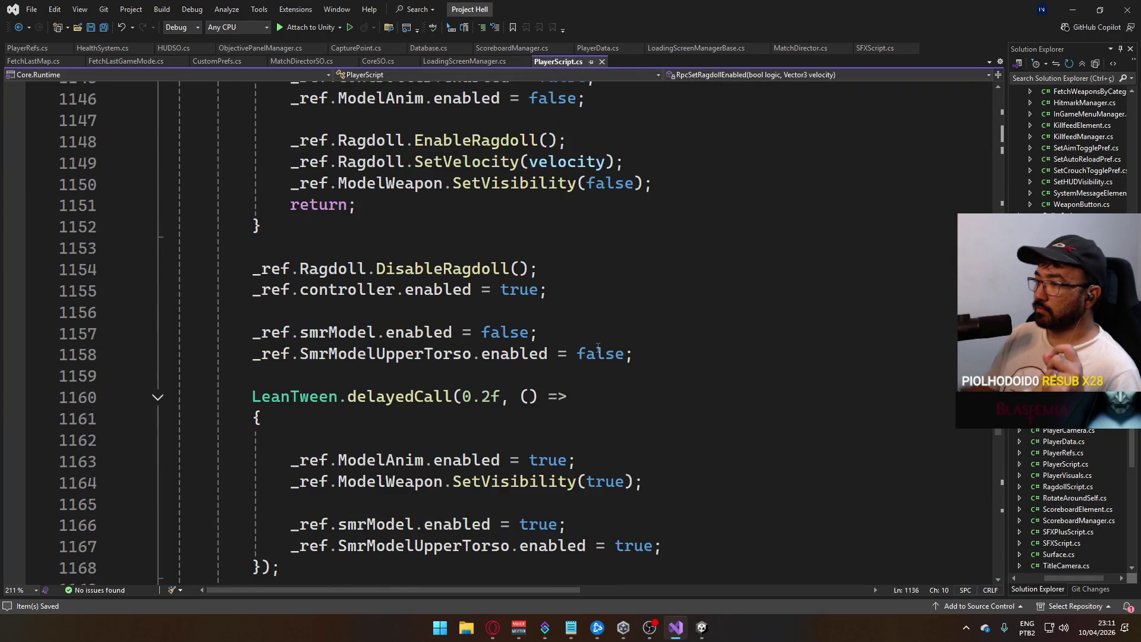
pyautogui.scroll(8, 547, 357)
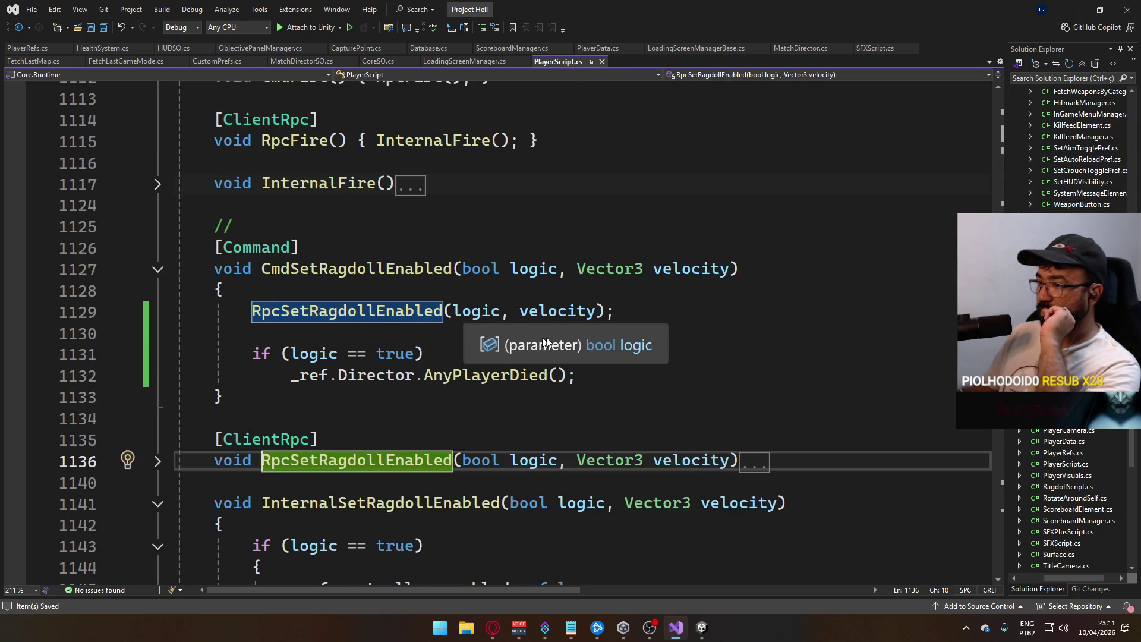
pyautogui.scroll(-3, 505, 384)
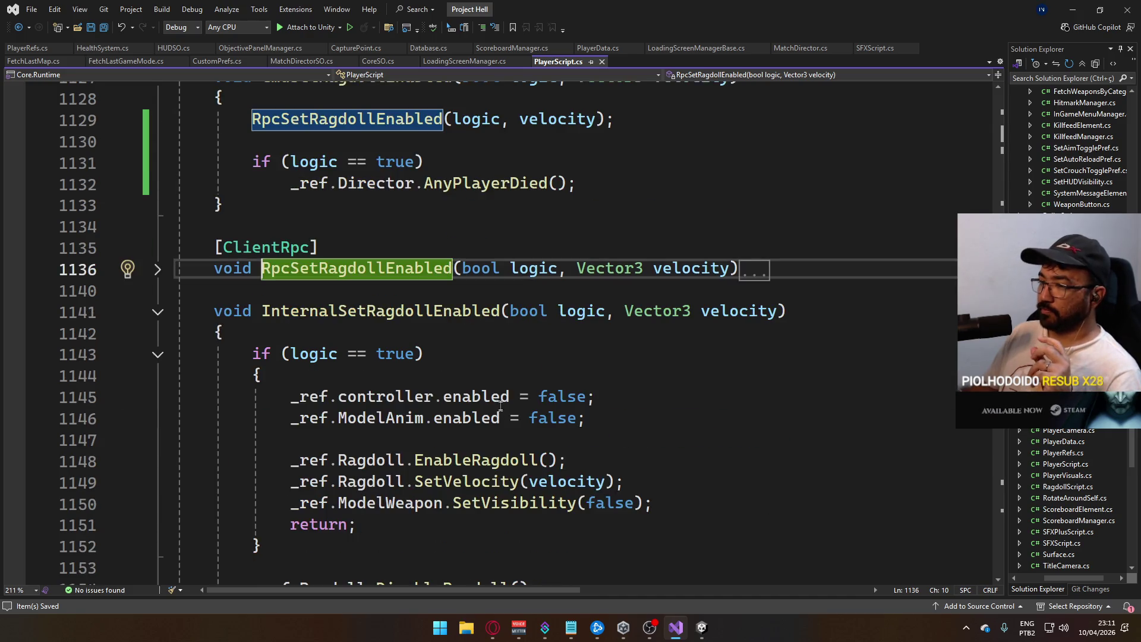
pyautogui.scroll(2, 505, 383)
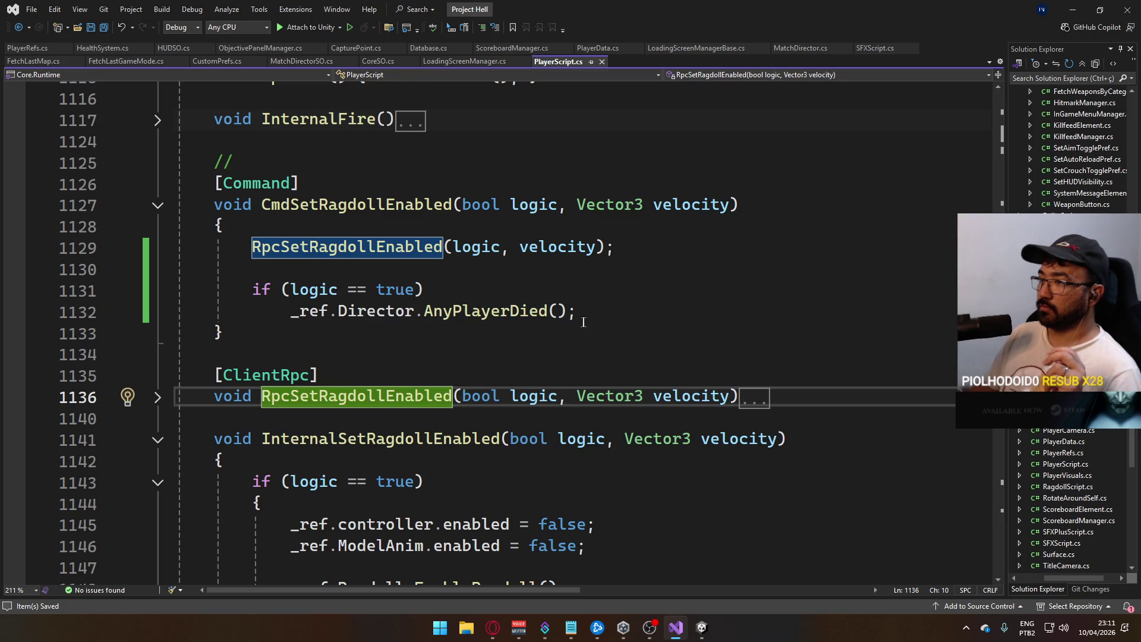
pyautogui.scroll(-3, 428, 331)
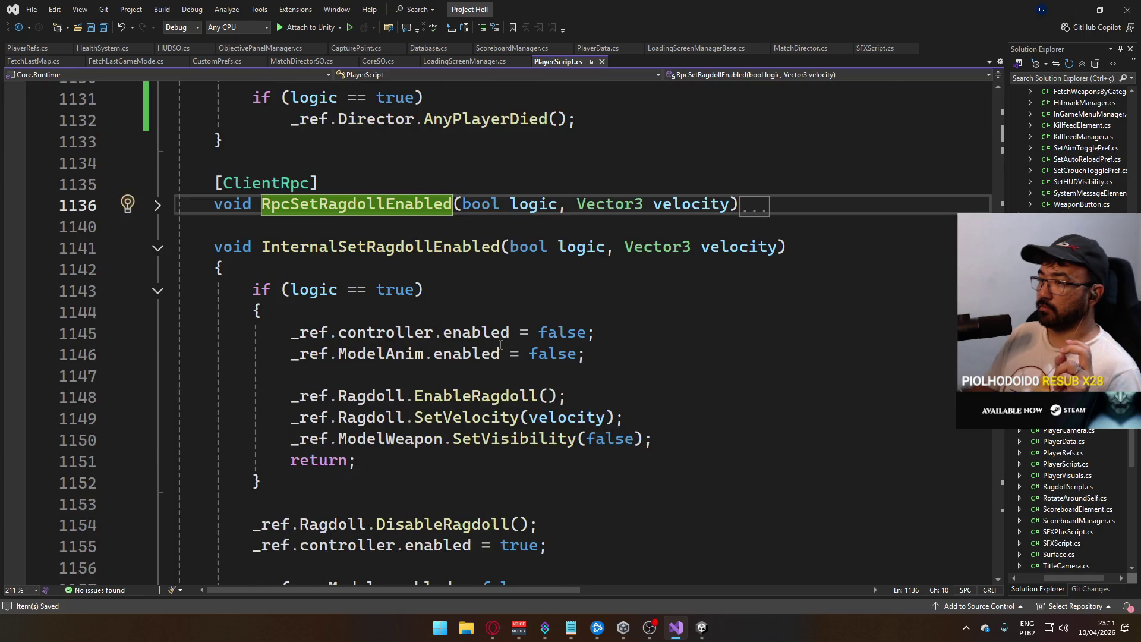
pyautogui.moveTo(496, 345)
pyautogui.scroll(5, 490, 345)
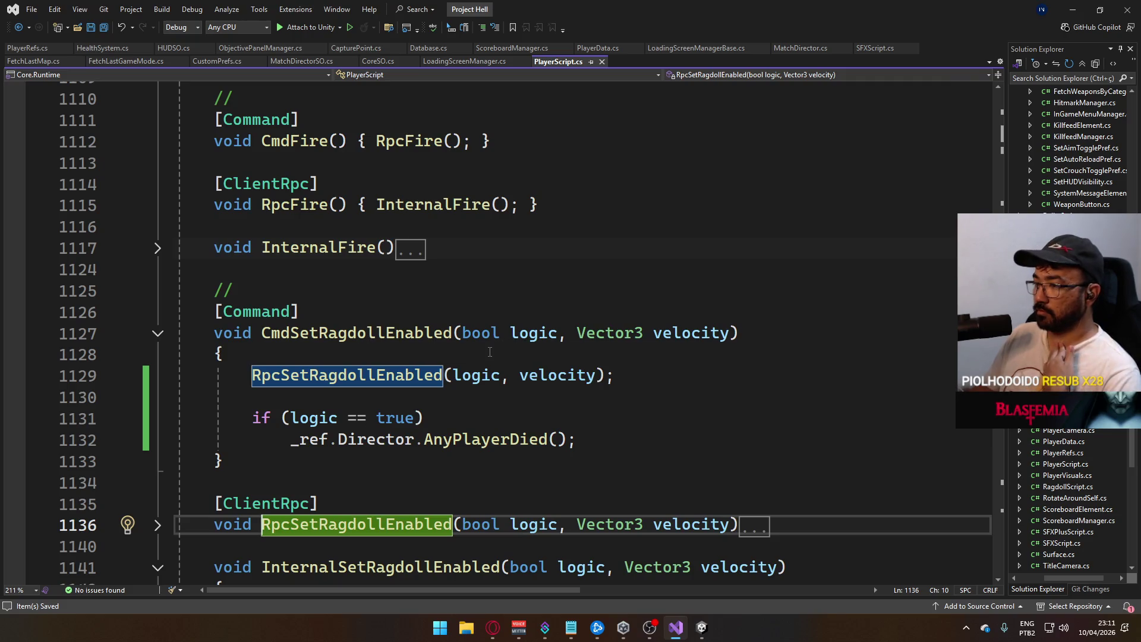
pyautogui.moveTo(585, 440)
pyautogui.mouseDown()
pyautogui.moveTo(178, 416)
pyautogui.moveTo(193, 410)
pyautogui.mouseUp()
# - Delete the AnyPlayerDied if-statement and its leftover empty line from CmdSetRagdollEnabled
pyautogui.press('Delete')
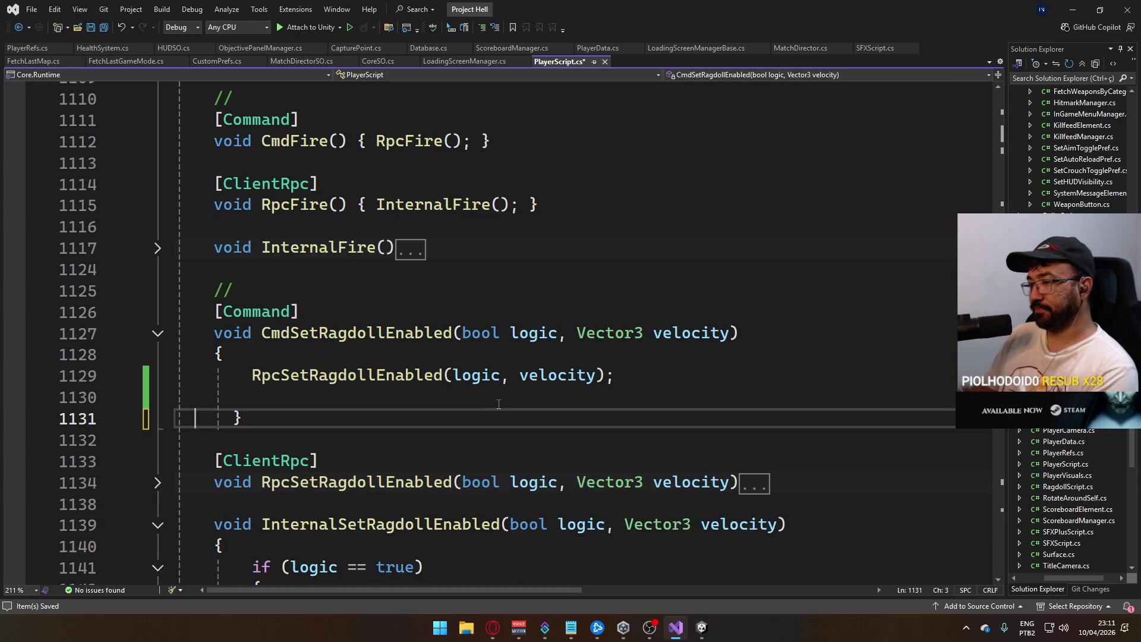
pyautogui.click(640, 383)
pyautogui.press('Delete')
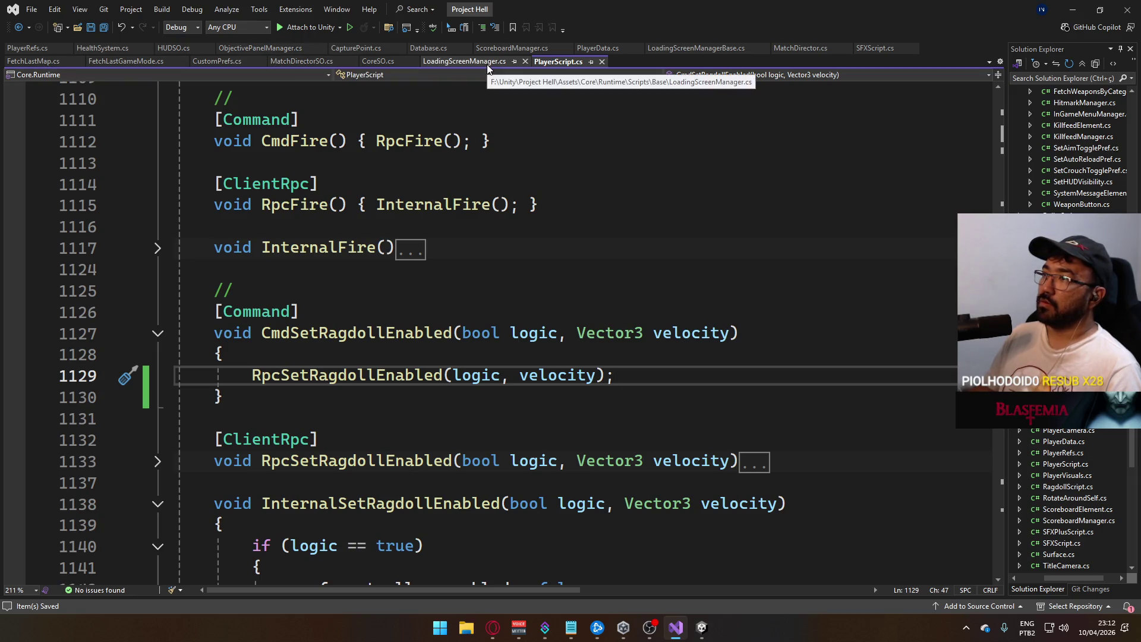
# - In CapturePoint.cs, cut the debug log line from InternalCountPlayers' player loop
pyautogui.click(345, 49)
pyautogui.scroll(-7, 511, 325)
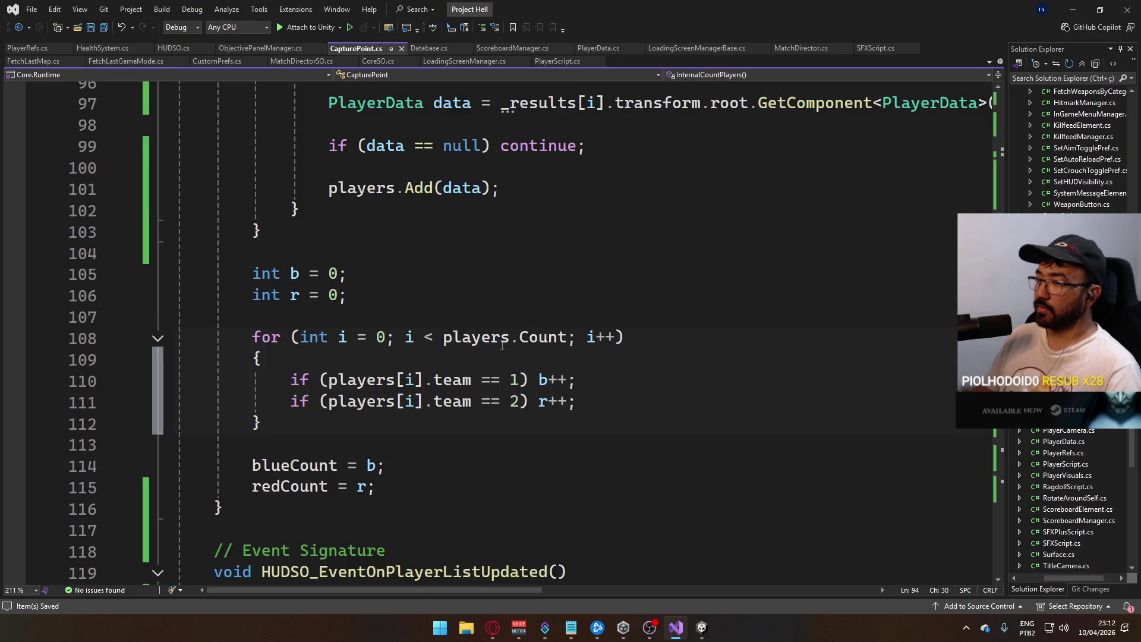
pyautogui.scroll(-4, 611, 394)
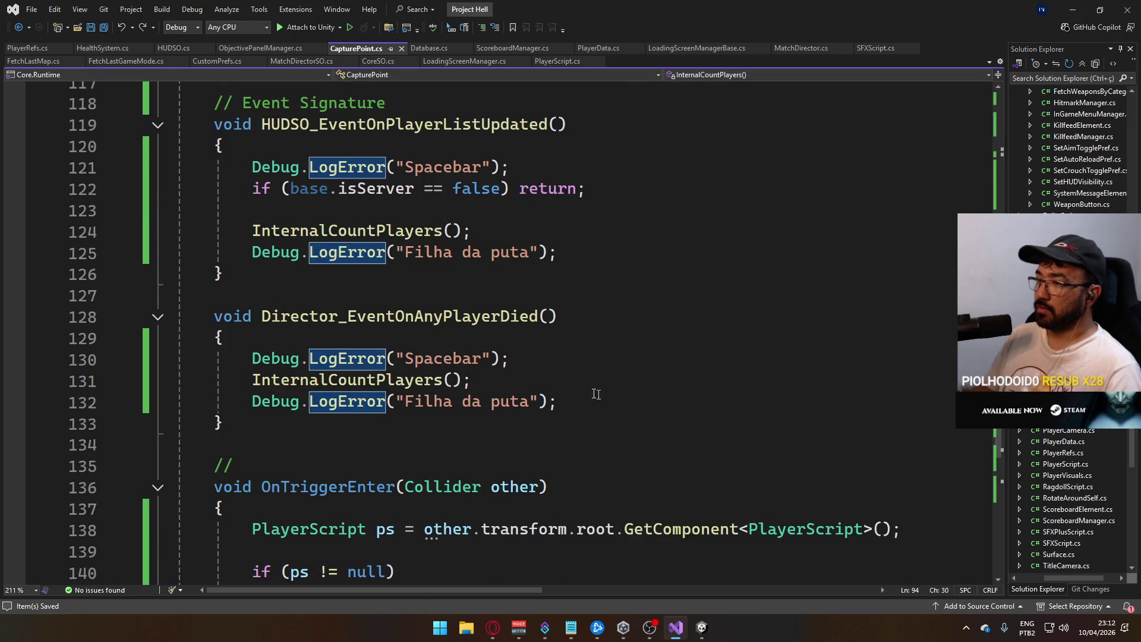
pyautogui.scroll(12, 601, 394)
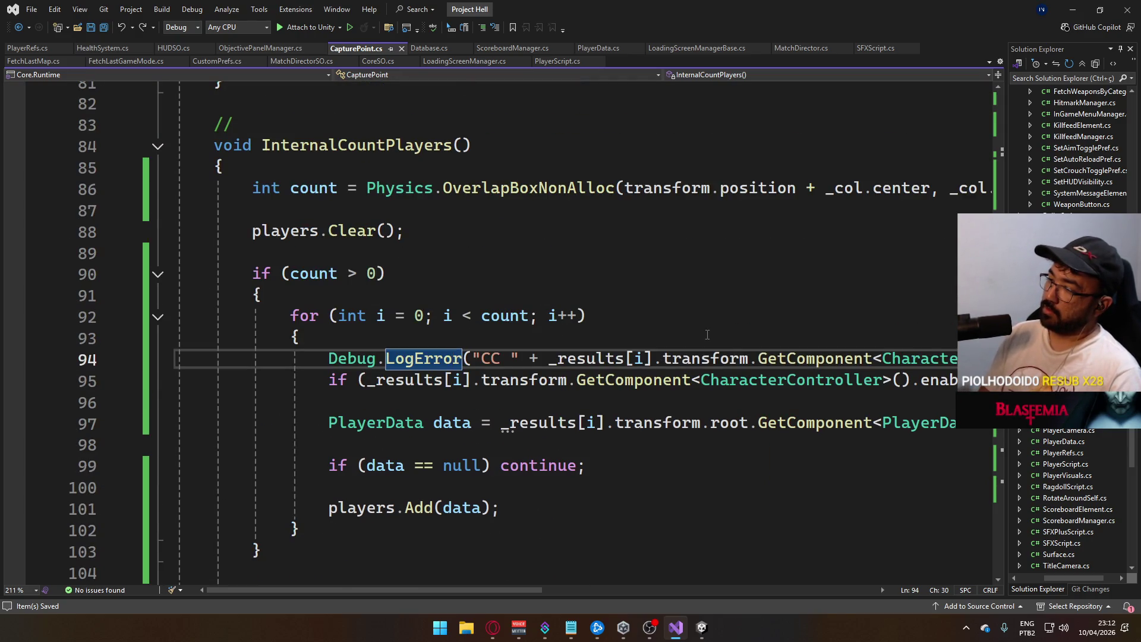
pyautogui.hotkey('ctrl', 'x')
# - Replace the CharacterController check with GetComponent<HealthSystem>().health <= 0 and save CapturePoint.cs
pyautogui.moveTo(517, 590)
pyautogui.mouseDown()
pyautogui.moveTo(649, 591)
pyautogui.moveTo(518, 572)
pyautogui.mouseUp()
pyautogui.hscroll(10, 518, 572)
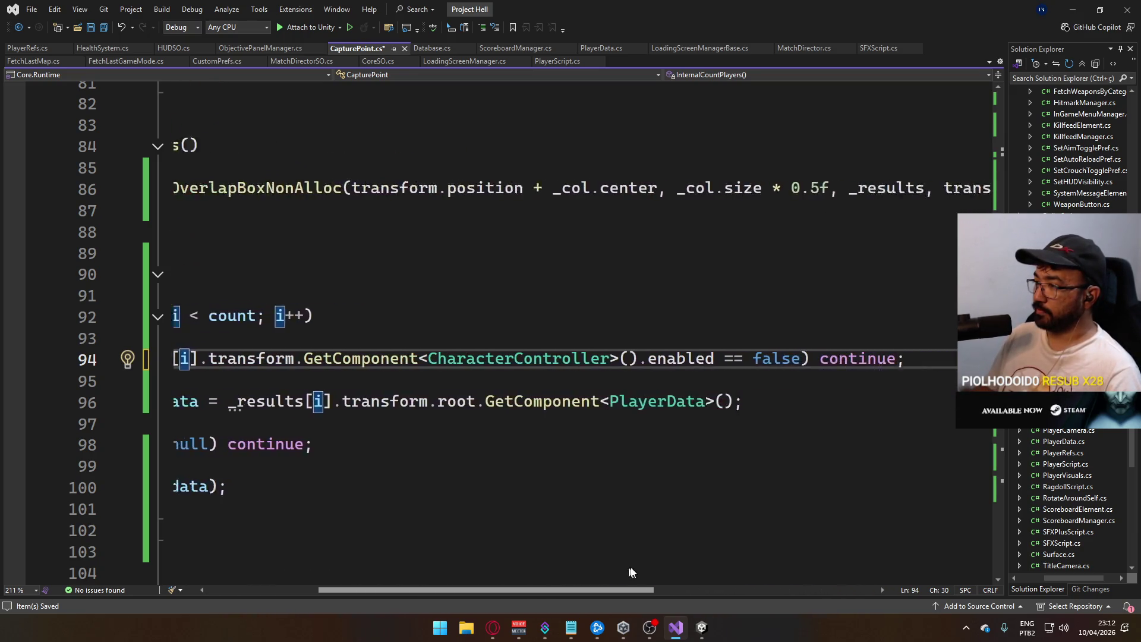
pyautogui.hscroll(-6, 702, 565)
pyautogui.hscroll(10, 567, 547)
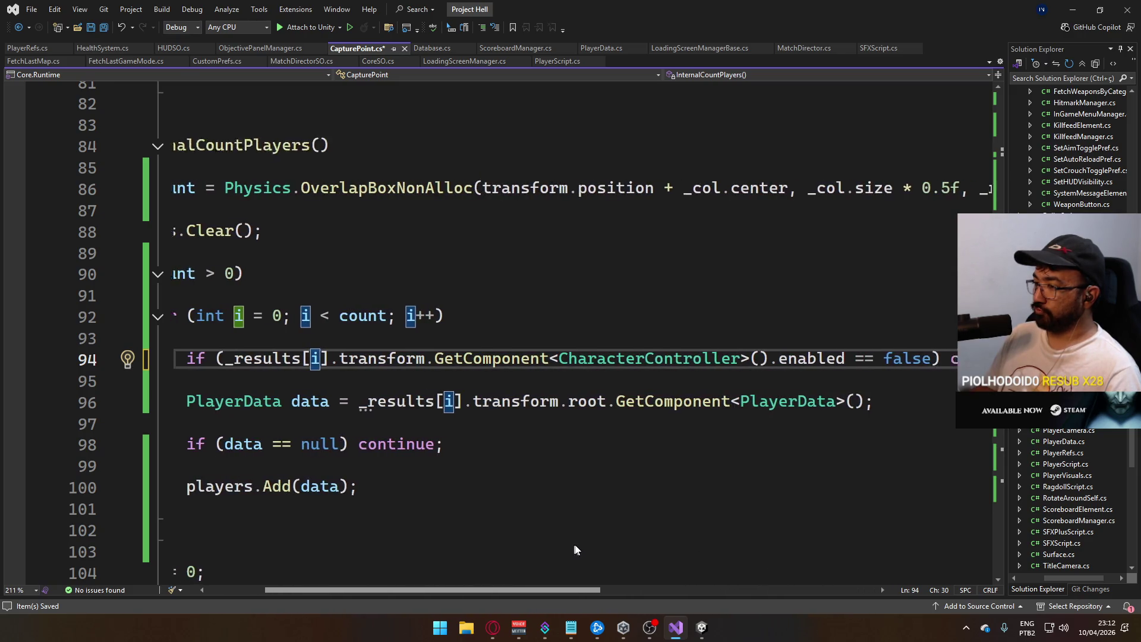
pyautogui.hscroll(-10, 707, 527)
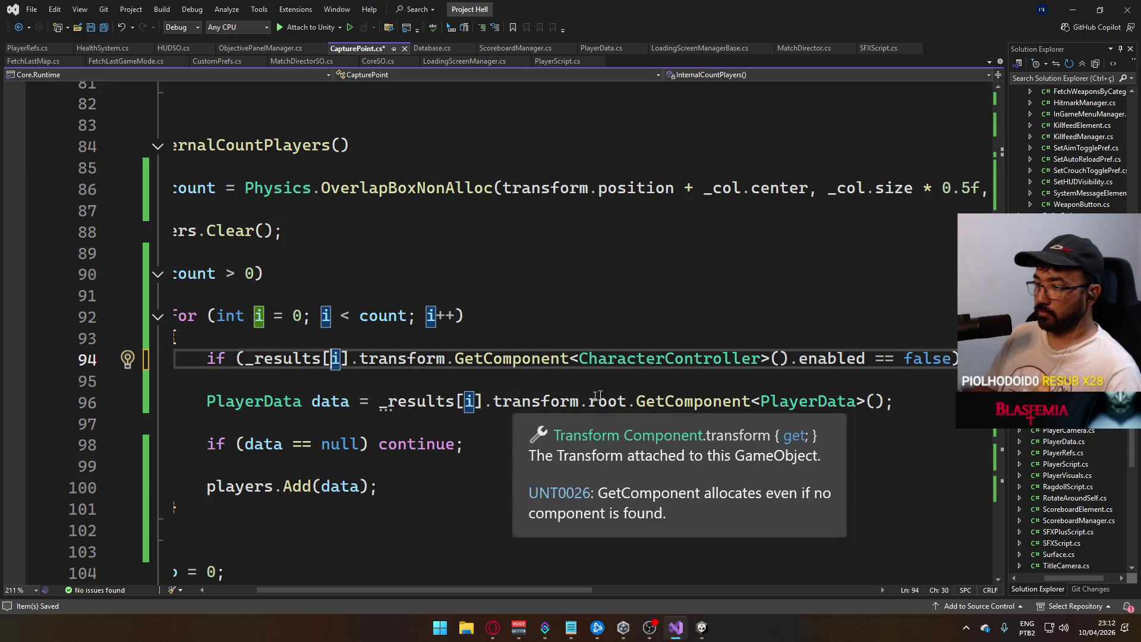
pyautogui.moveTo(950, 358)
pyautogui.mouseDown()
pyautogui.moveTo(666, 359)
pyautogui.moveTo(499, 378)
pyautogui.moveTo(582, 358)
pyautogui.mouseUp()
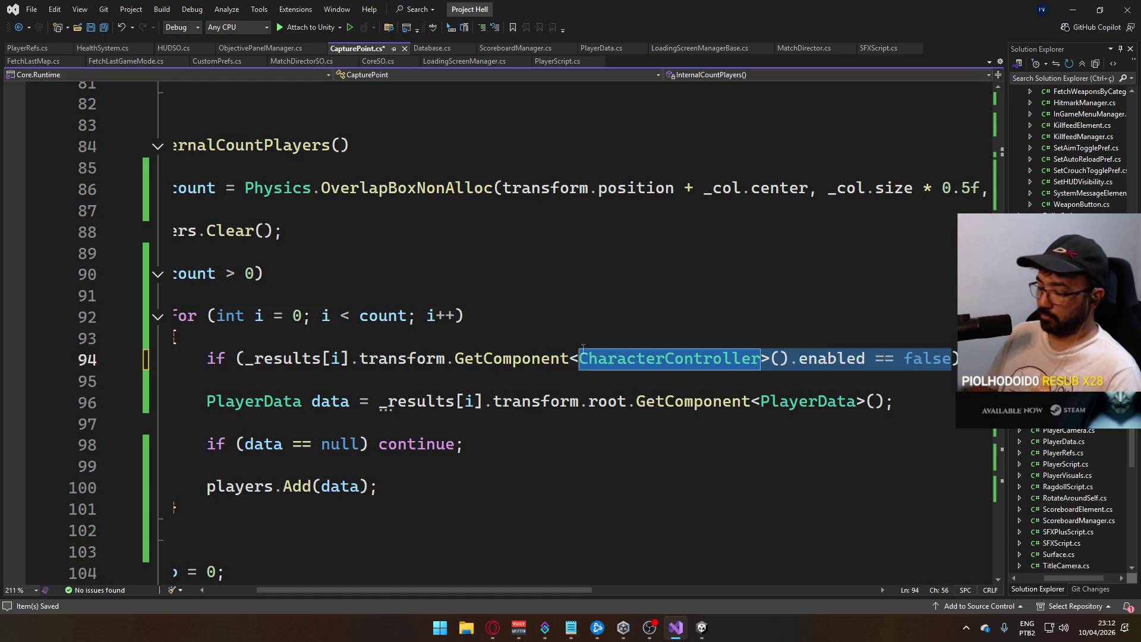
pyautogui.write('Health')
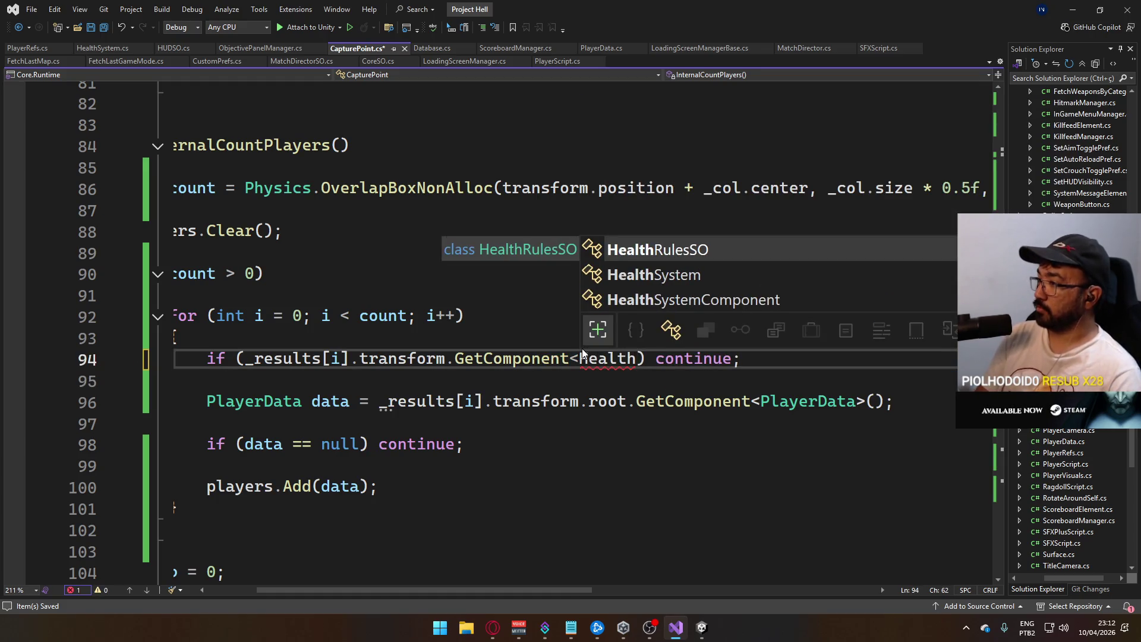
pyautogui.press('Down')
pyautogui.press('Tab')
pyautogui.write('>().')
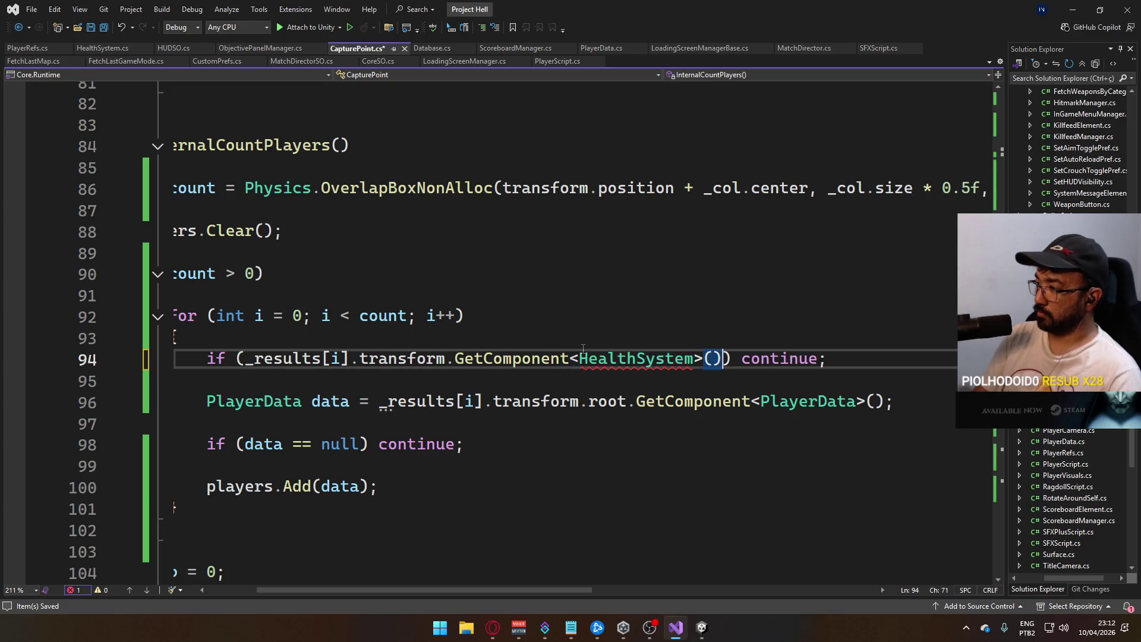
pyautogui.write('hea')
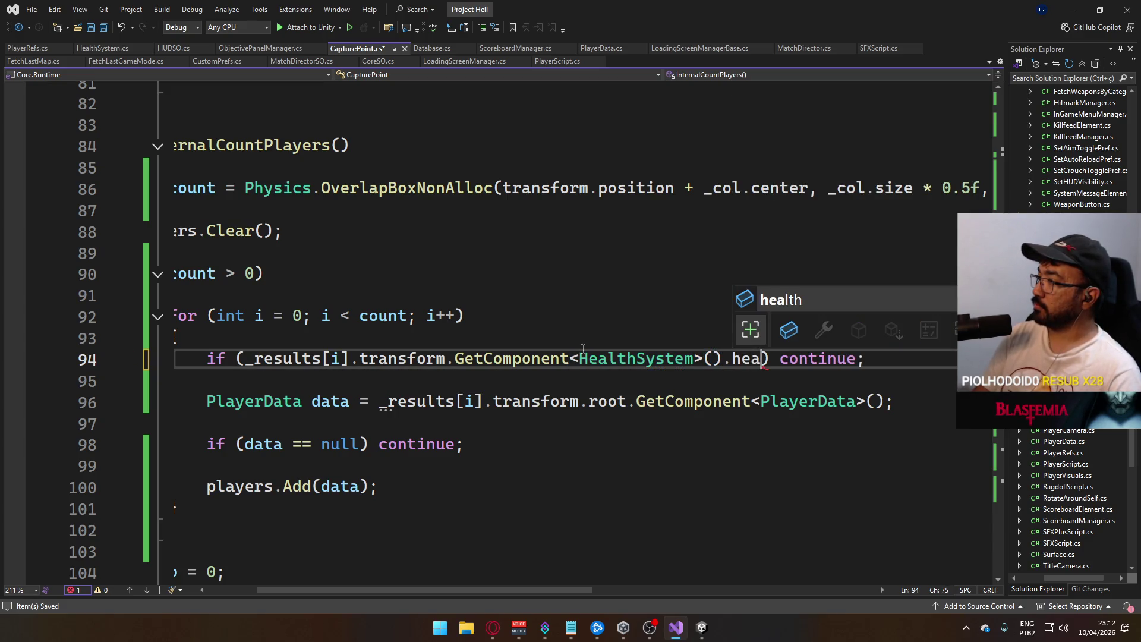
pyautogui.press('Tab')
pyautogui.write('>')
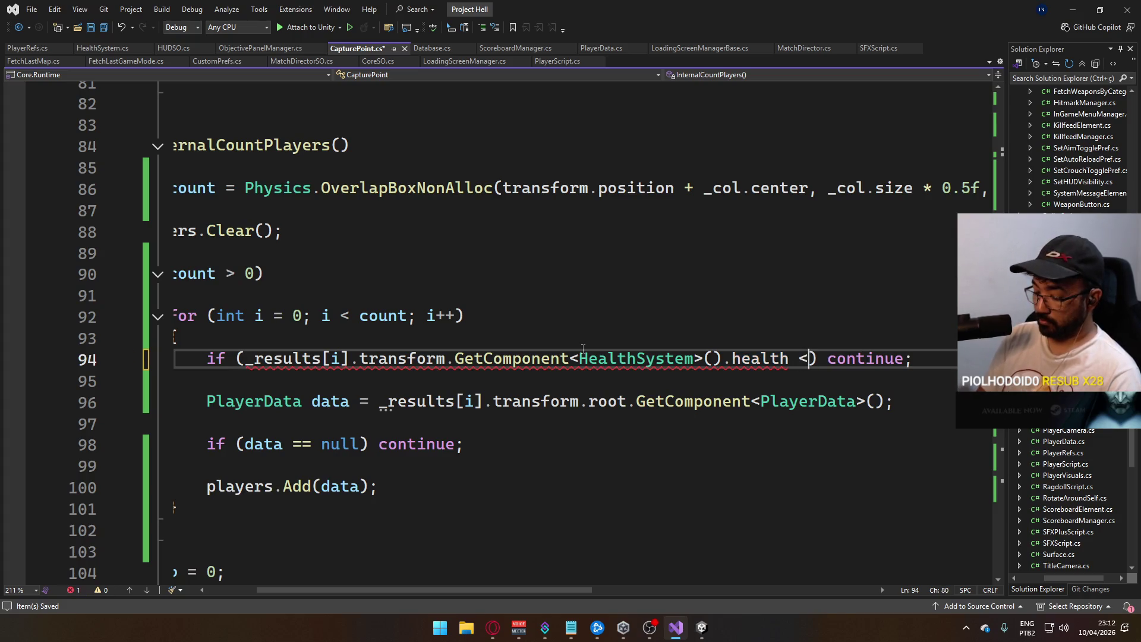
pyautogui.hotkey('ctrl', 's')
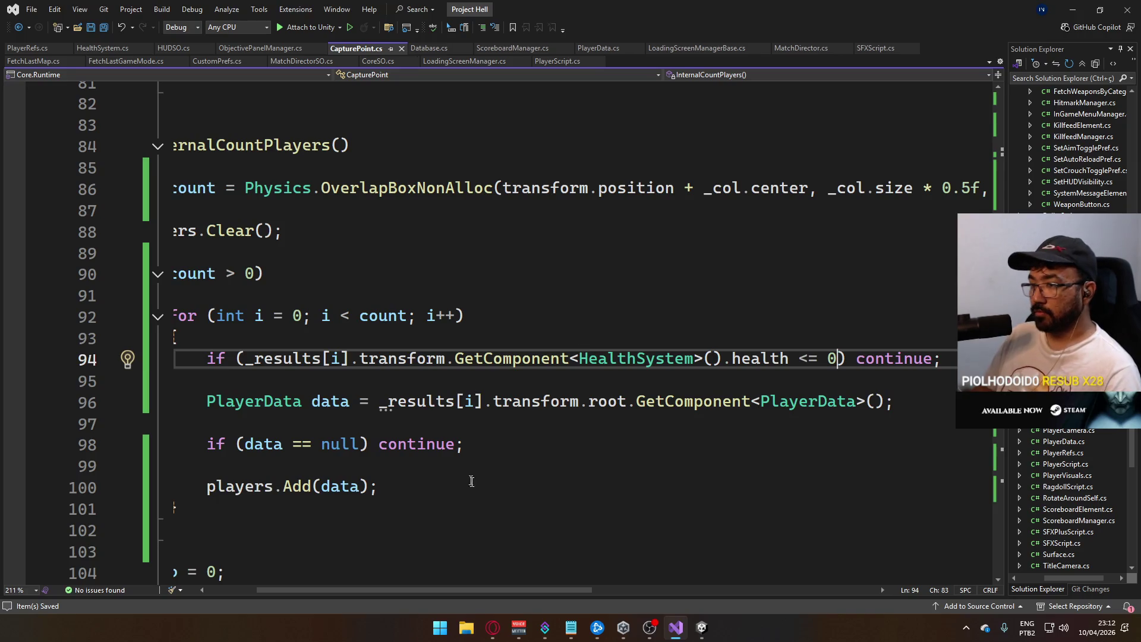
# - In Unity, clear the Console, start File > Build And Run, then switch to the browser
pyautogui.hscroll(3, 595, 582)
pyautogui.hscroll(-4, 411, 368)
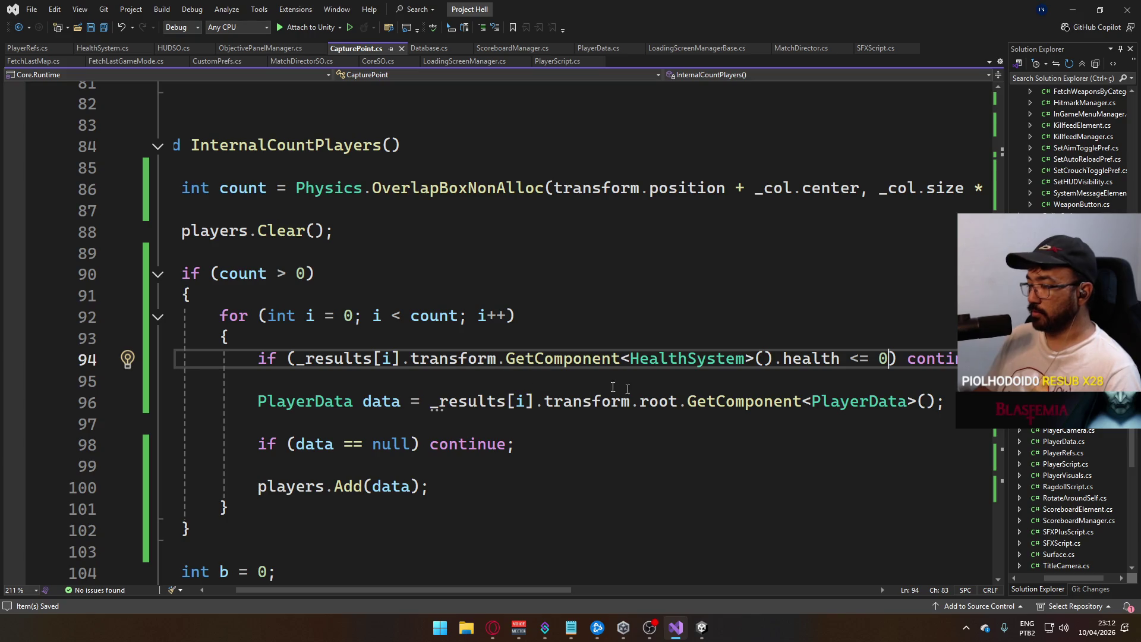
pyautogui.moveTo(700, 631)
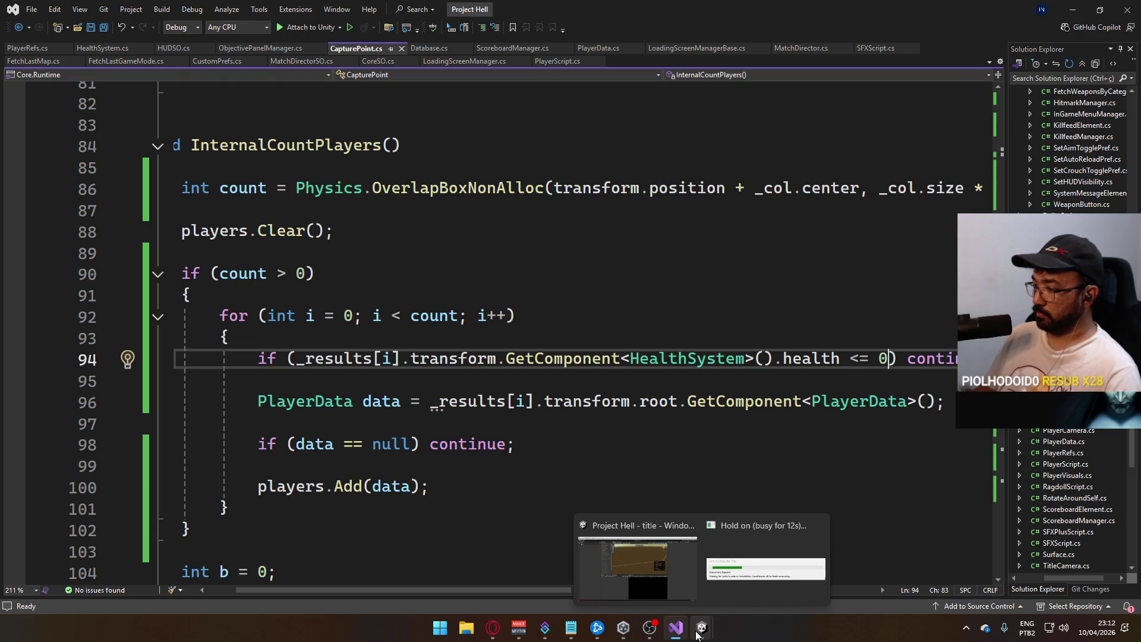
pyautogui.click(683, 559)
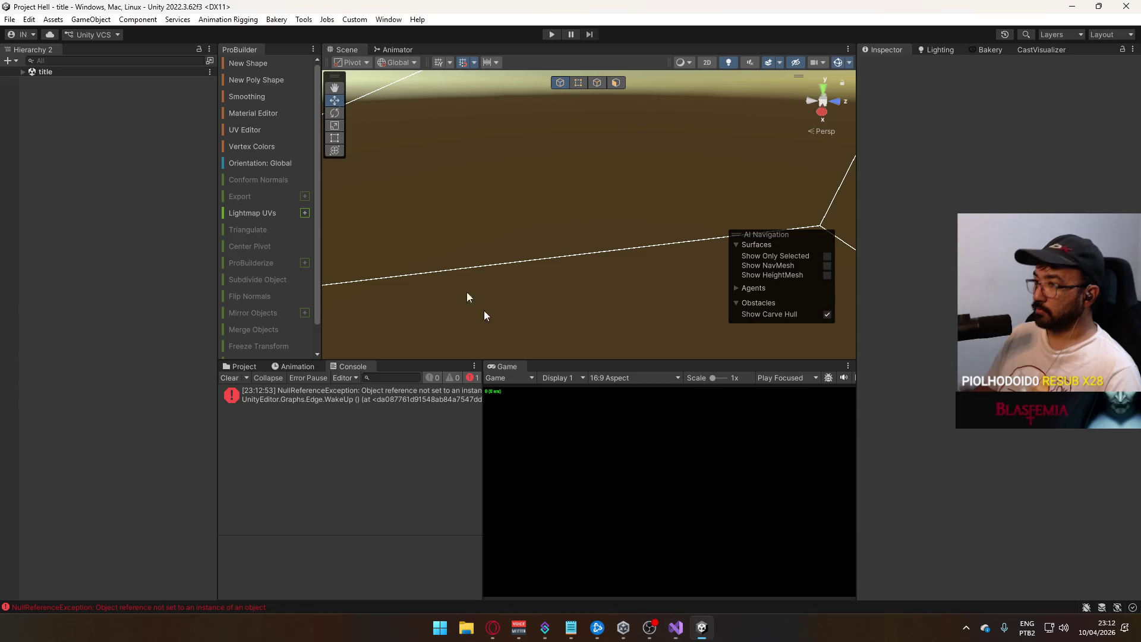
pyautogui.click(228, 378)
pyautogui.click(10, 19)
pyautogui.click(53, 179)
pyautogui.hotkey('alt', 'Tab')
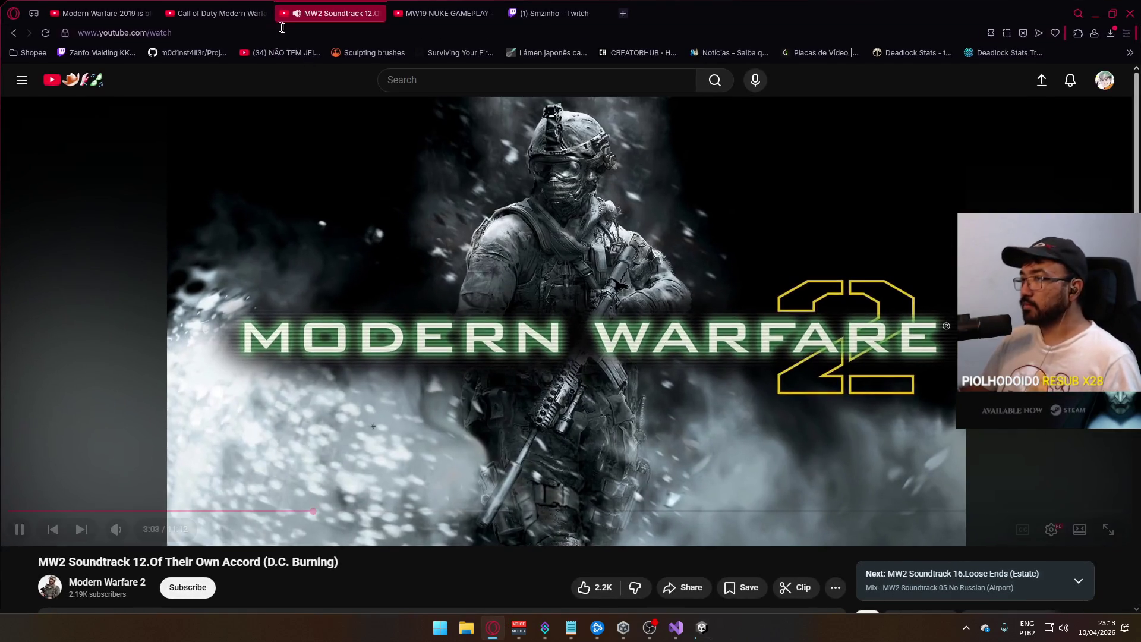
pyautogui.click(553, 13)
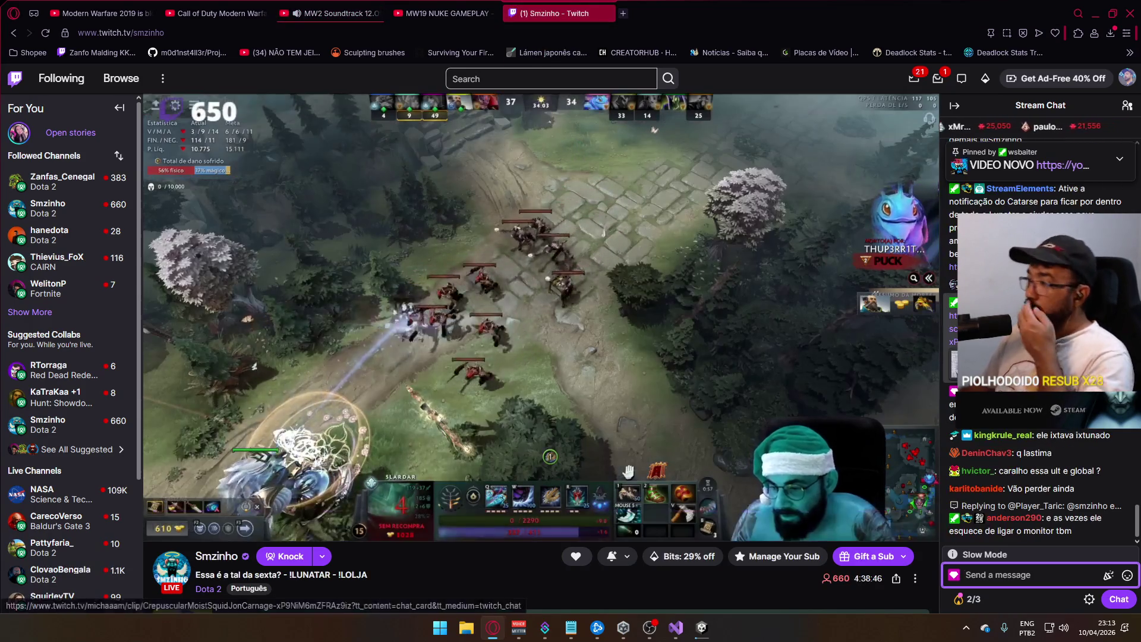
pyautogui.click(975, 315)
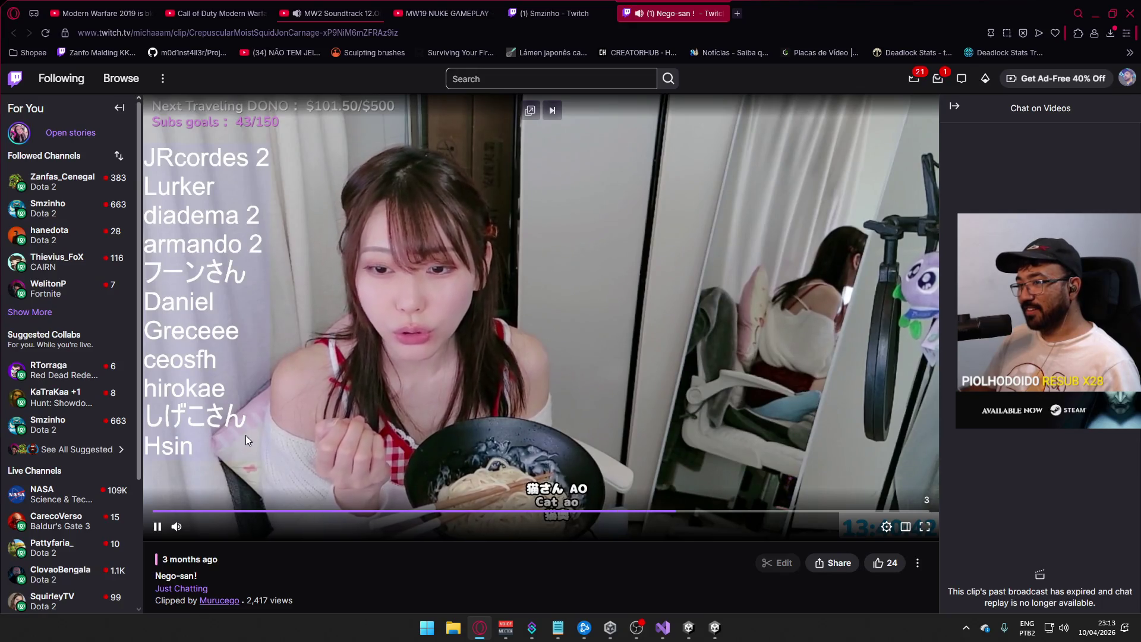
pyautogui.click(242, 480)
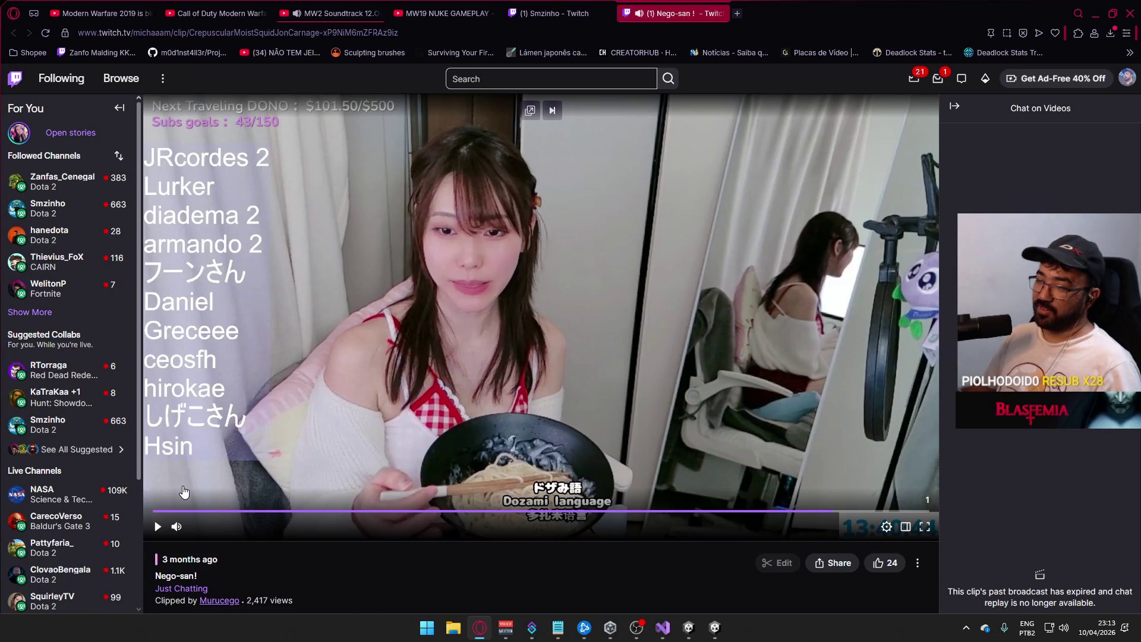
pyautogui.moveTo(169, 514); pyautogui.dragTo(113, 510)
pyautogui.click(385, 446)
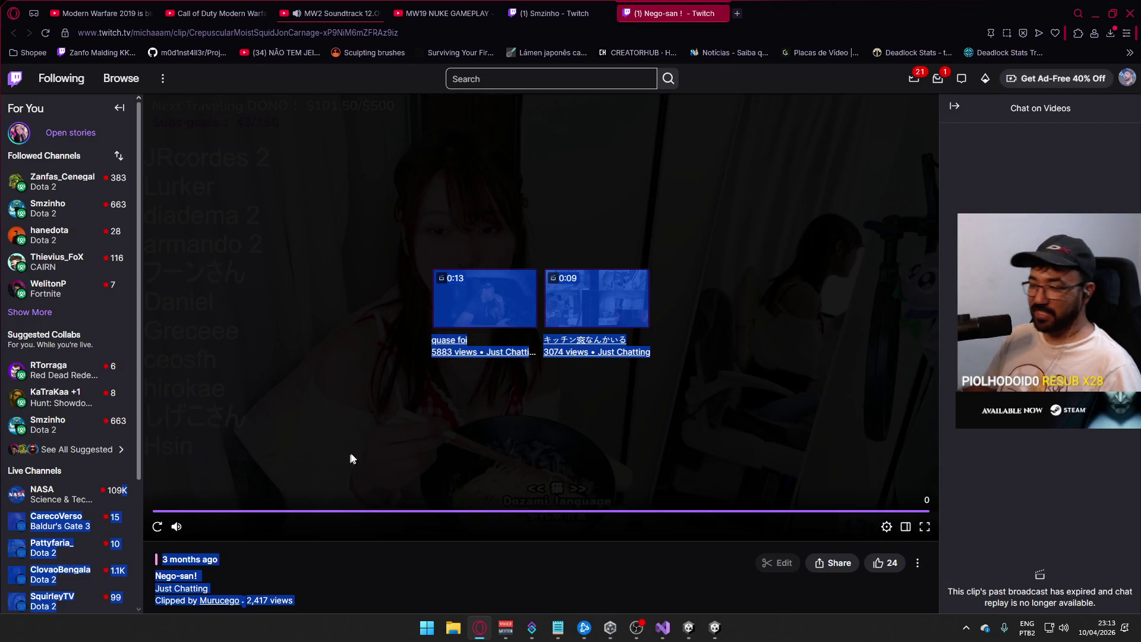
pyautogui.scroll(-4, 351, 458)
pyautogui.scroll(2, 398, 455)
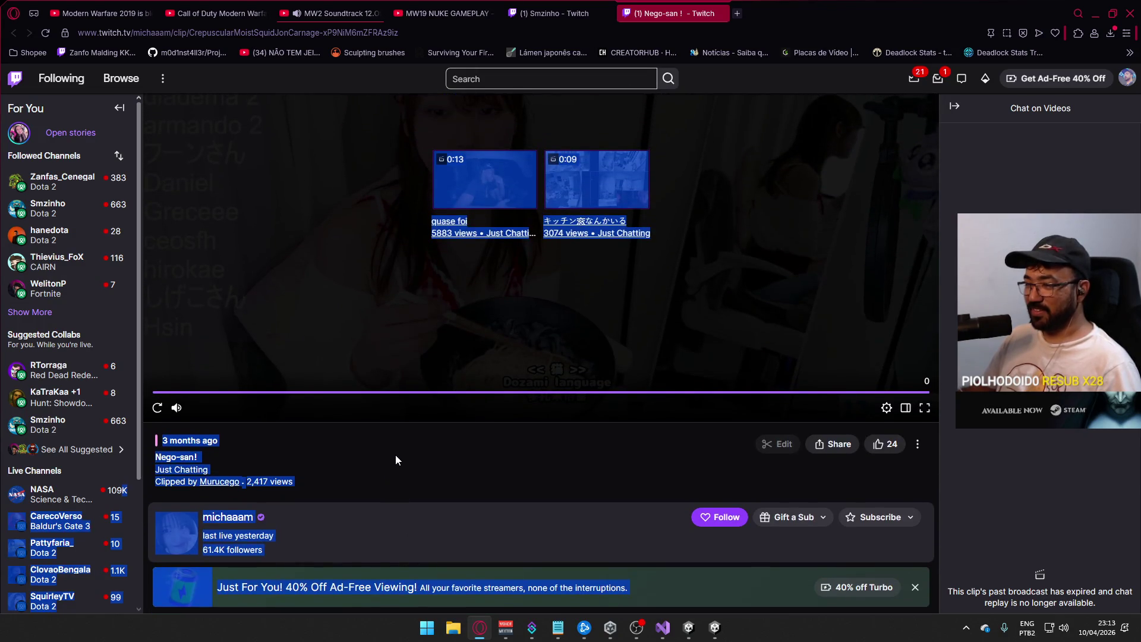
pyautogui.scroll(1, 396, 455)
pyautogui.click(158, 466)
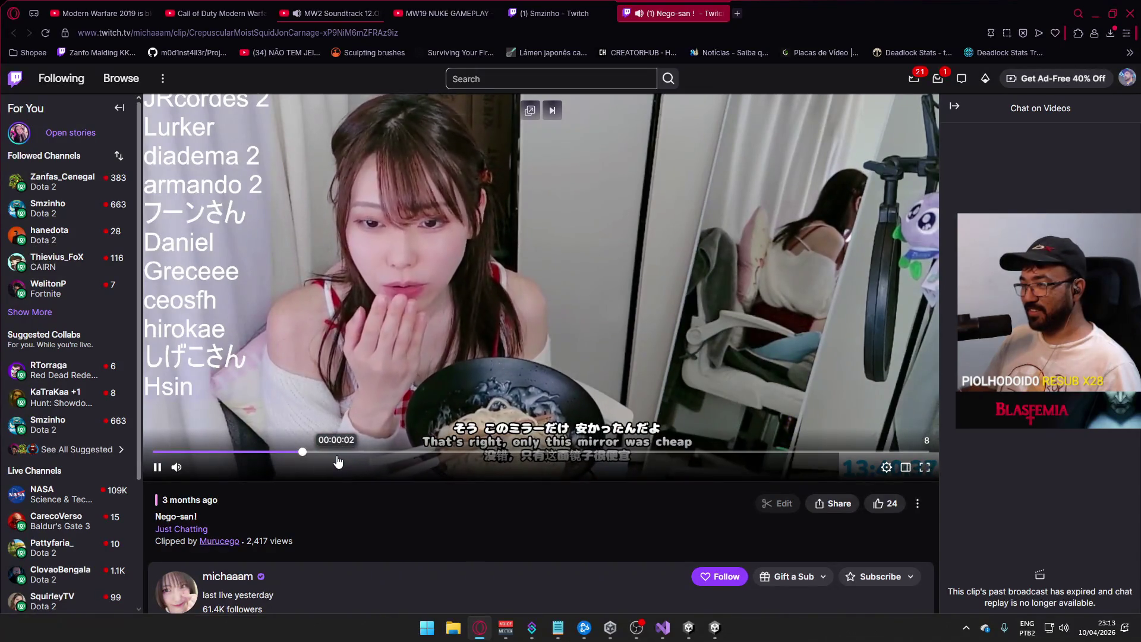
pyautogui.click(718, 14)
# - Return to the Unity editor and enter play mode in the crash scene
pyautogui.hotkey('alt', 'Tab')
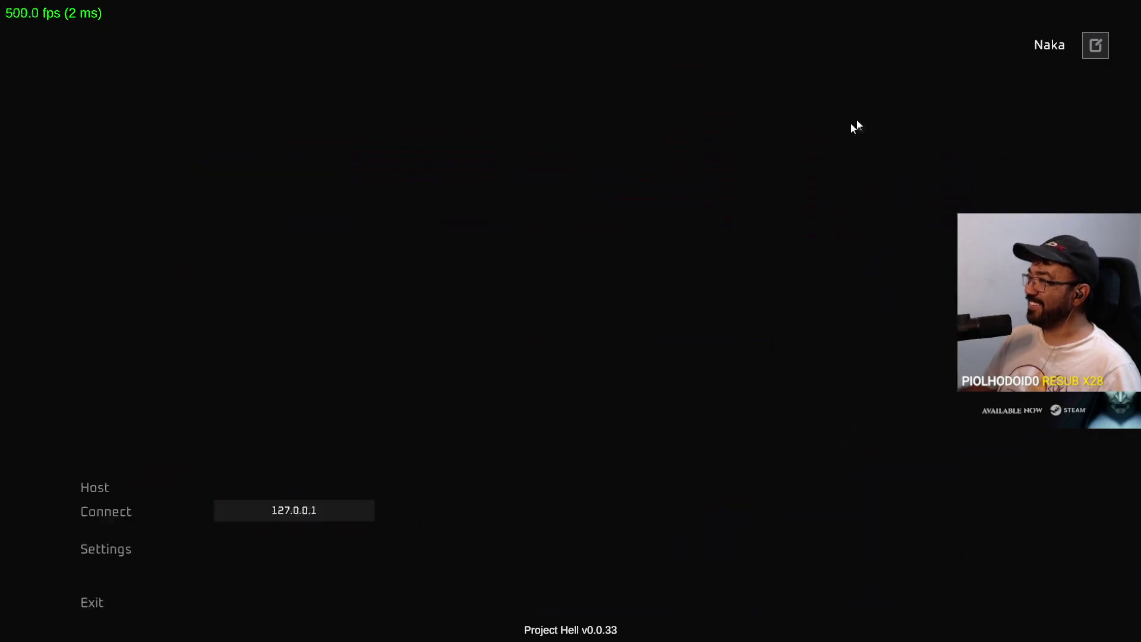
pyautogui.hotkey('alt', 'Tab')
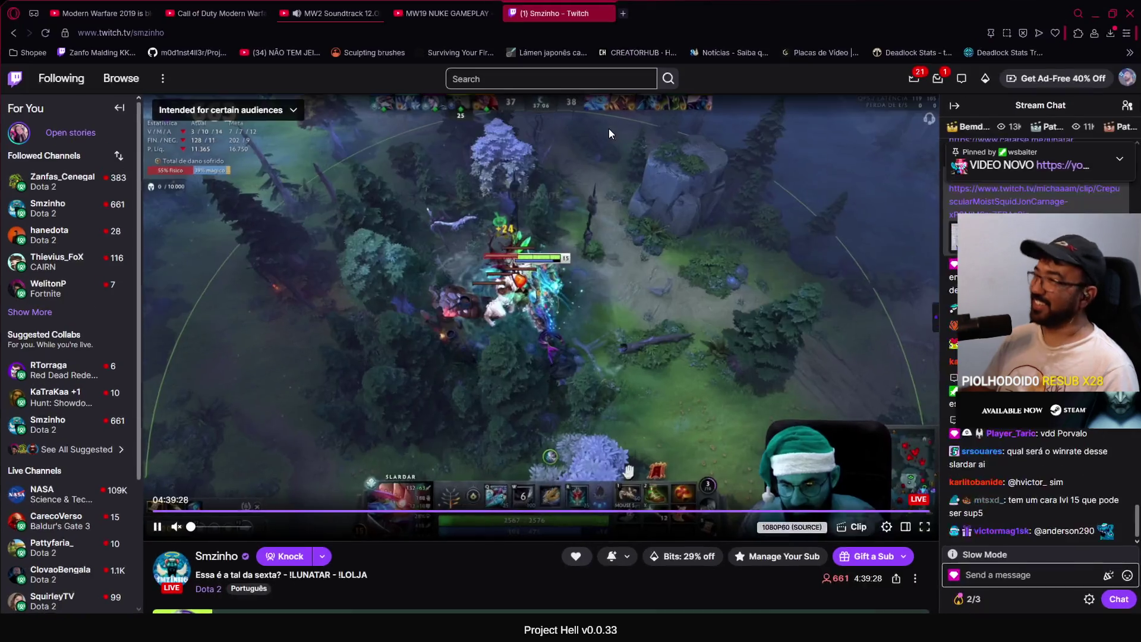
pyautogui.press('super')
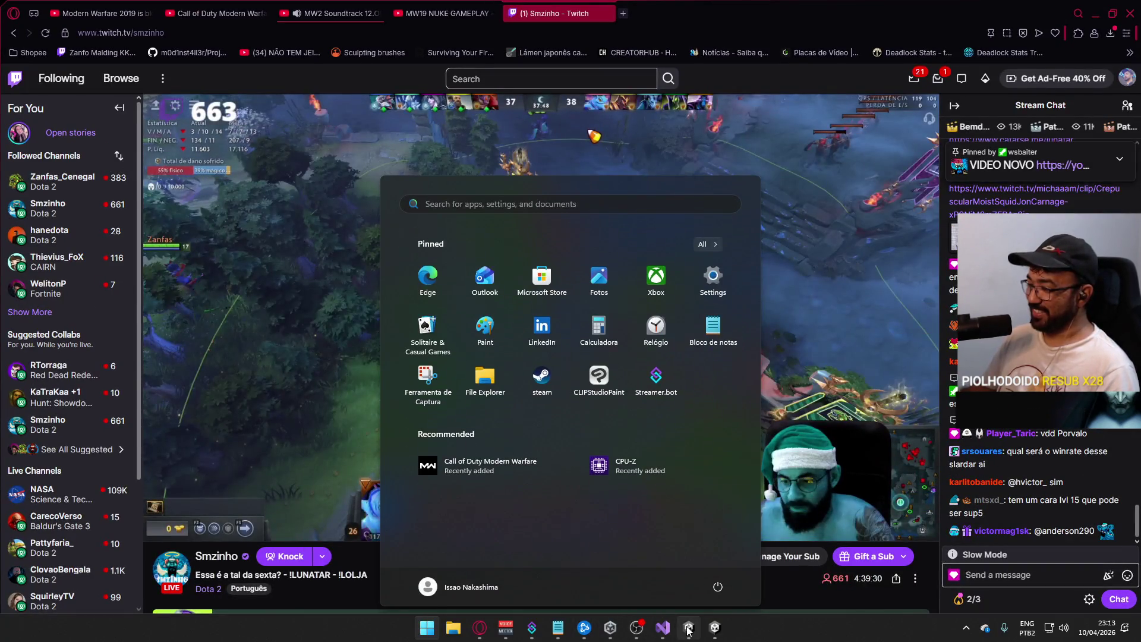
pyautogui.click(688, 629)
pyautogui.click(556, 34)
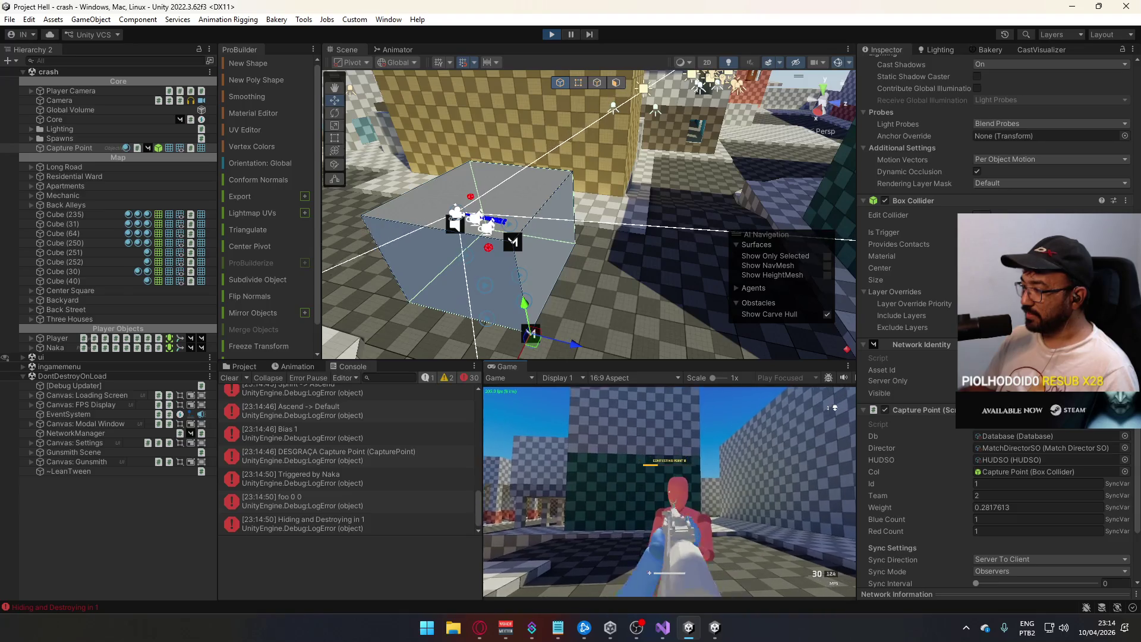
# - Aim at the red enemy, shoot it, and jump to test damage and input
pyautogui.rightClick(664, 496)
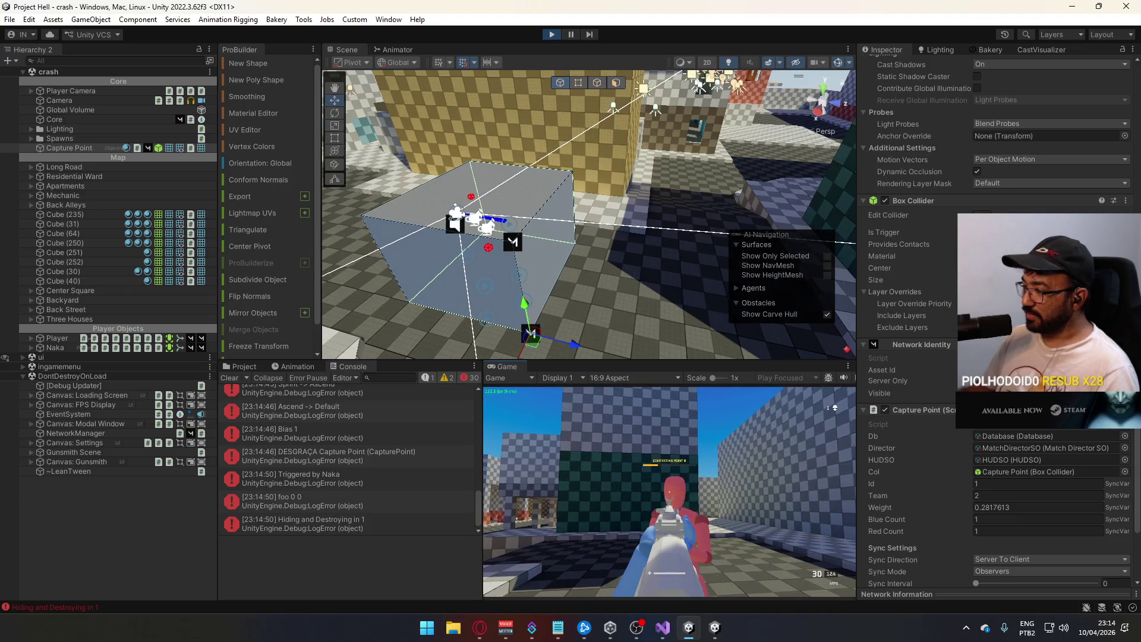
pyautogui.press('super')
pyautogui.press('super')
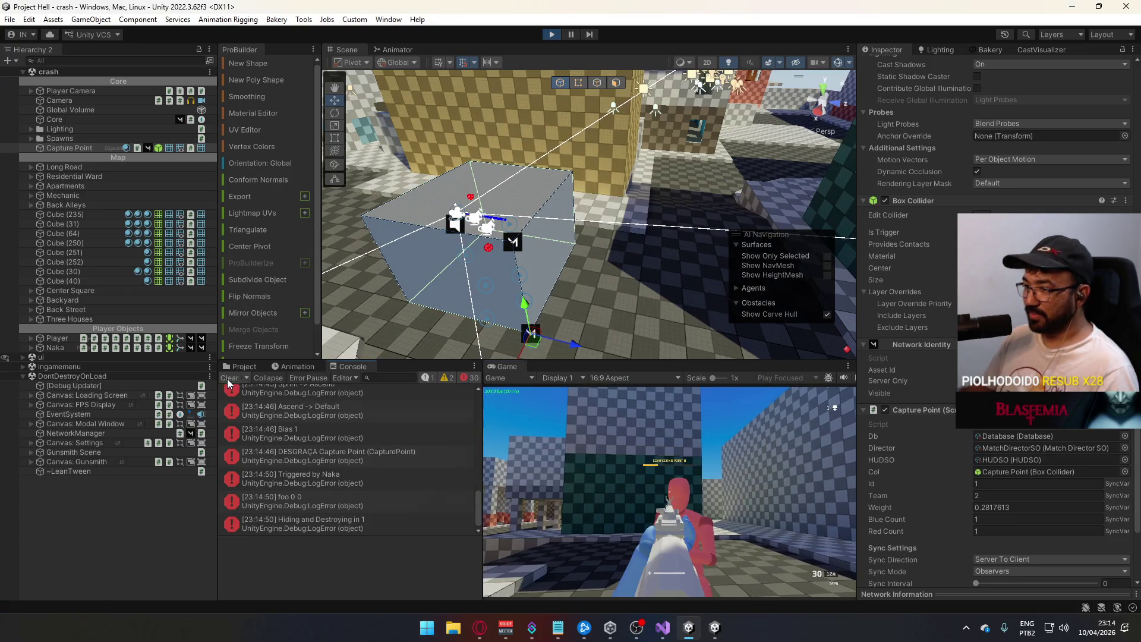
pyautogui.click(669, 492)
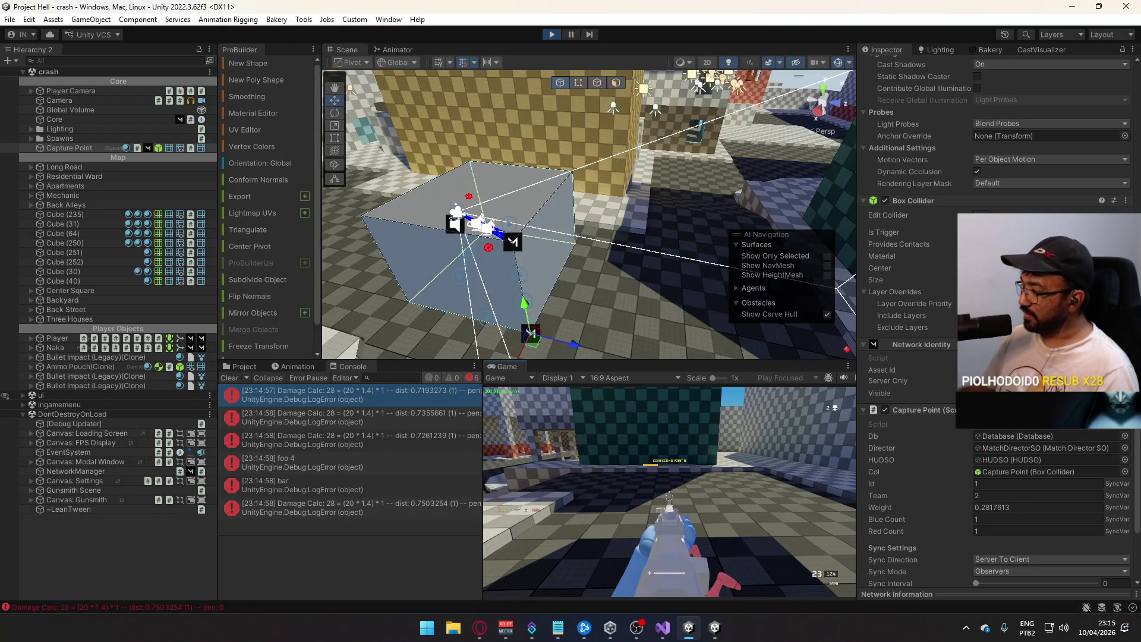
pyautogui.press('super')
pyautogui.press('super')
pyautogui.press('space')
pyautogui.press('space')
# - Stop play mode and close the running Project Hell build
pyautogui.hotkey('ctrl', 'p')
pyautogui.rightClick(714, 626)
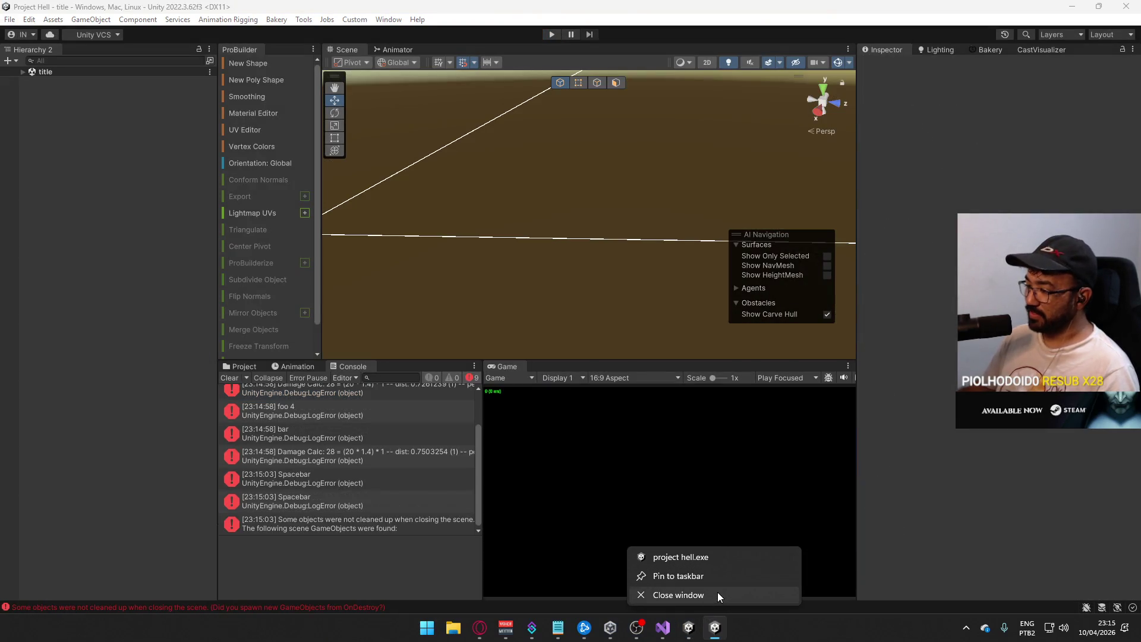
pyautogui.click(718, 592)
# - Restore the _ref.Director.AnyPlayerDied() call in HealthSystem.cs, save, and let Unity recompile
pyautogui.hotkey('alt', 'Tab')
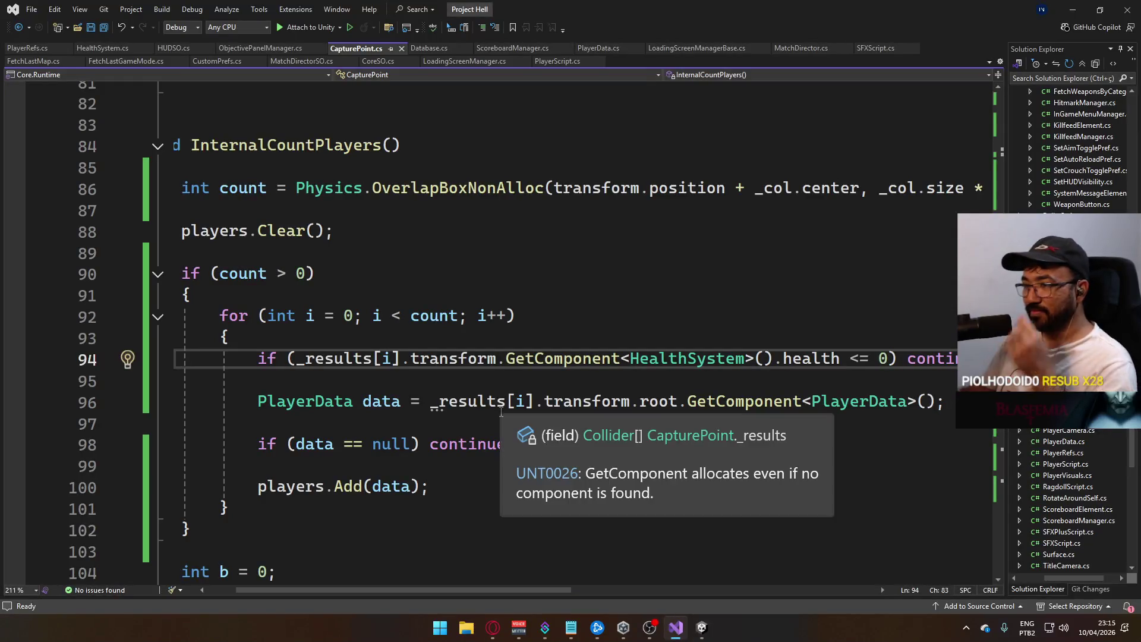
pyautogui.click(105, 50)
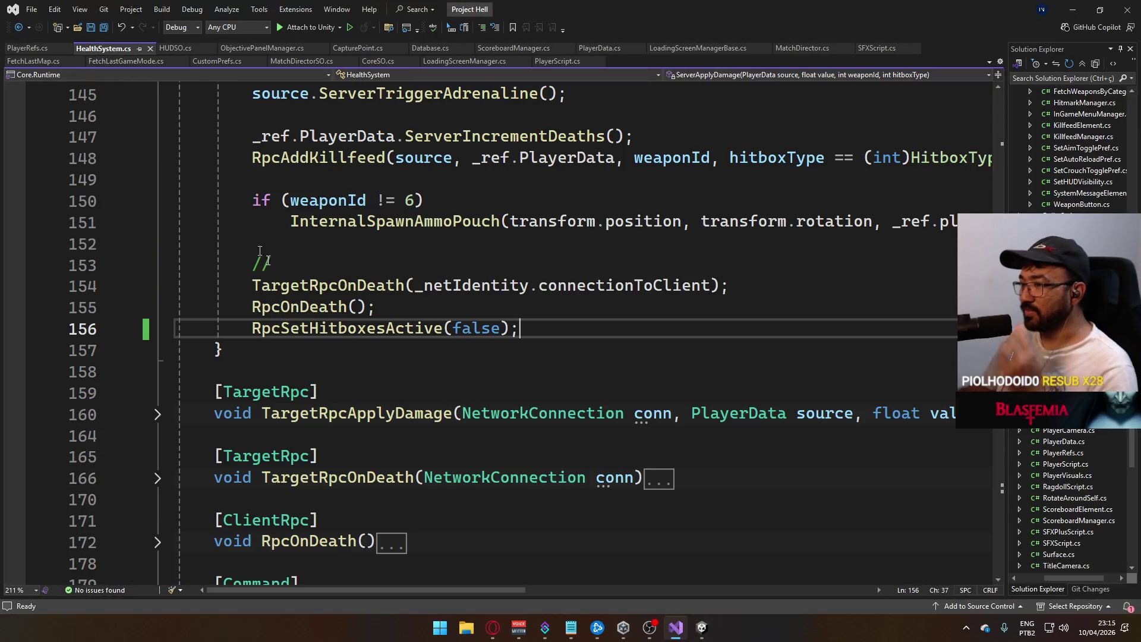
pyautogui.scroll(1, 473, 367)
pyautogui.hotkey('ctrl', 'z')
pyautogui.hotkey('ctrl', 'z')
pyautogui.hotkey('ctrl', 's')
pyautogui.click(701, 629)
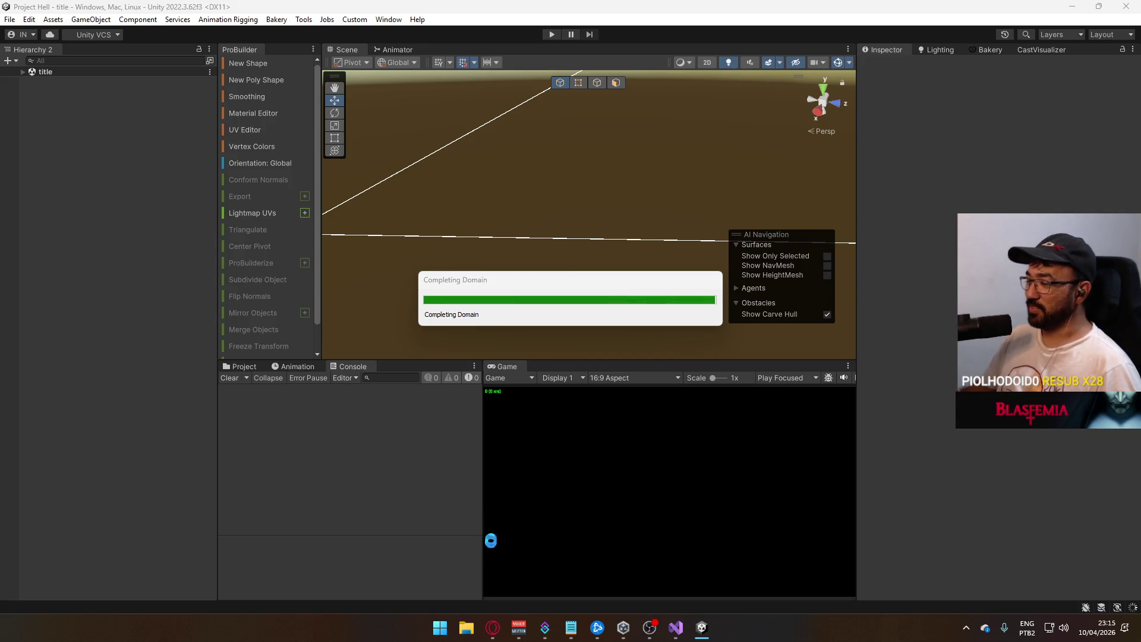
# - Open the SteamDB website in a new browser tab
pyautogui.click(498, 629)
pyautogui.hotkey('ctrl', 't')
pyautogui.write('stea')
pyautogui.click(172, 74)
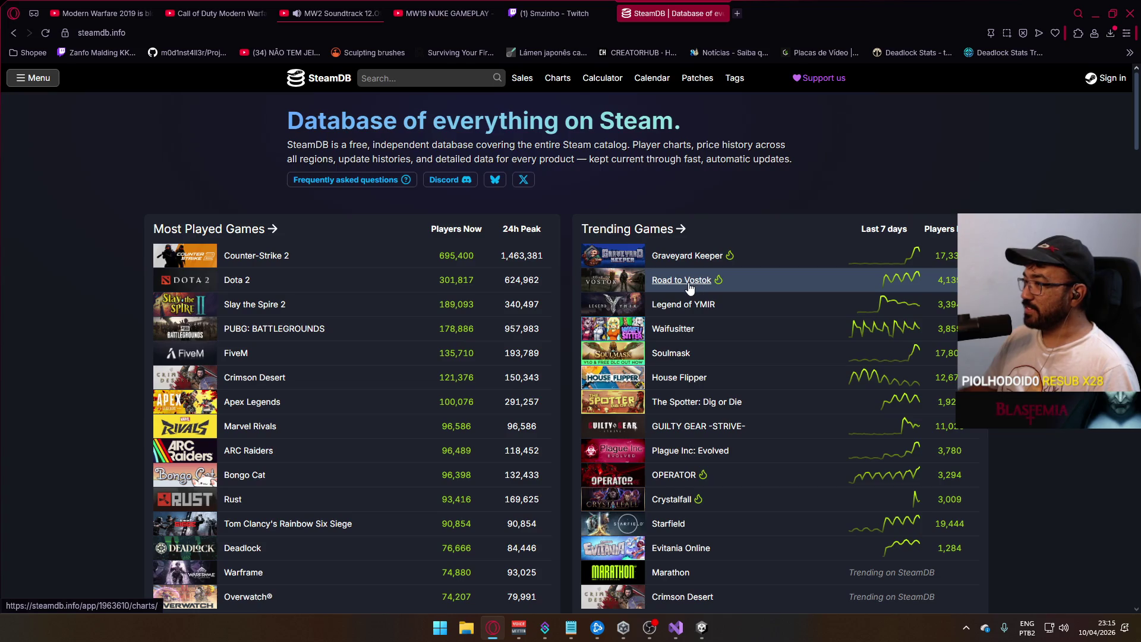
# - Look over the game lists on the SteamDB homepage
pyautogui.moveTo(688, 285)
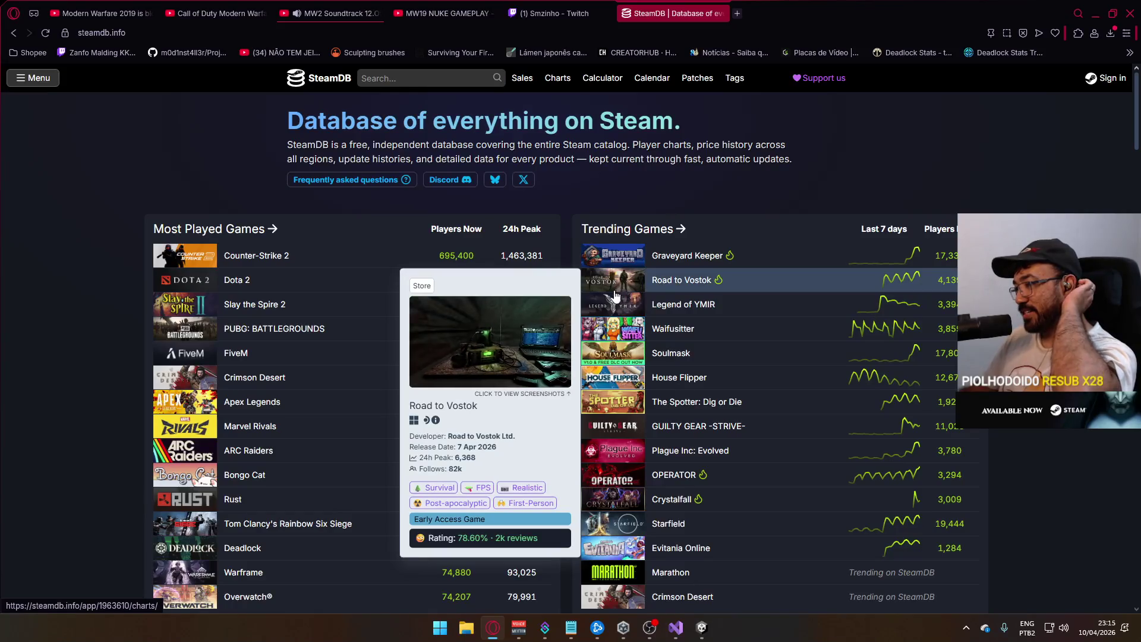
pyautogui.scroll(-1, 657, 372)
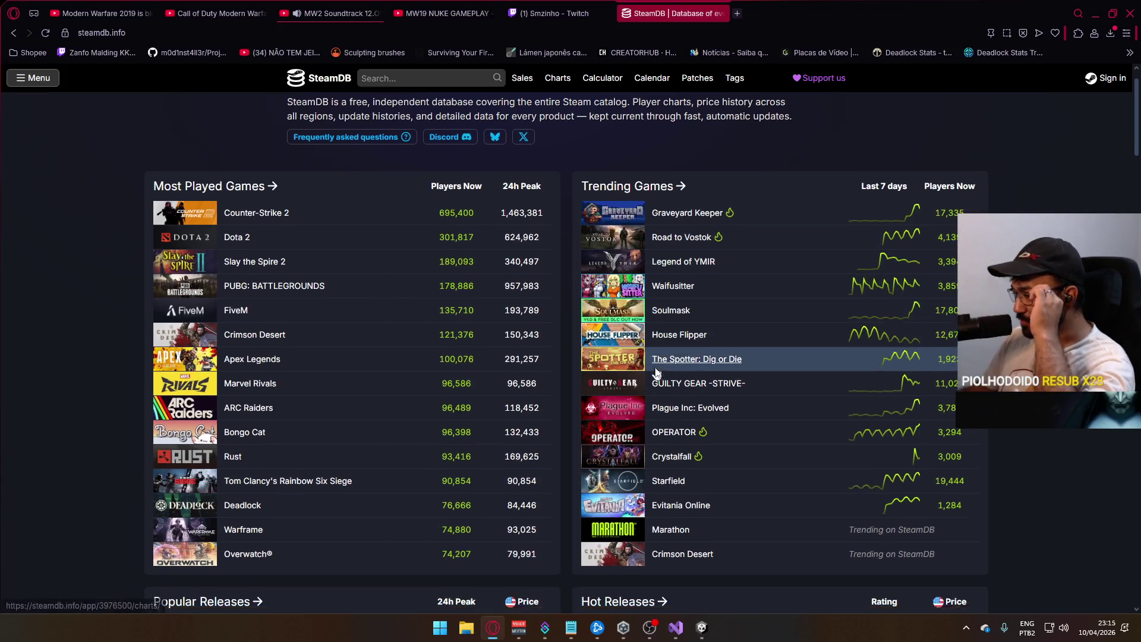
pyautogui.moveTo(627, 492)
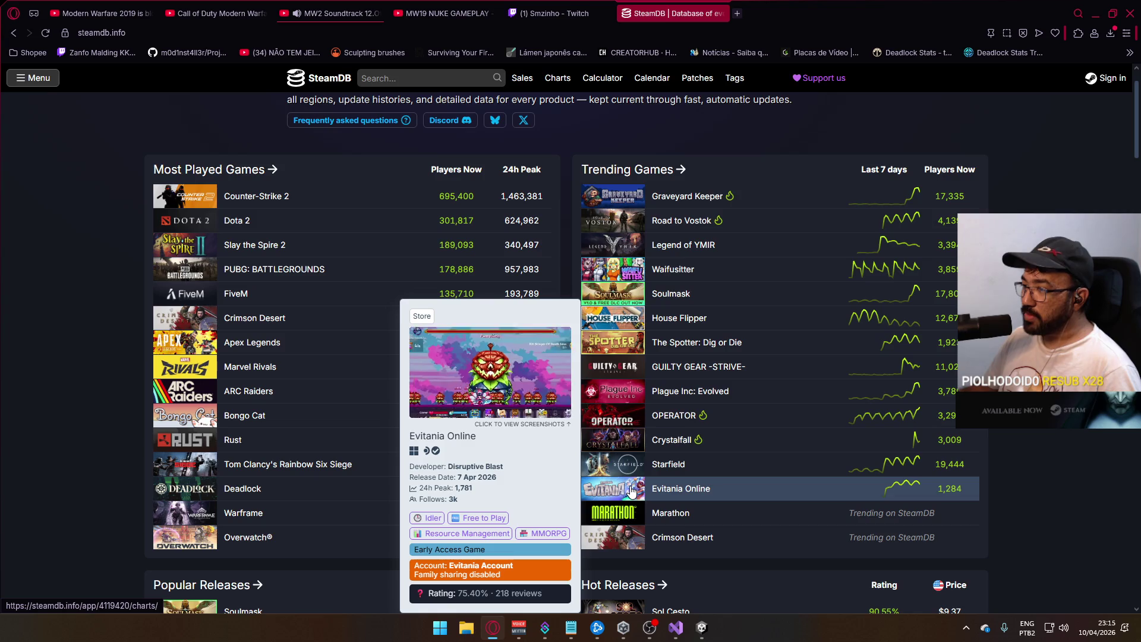
# - Clear the Unity Console errors and start File > Build And Run
pyautogui.click(700, 629)
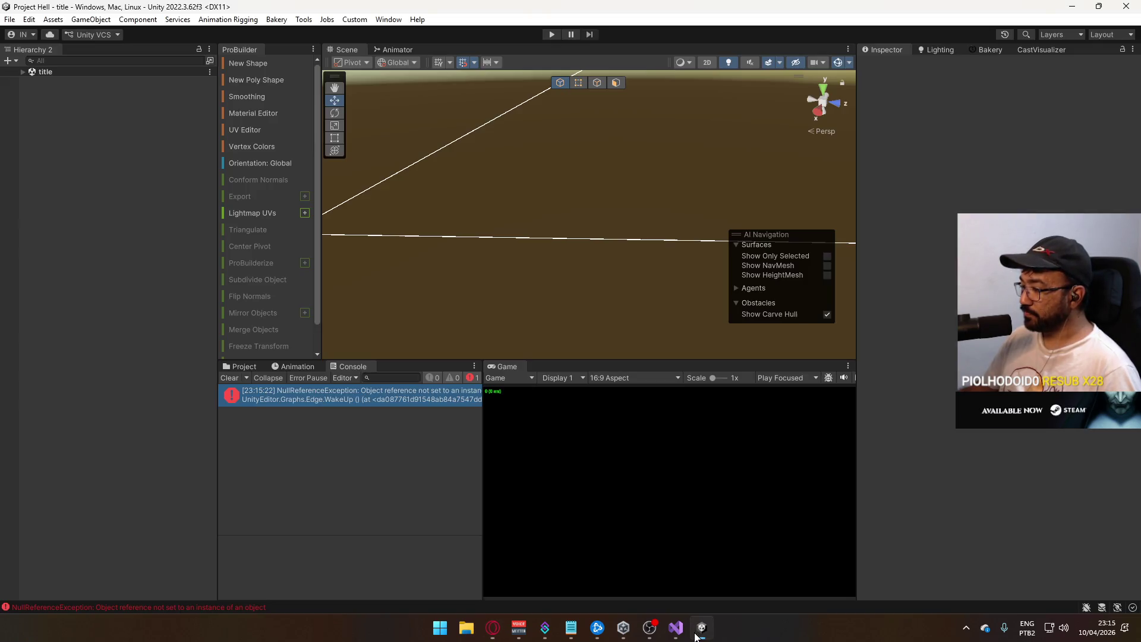
pyautogui.click(230, 378)
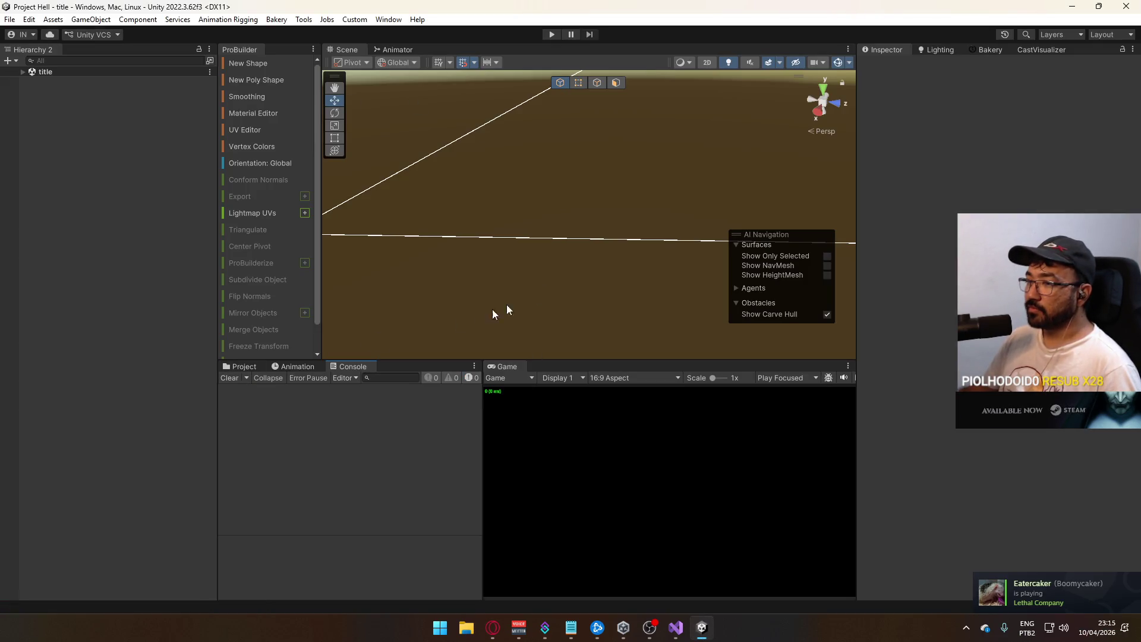
pyautogui.click(6, 21)
pyautogui.click(104, 180)
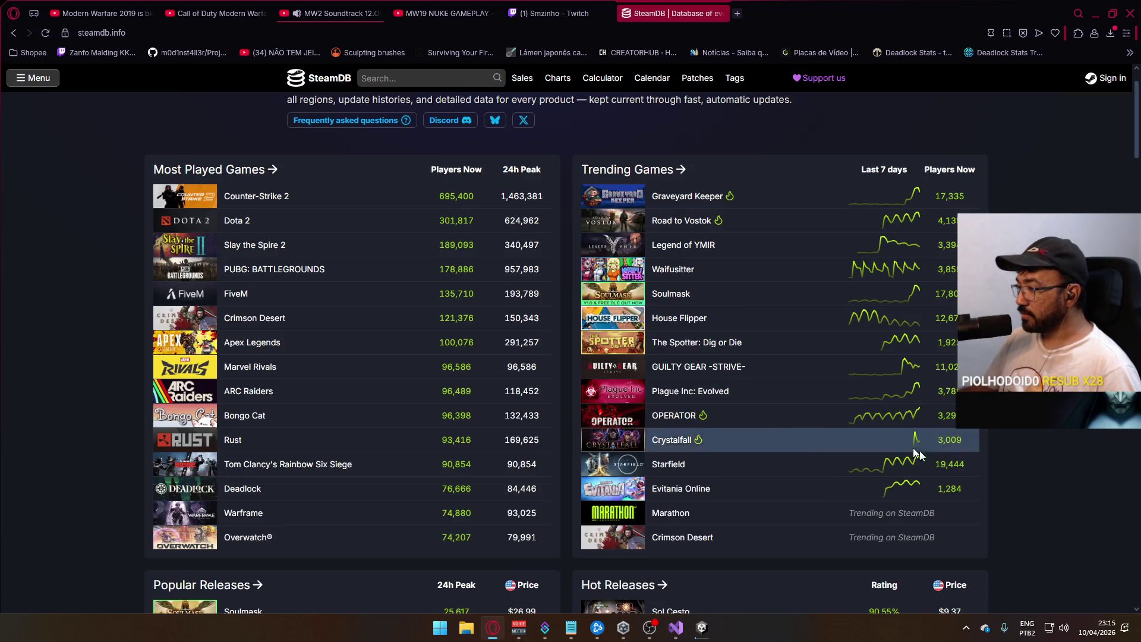
# - Browse SteamDB's trending games, popular and hot releases while the build runs
pyautogui.moveTo(609, 497)
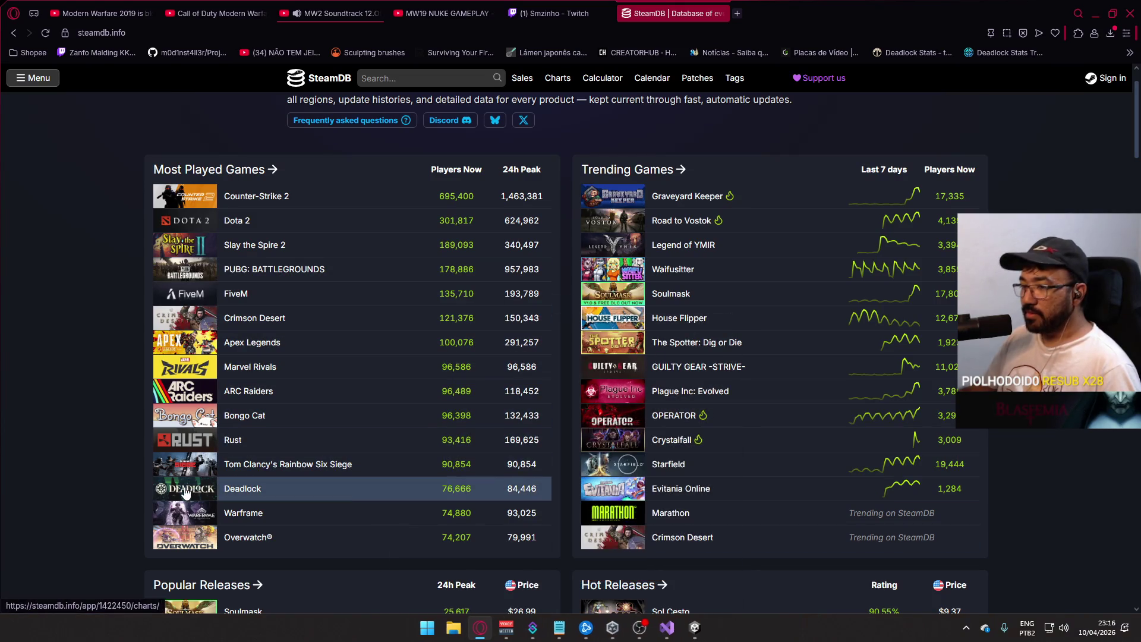
pyautogui.moveTo(186, 492)
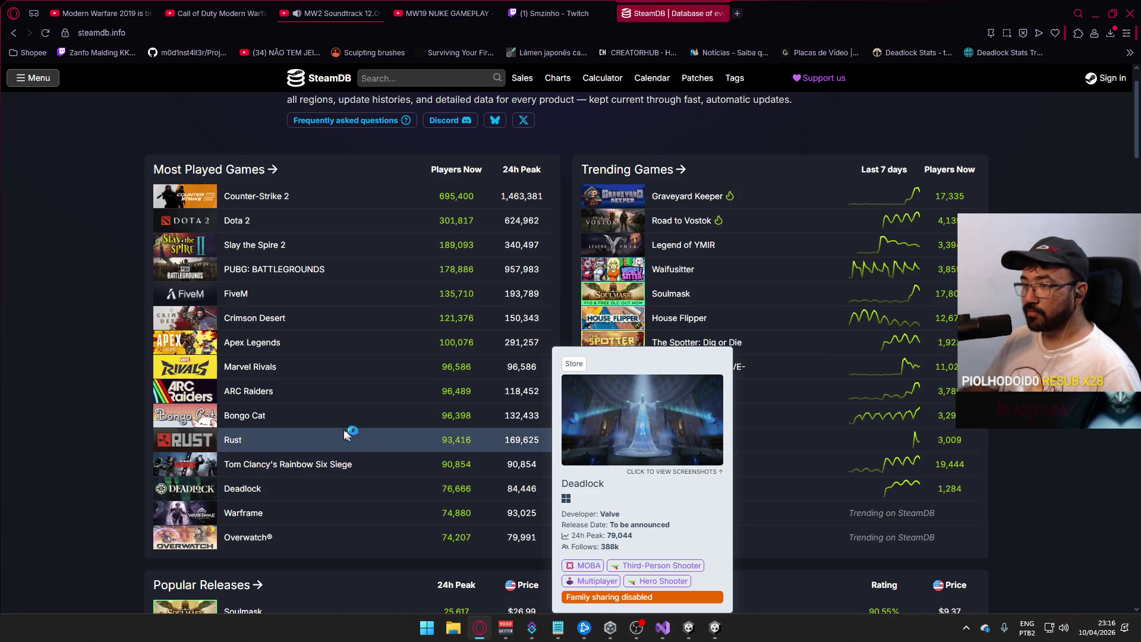
pyautogui.moveTo(383, 410)
pyautogui.scroll(-4, 402, 455)
pyautogui.moveTo(401, 474)
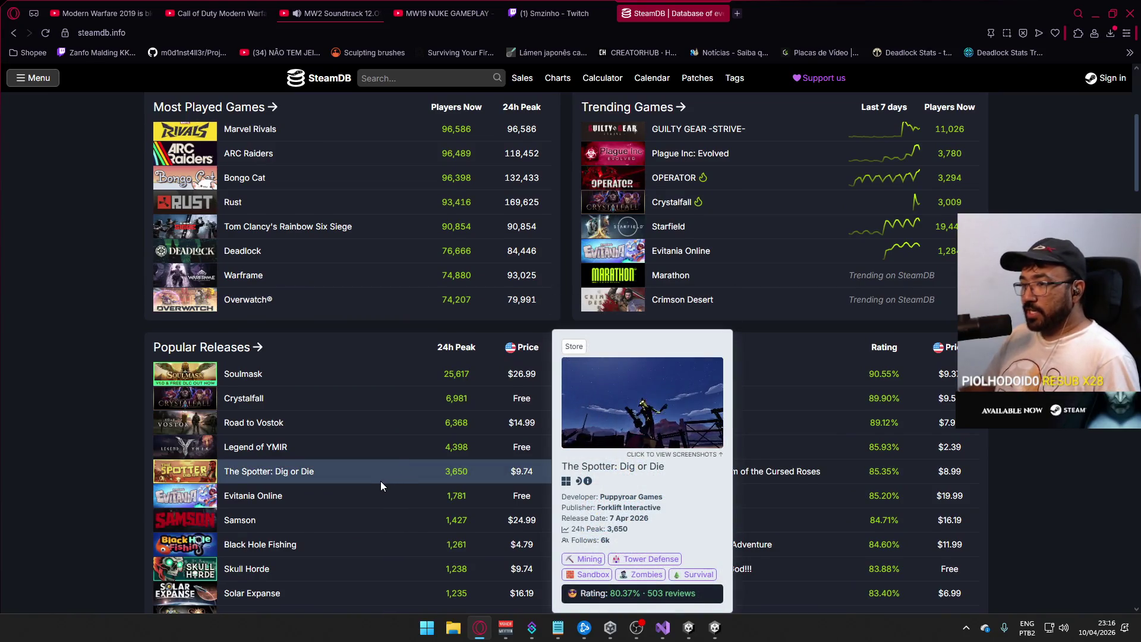
pyautogui.scroll(-3, 380, 480)
pyautogui.moveTo(236, 463)
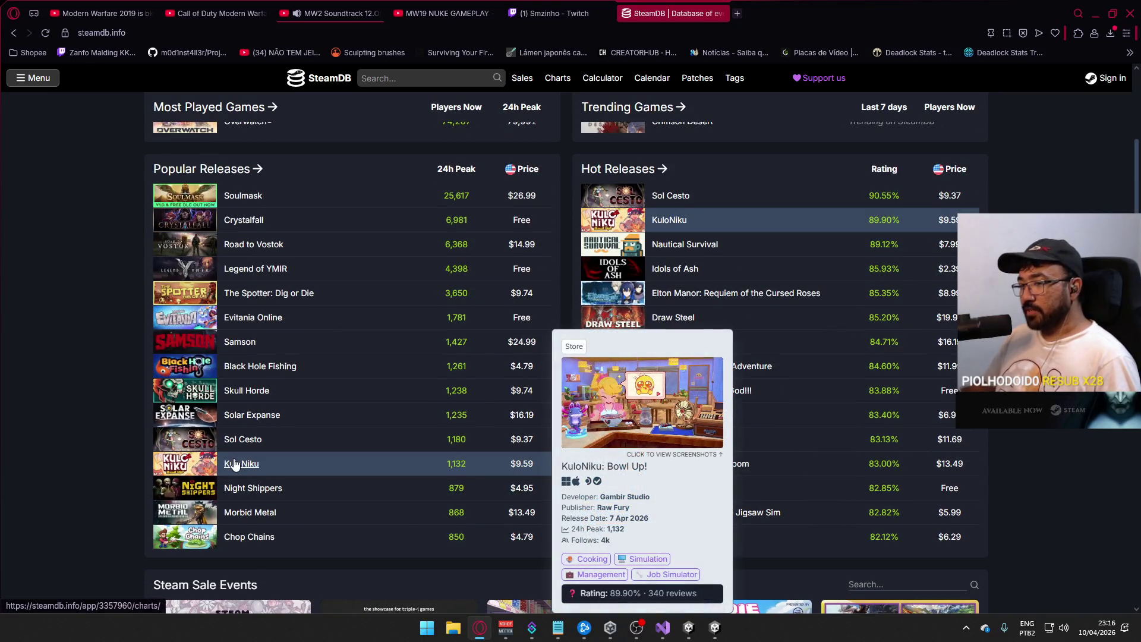
pyautogui.moveTo(277, 509)
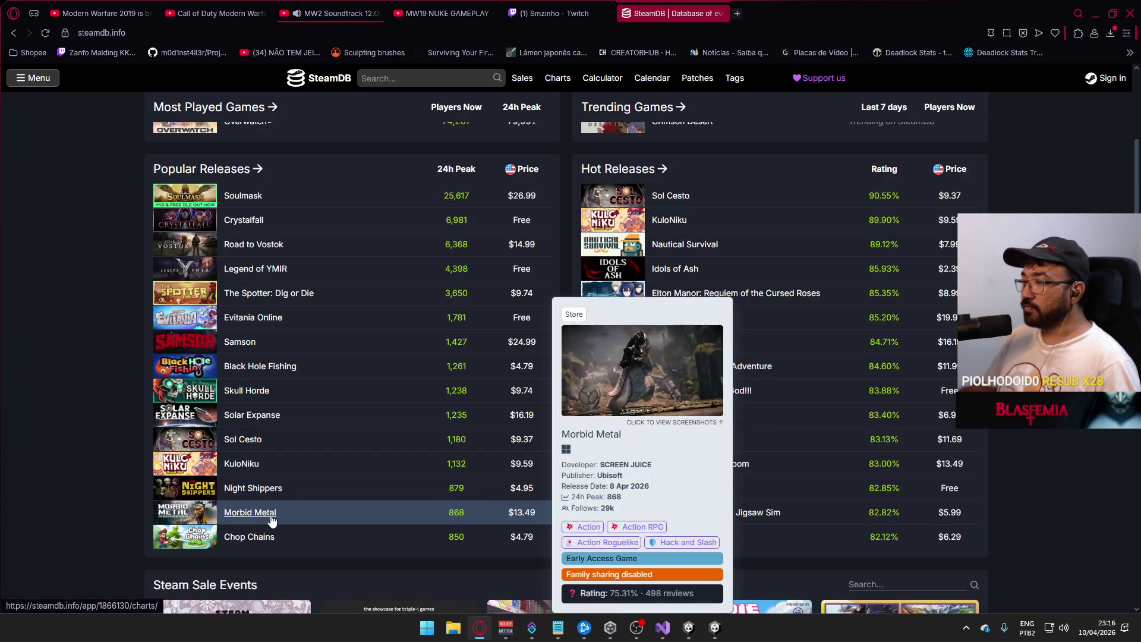
pyautogui.moveTo(808, 258)
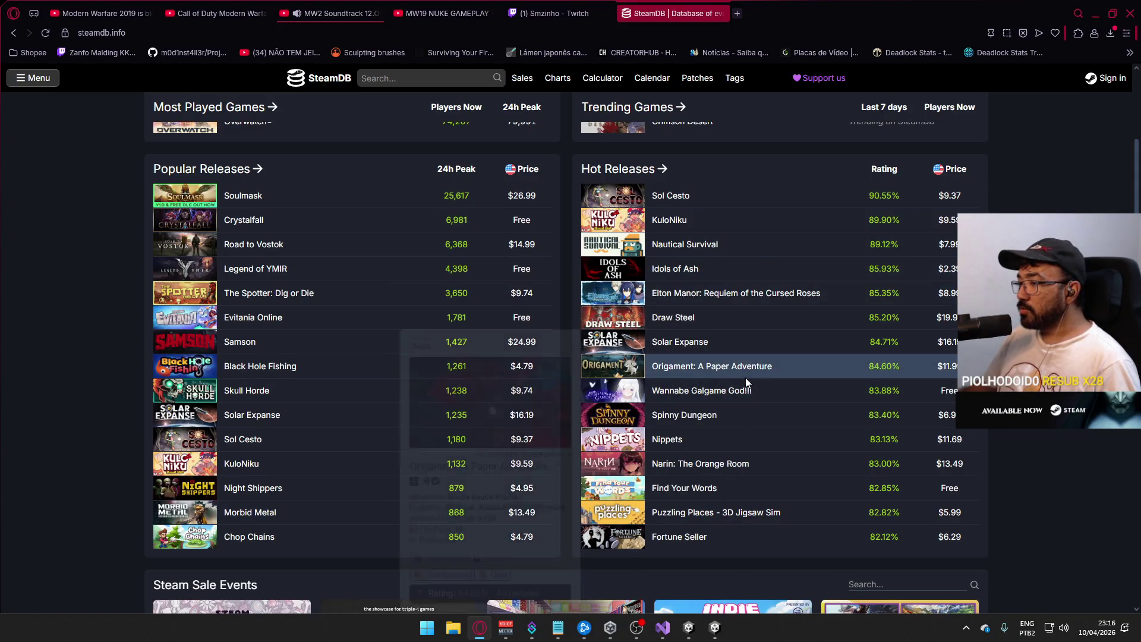
pyautogui.scroll(-6, 732, 383)
pyautogui.scroll(-4, 723, 375)
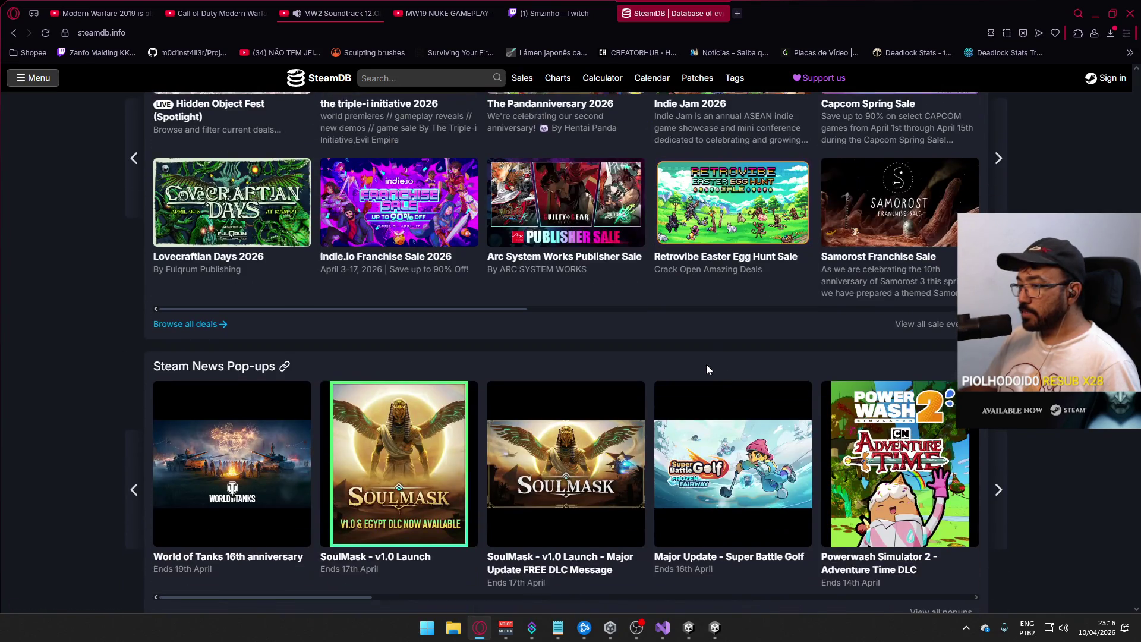
pyautogui.scroll(-9, 706, 363)
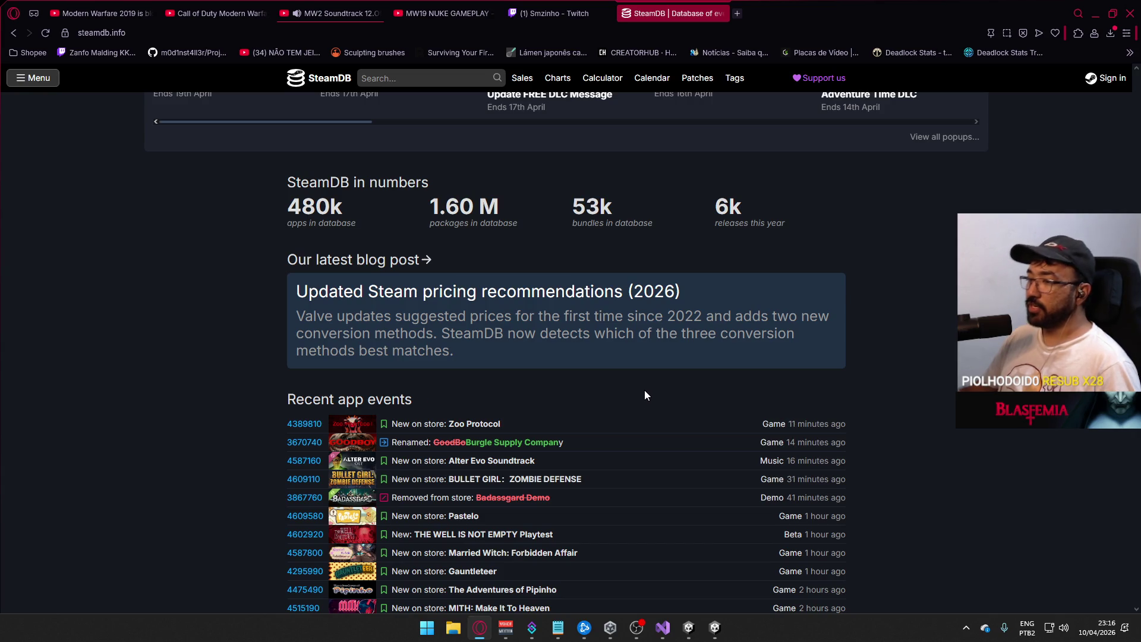
pyautogui.scroll(-2, 651, 391)
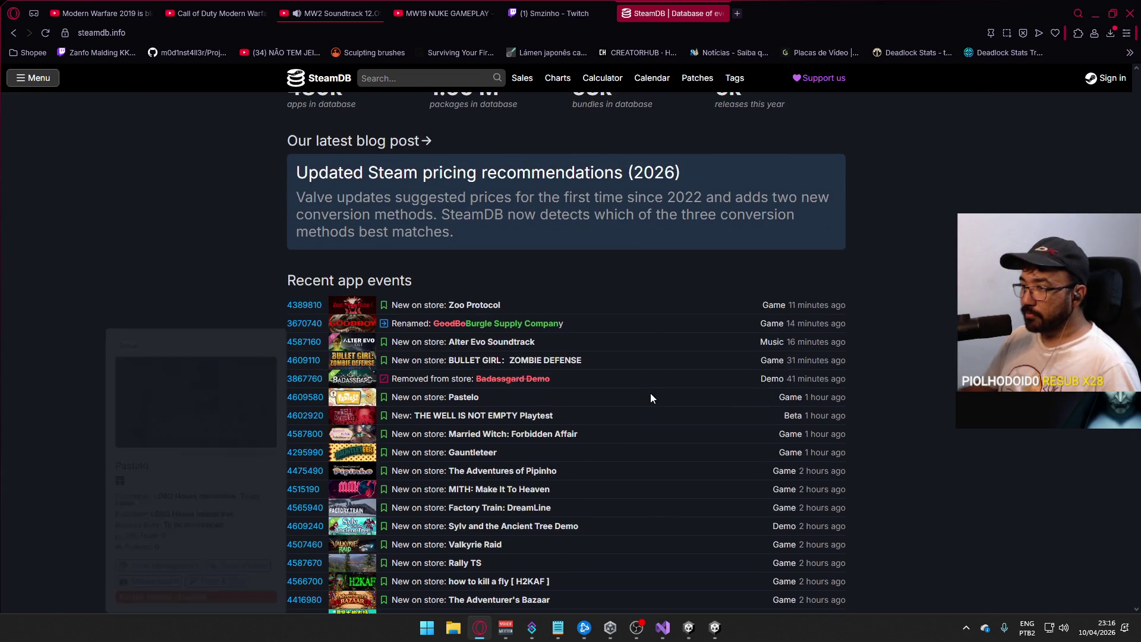
pyautogui.moveTo(344, 322)
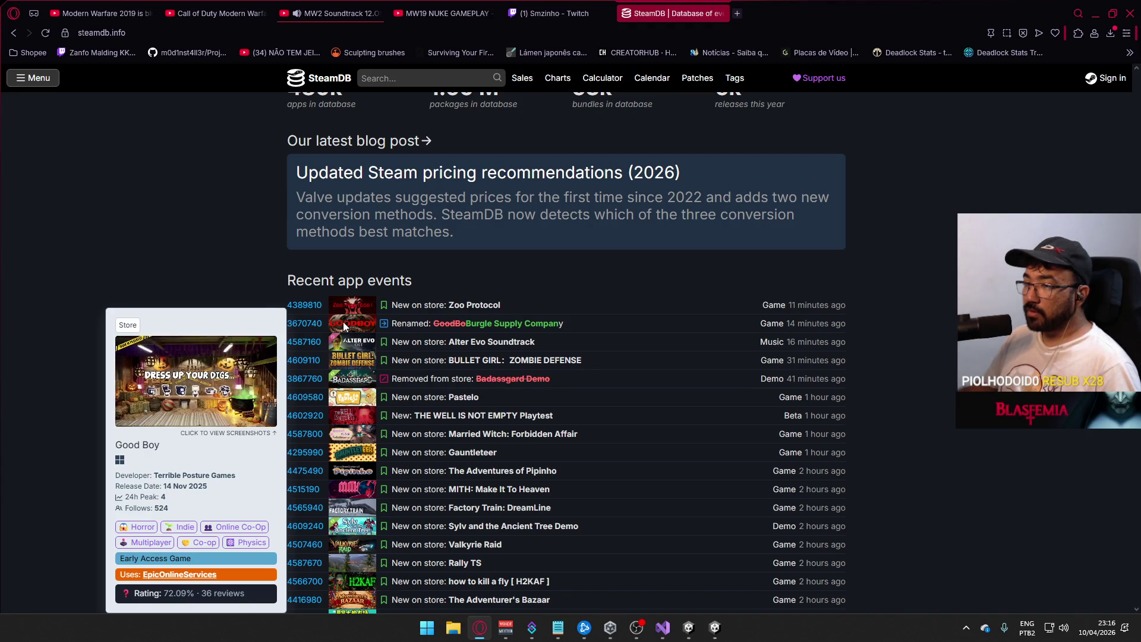
# - Check the freshly built Project Hell game, then return to Unity and enter Play mode
pyautogui.click(717, 635)
pyautogui.hotkey('alt', 'Tab')
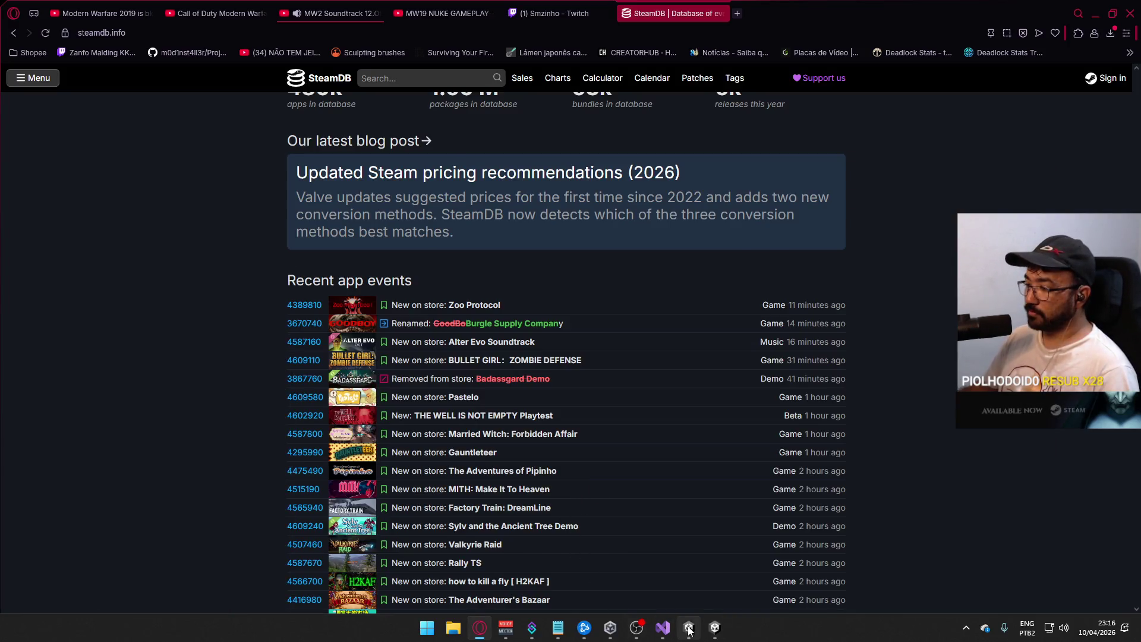
pyautogui.click(689, 627)
pyautogui.click(552, 34)
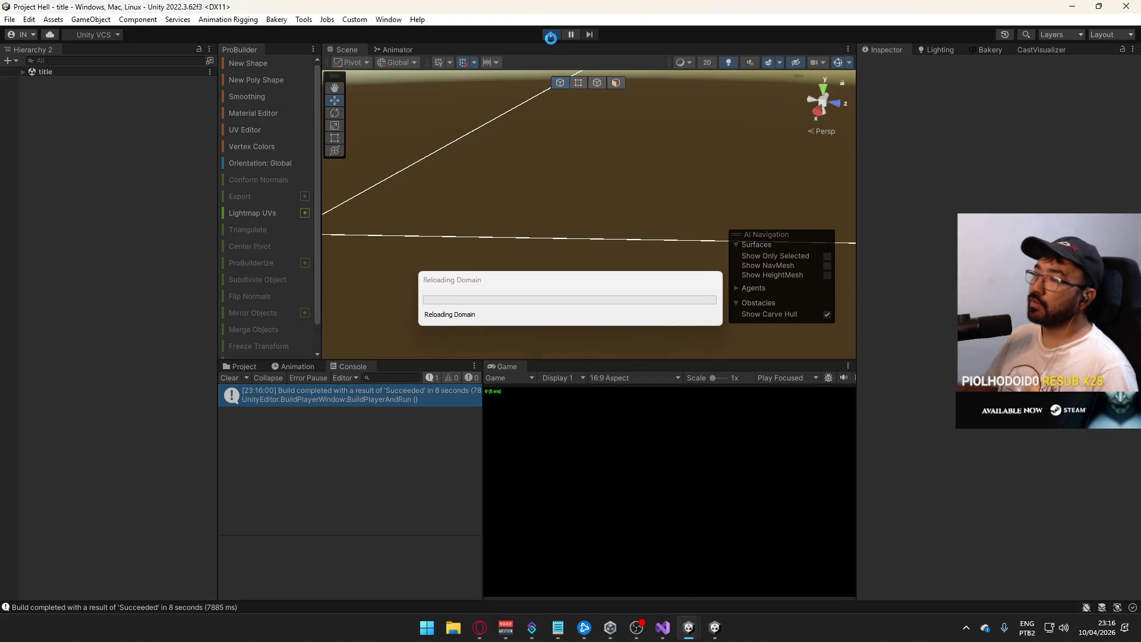
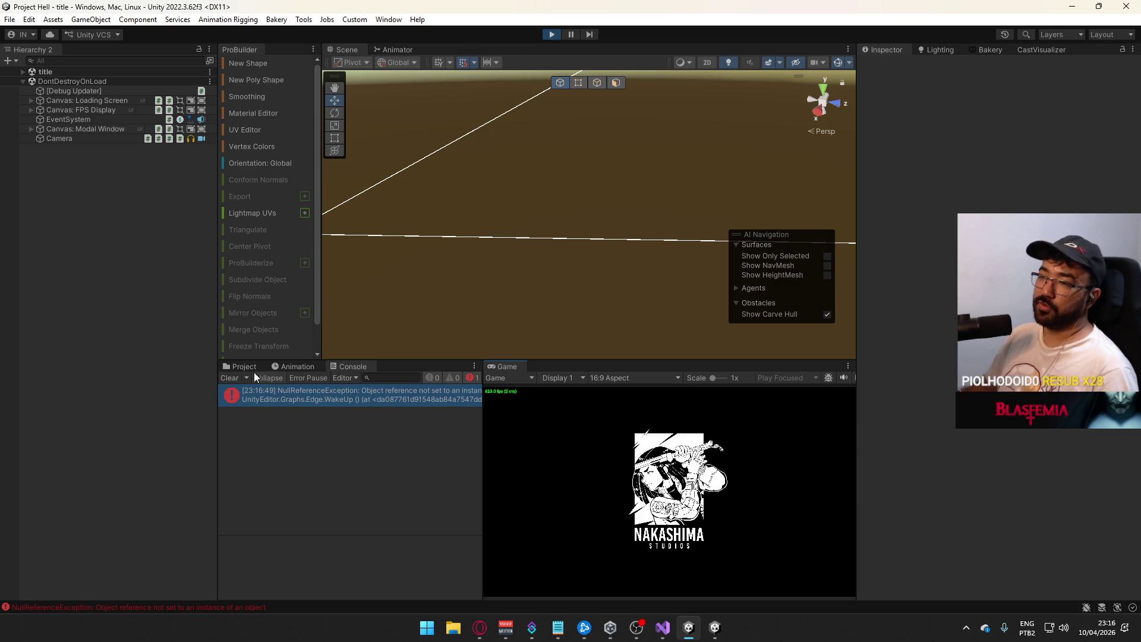
# - Clear the Console and make a first connection attempt from the game build to 127.0.0.1
pyautogui.click(225, 379)
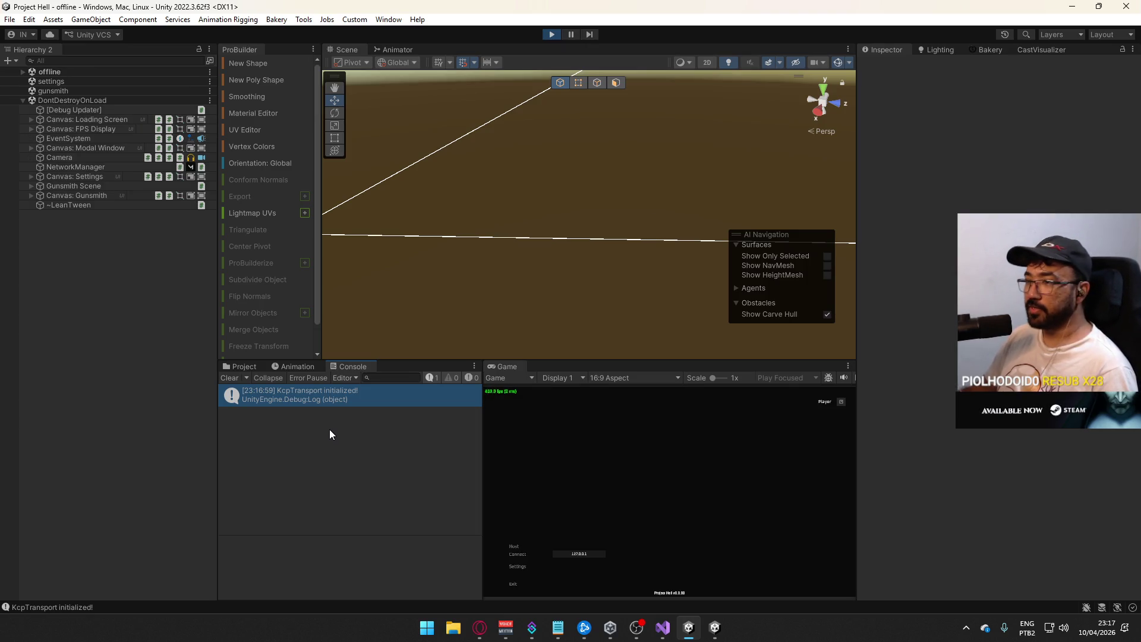
pyautogui.hotkey('alt', 'Tab')
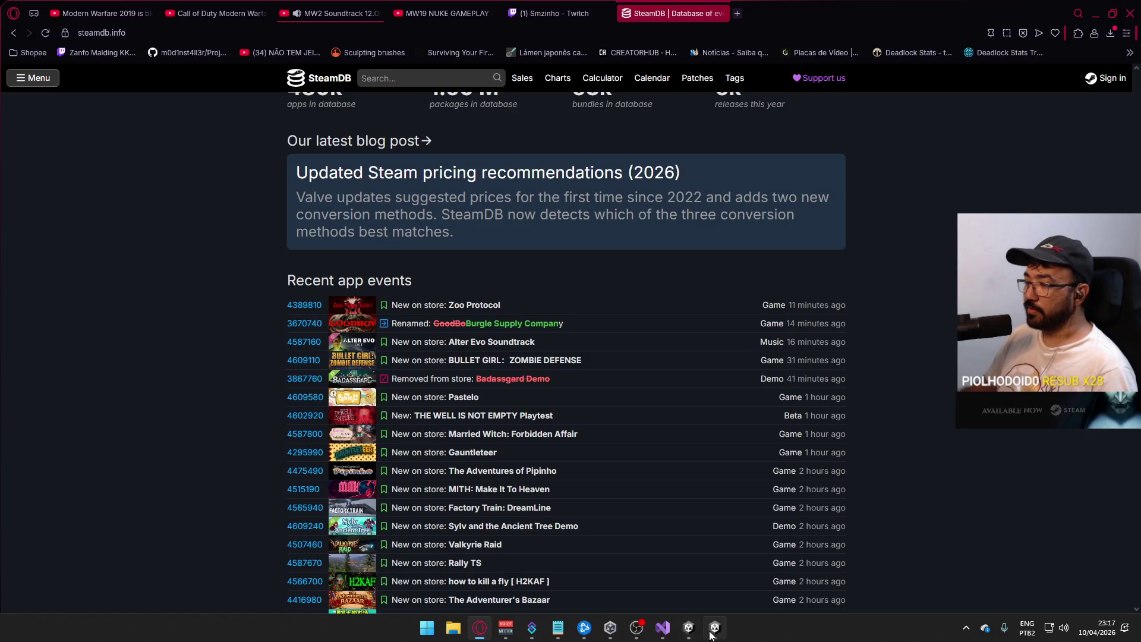
pyautogui.hotkey('alt', 'Tab')
pyautogui.hotkey('alt', 'Tab')
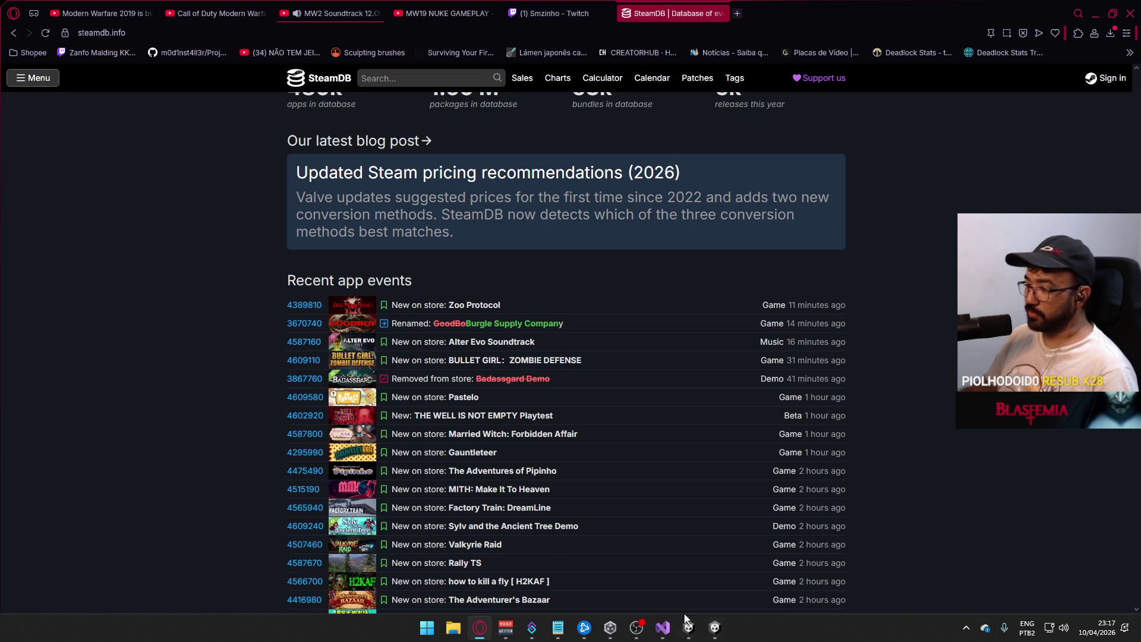
pyautogui.hotkey('alt', 'Tab')
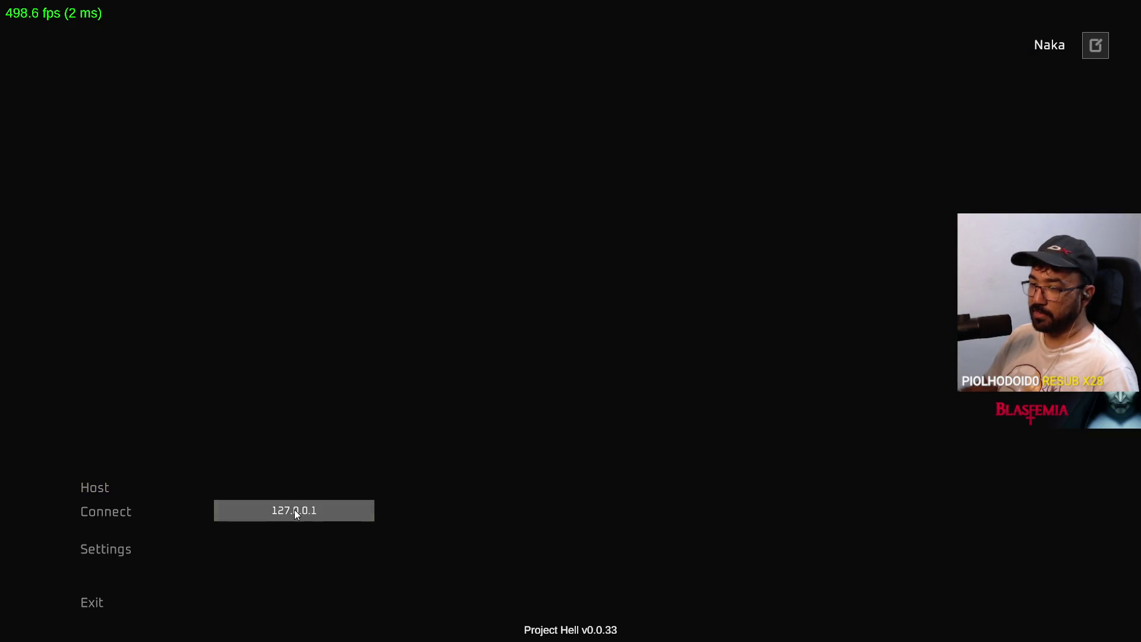
pyautogui.click(113, 512)
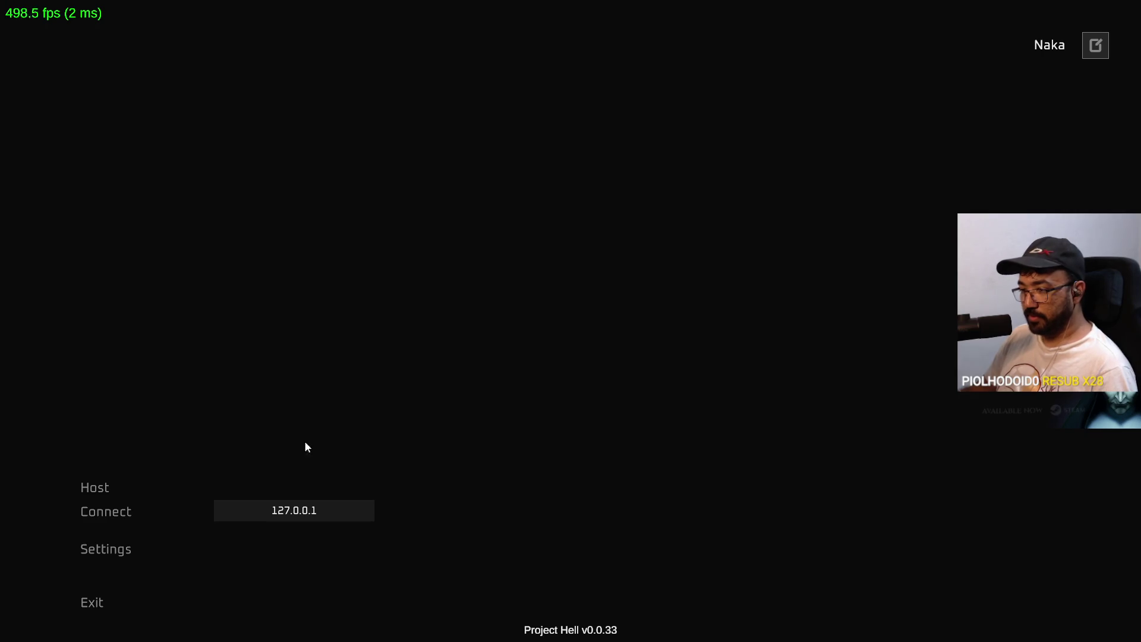
pyautogui.hotkey('alt', 'Tab')
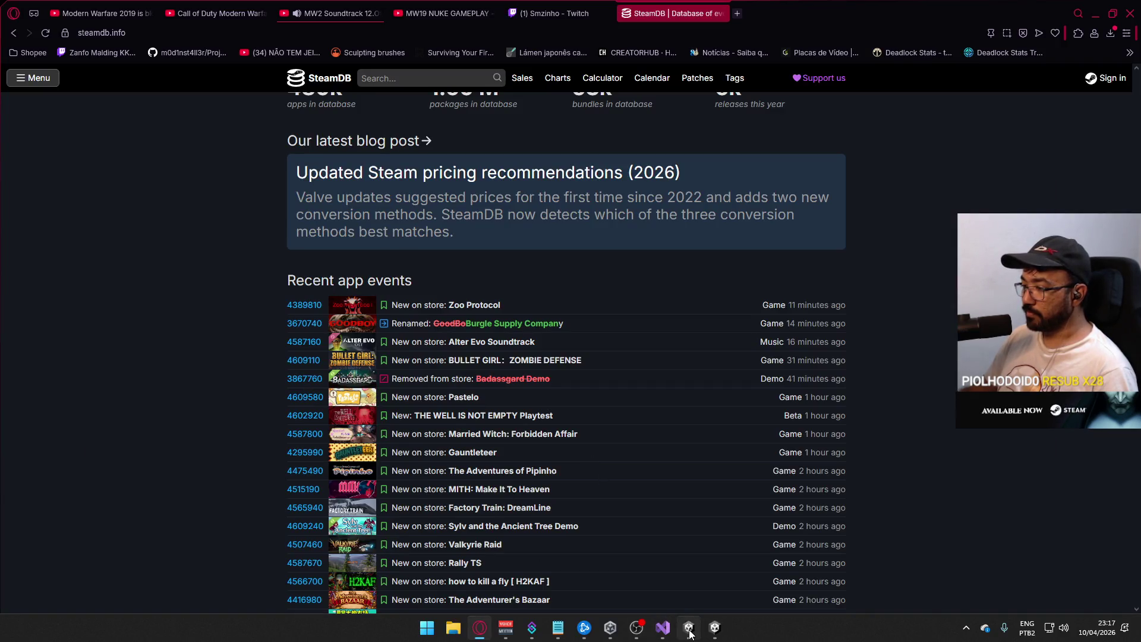
pyautogui.click(690, 634)
# - Host a match with Host > Create Match, then connect the standalone build to it
pyautogui.click(515, 547)
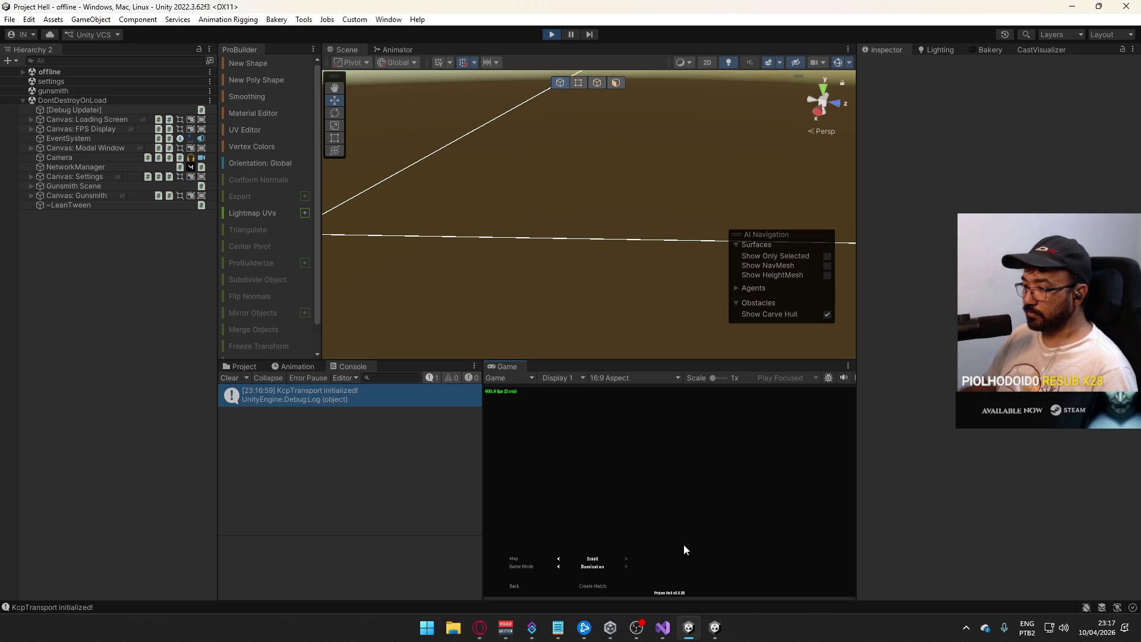
pyautogui.click(593, 587)
pyautogui.press('super')
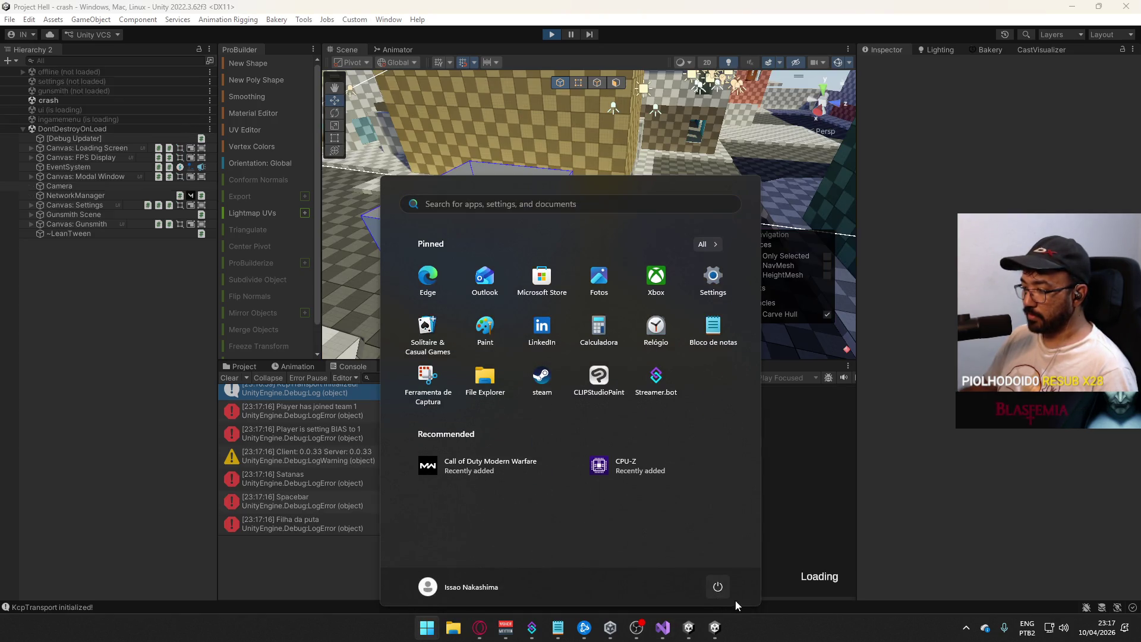
pyautogui.click(719, 629)
pyautogui.click(126, 511)
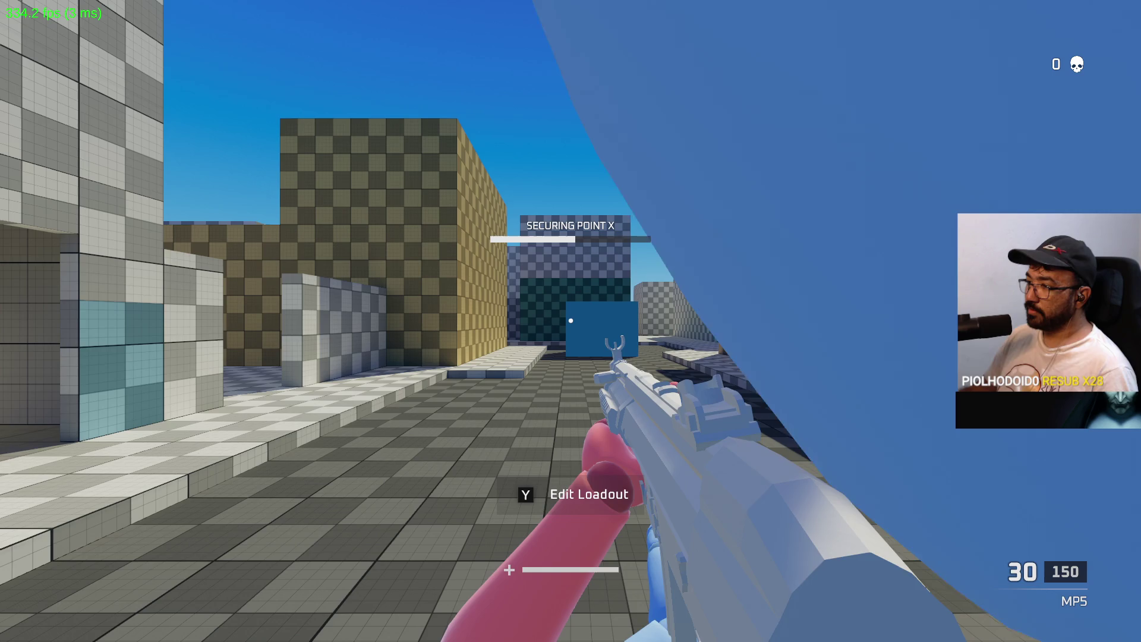
# - Walk the player forward, then select Capture Point in the editor to view its Inspector
pyautogui.press('w')
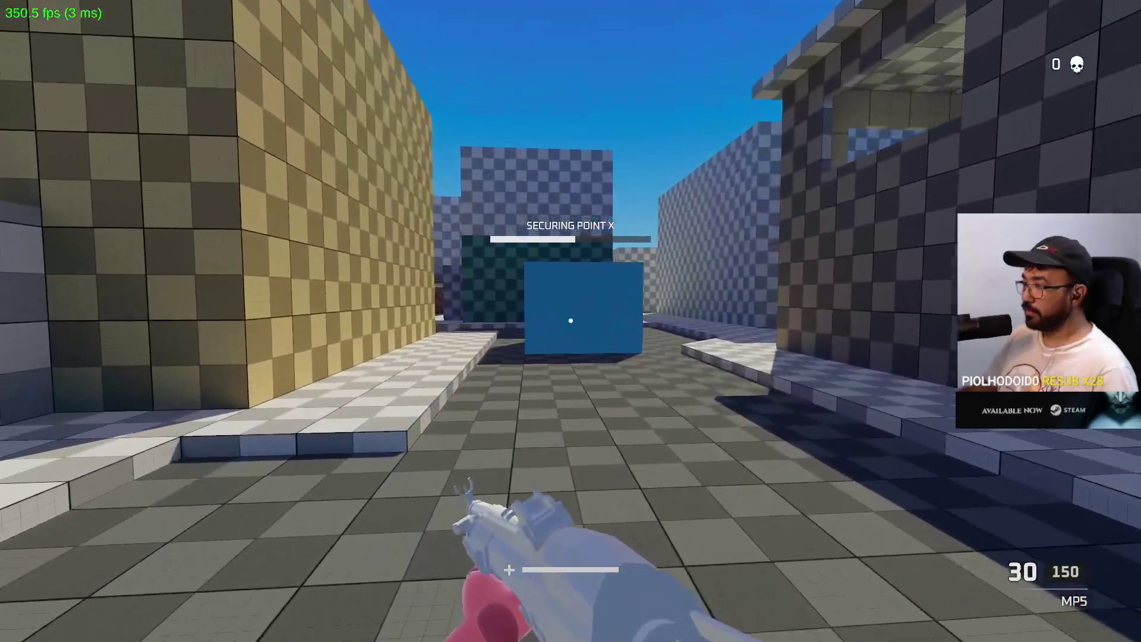
pyautogui.press('s')
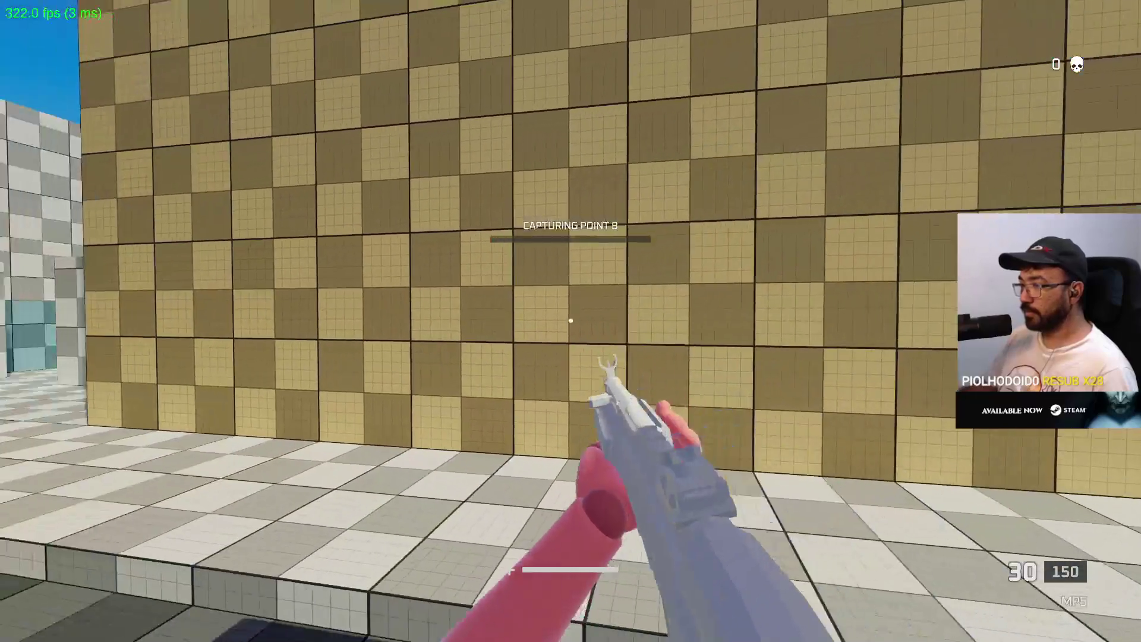
pyautogui.press('super')
pyautogui.hotkey('alt', 'Tab')
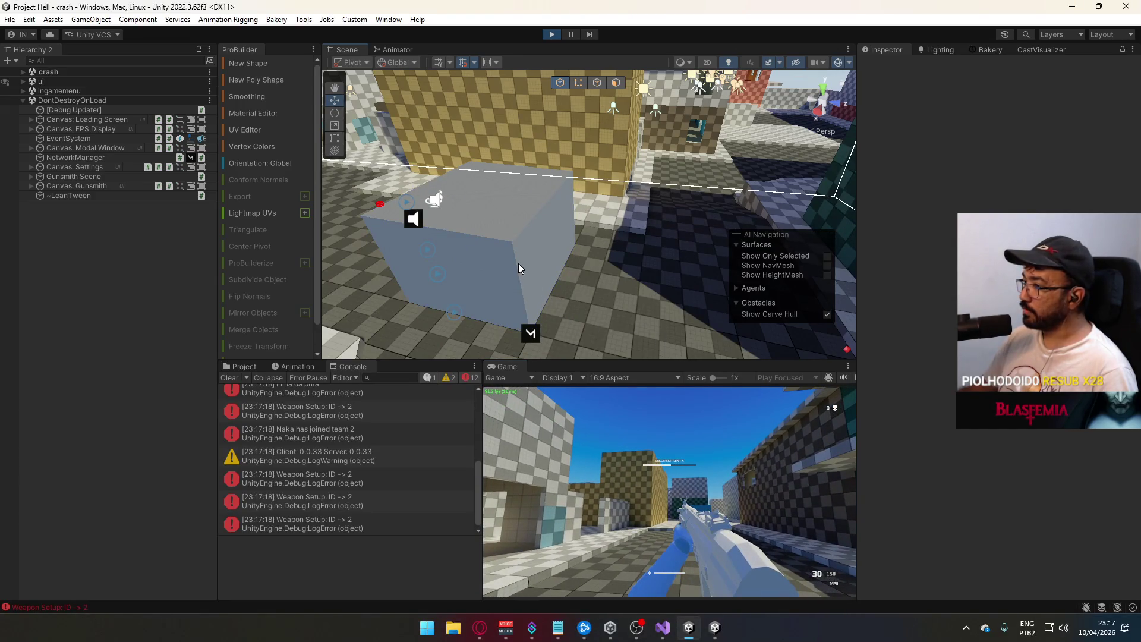
pyautogui.click(513, 263)
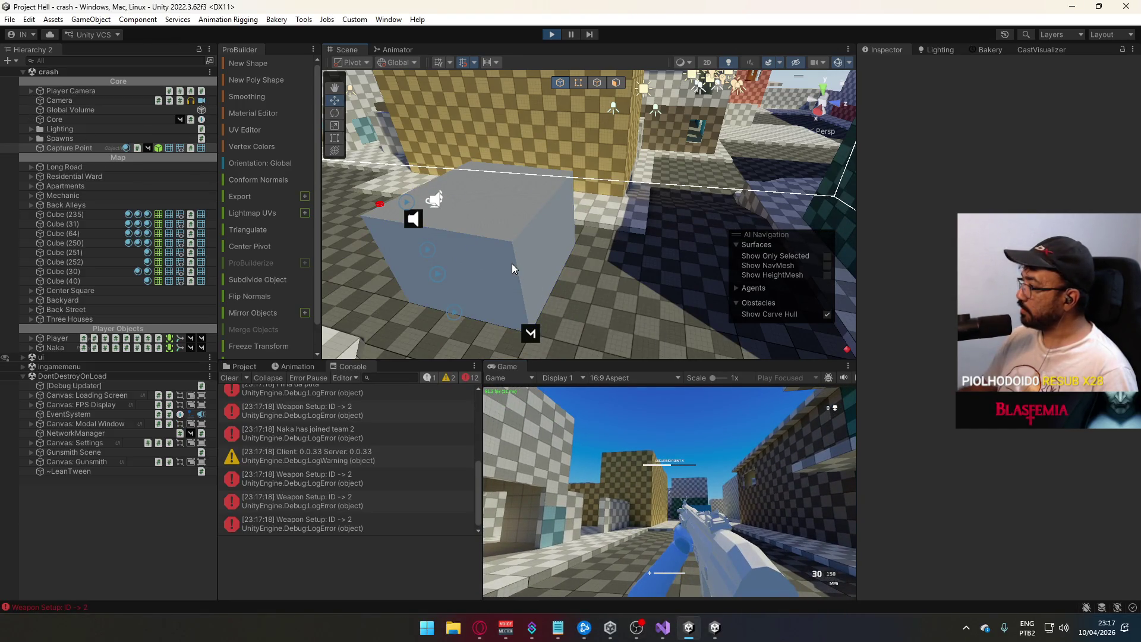
pyautogui.scroll(-10, 953, 393)
pyautogui.scroll(-3, 945, 397)
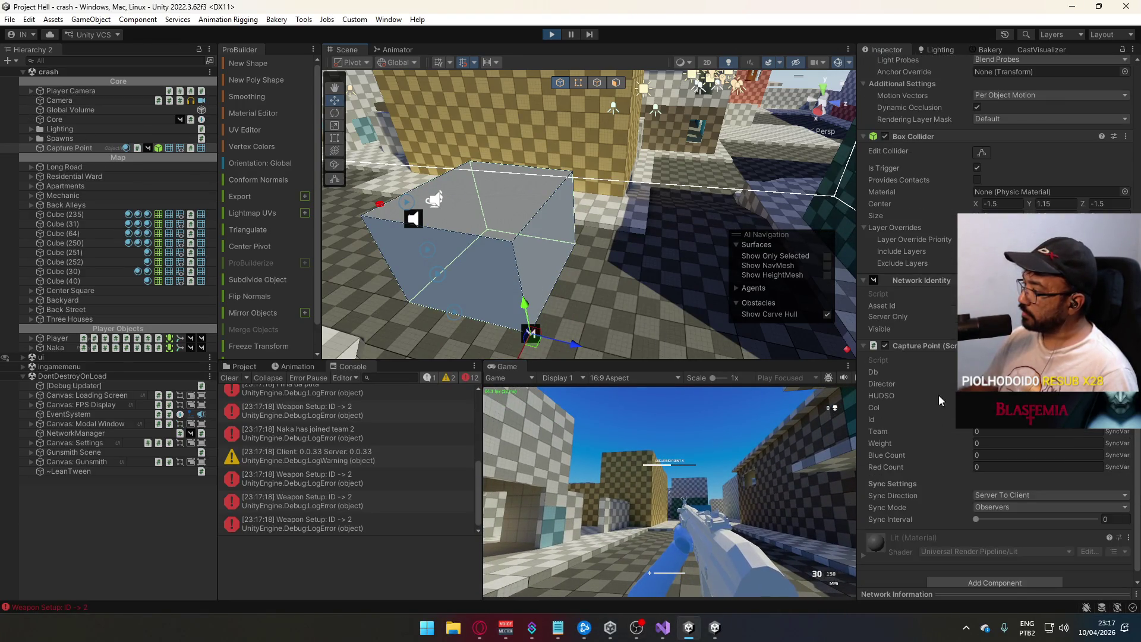
# - In the game, fire, reload, and sprint and jump into capture point B
pyautogui.hotkey('alt', 'Tab')
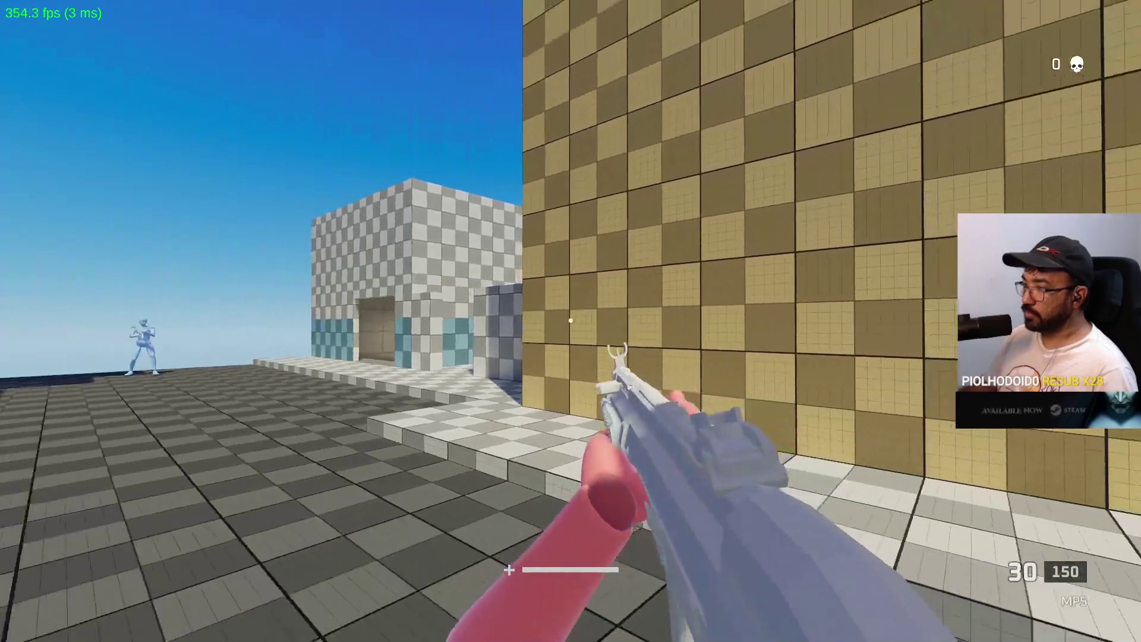
pyautogui.hotkey('alt', 'Tab')
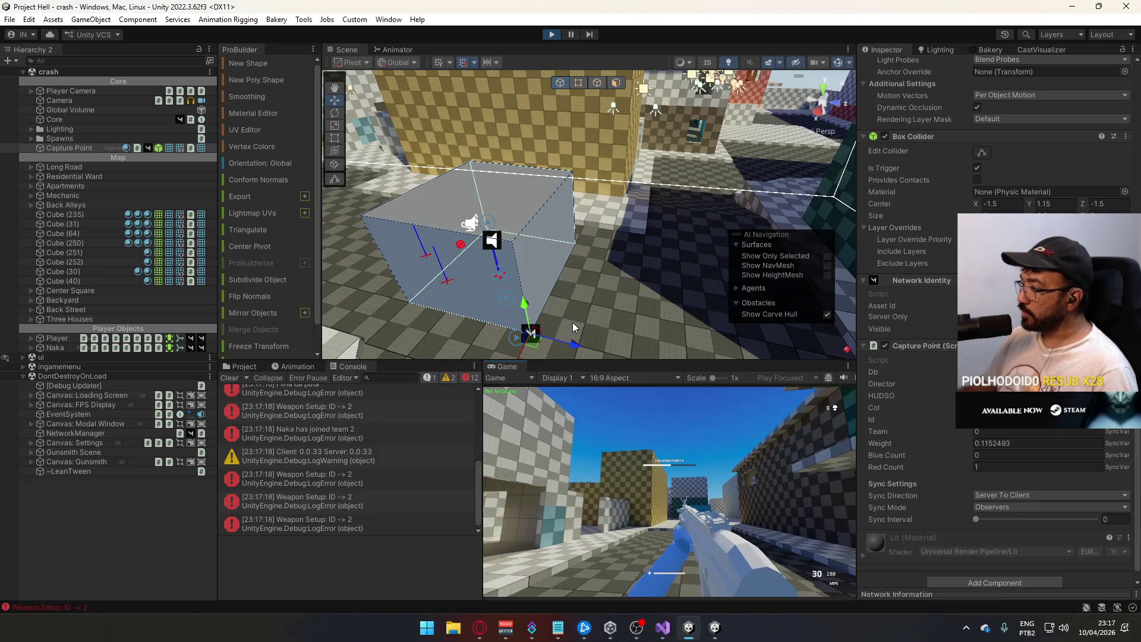
pyautogui.press('super')
pyautogui.click(707, 467)
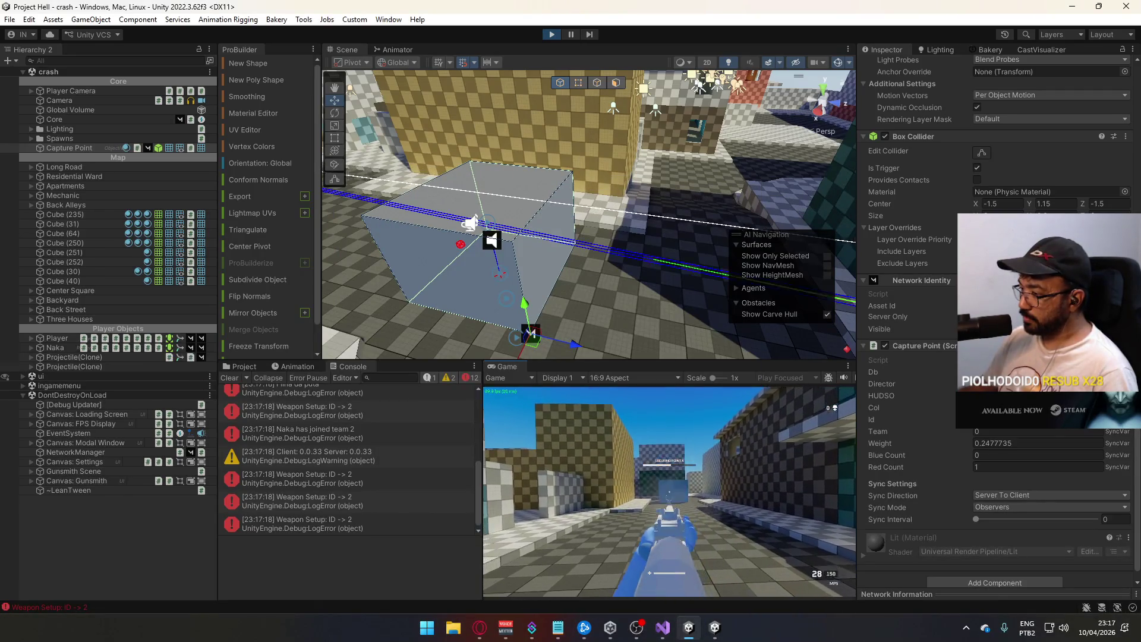
pyautogui.click(670, 492)
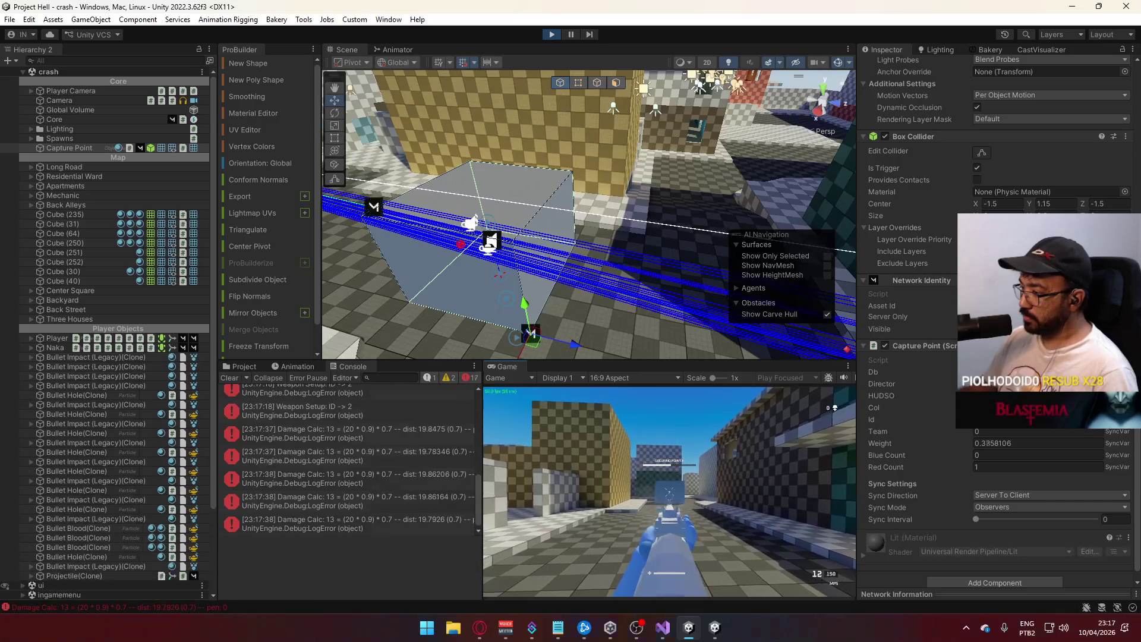
pyautogui.press('r')
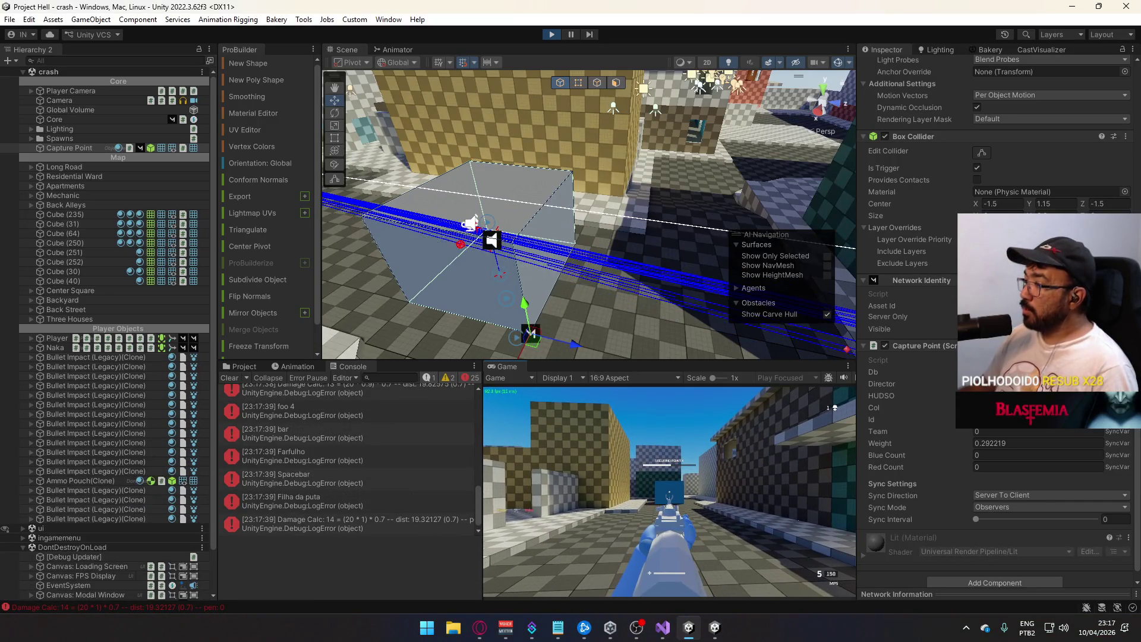
pyautogui.hotkey('shift', 'w')
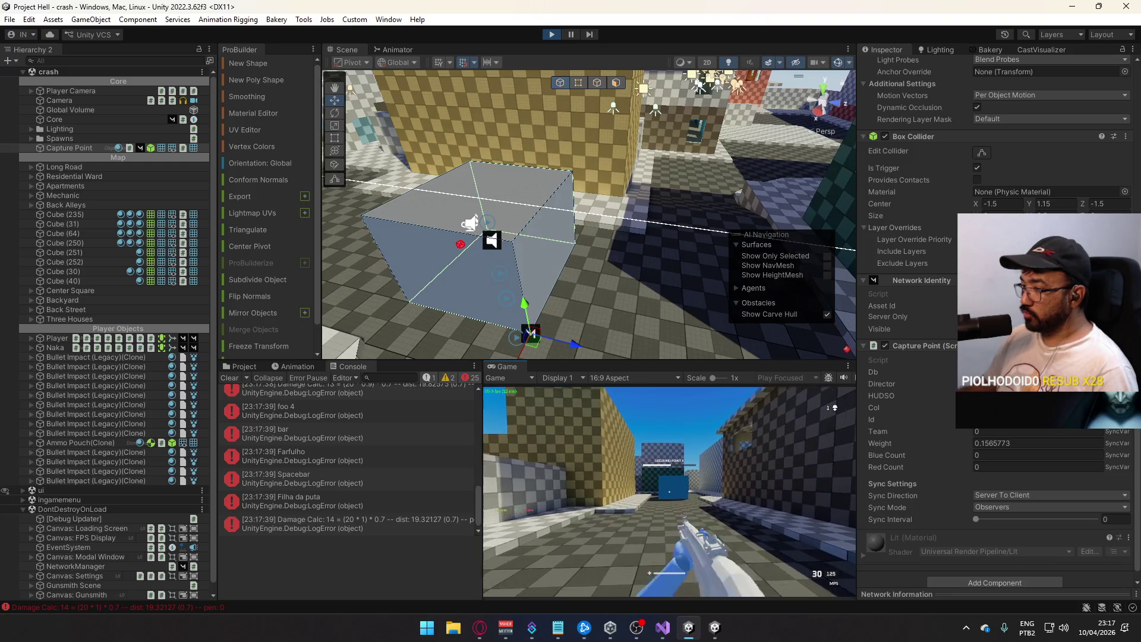
pyautogui.press('space')
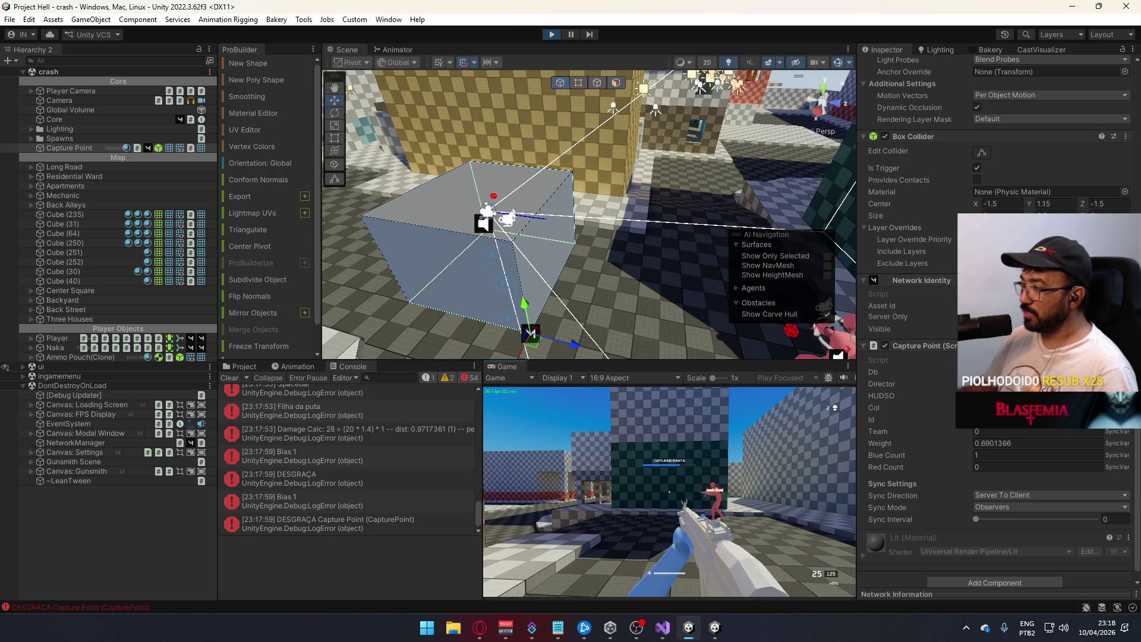
# - Stop play mode, close the standalone game window, and select the Spacebar error in the Console
pyautogui.press('super')
pyautogui.press('Escape')
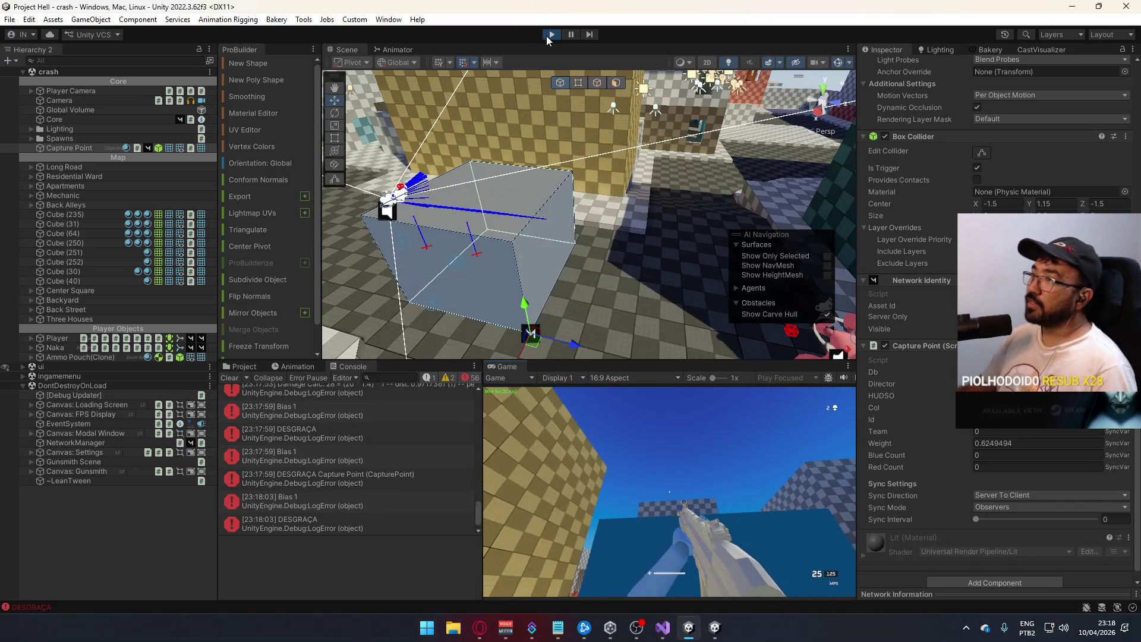
pyautogui.hotkey('ctrl', 'p')
pyautogui.rightClick(719, 629)
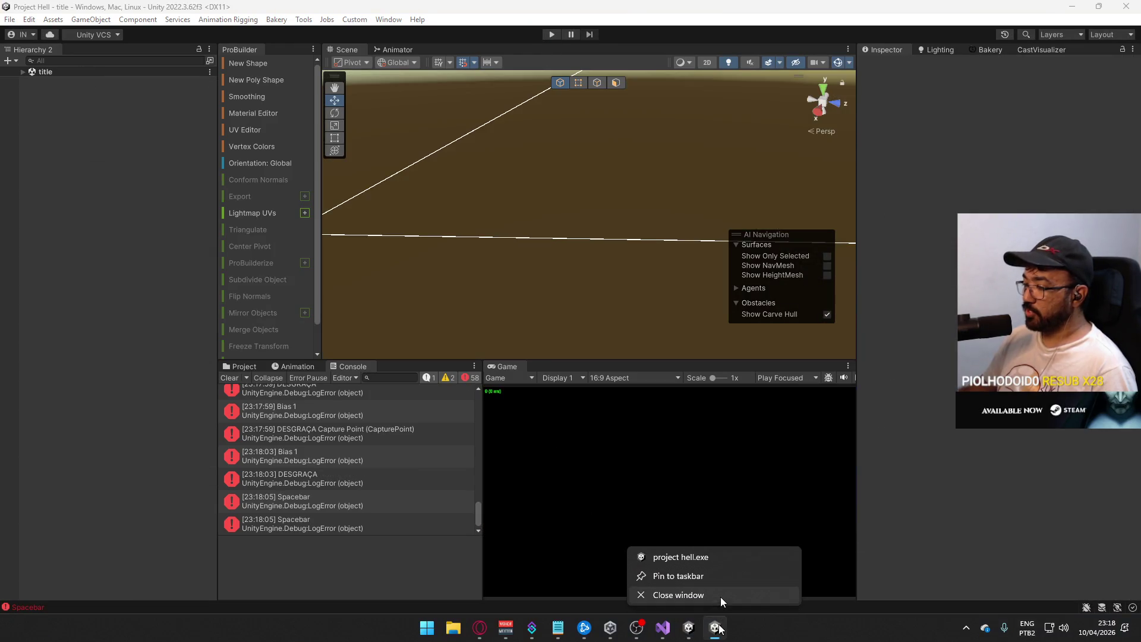
pyautogui.click(724, 594)
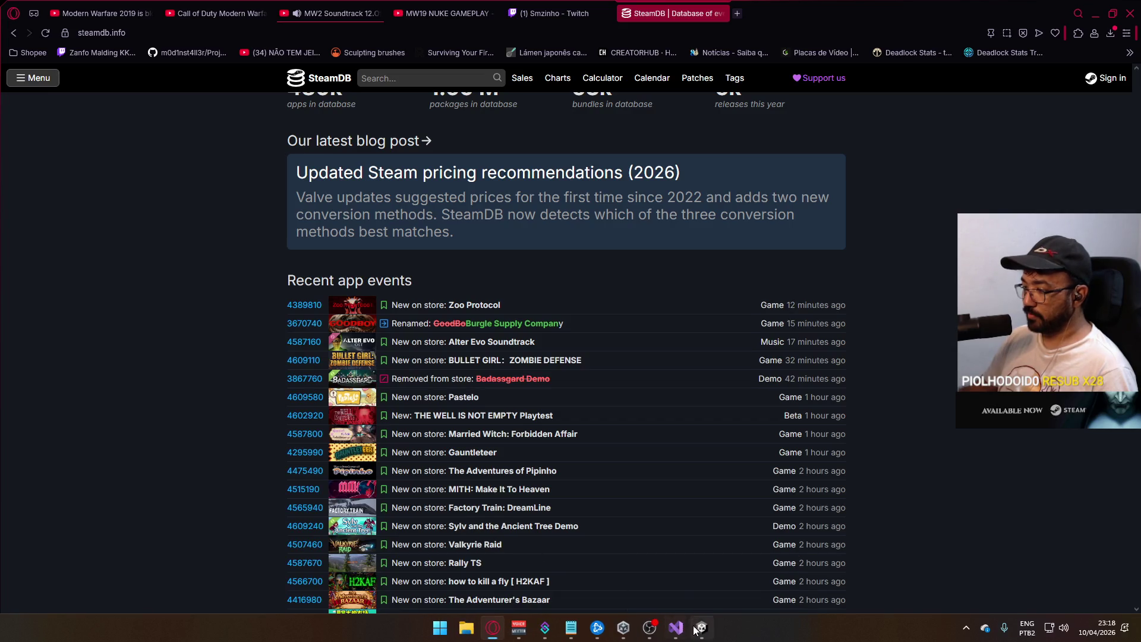
pyautogui.click(702, 627)
pyautogui.click(314, 512)
# - Open the erroring code in CapturePoint.cs and delete four leftover debug log lines
pyautogui.doubleClick(313, 513)
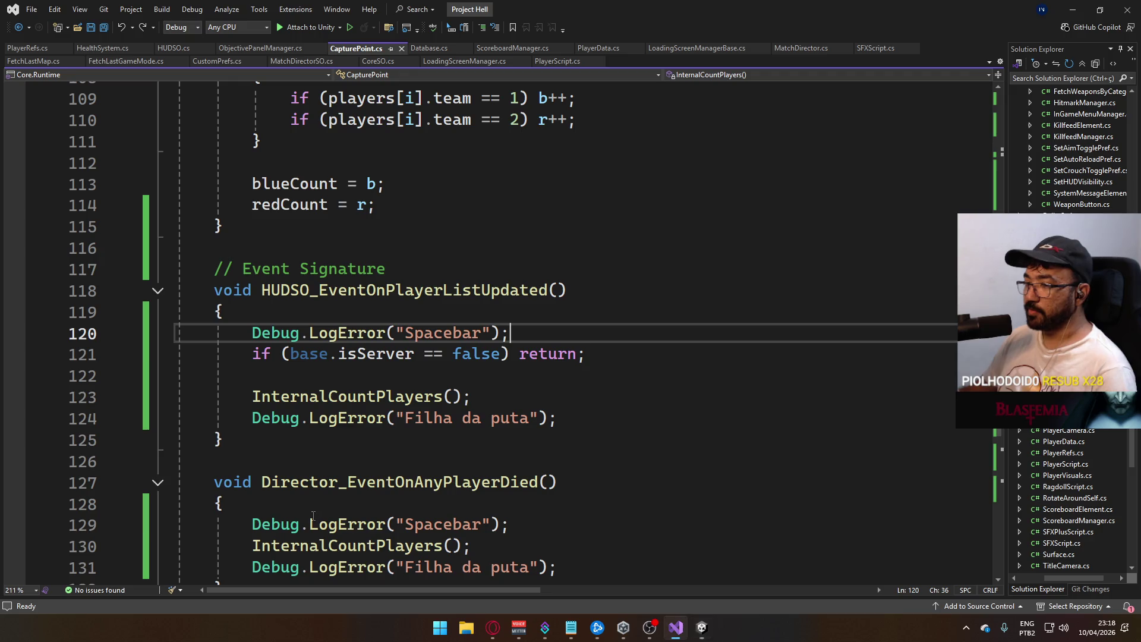
pyautogui.hotkey('ctrl', 'x')
pyautogui.click(571, 396)
pyautogui.hotkey('ctrl', 'x')
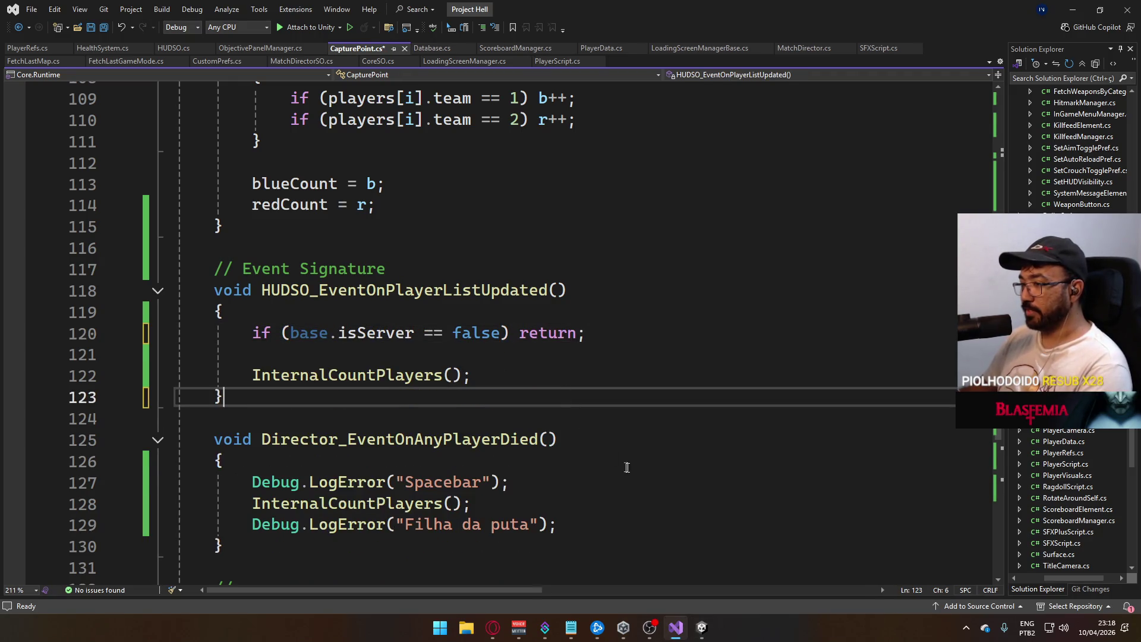
pyautogui.click(582, 517)
pyautogui.hotkey('ctrl', 'x')
pyautogui.click(559, 482)
pyautogui.hotkey('ctrl', 'x')
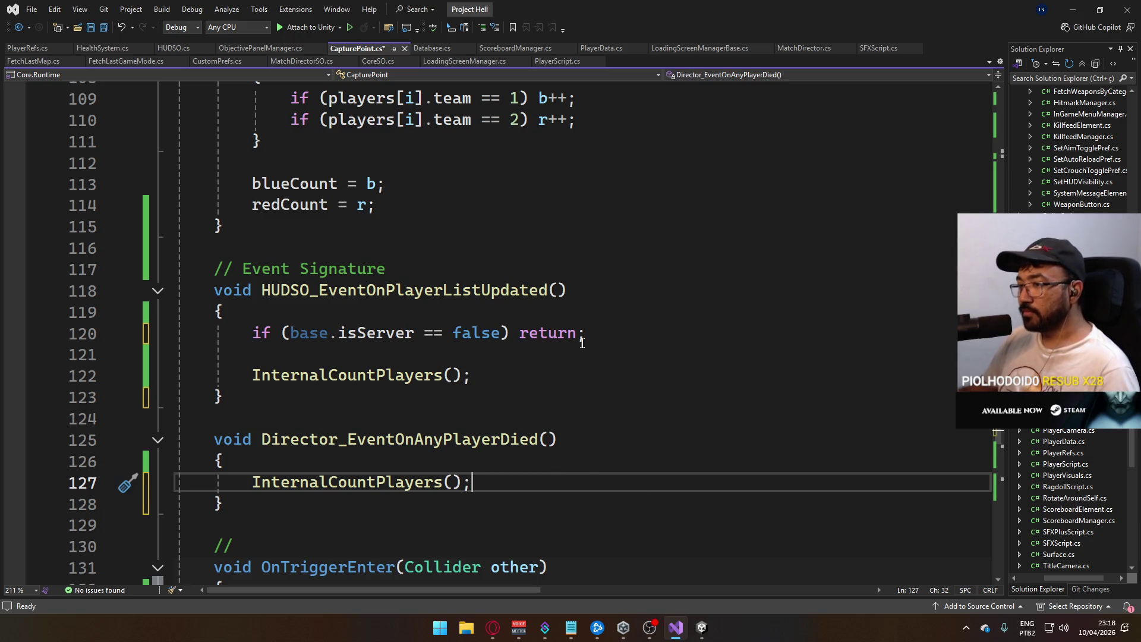
# - Add the server-only guard line to the player-died handler and save CapturePoint.cs
pyautogui.moveTo(598, 336); pyautogui.dragTo(253, 333)
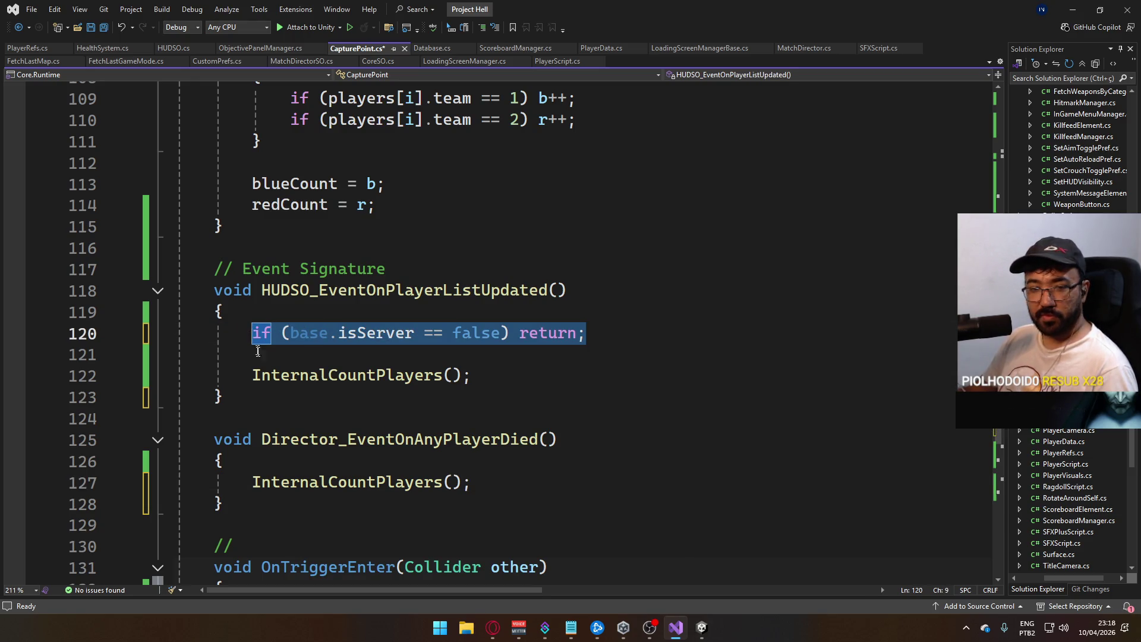
pyautogui.click(478, 458)
pyautogui.press('Return')
pyautogui.press('Tab')
pyautogui.hotkey('ctrl', 's')
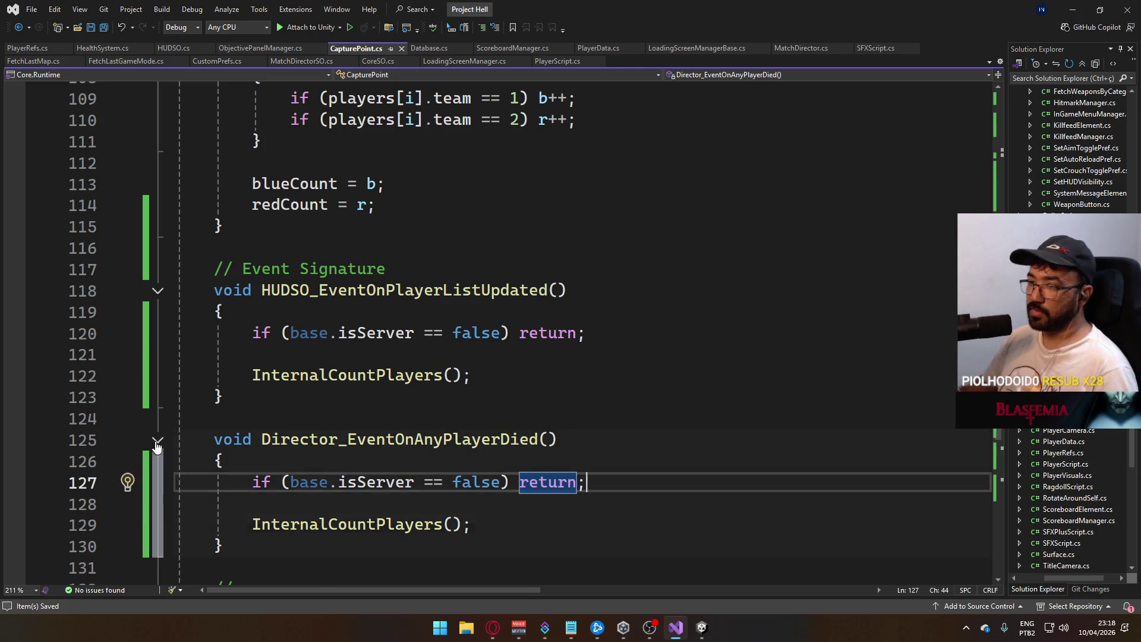
# - Collapse the player-died and player-list handlers, delete the Debug.LogError line in Start(), and save
pyautogui.click(157, 440)
pyautogui.click(157, 291)
pyautogui.scroll(-3, 487, 427)
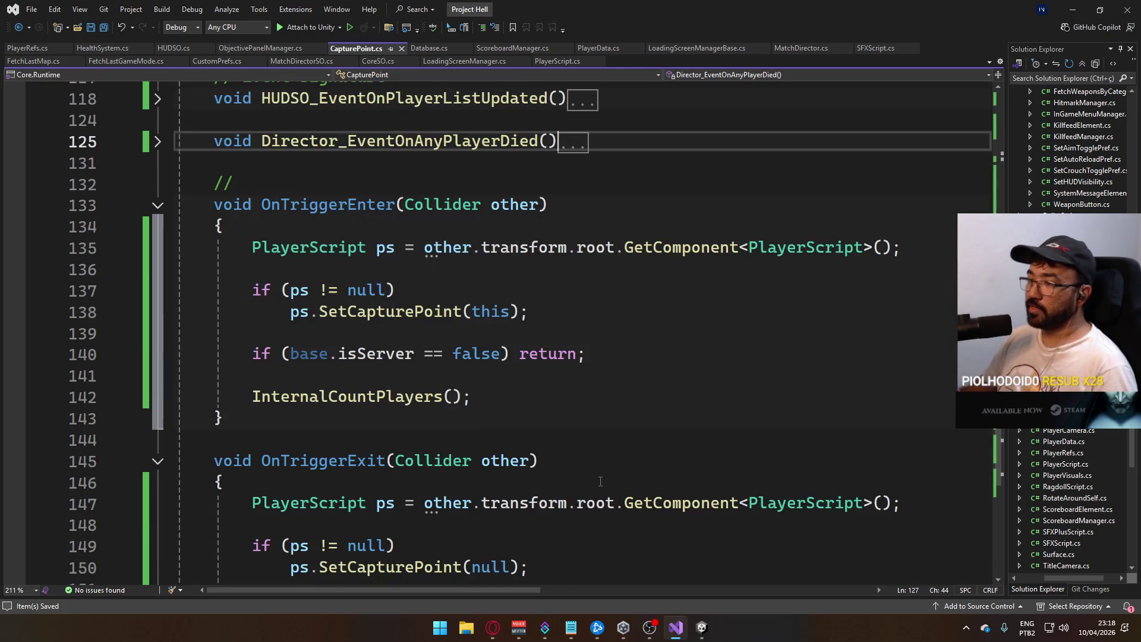
pyautogui.scroll(-6, 373, 407)
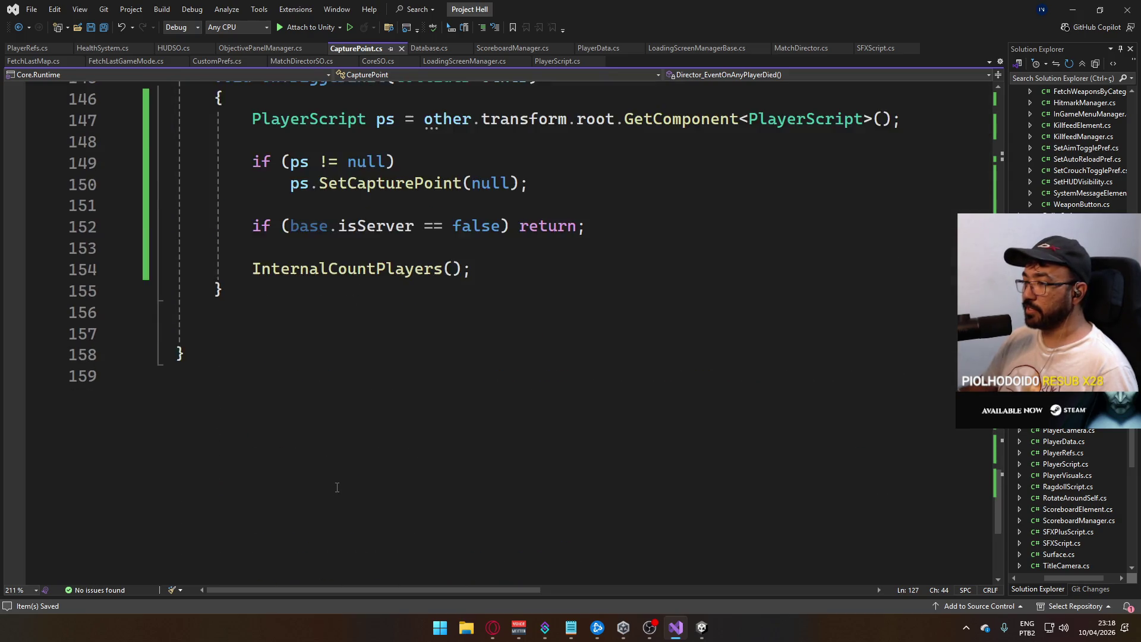
pyautogui.scroll(9, 333, 476)
pyautogui.scroll(15, 333, 475)
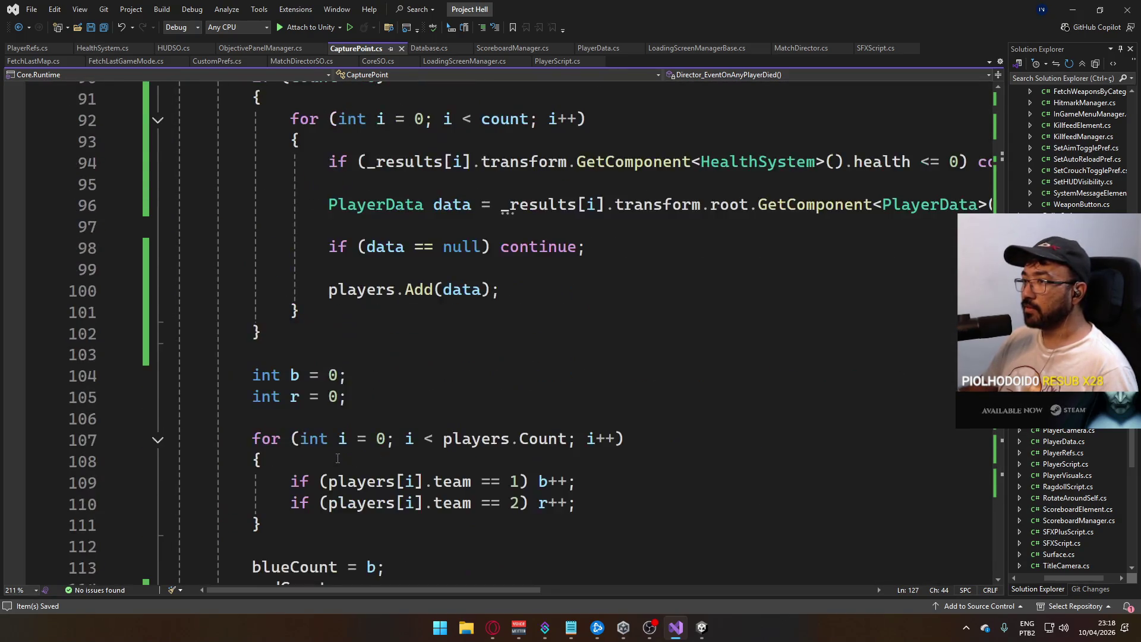
pyautogui.scroll(9, 339, 457)
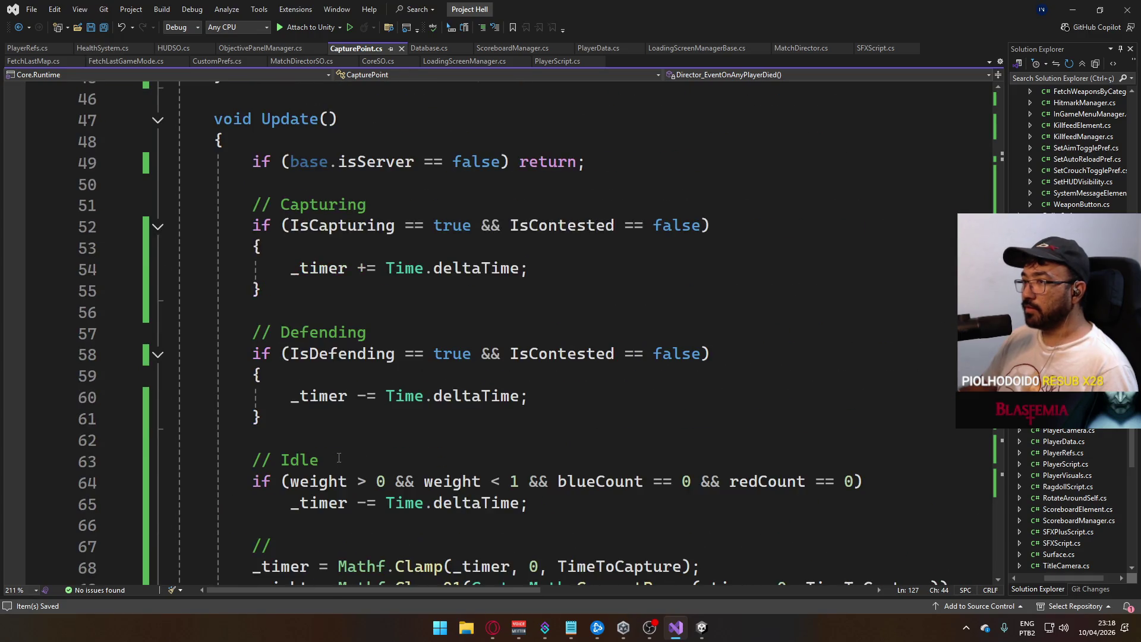
pyautogui.click(541, 262)
pyautogui.press('Up')
pyautogui.hotkey('ctrl', 'x')
pyautogui.scroll(3, 528, 392)
pyautogui.hotkey('ctrl', 's')
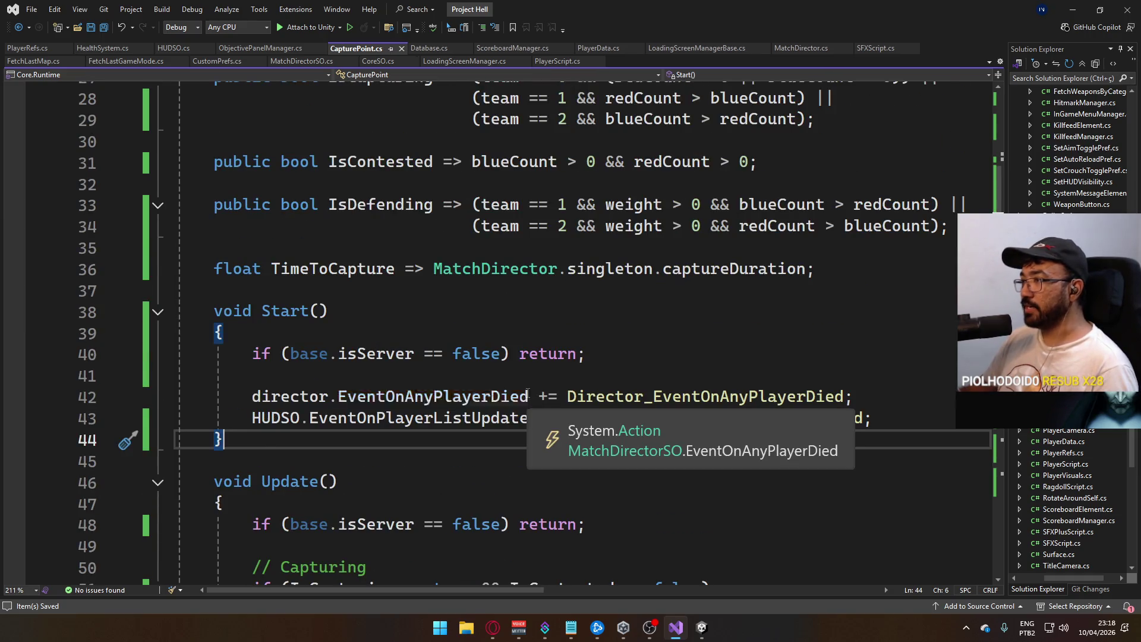
# - Delete the unused 'using UnityEngine.Rendering;' line at the top of the file
pyautogui.scroll(9, 528, 392)
pyautogui.click(484, 154)
pyautogui.hotkey('ctrl', 'x')
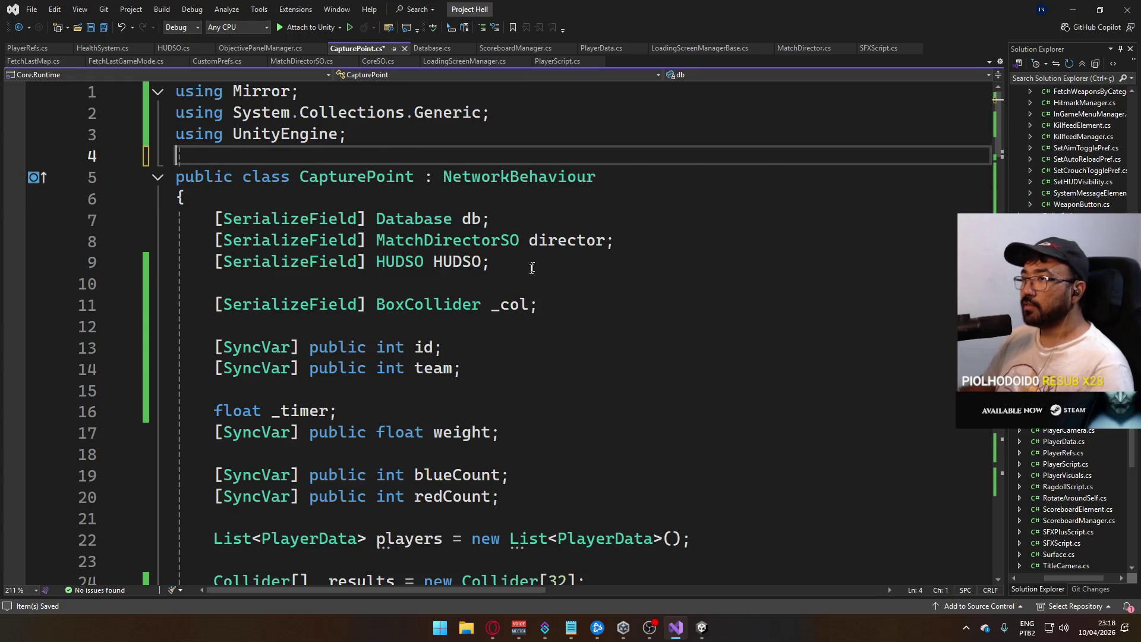
pyautogui.scroll(-7, 399, 309)
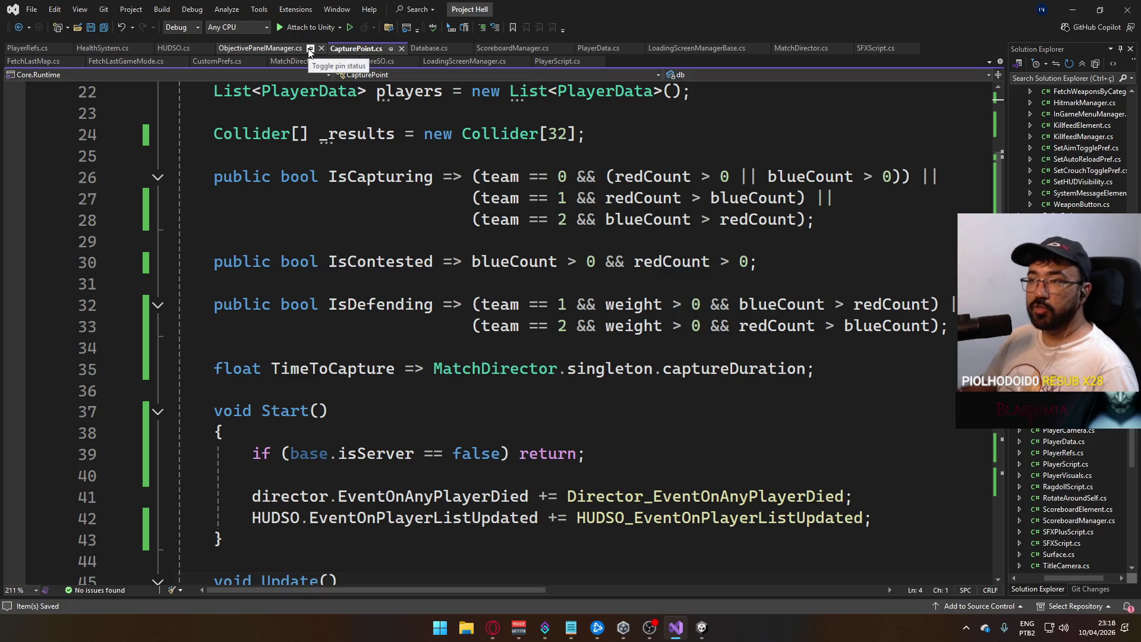
pyautogui.moveTo(250, 126)
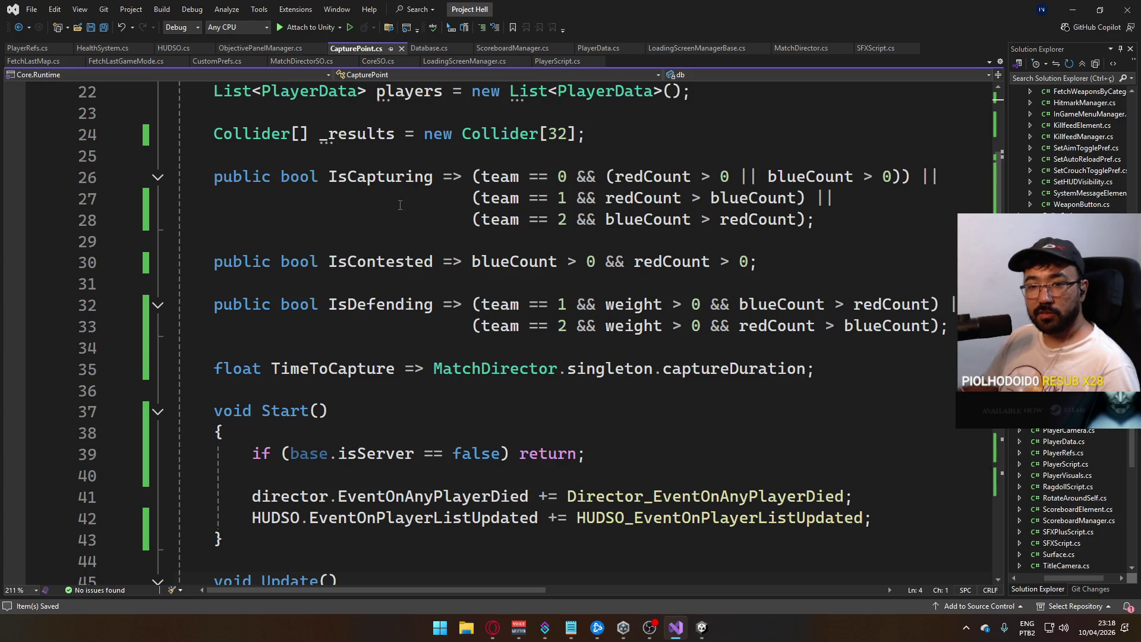
pyautogui.moveTo(328, 128)
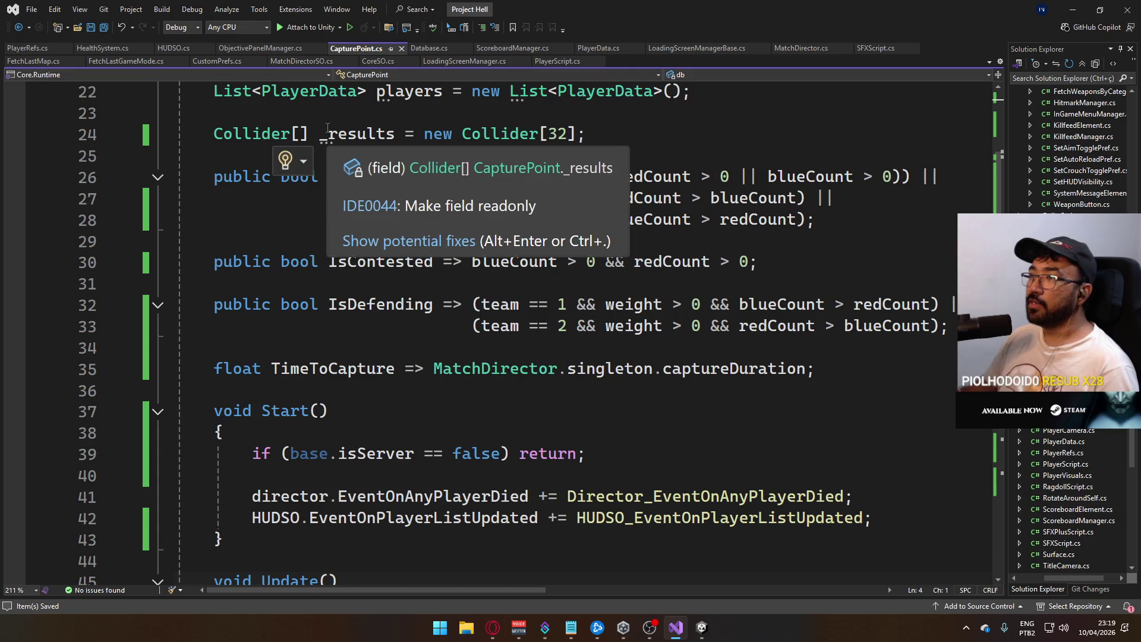
pyautogui.click(549, 61)
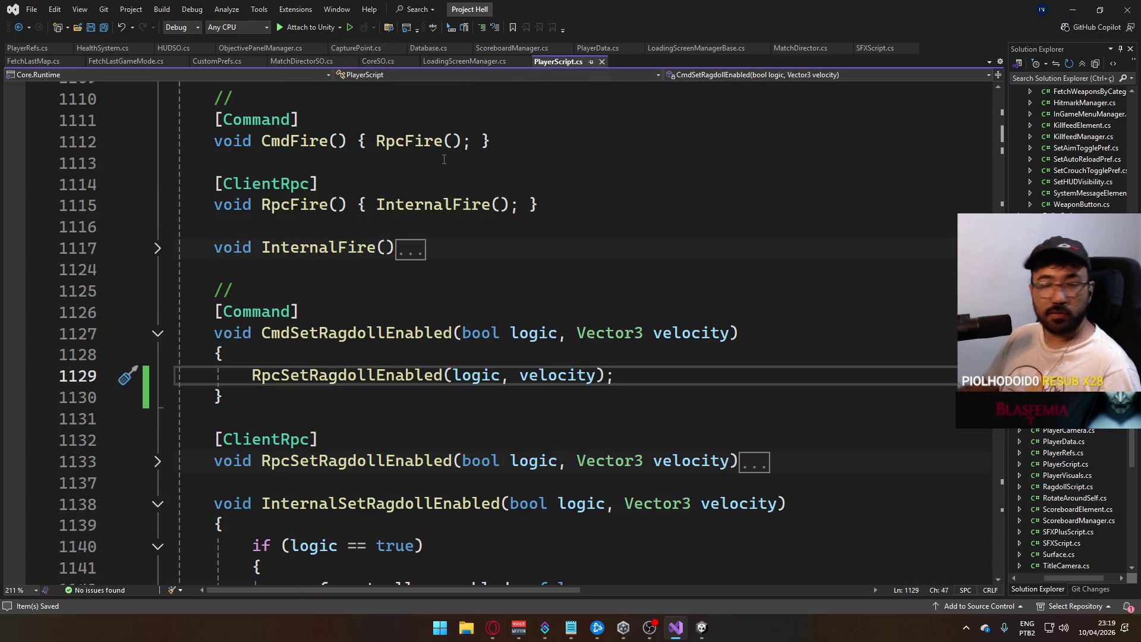
# - Delete the blank line inside PlayerScript's ragdoll callback and save PlayerScript.cs
pyautogui.scroll(-13, 524, 404)
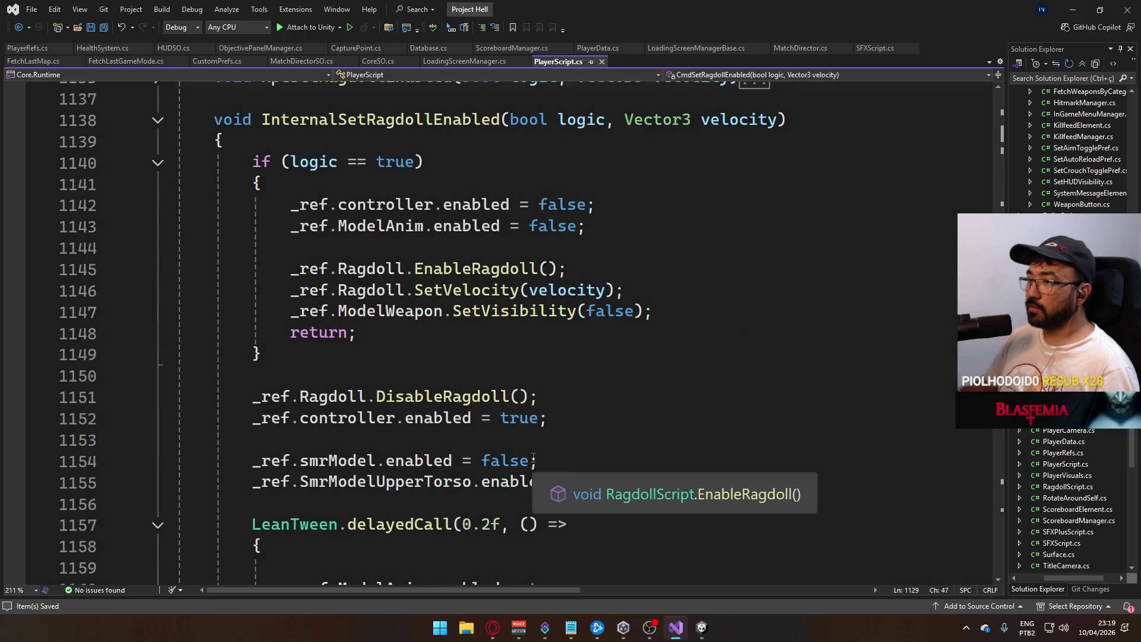
pyautogui.moveTo(348, 293)
pyautogui.mouseDown()
pyautogui.moveTo(297, 332)
pyautogui.moveTo(433, 312)
pyautogui.mouseUp()
pyautogui.press('Delete')
pyautogui.hotkey('ctrl', 's')
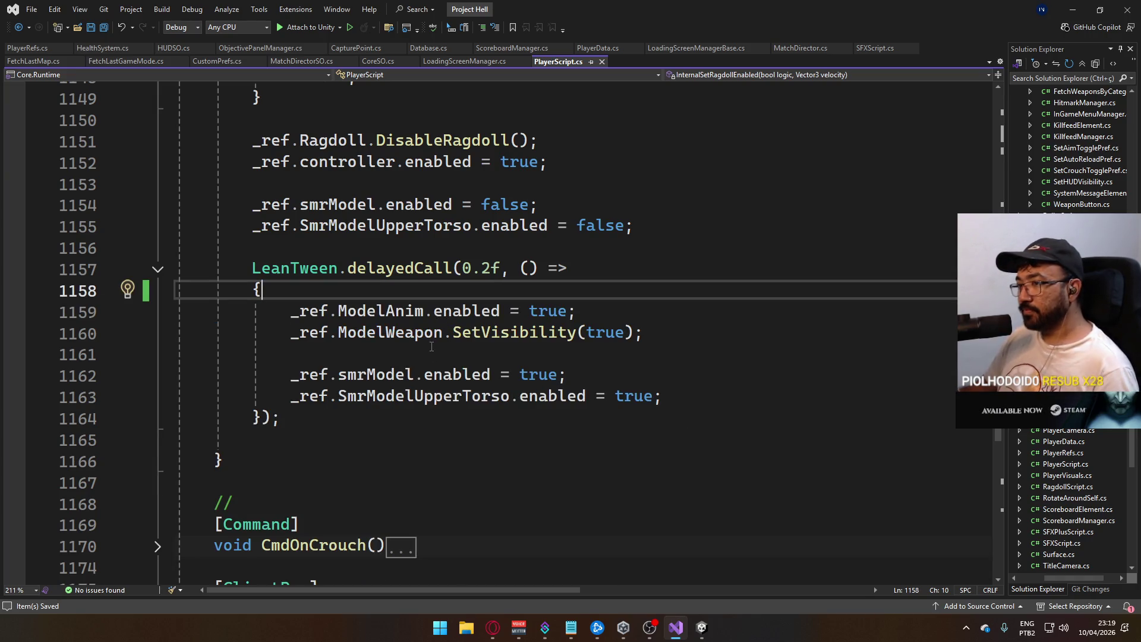
pyautogui.scroll(-10, 417, 519)
pyautogui.scroll(11, 440, 511)
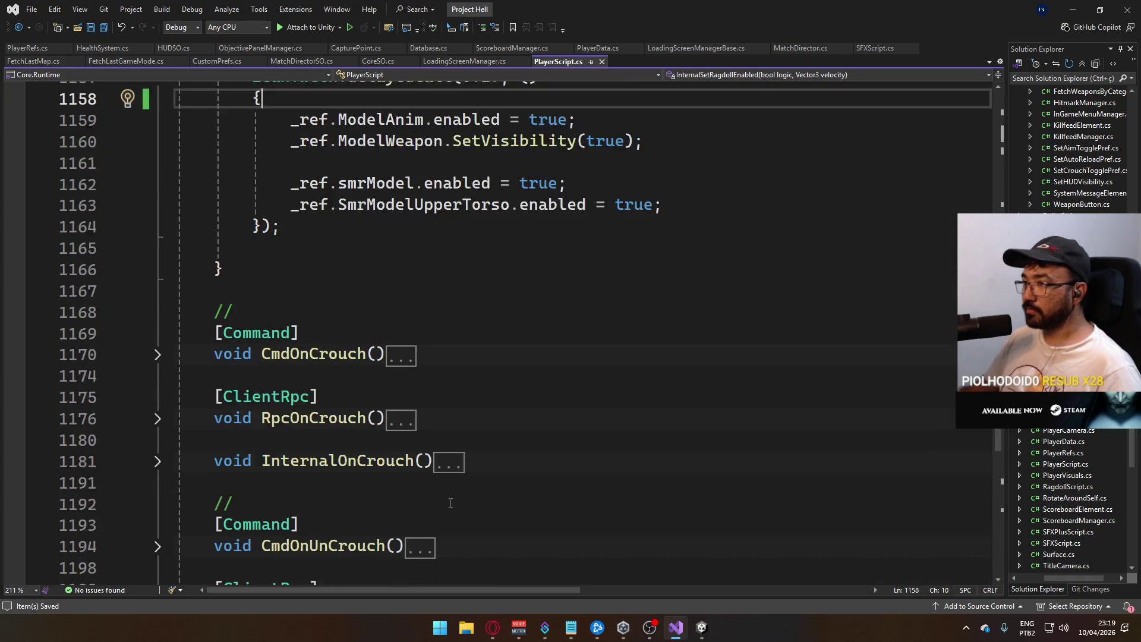
pyautogui.scroll(2, 330, 486)
pyautogui.scroll(3, 732, 397)
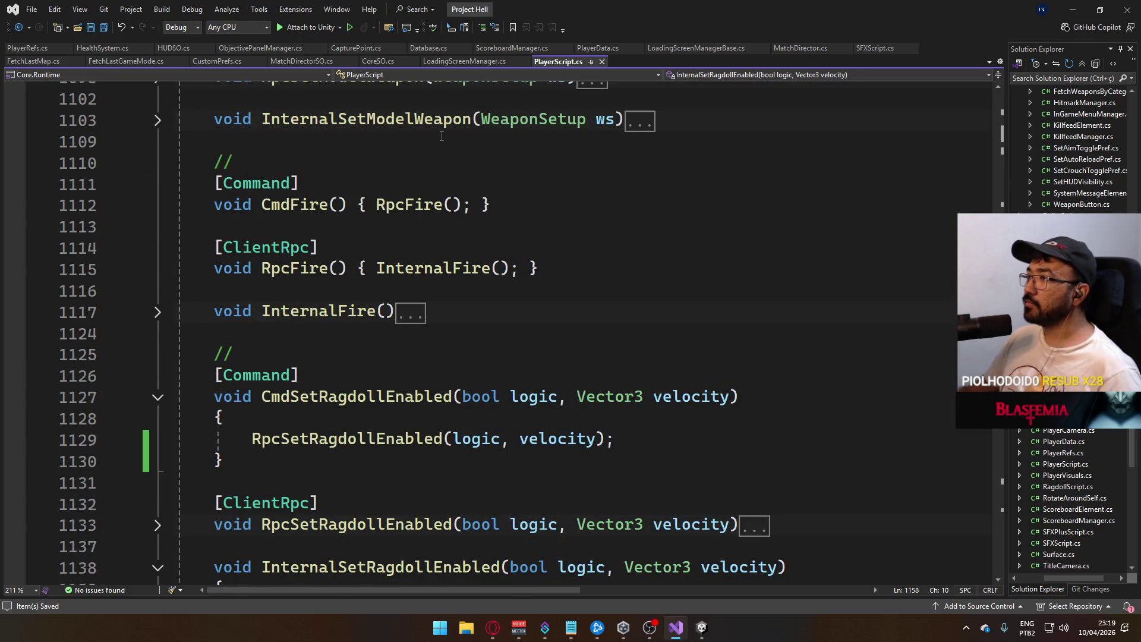
# - Check the hidden system tray apps on the taskbar
pyautogui.moveTo(713, 634)
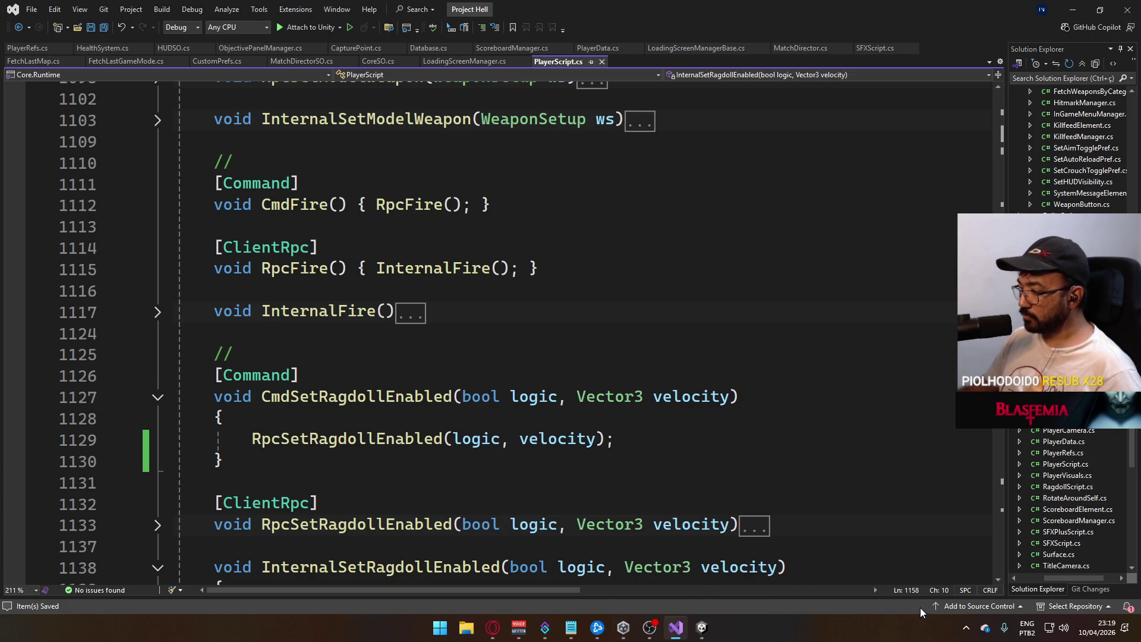
pyautogui.click(964, 628)
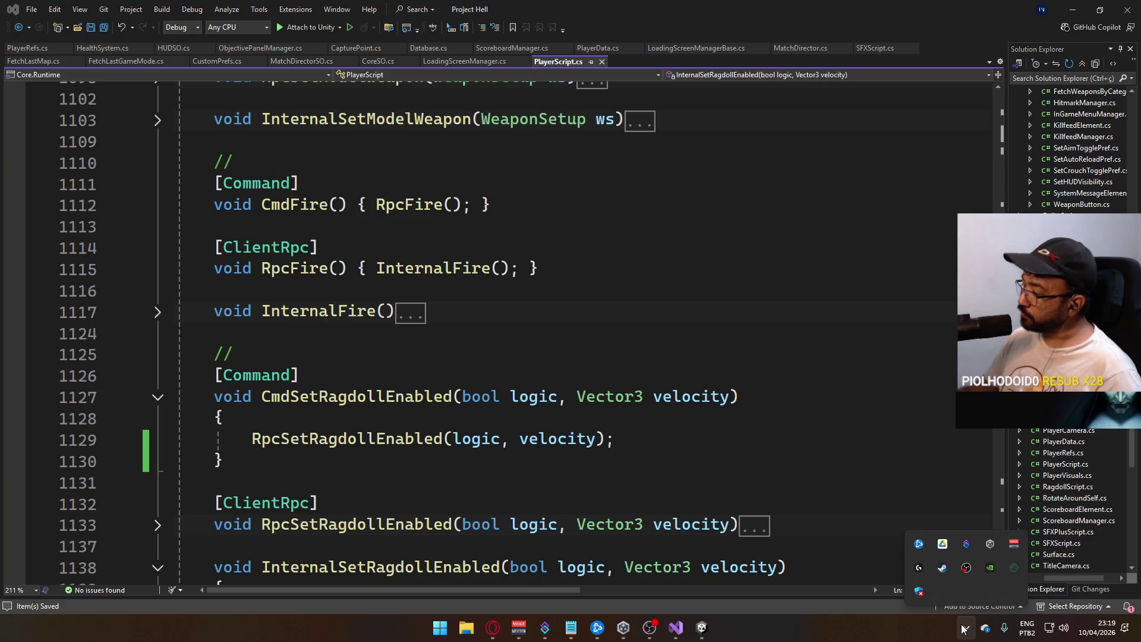
pyautogui.click(964, 628)
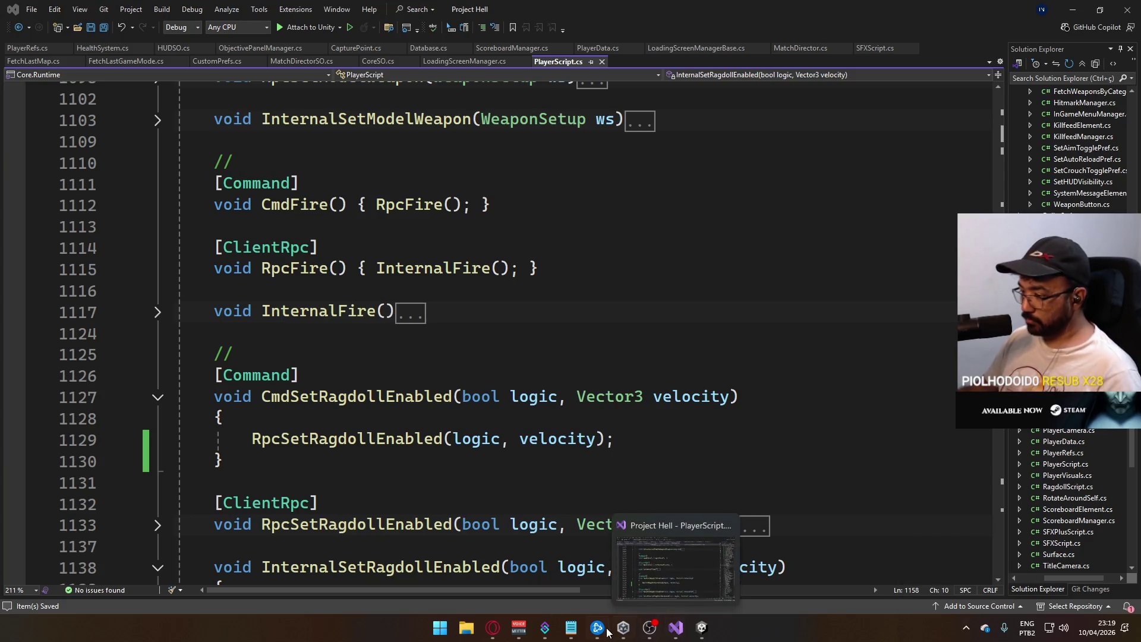
pyautogui.click(966, 623)
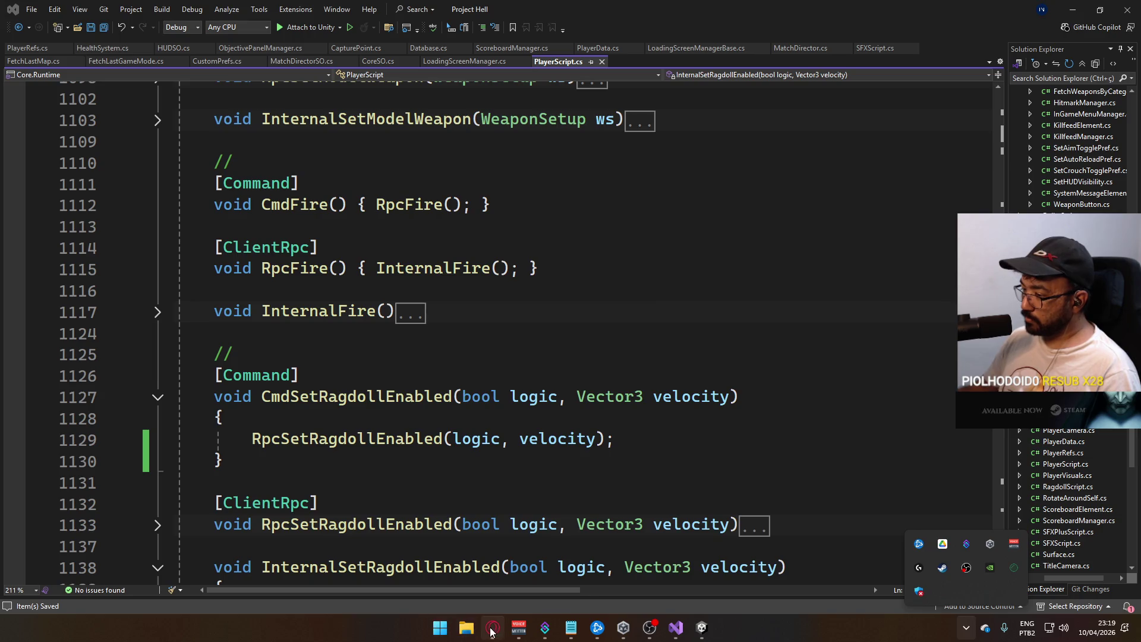
# - In Unity's Project Textures folder, reveal the Round Blur texture in File Explorer
pyautogui.click(696, 624)
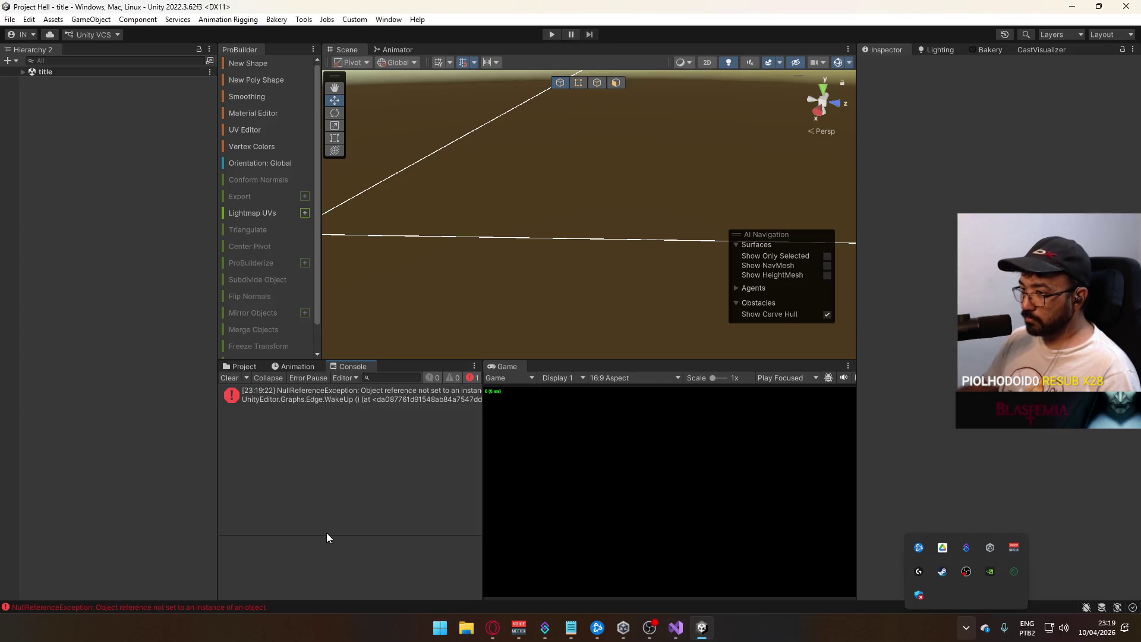
pyautogui.click(236, 366)
pyautogui.click(249, 517)
pyautogui.click(246, 528)
pyautogui.click(265, 565)
pyautogui.scroll(-5, 410, 479)
pyautogui.rightClick(386, 498)
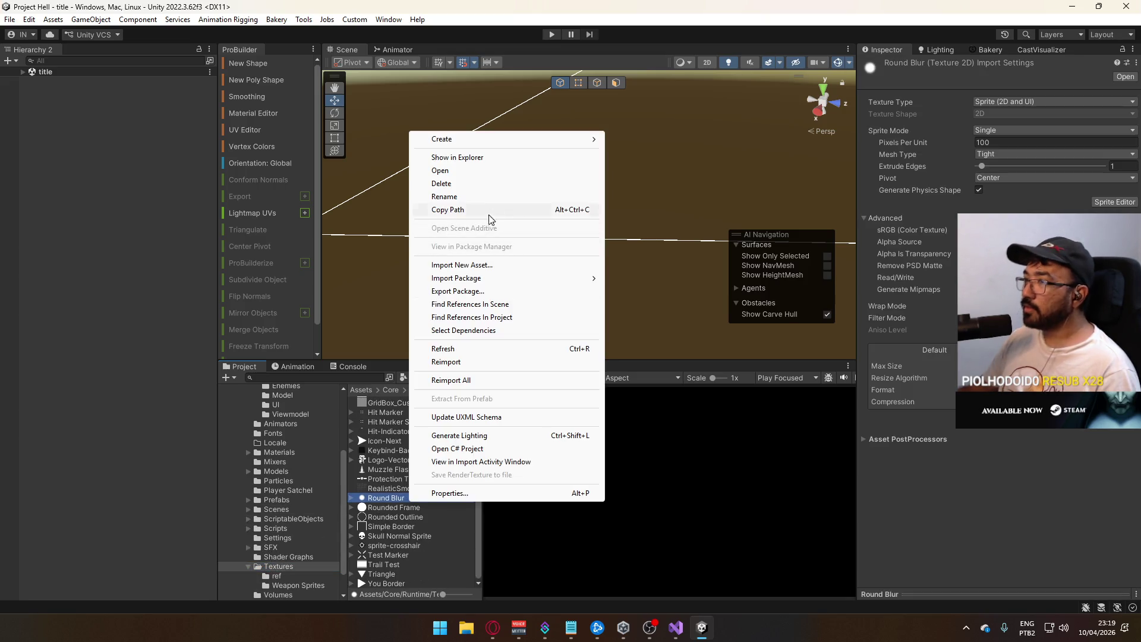
pyautogui.click(496, 158)
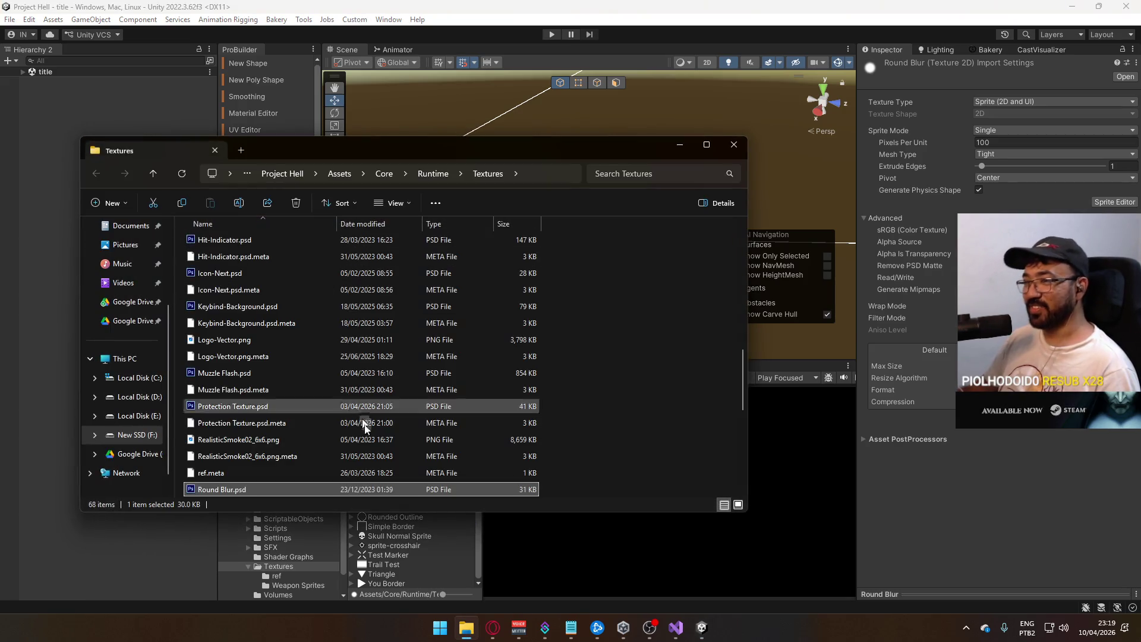
# - Open Rounded Outline.psd in Photoshop, choosing the en_US language
pyautogui.scroll(-3, 362, 428)
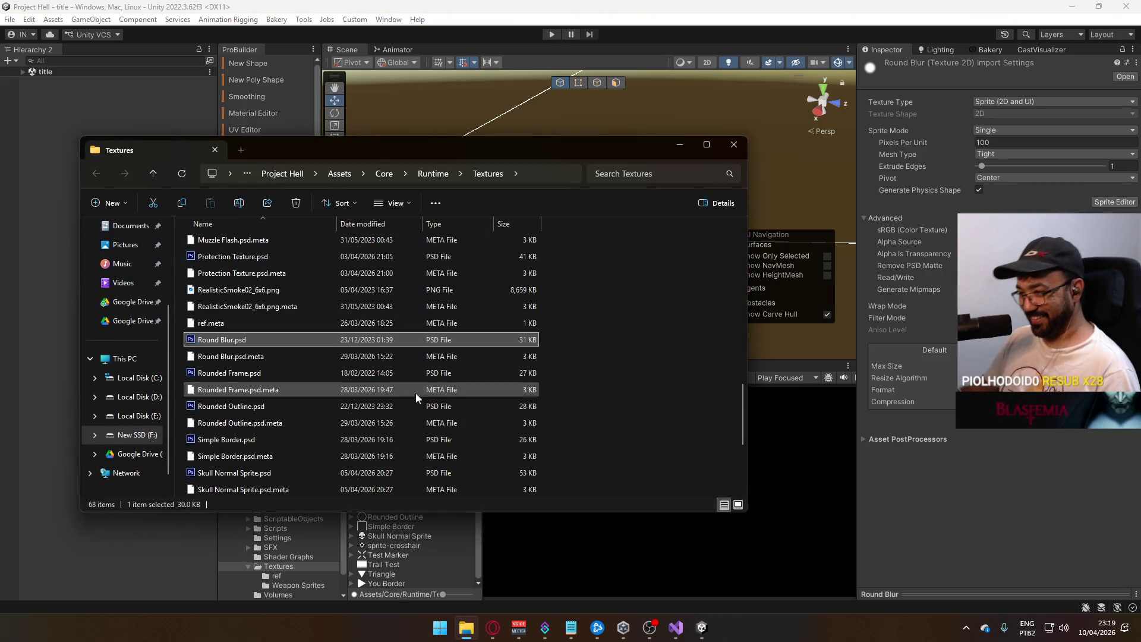
pyautogui.doubleClick(356, 406)
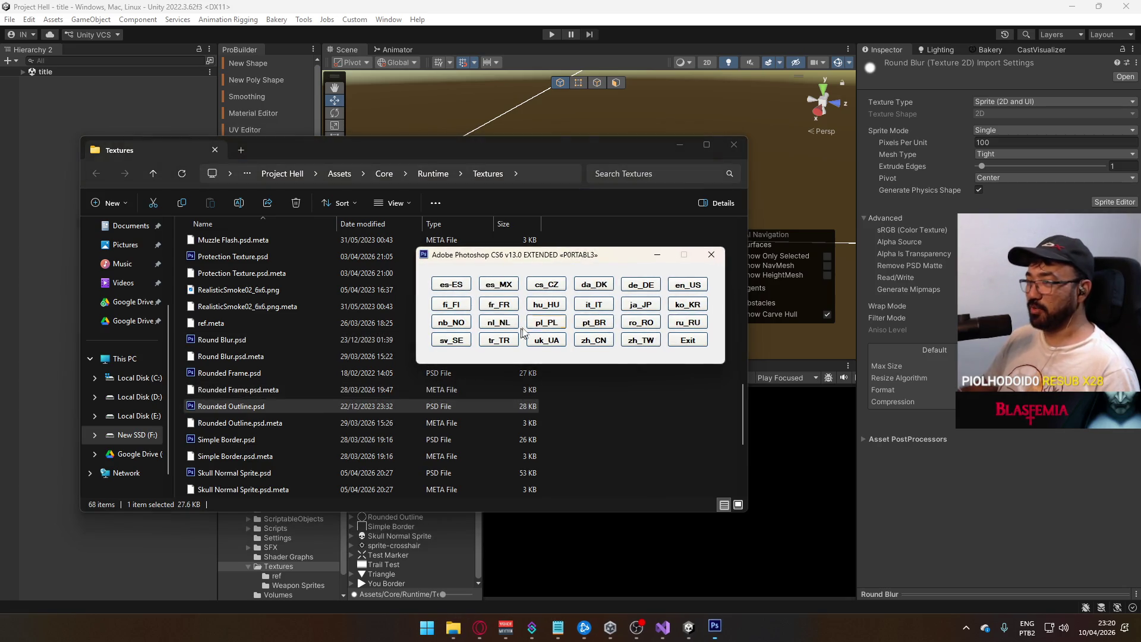
pyautogui.click(687, 285)
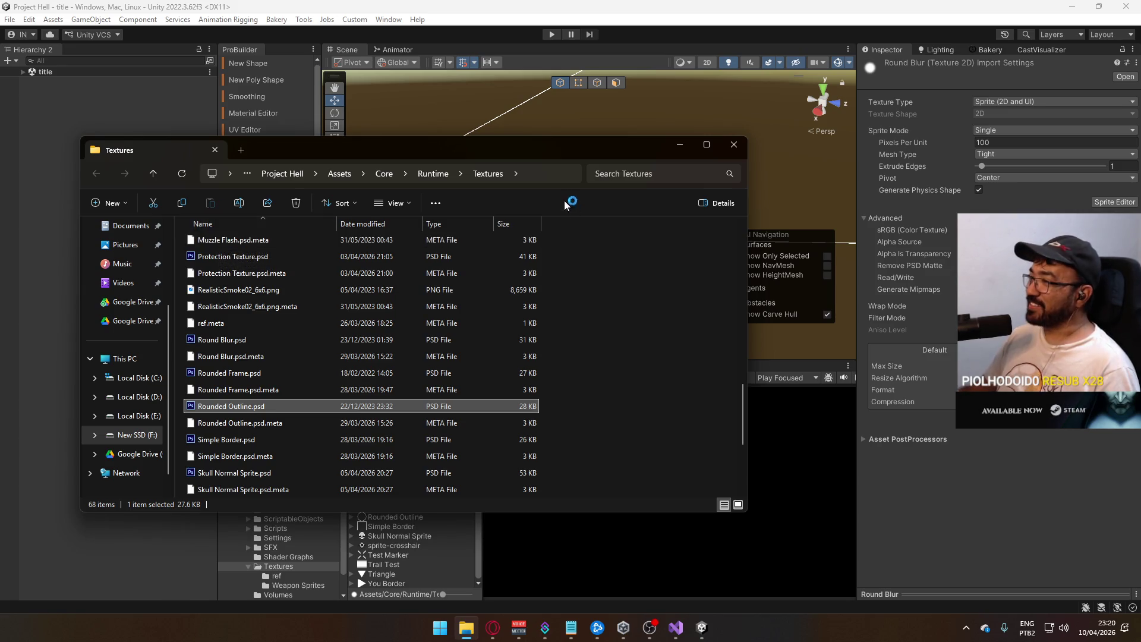
# - Move the Textures folder window aside and make it narrower
pyautogui.moveTo(542, 155)
pyautogui.mouseDown()
pyautogui.moveTo(698, 166)
pyautogui.moveTo(626, 140)
pyautogui.moveTo(624, 283)
pyautogui.moveTo(605, 221)
pyautogui.moveTo(612, 202)
pyautogui.mouseUp()
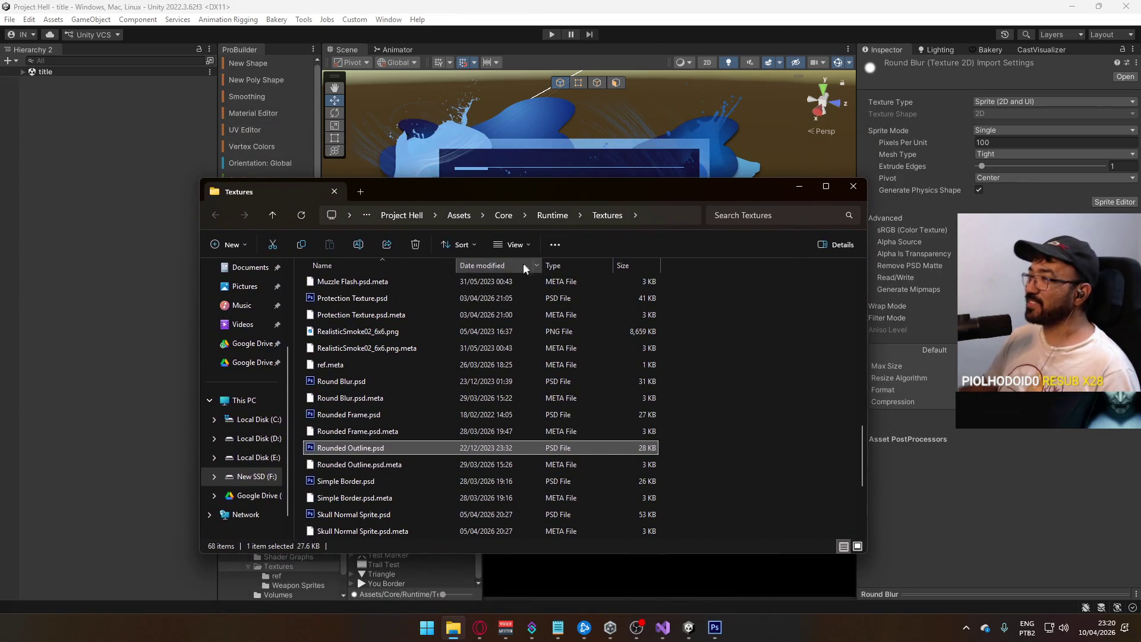
pyautogui.moveTo(524, 200)
pyautogui.mouseDown()
pyautogui.moveTo(544, 195)
pyautogui.moveTo(534, 189)
pyautogui.mouseUp()
pyautogui.moveTo(880, 224); pyautogui.dragTo(811, 224)
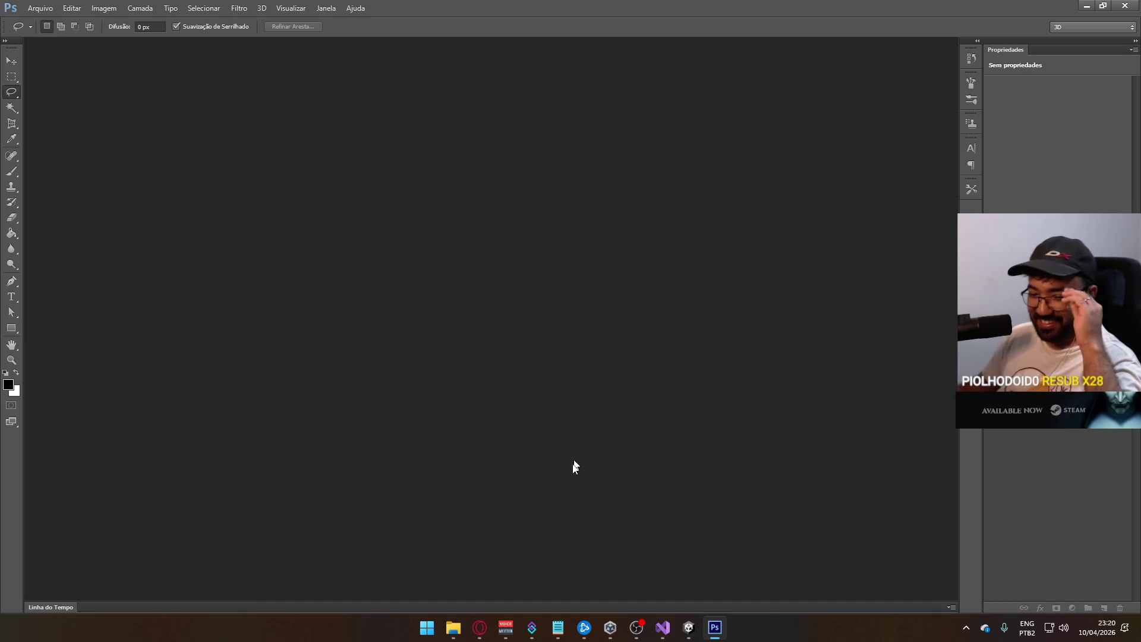
# - Create a 256×256 px, 300 ppi transparent document and view it at 200%
pyautogui.click(452, 627)
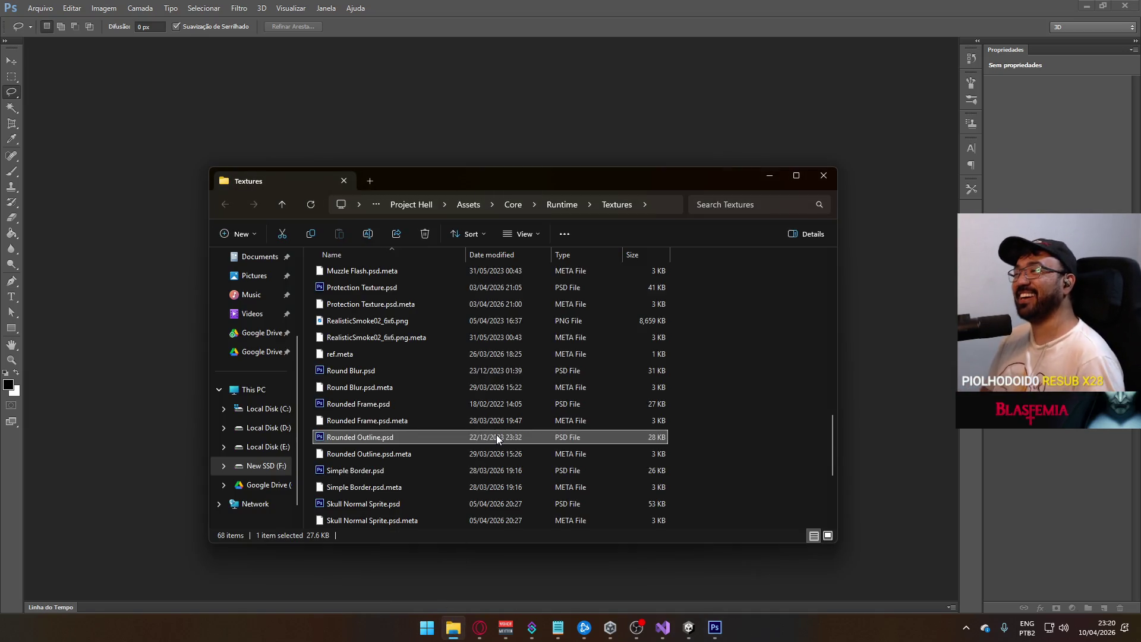
pyautogui.click(42, 8)
pyautogui.click(66, 20)
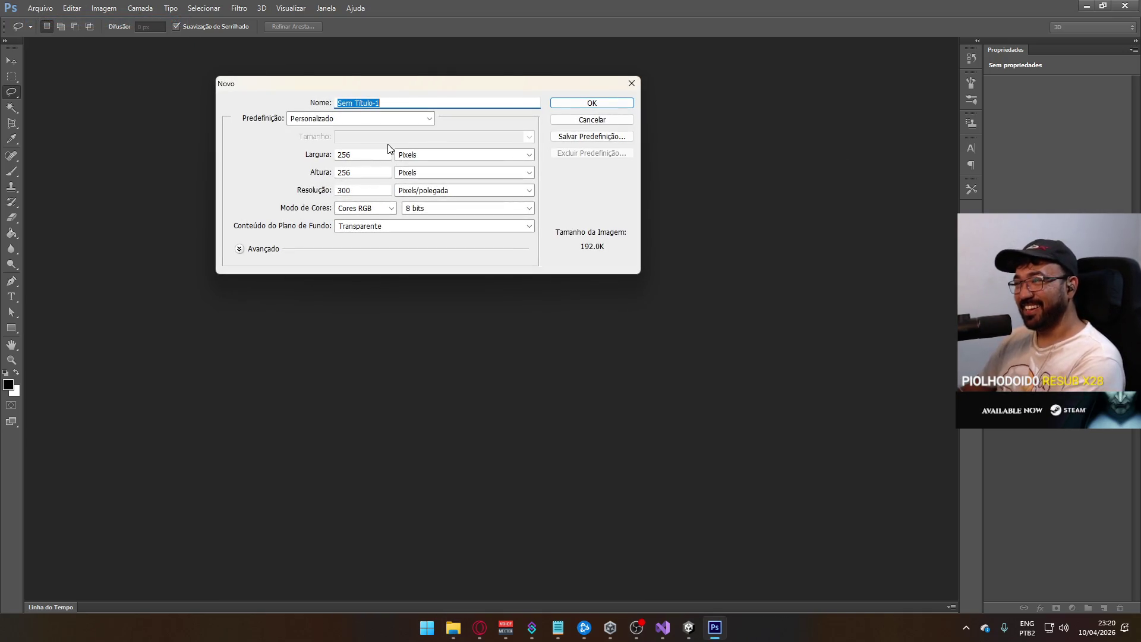
pyautogui.click(623, 107)
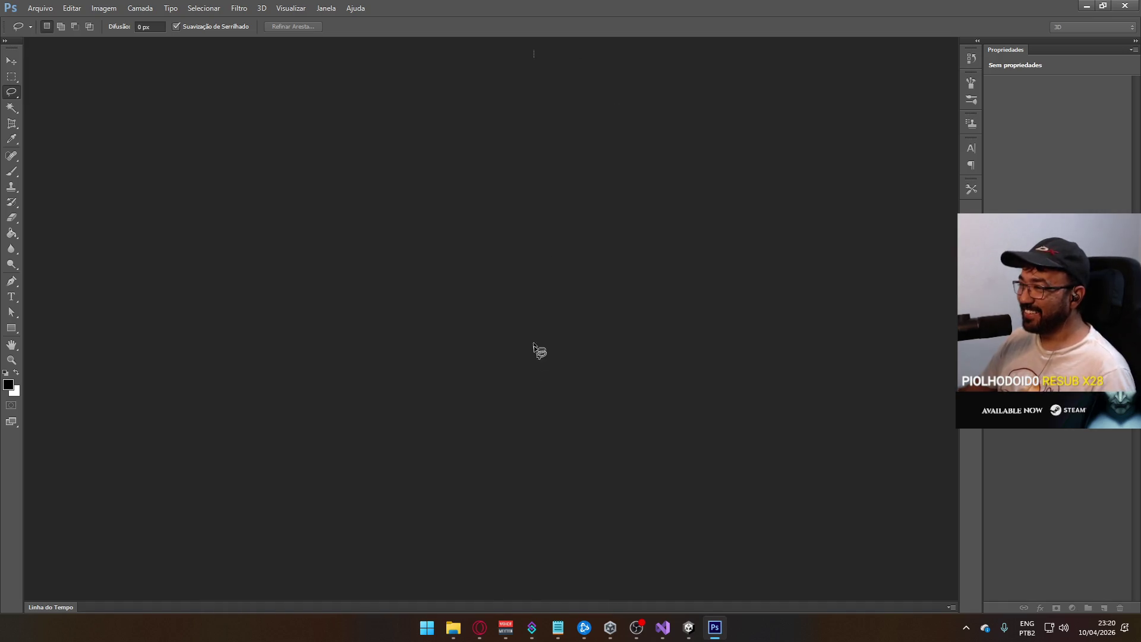
pyautogui.keyDown('ctrl'); pyautogui.click(465, 335); pyautogui.keyUp('ctrl')
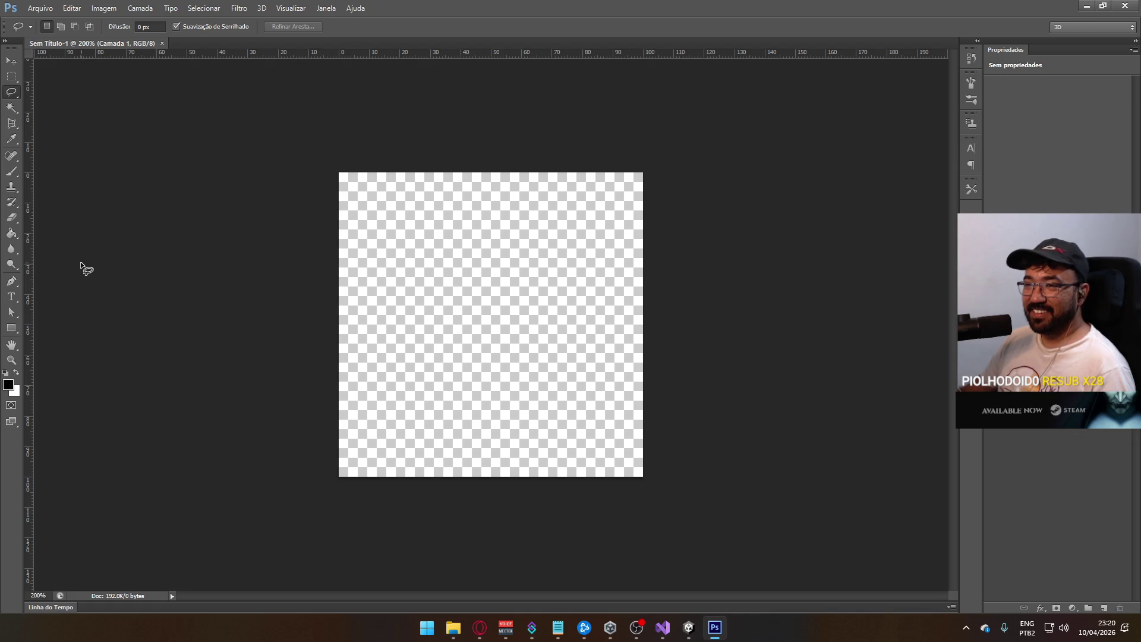
pyautogui.click(480, 627)
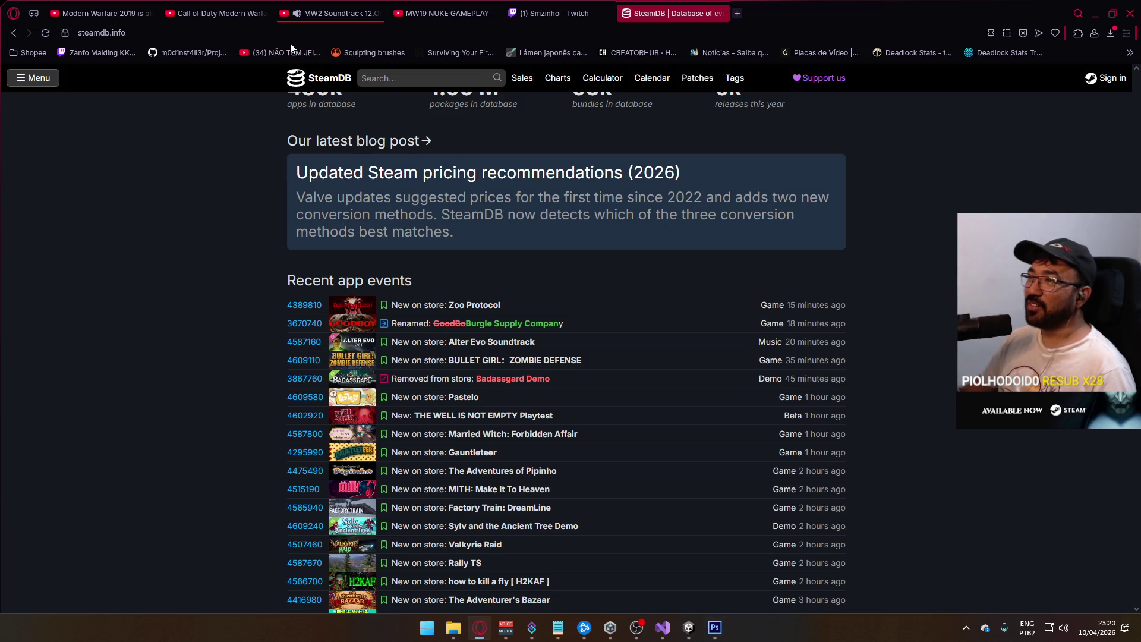
# - Switch Opera to the Dota 2 Twitch stream tab, unmute it, then return to Photoshop
pyautogui.click(333, 13)
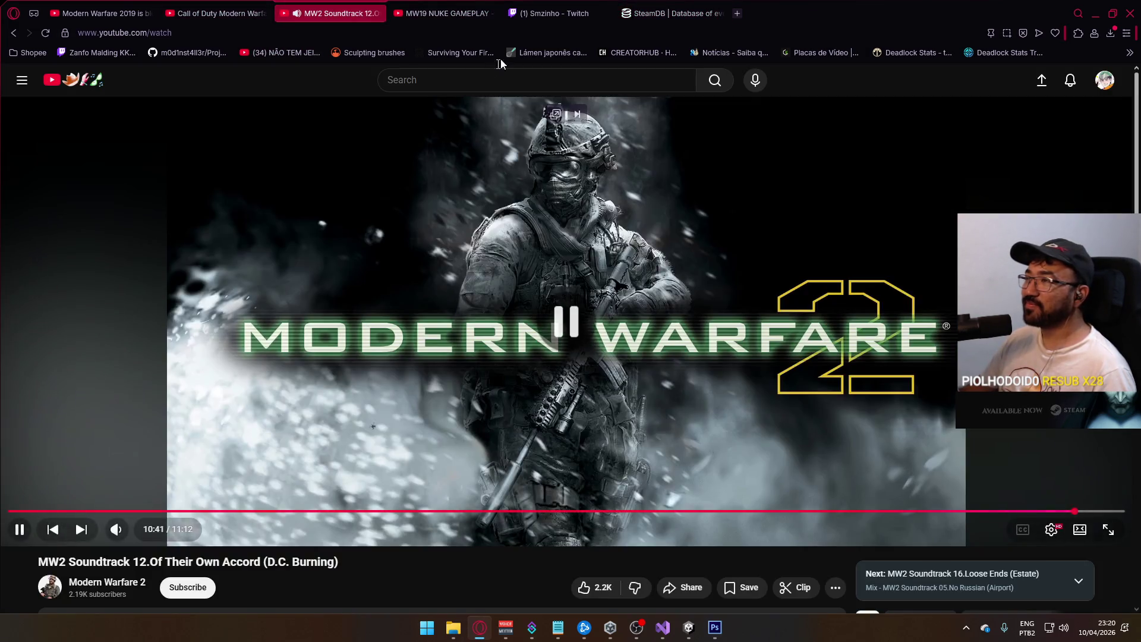
pyautogui.click(553, 13)
pyautogui.click(178, 527)
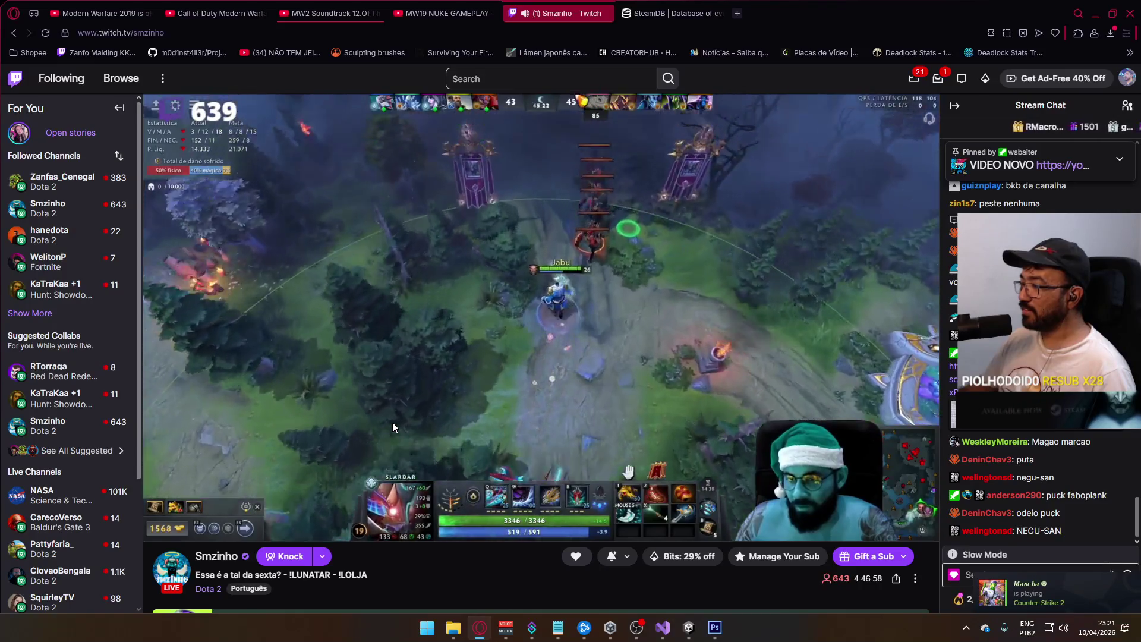
pyautogui.moveTo(386, 428)
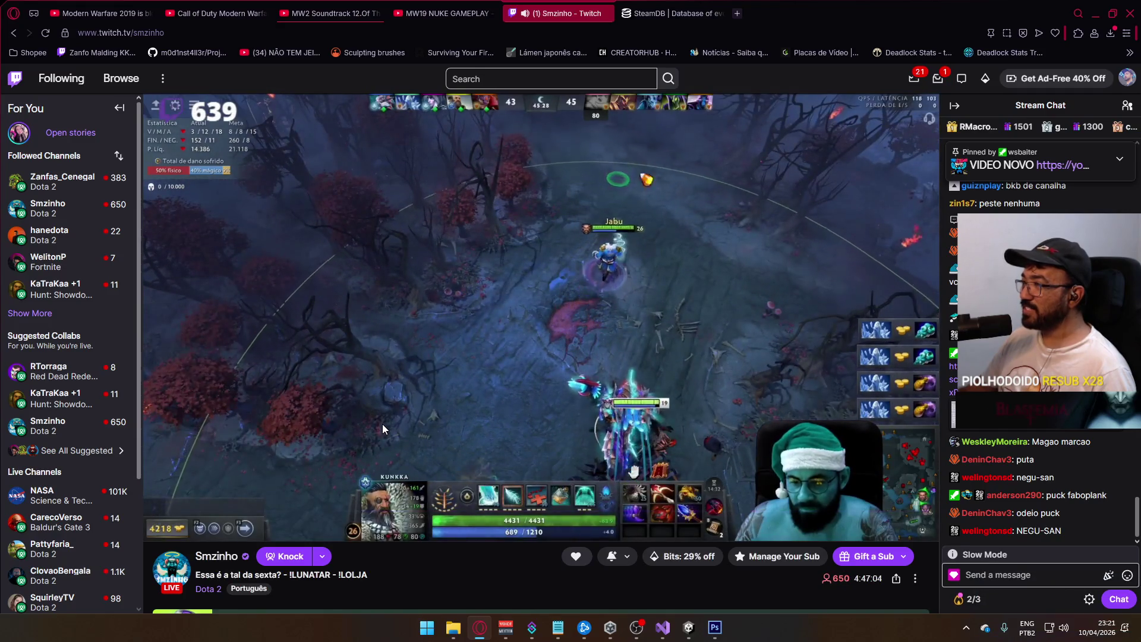
pyautogui.hotkey('alt', 'Tab')
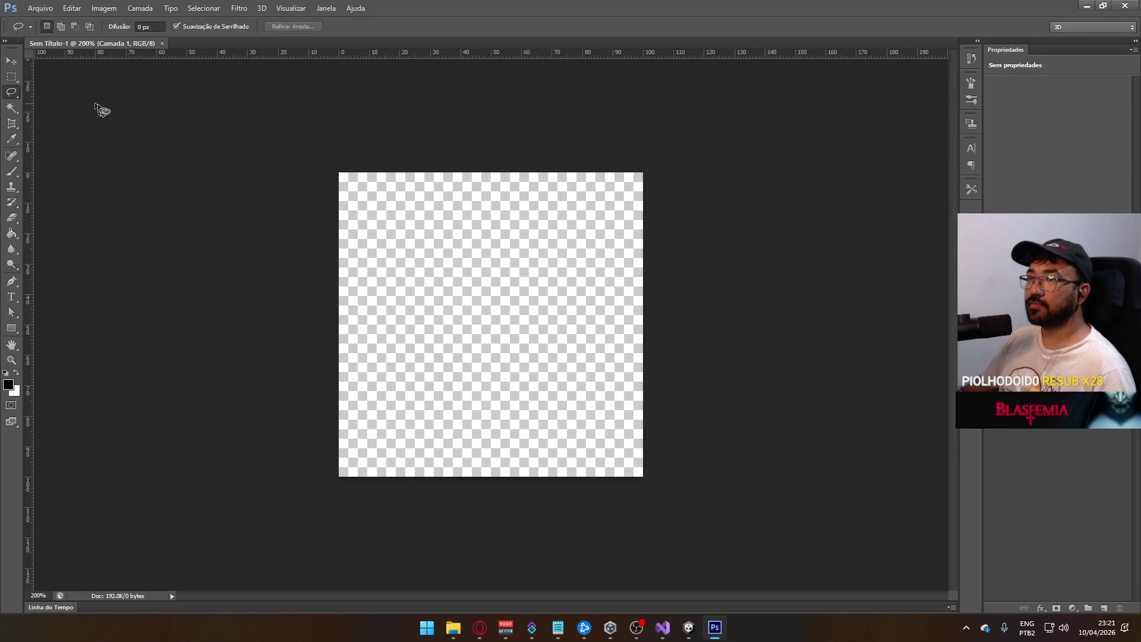
# - Select the Rectangle tool and drag a vertical guide from the left ruler to the canvas centre
pyautogui.hotkey('alt', 'Tab')
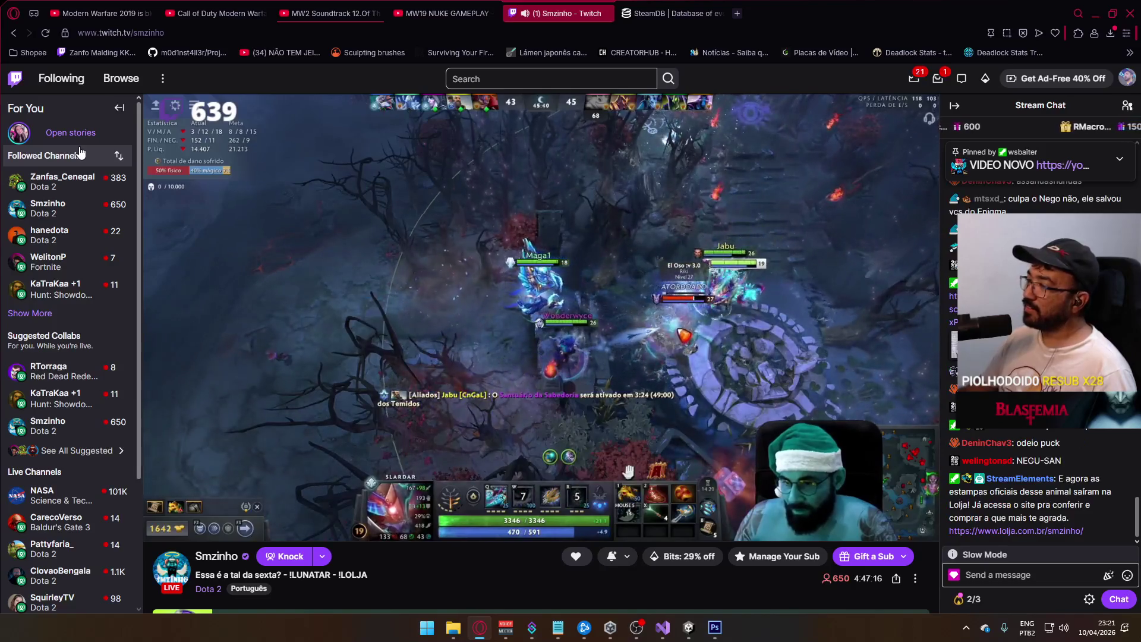
pyautogui.hotkey('alt', 'Tab')
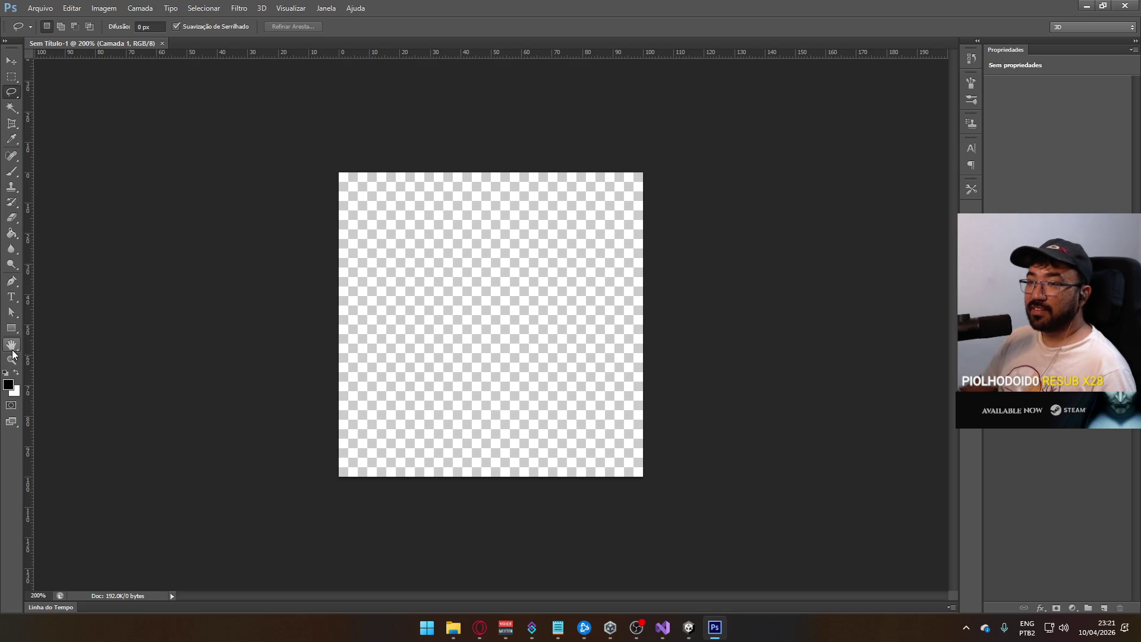
pyautogui.click(13, 330)
pyautogui.click(15, 333)
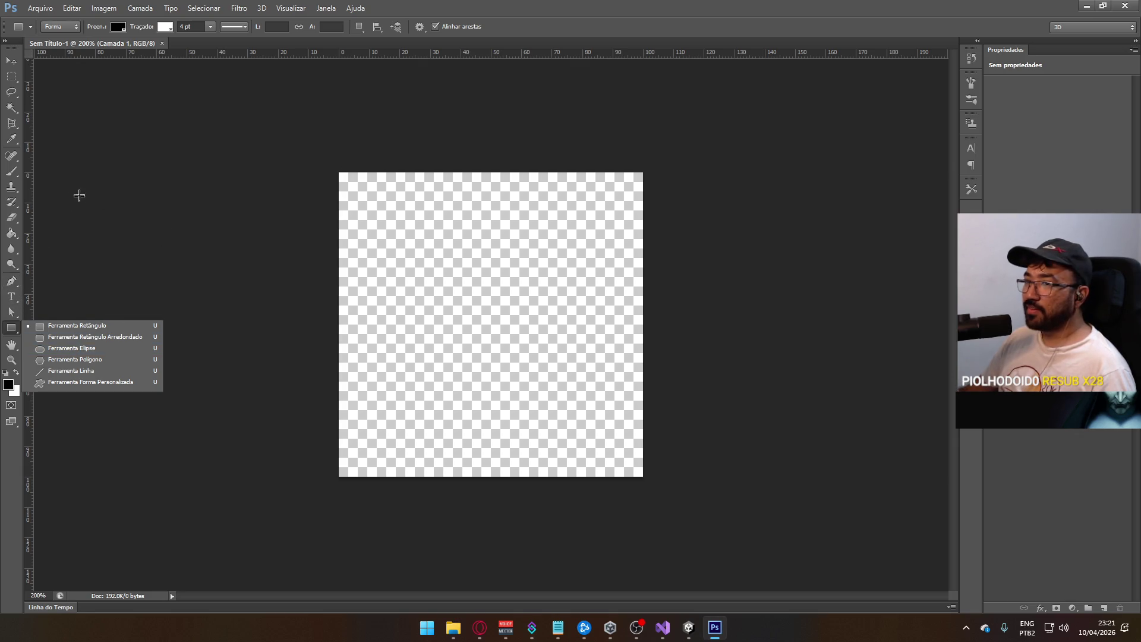
pyautogui.moveTo(30, 195)
pyautogui.mouseDown()
pyautogui.moveTo(529, 216)
pyautogui.moveTo(490, 218)
pyautogui.mouseUp()
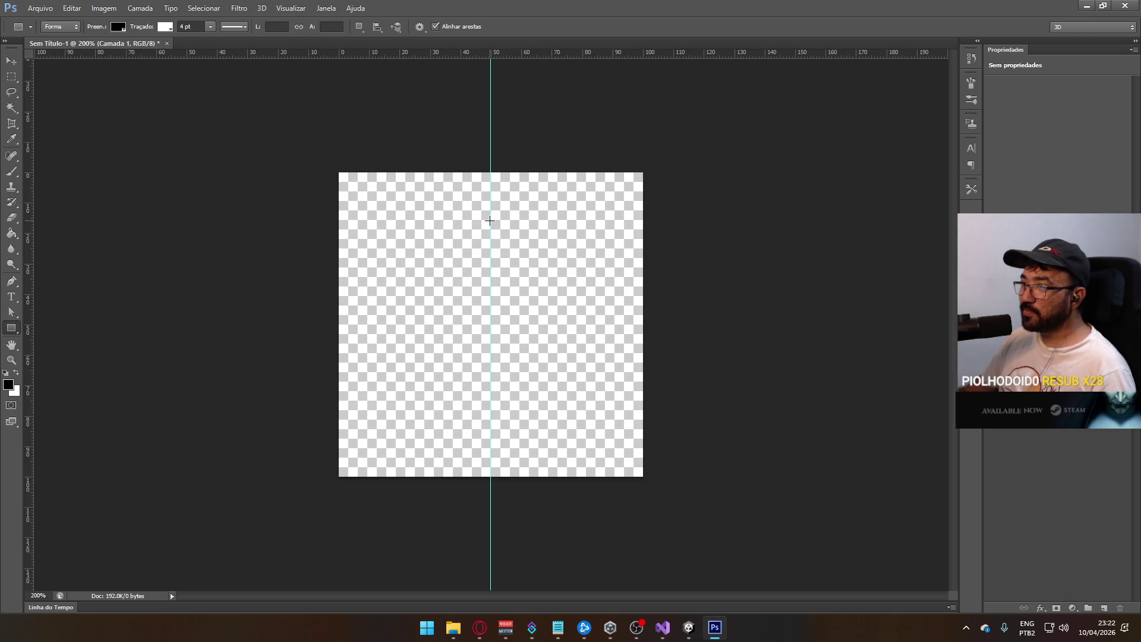
# - Draw an 88×128 px rectangle left of the centre guide with white fill and no stroke
pyautogui.moveTo(491, 220)
pyautogui.mouseDown()
pyautogui.moveTo(445, 303)
pyautogui.moveTo(386, 371)
pyautogui.mouseUp()
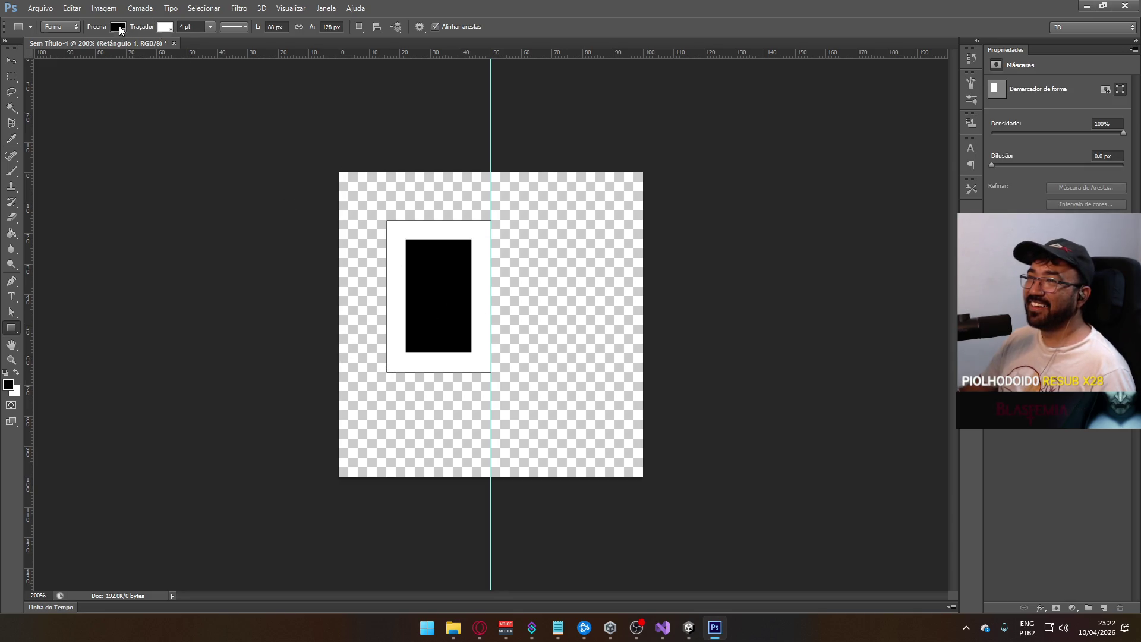
pyautogui.click(120, 30)
pyautogui.click(66, 50)
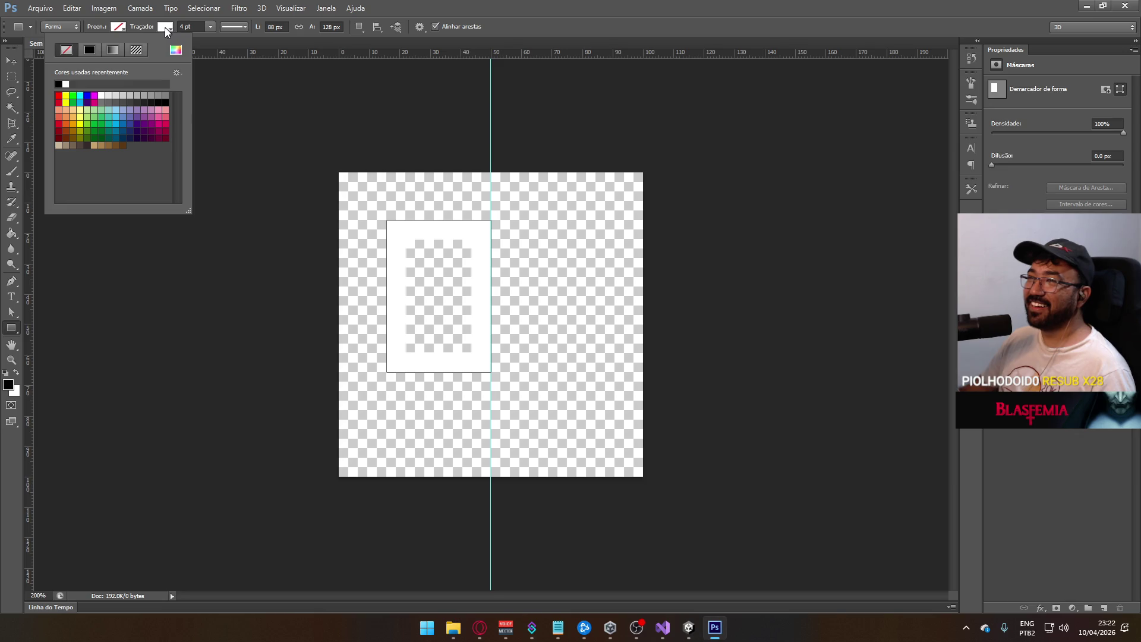
pyautogui.click(162, 27)
pyautogui.click(162, 27)
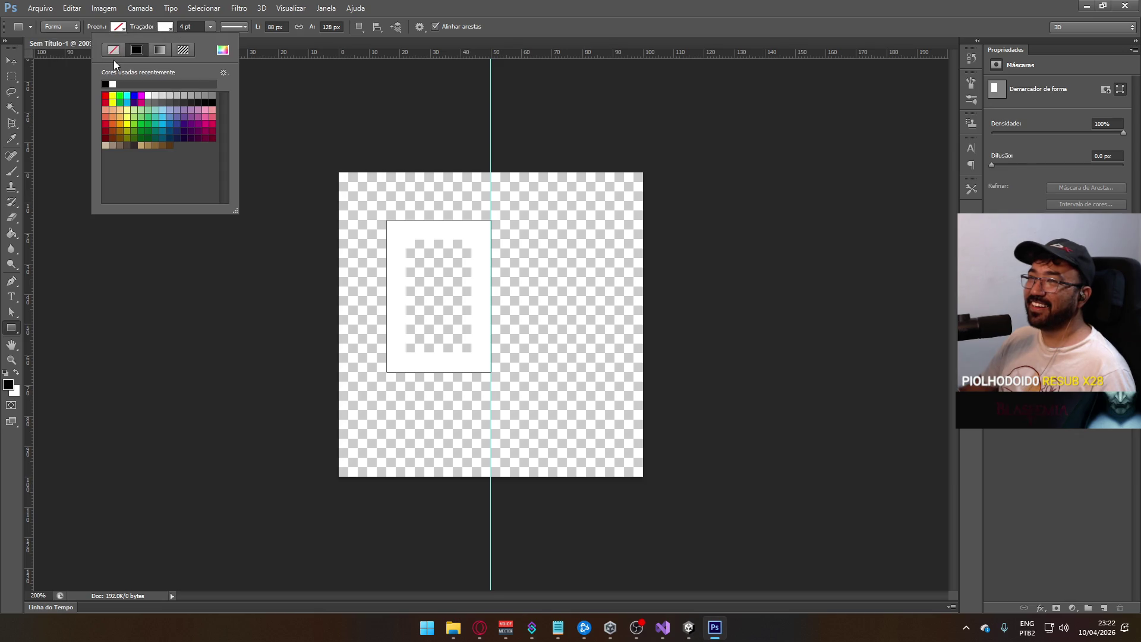
pyautogui.click(114, 50)
pyautogui.click(116, 27)
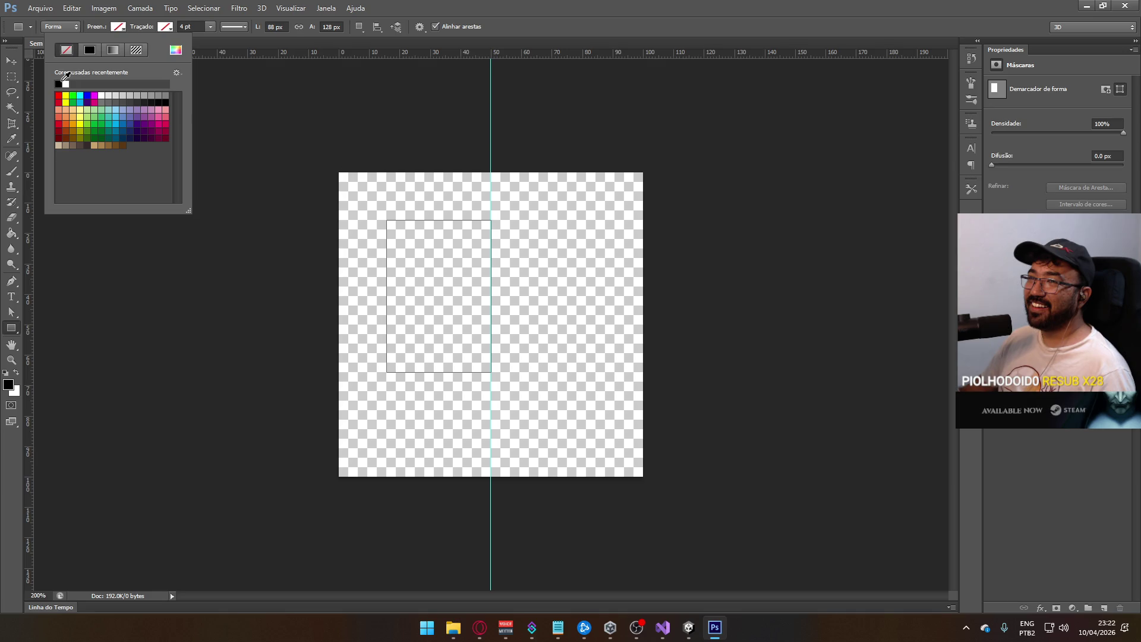
pyautogui.click(66, 83)
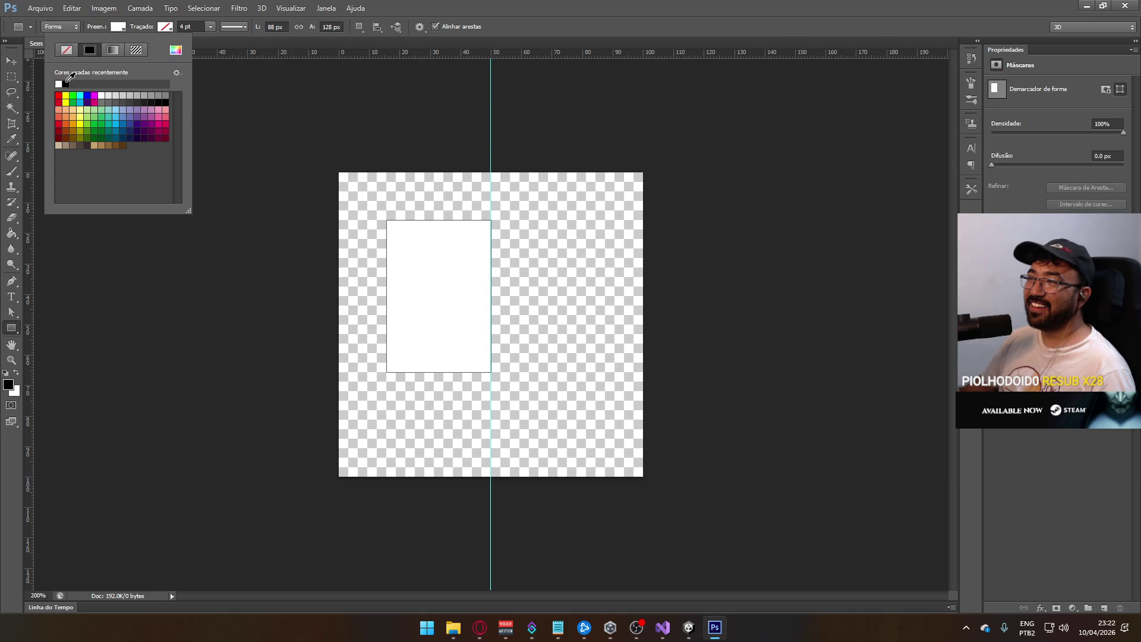
pyautogui.click(12, 76)
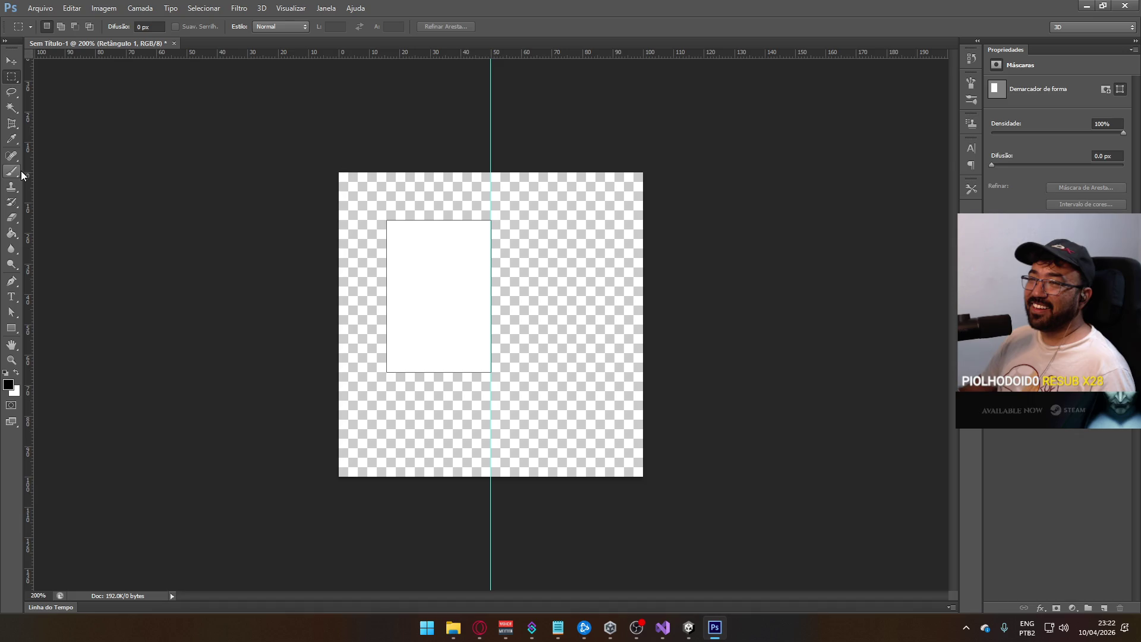
pyautogui.click(11, 284)
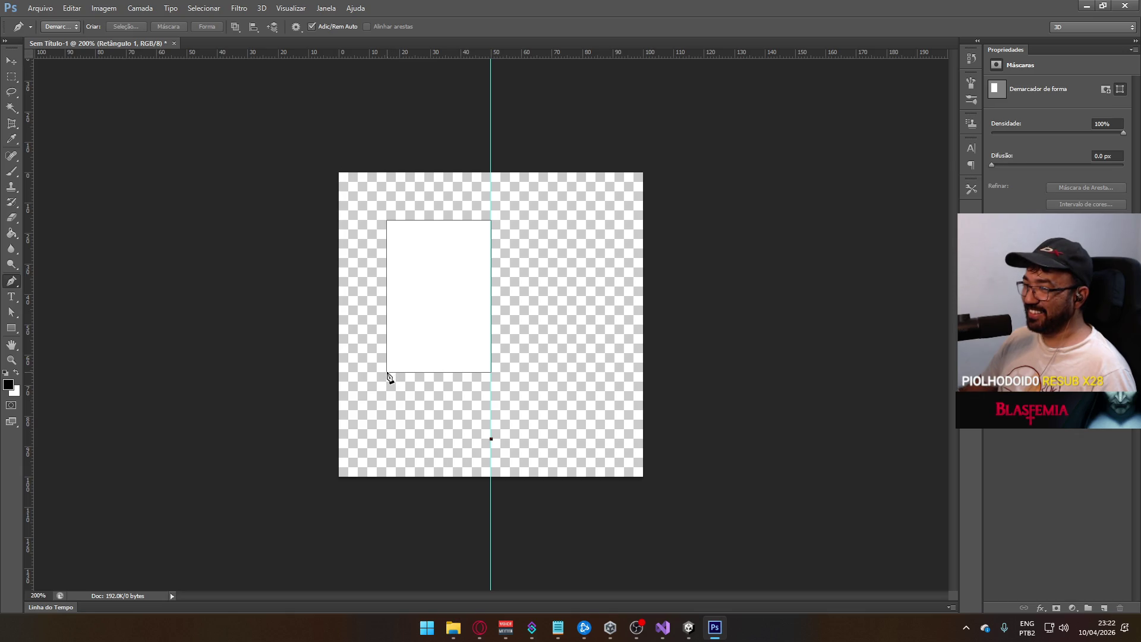
# - Draw a trial curved Pen path below the rectangle, undo it, and switch to Opera
pyautogui.moveTo(386, 372)
pyautogui.mouseDown()
pyautogui.moveTo(295, 348)
pyautogui.moveTo(372, 293)
pyautogui.moveTo(356, 328)
pyautogui.moveTo(329, 298)
pyautogui.moveTo(331, 318)
pyautogui.moveTo(357, 306)
pyautogui.moveTo(349, 313)
pyautogui.mouseUp()
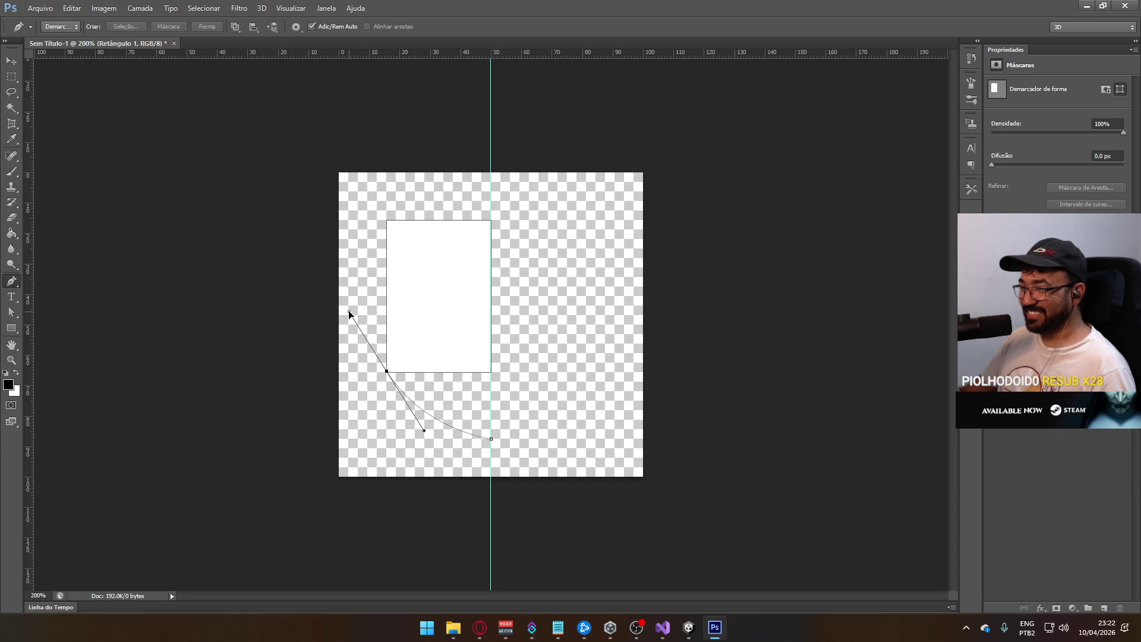
pyautogui.hotkey('ctrl', 'z')
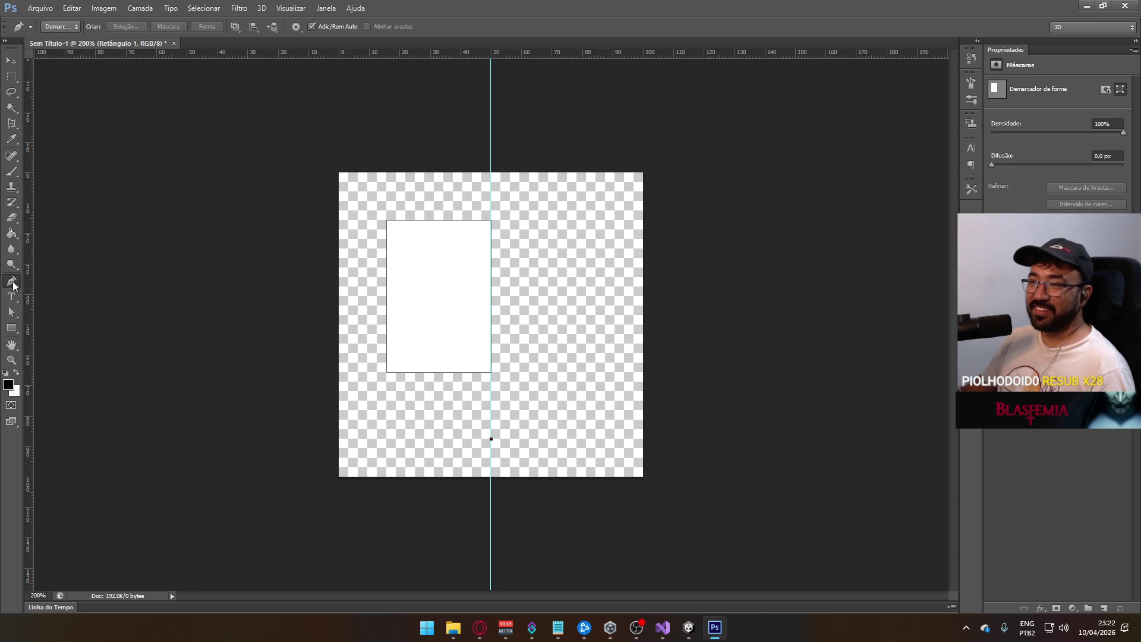
pyautogui.rightClick(13, 284)
pyautogui.hotkey('alt', 'Tab')
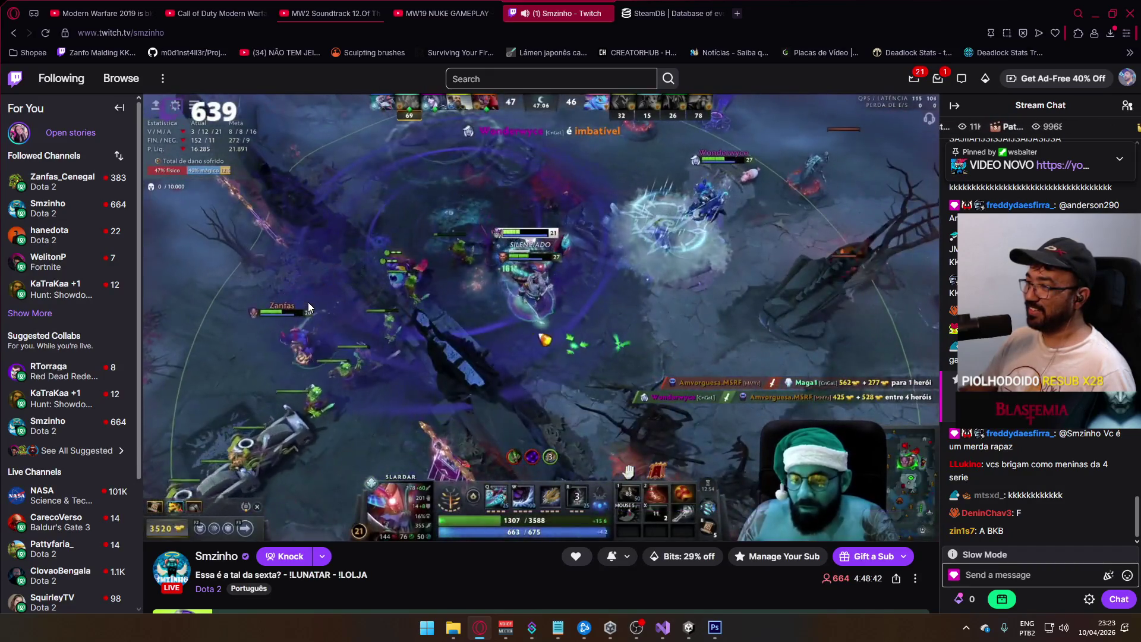
# - Leave the Opera Twitch stream playing and bring the Photoshop canvas back to the front
pyautogui.moveTo(305, 304)
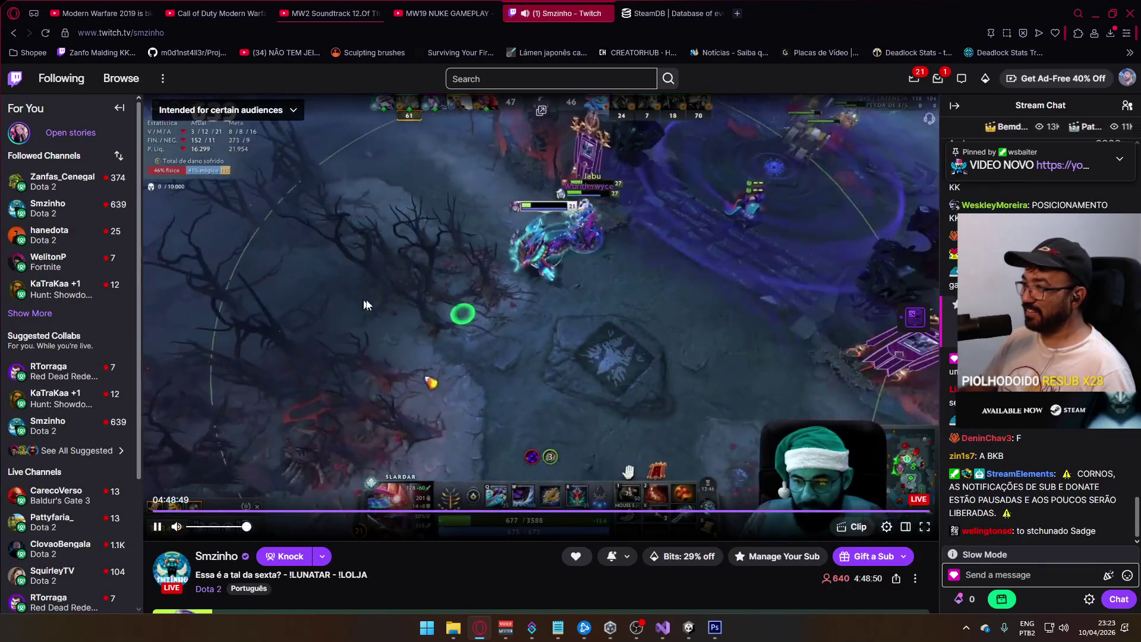
pyautogui.hotkey('alt', 'Tab')
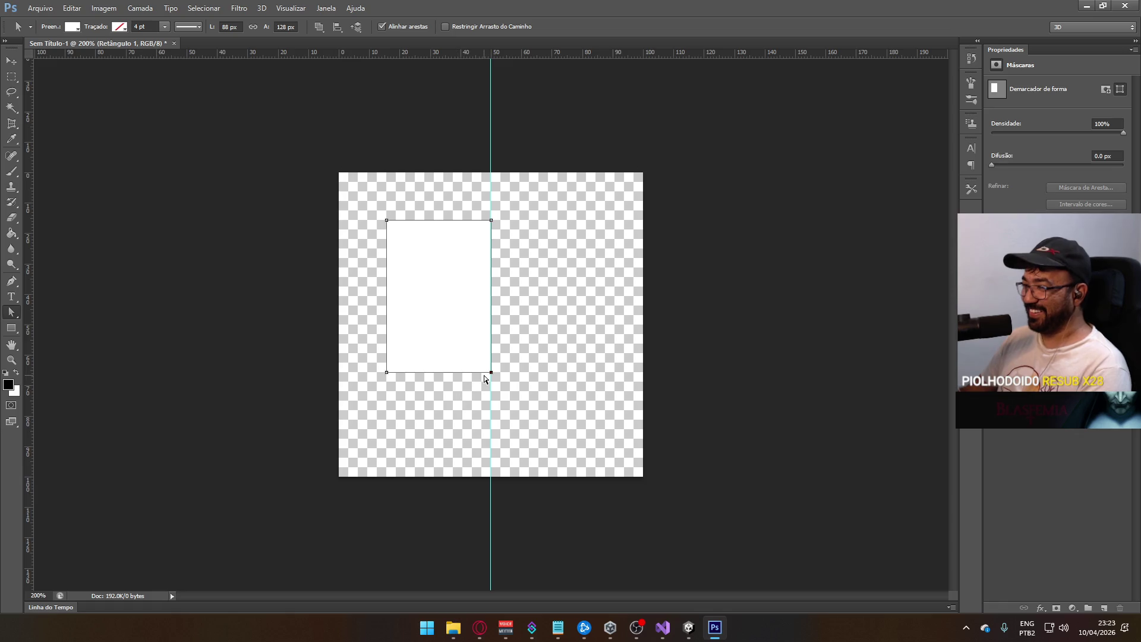
# - Drag the bottom-right anchor down the centre guide and raise the bottom-left anchor to slant the bottom
pyautogui.hotkey('alt', 'Tab')
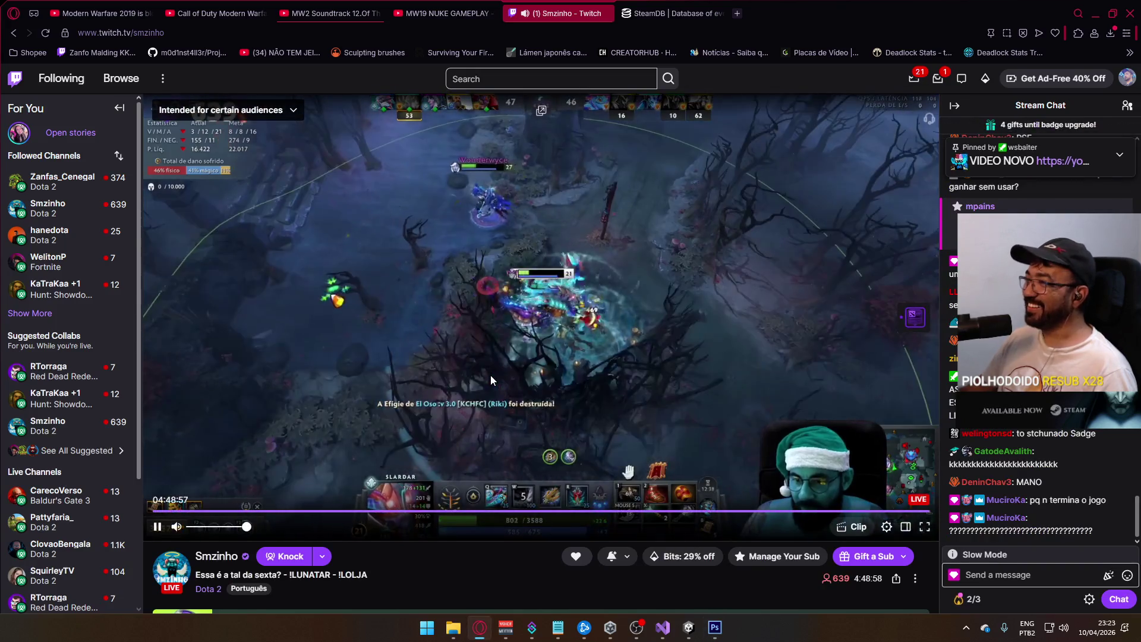
pyautogui.hotkey('alt', 'Tab')
pyautogui.moveTo(492, 373)
pyautogui.mouseDown()
pyautogui.moveTo(491, 437)
pyautogui.moveTo(505, 439)
pyautogui.mouseUp()
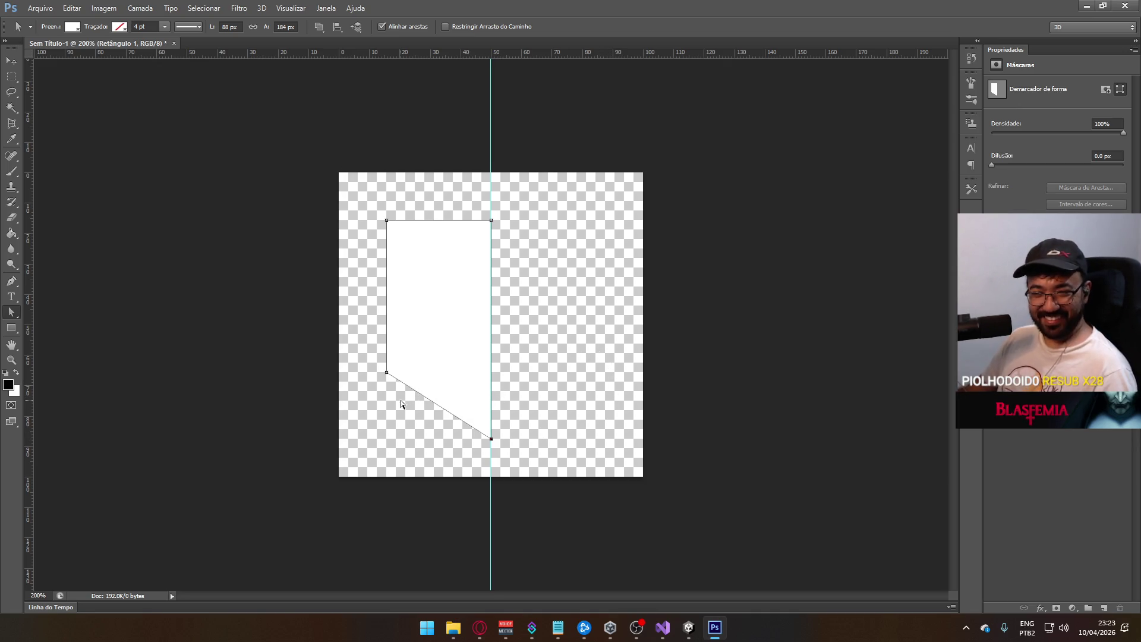
pyautogui.moveTo(387, 372)
pyautogui.mouseDown()
pyautogui.moveTo(388, 351)
pyautogui.moveTo(389, 361)
pyautogui.mouseUp()
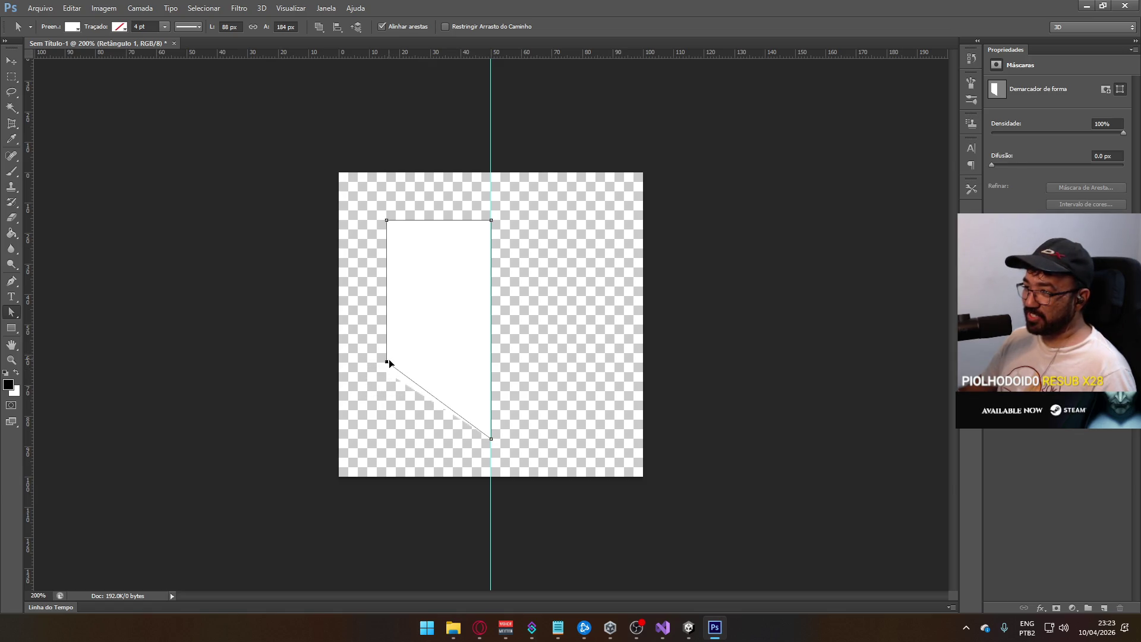
pyautogui.click(636, 364)
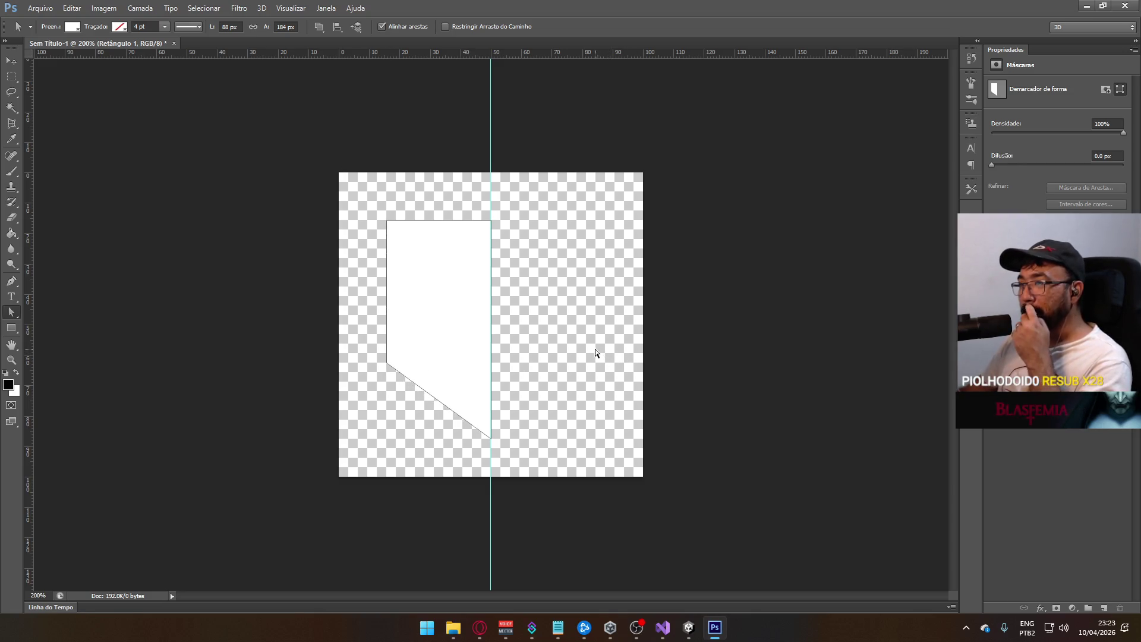
pyautogui.hotkey('alt', 'Tab')
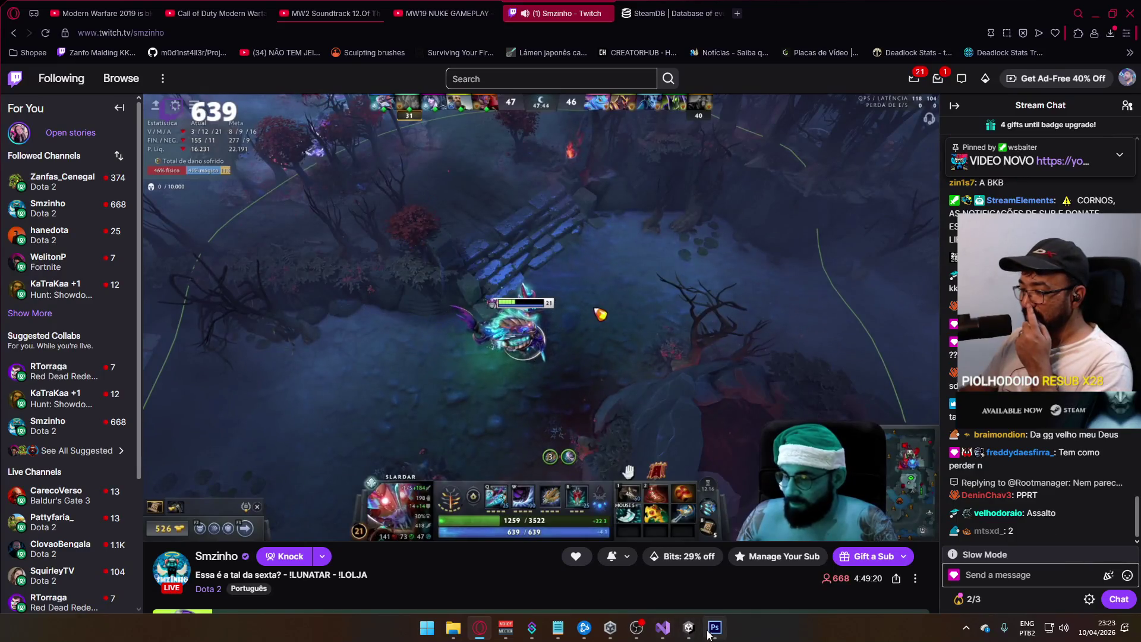
# - In Unity's Project window, open Textures/ref and select the ref domination texture
pyautogui.click(689, 627)
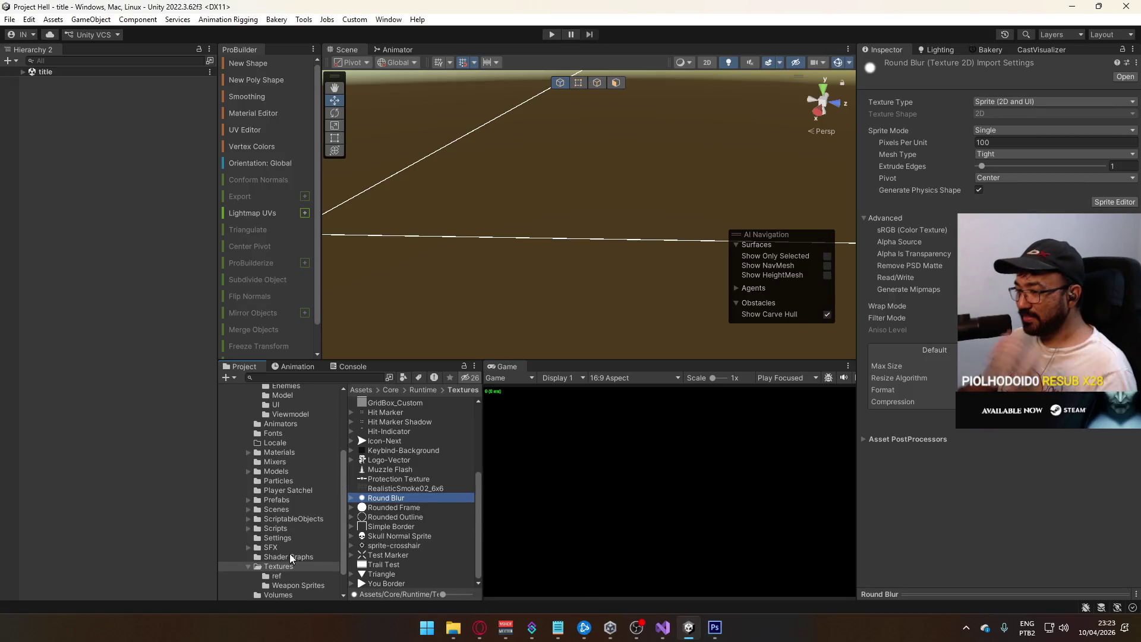
pyautogui.scroll(5, 440, 534)
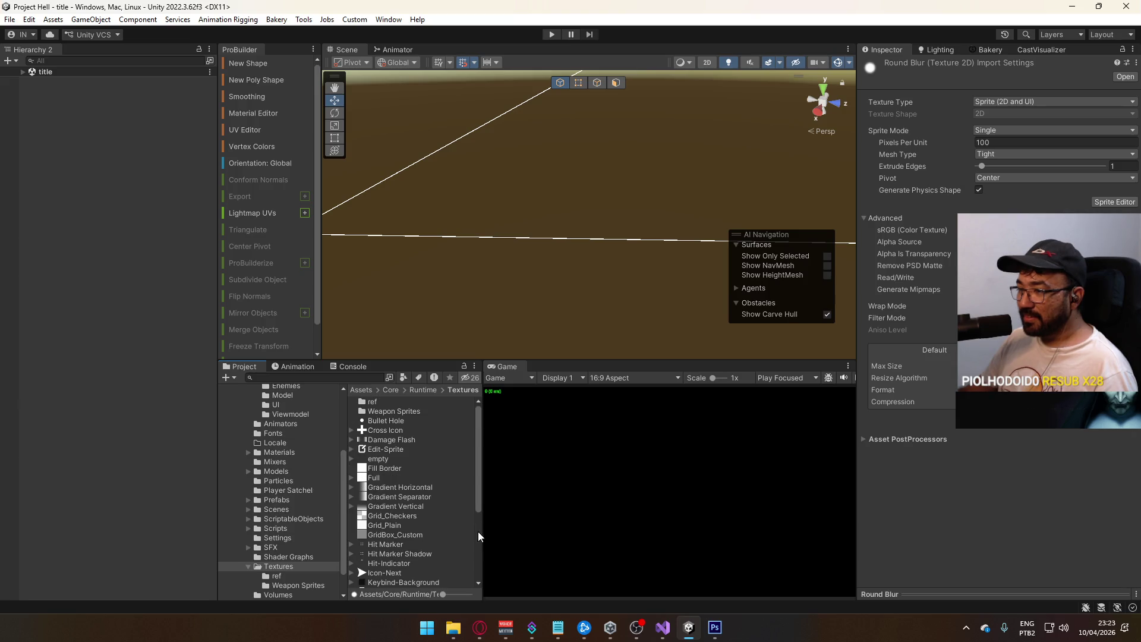
pyautogui.click(294, 564)
pyautogui.scroll(-5, 419, 484)
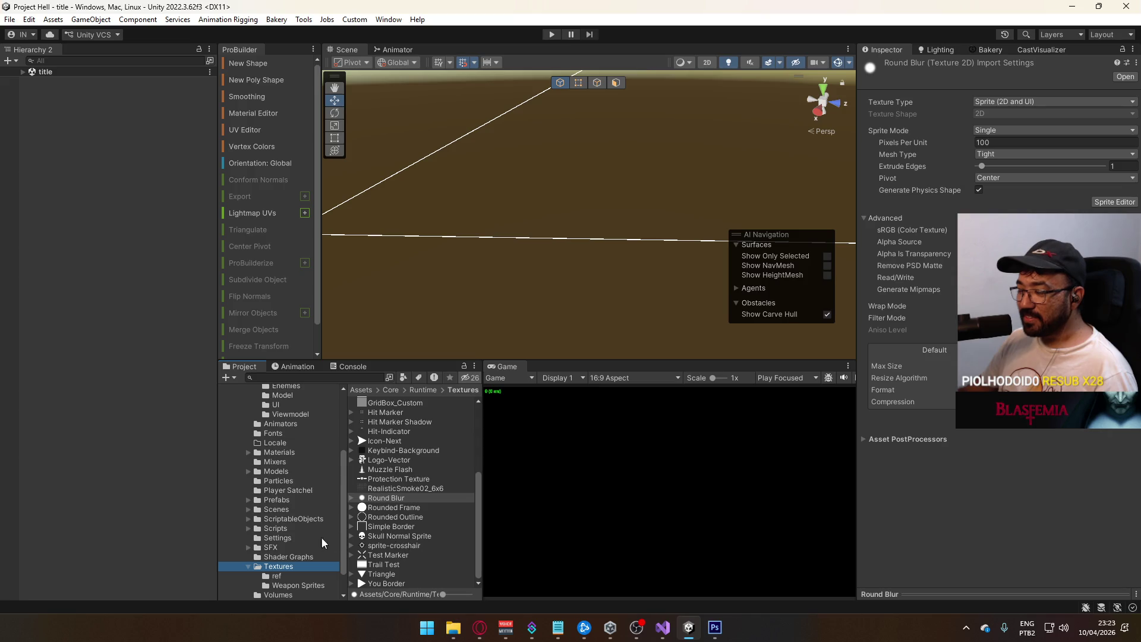
pyautogui.scroll(5, 388, 500)
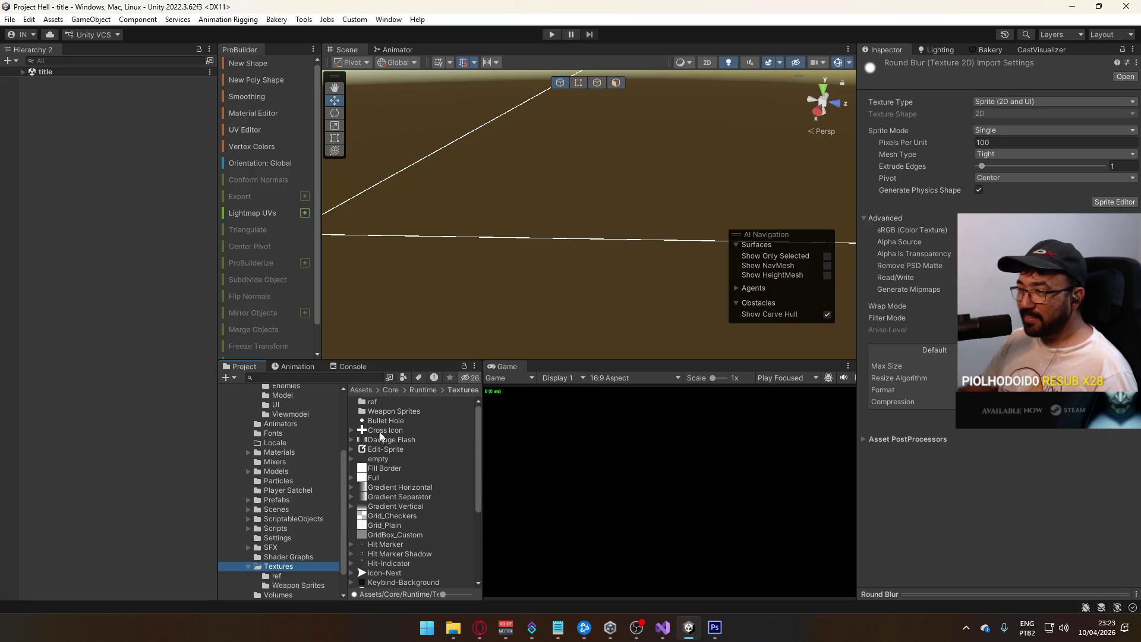
pyautogui.doubleClick(395, 401)
pyautogui.click(373, 458)
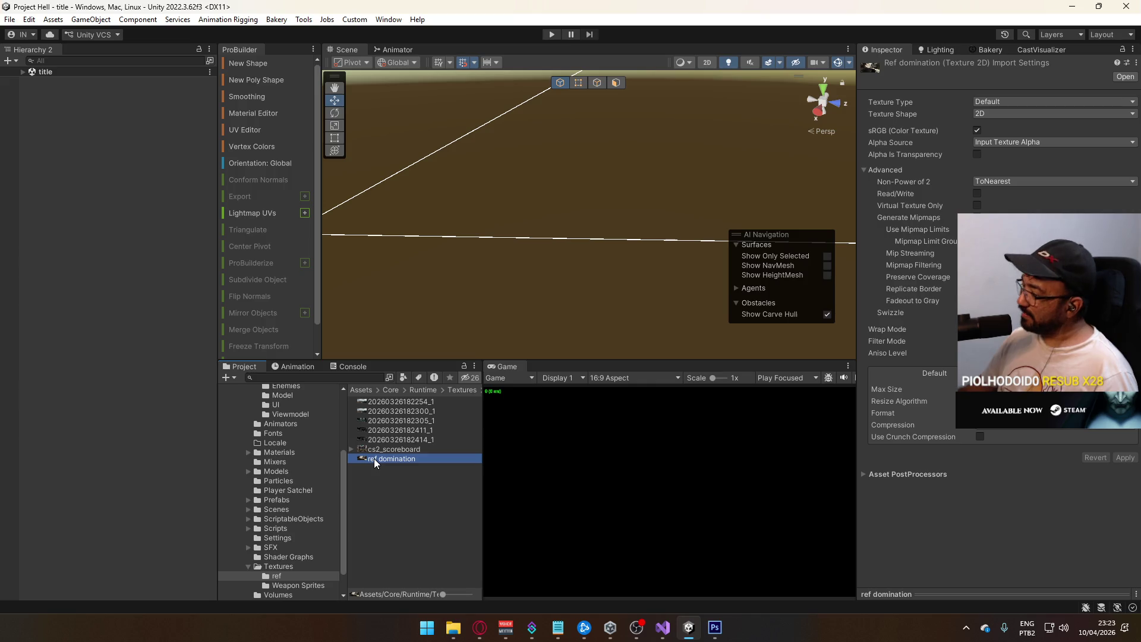
# - Reveal ref domination.jpg in Explorer and open it with Windows Photos
pyautogui.click(927, 591)
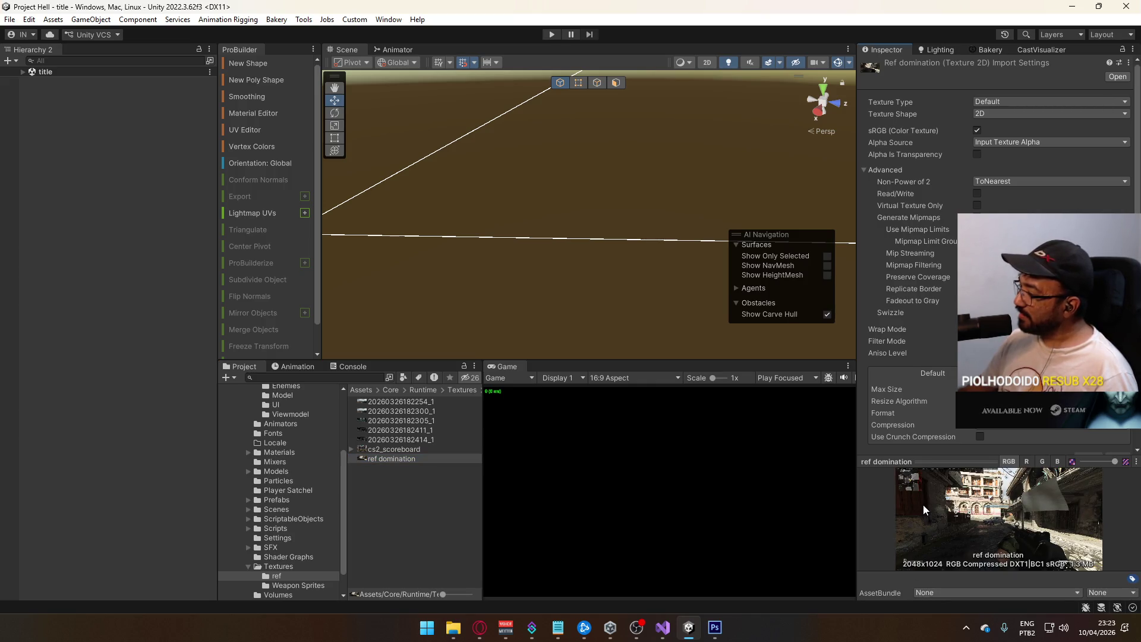
pyautogui.rightClick(373, 458)
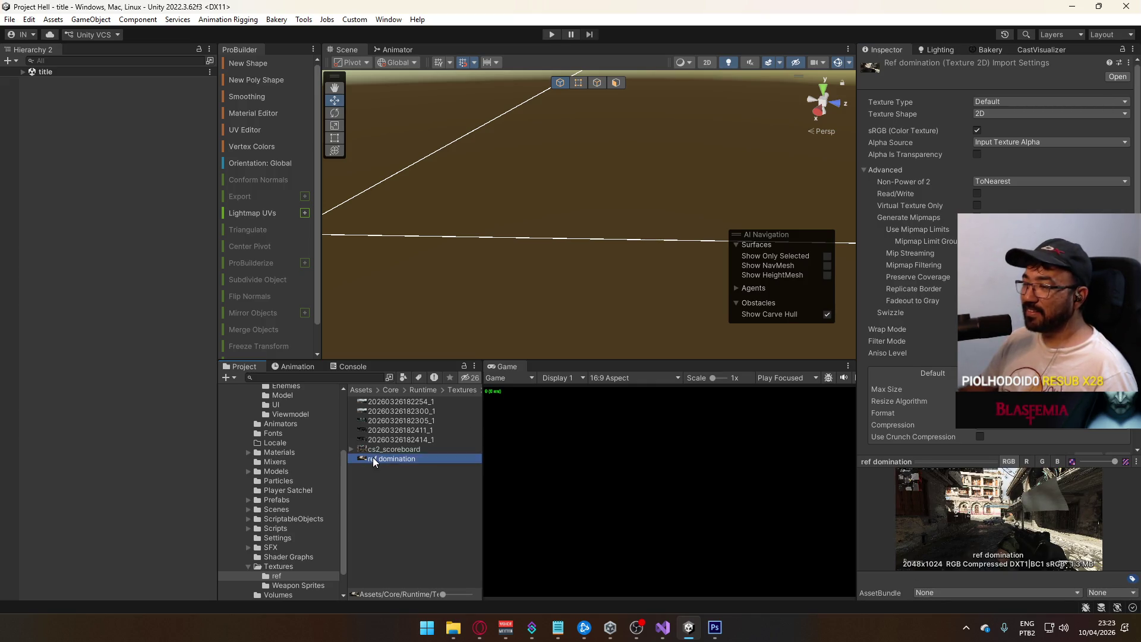
pyautogui.click(475, 117)
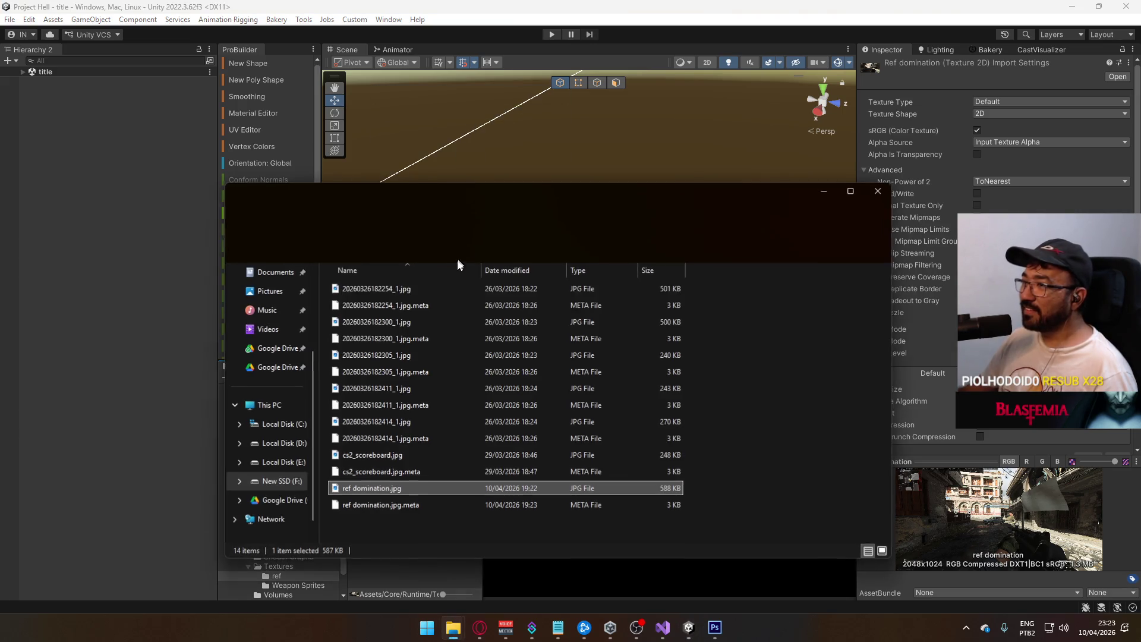
pyautogui.rightClick(372, 488)
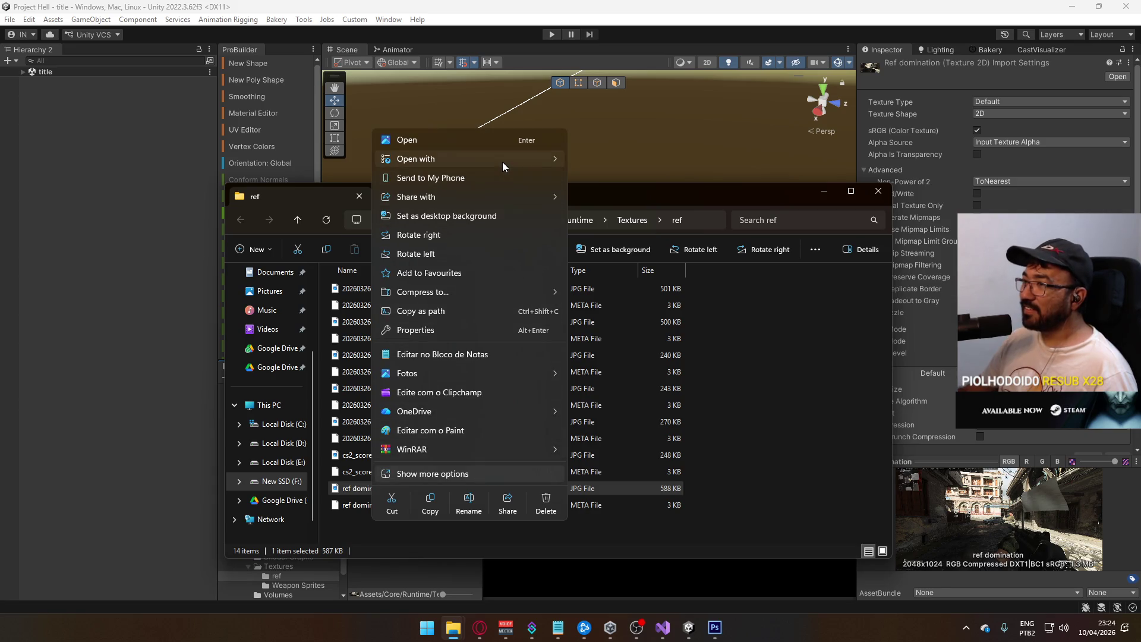
pyautogui.moveTo(502, 160)
pyautogui.click(615, 176)
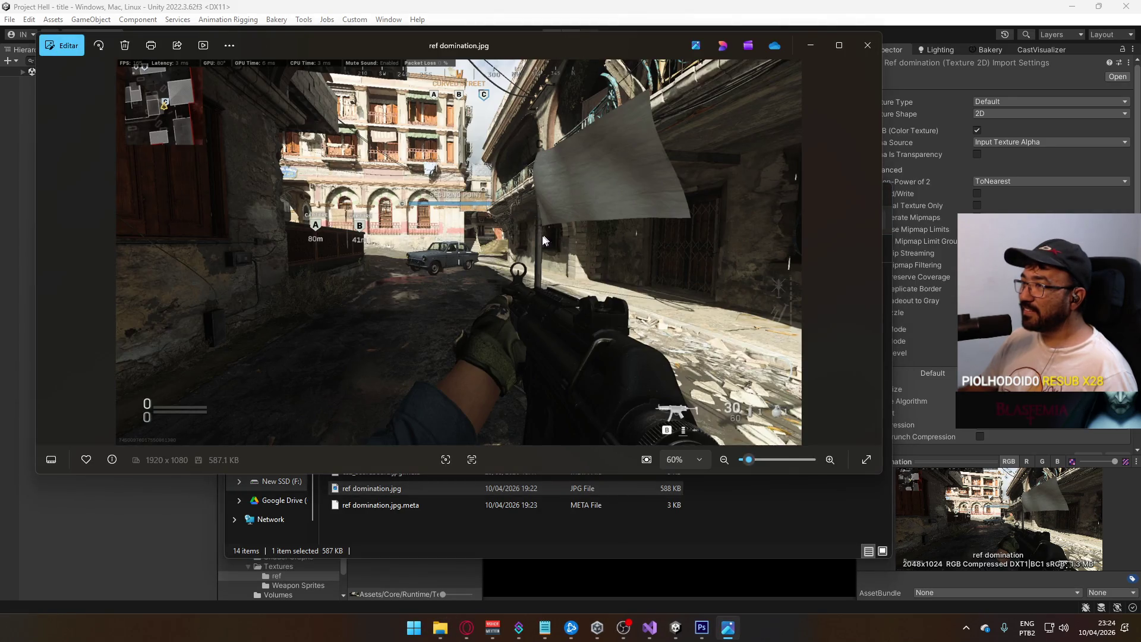
# - Maximize the reference screenshot to study its capture-point markers, then return to Photoshop
pyautogui.click(839, 47)
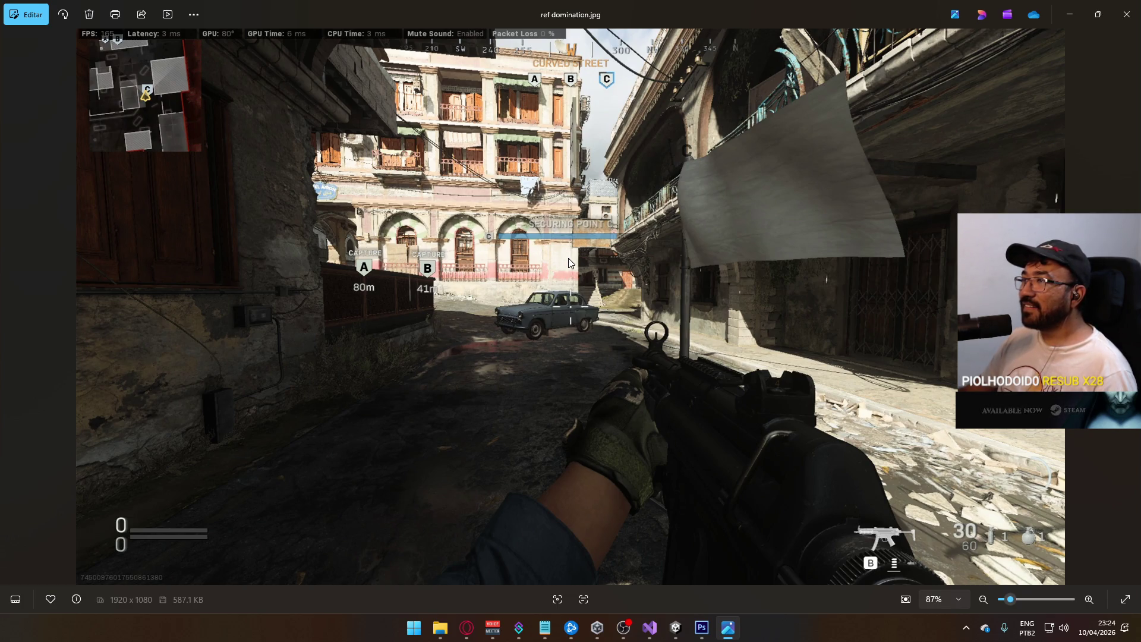
pyautogui.hotkey('alt', 'Tab')
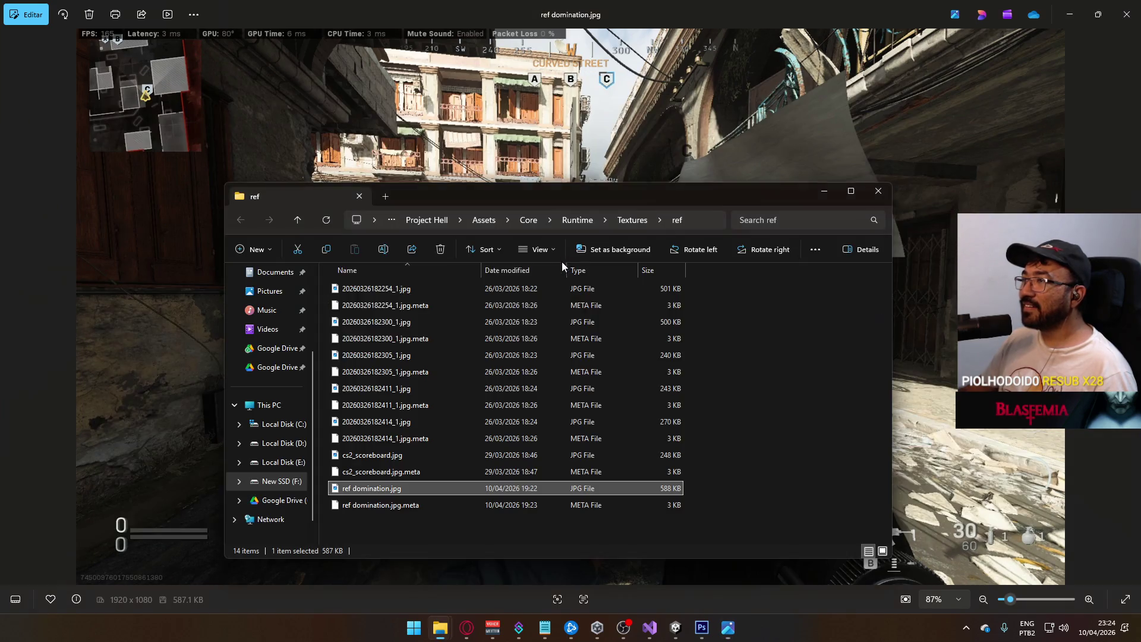
pyautogui.hotkey('alt', 'Tab')
pyautogui.hotkey('alt', 'Tab')
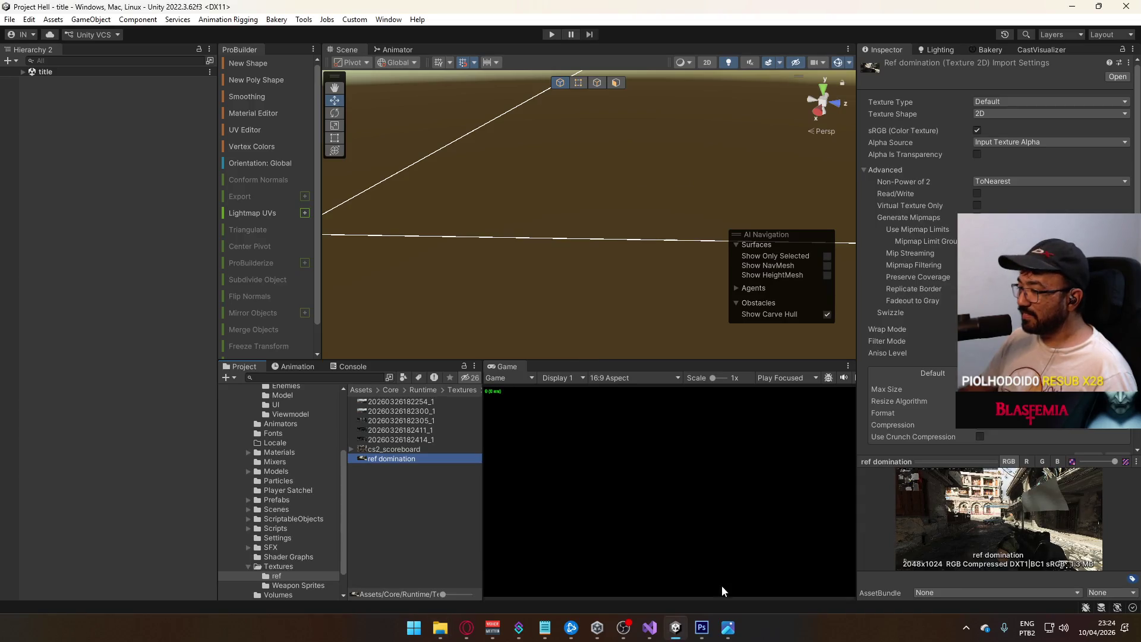
pyautogui.click(713, 624)
pyautogui.hotkey('alt', 'Tab')
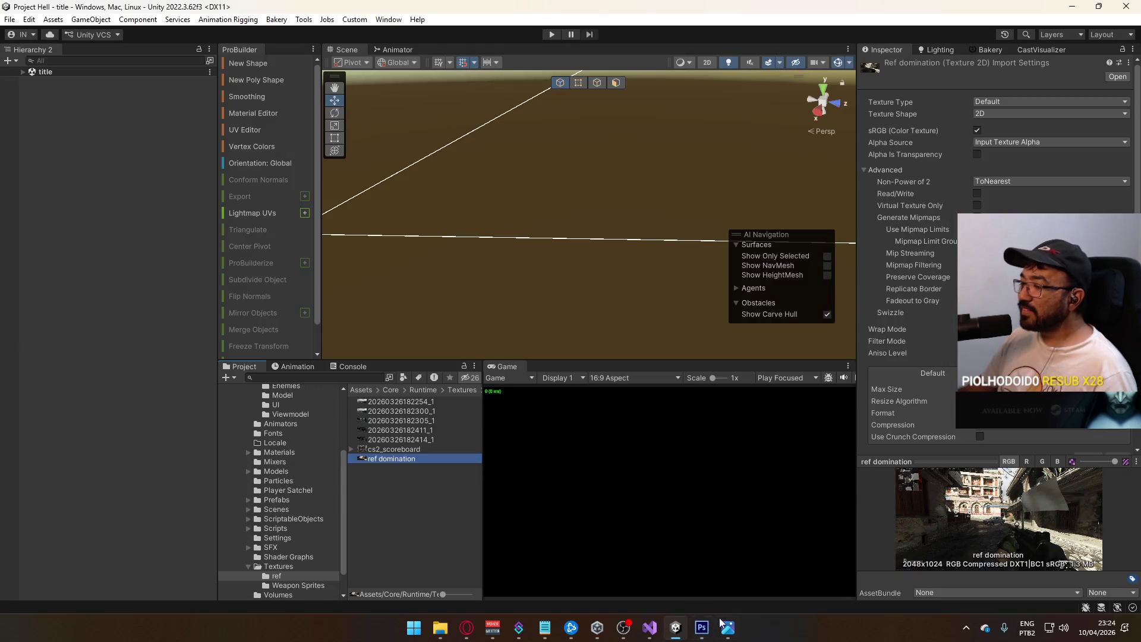
pyautogui.click(728, 628)
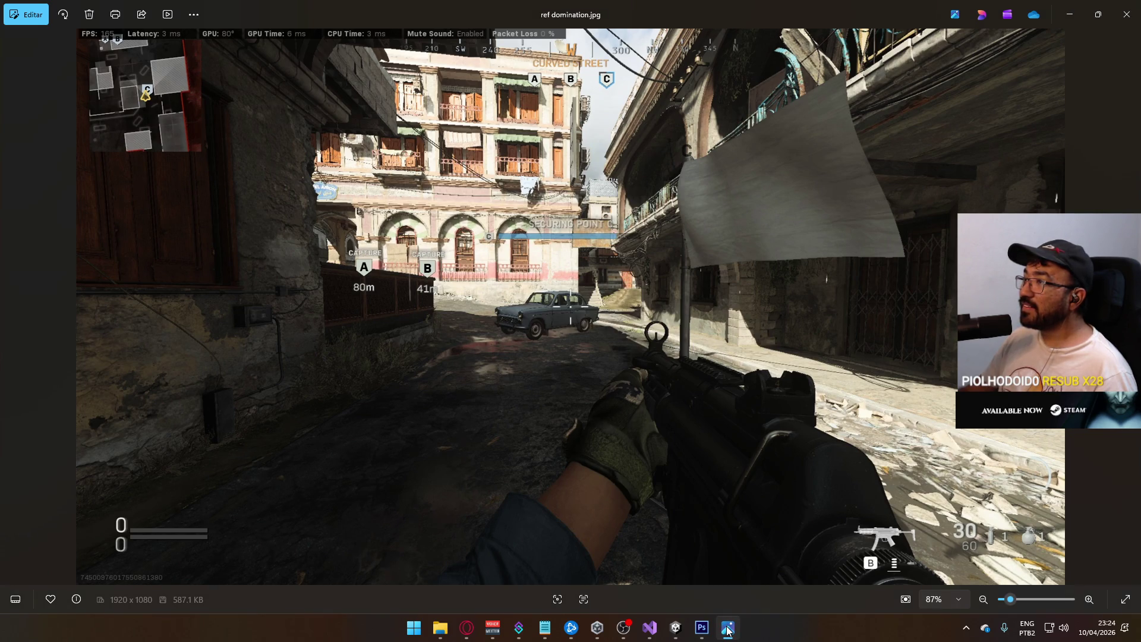
pyautogui.hotkey('alt', 'Tab')
pyautogui.hotkey('alt', 'Tab')
pyautogui.hotkey('alt', 'Tab')
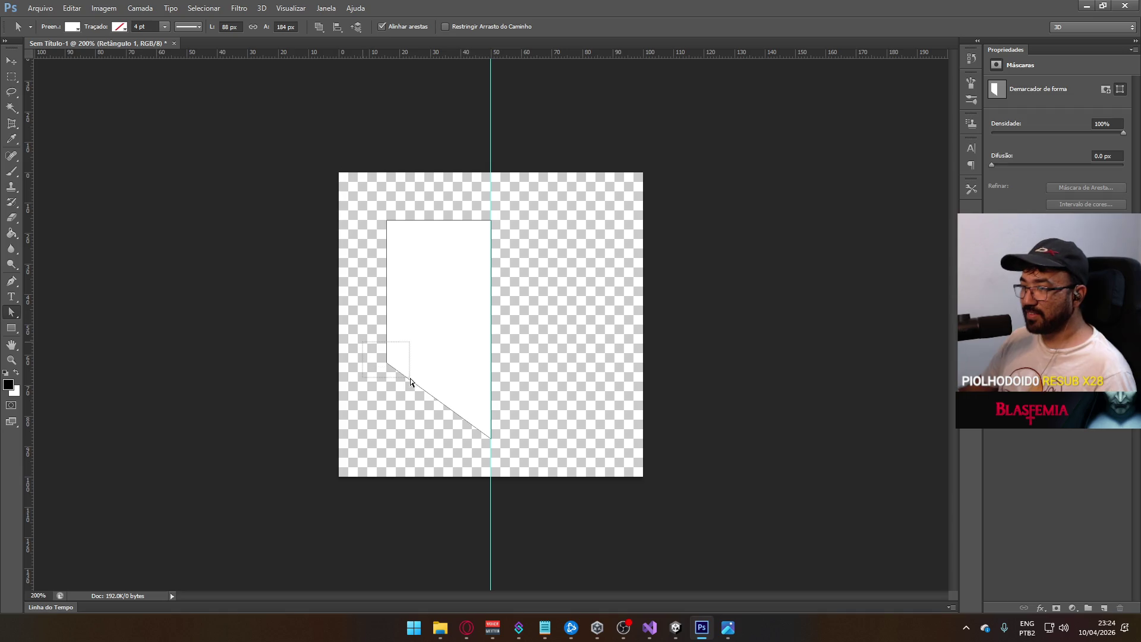
# - Raise the half shield's lower-left corner slightly and commit the path edit
pyautogui.moveTo(389, 363); pyautogui.dragTo(386, 353)
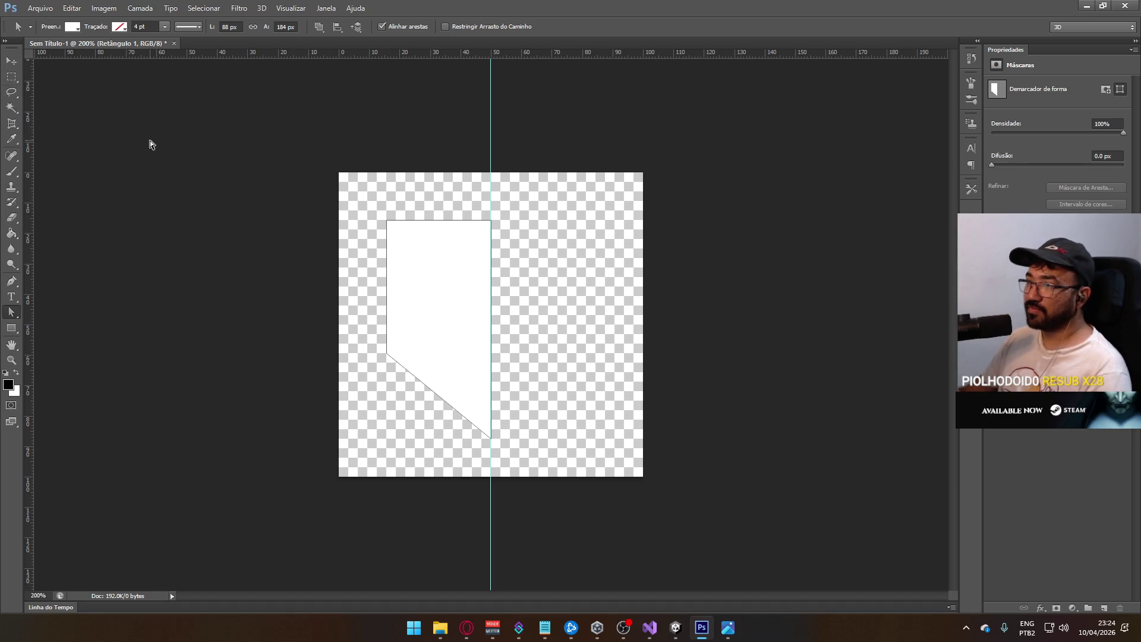
pyautogui.press('Return')
pyautogui.moveTo(11, 312); pyautogui.dragTo(65, 320)
pyautogui.rightClick(443, 283)
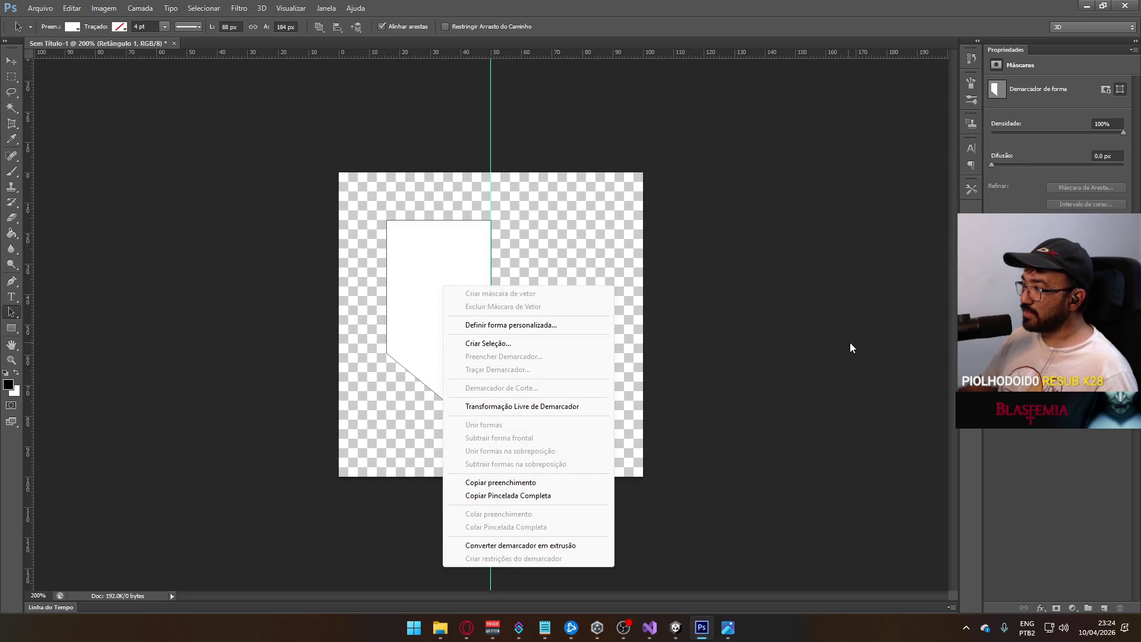
pyautogui.click(873, 351)
pyautogui.rightClick(414, 267)
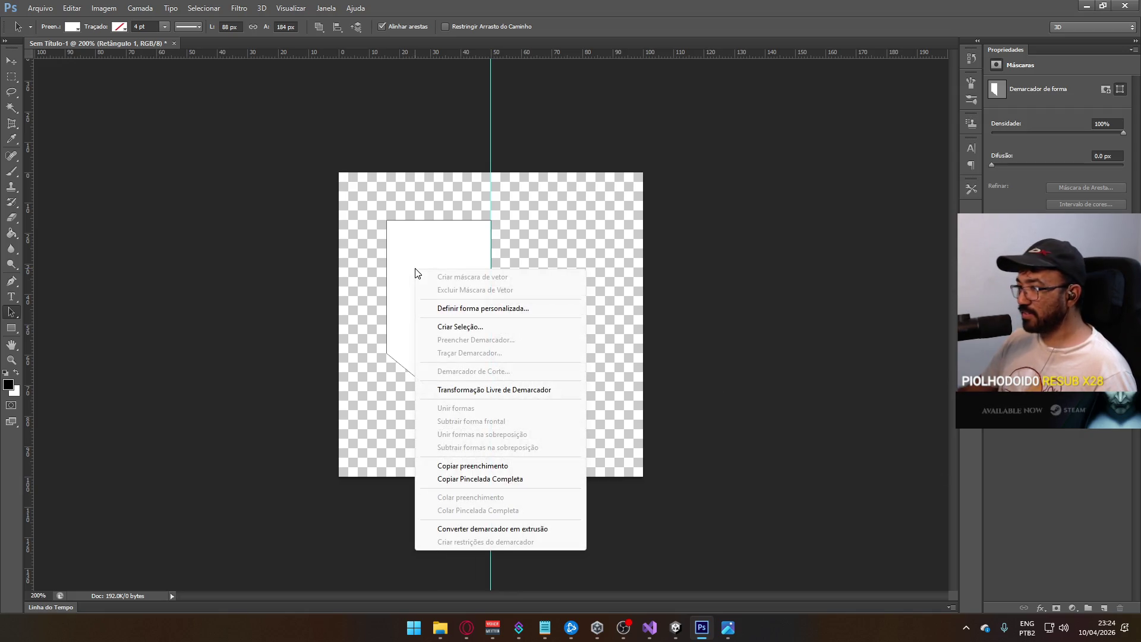
pyautogui.click(748, 384)
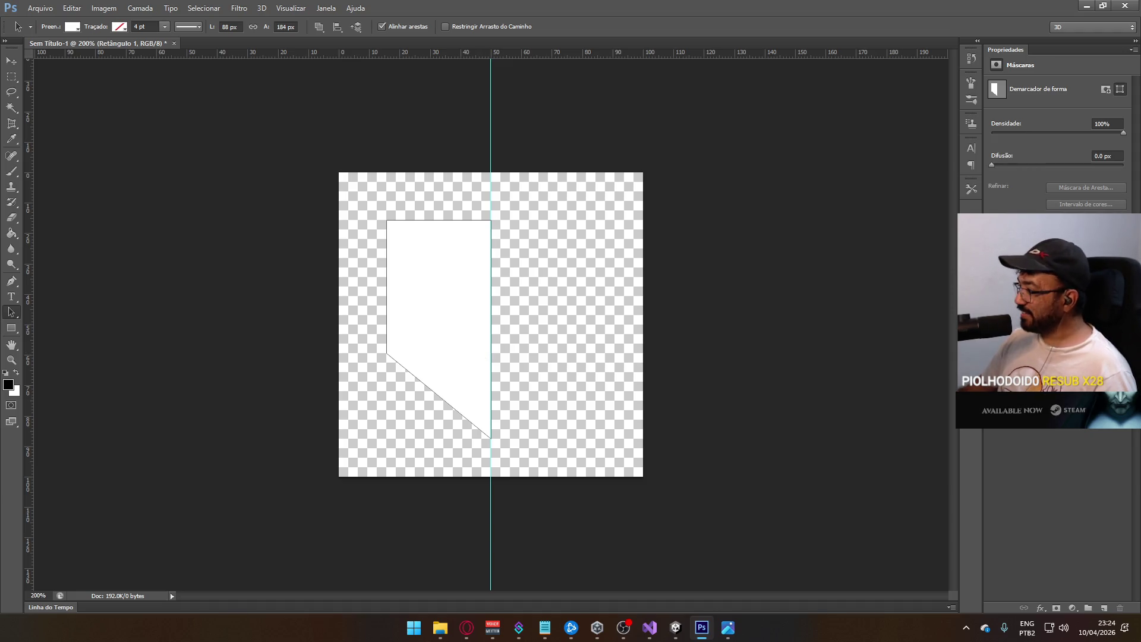
# - Duplicate the shape layer as Retângulo 1 cópia
pyautogui.rightClick(1039, 333)
pyautogui.click(899, 190)
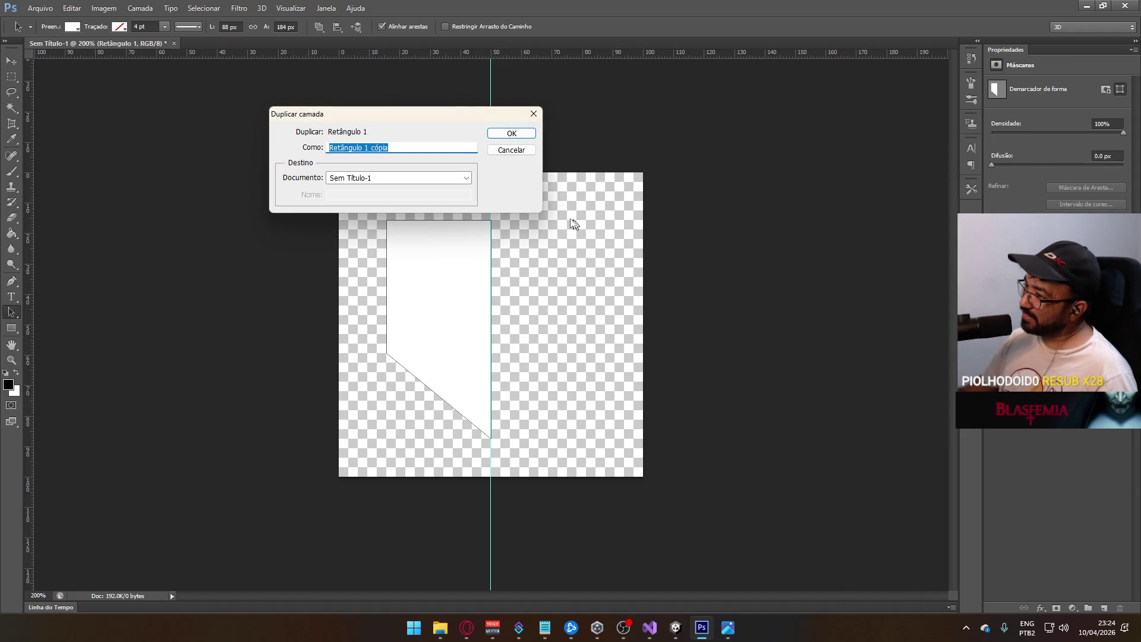
pyautogui.click(511, 133)
pyautogui.rightClick(445, 278)
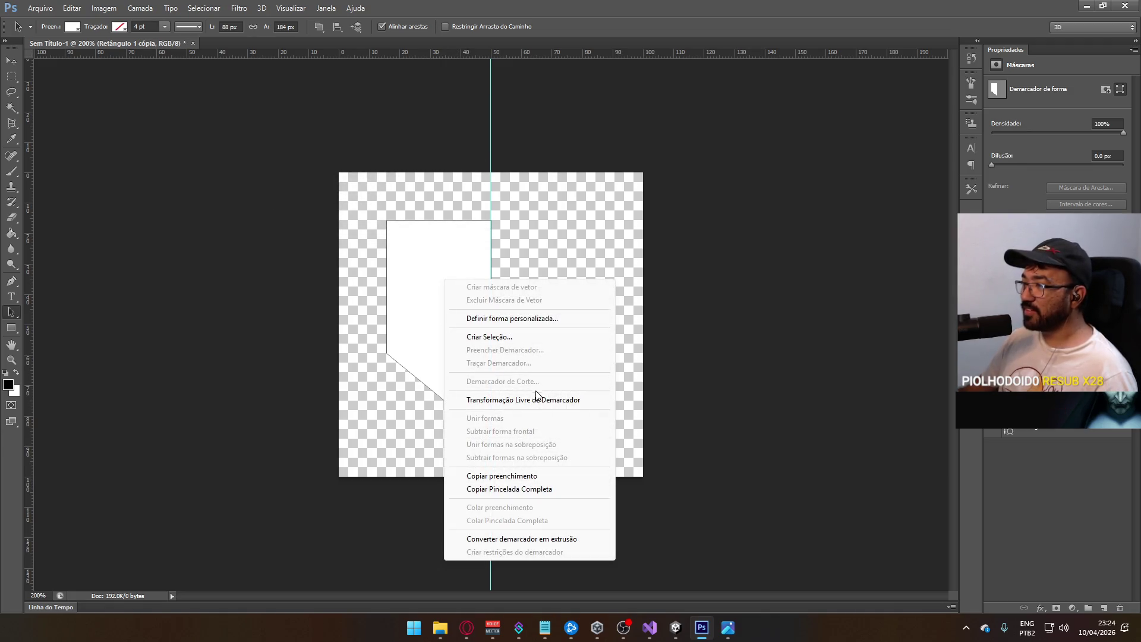
pyautogui.rightClick(444, 281)
pyautogui.click(642, 236)
# - Flip the copy horizontally around a pivot on the centre guide, completing the shield
pyautogui.hotkey('ctrl', 't')
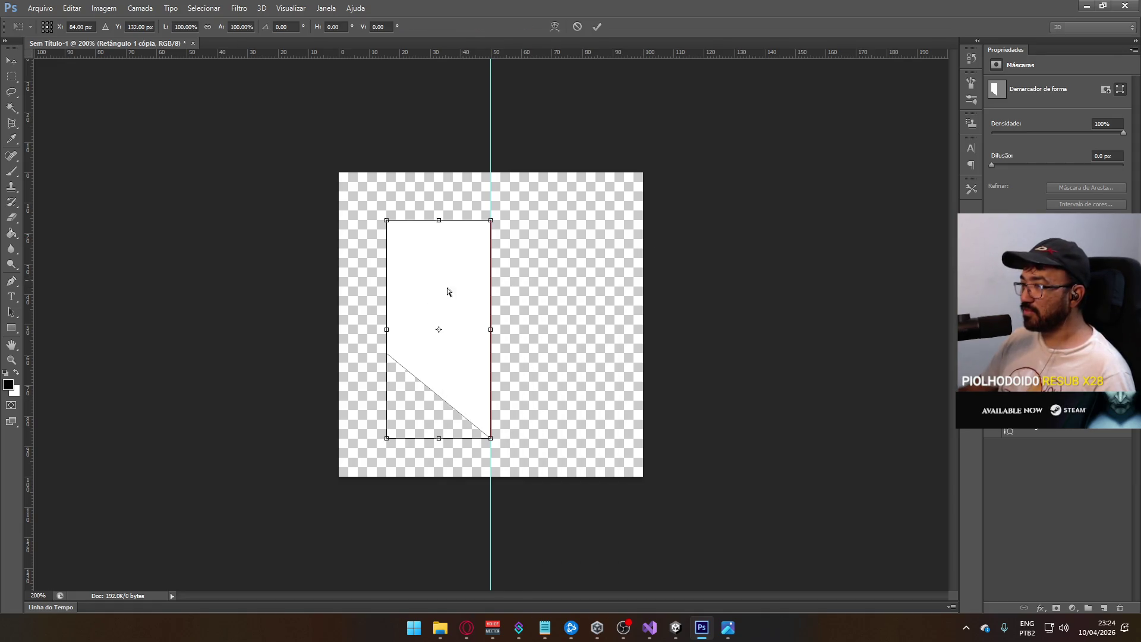
pyautogui.moveTo(439, 330); pyautogui.dragTo(489, 333)
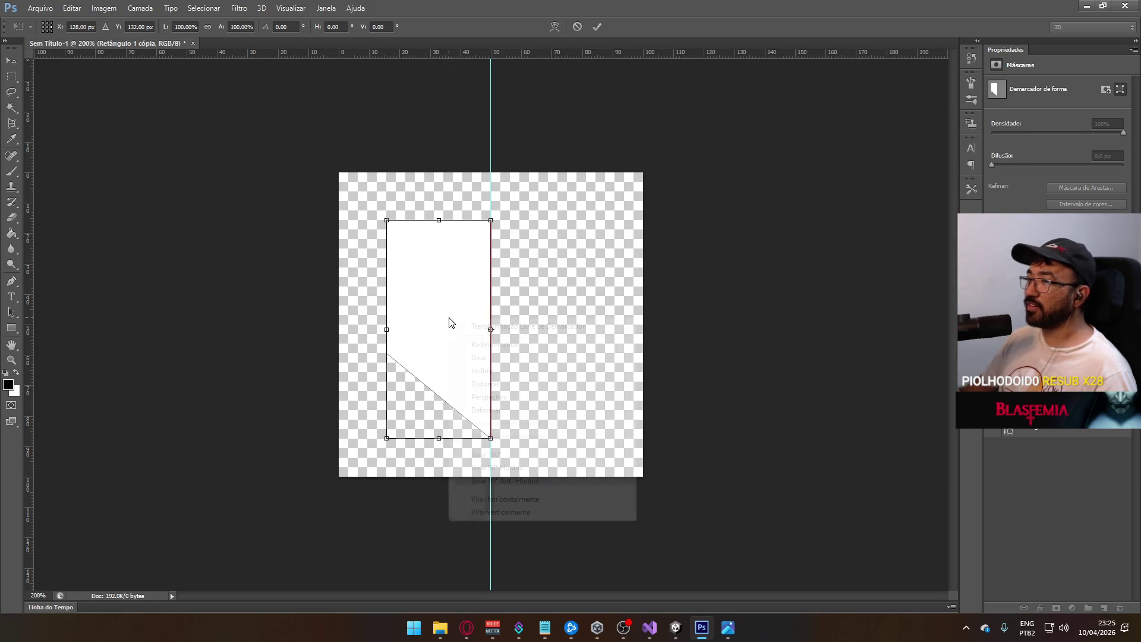
pyautogui.rightClick(450, 320)
pyautogui.click(537, 498)
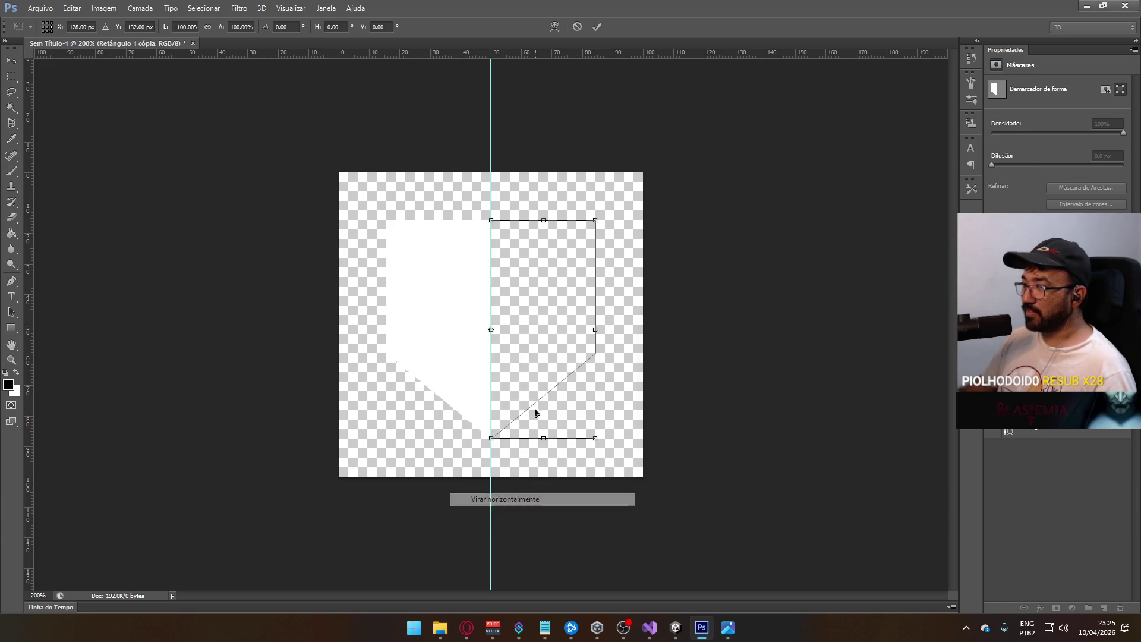
pyautogui.press('Return')
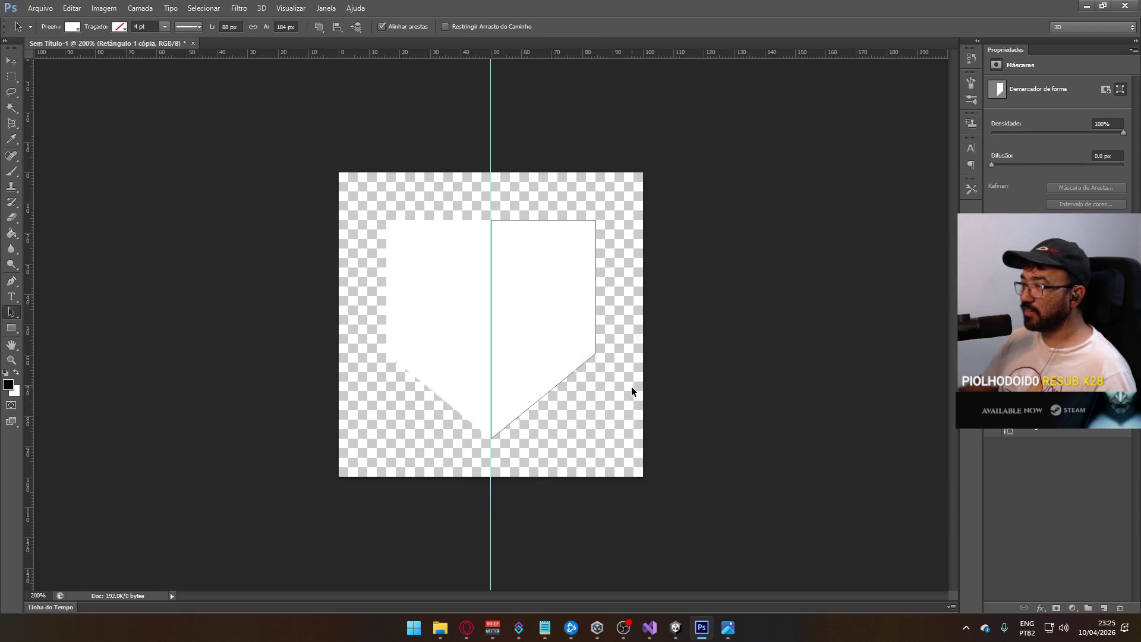
pyautogui.hotkey('ctrl', '+')
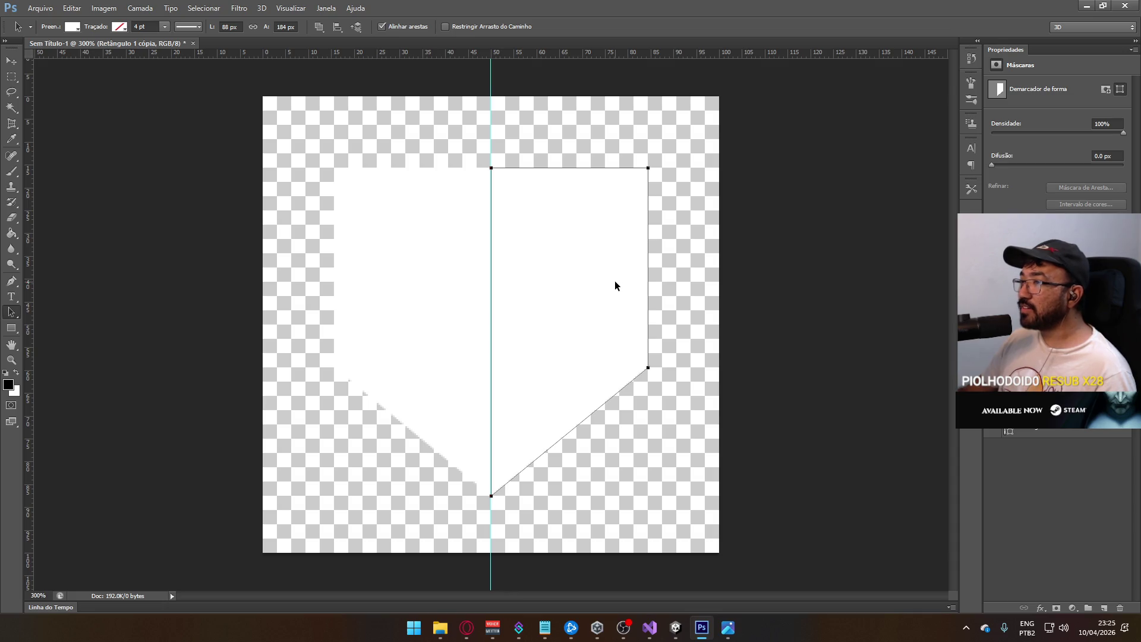
pyautogui.click(758, 300)
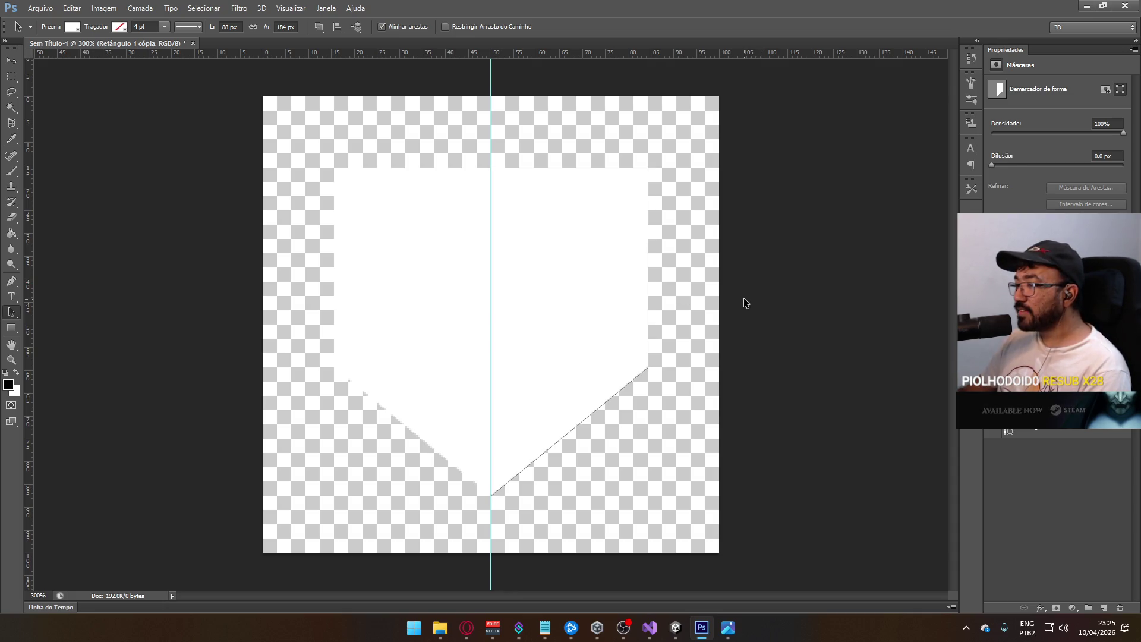
# - Merge the shield halves with Ctrl+E and fill the surrounding area black, checking transparency
pyautogui.hotkey('ctrl', 'e')
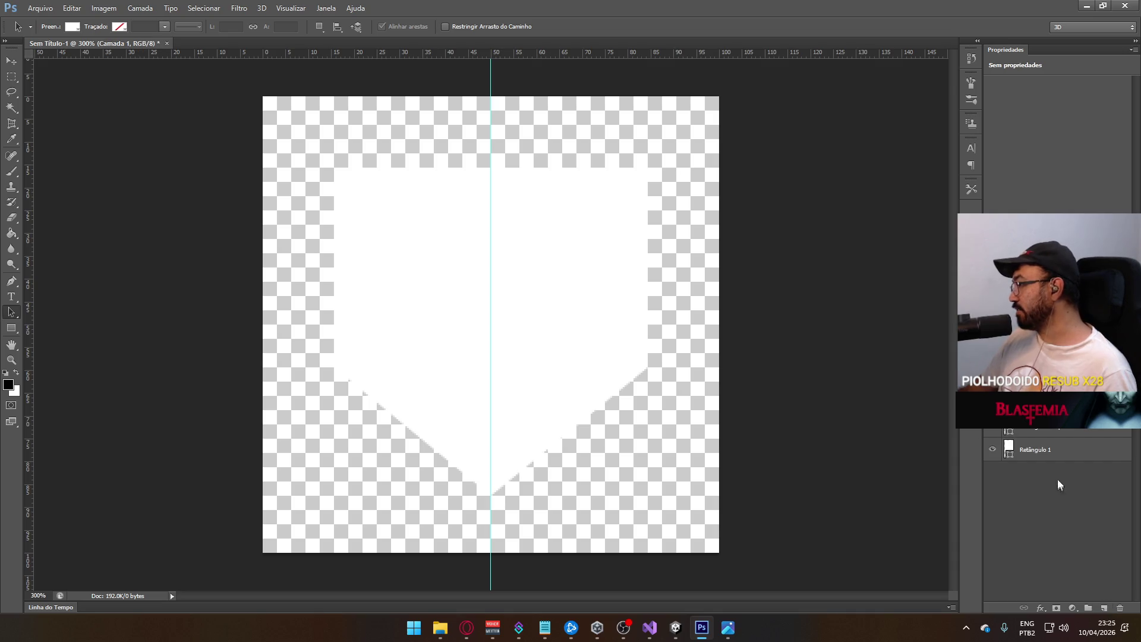
pyautogui.press('g')
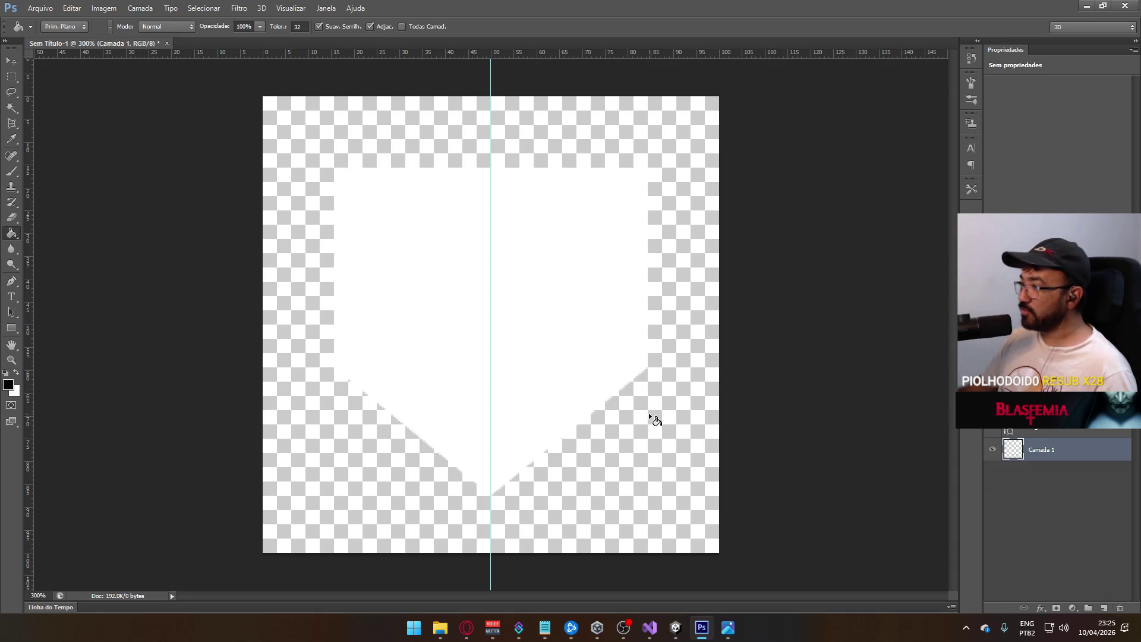
pyautogui.click(650, 424)
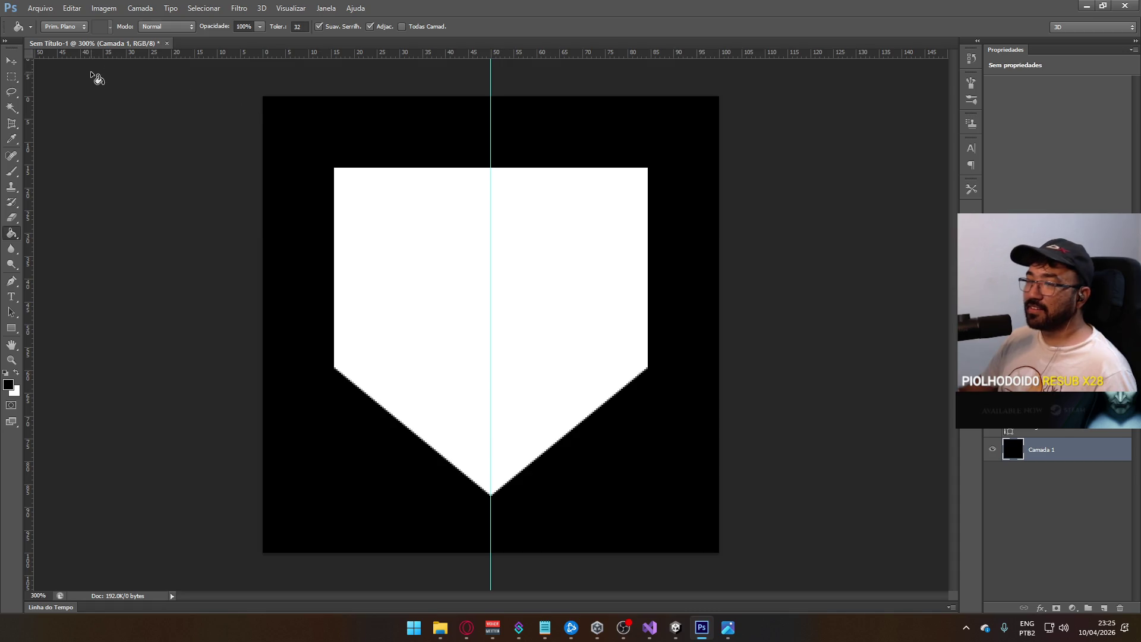
pyautogui.click(12, 90)
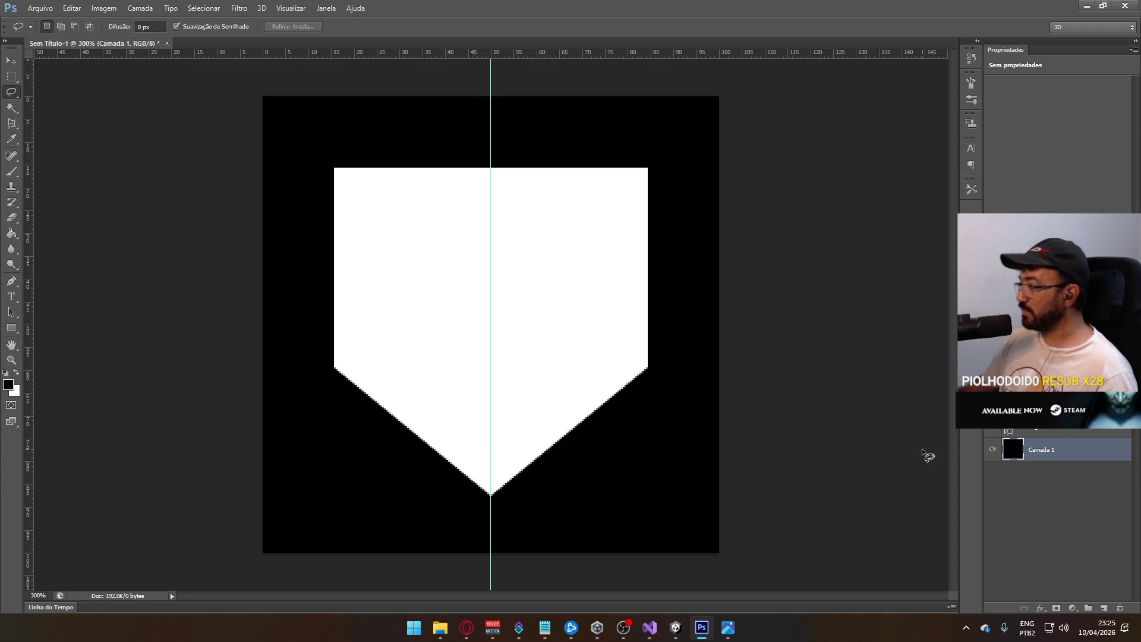
pyautogui.click(993, 451)
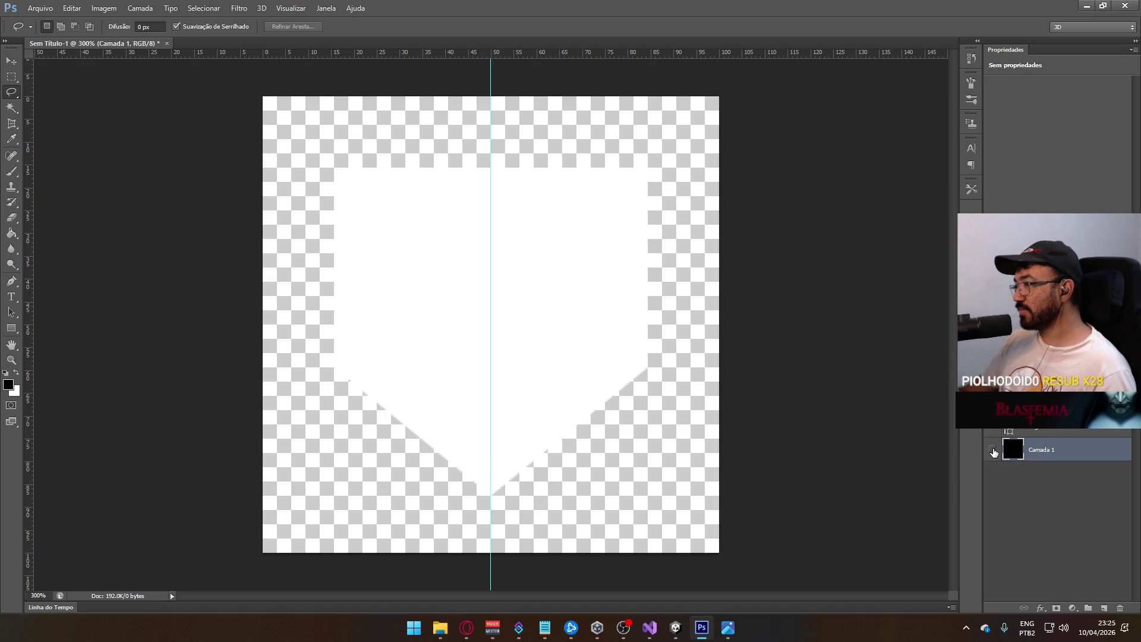
pyautogui.click(993, 451)
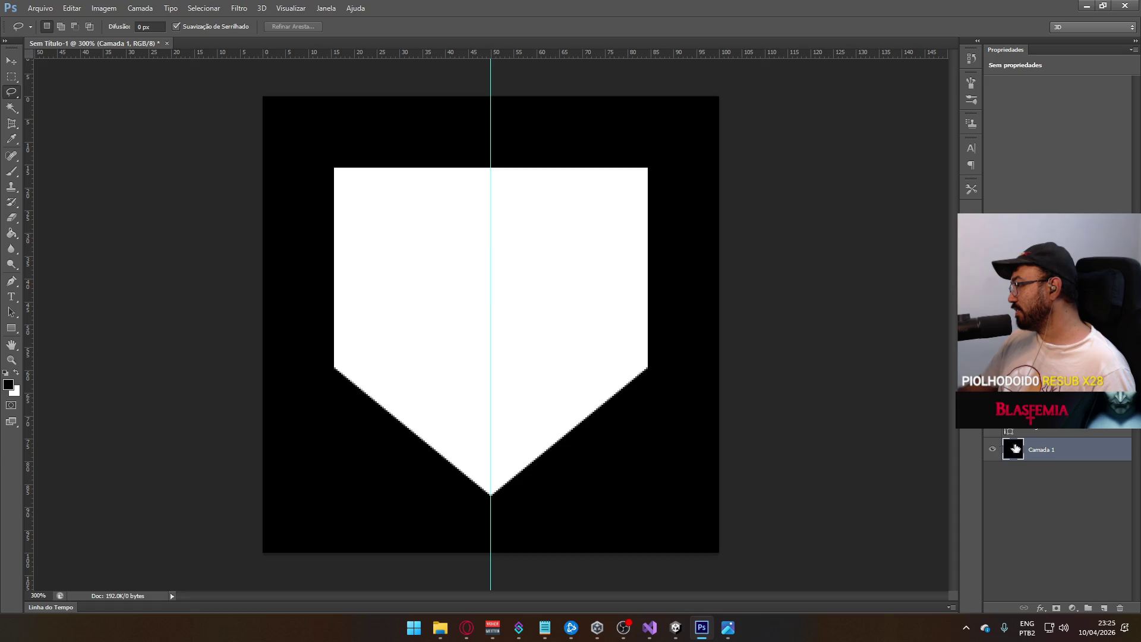
# - Merge the selected shape layers into one pentagon shape layer from the layer context menu
pyautogui.click(1046, 430)
pyautogui.rightClick(1045, 430)
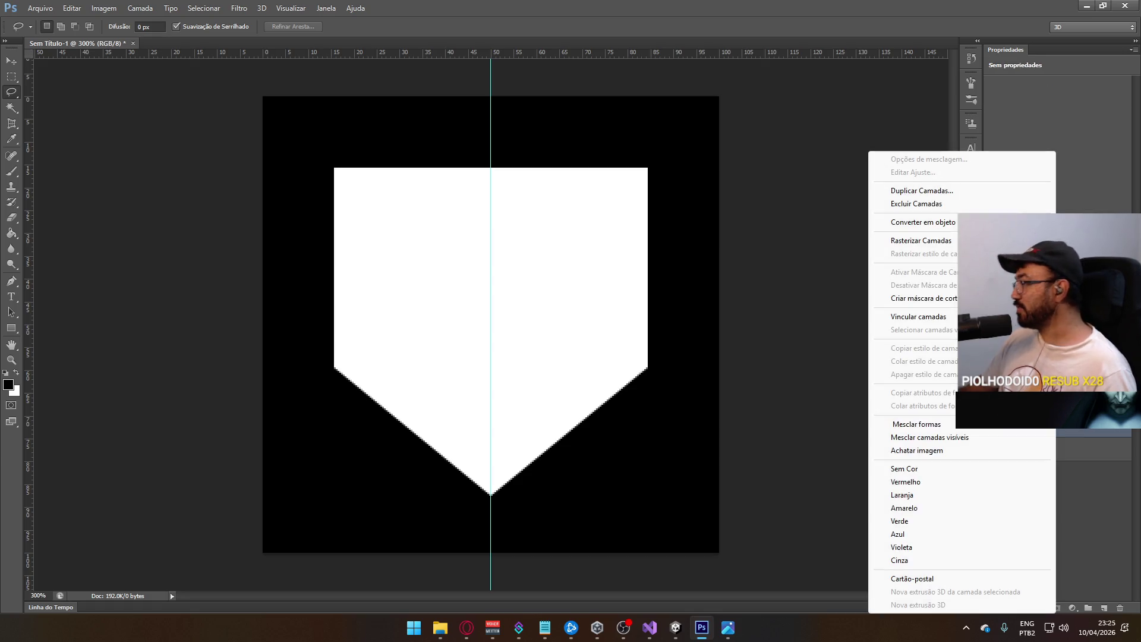
pyautogui.click(985, 424)
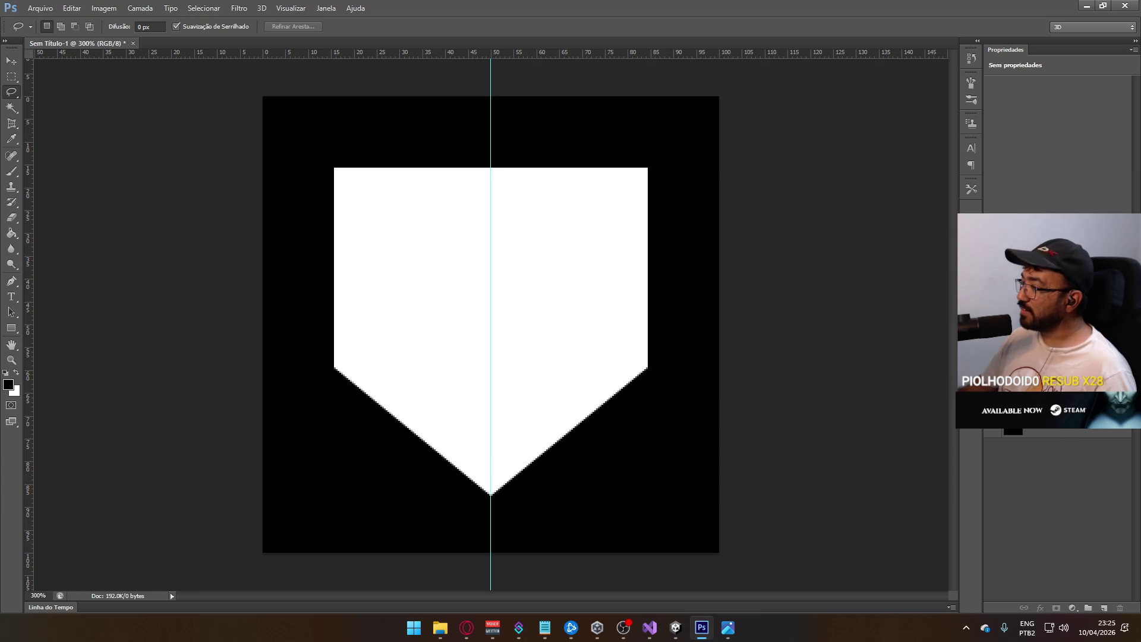
pyautogui.click(1061, 429)
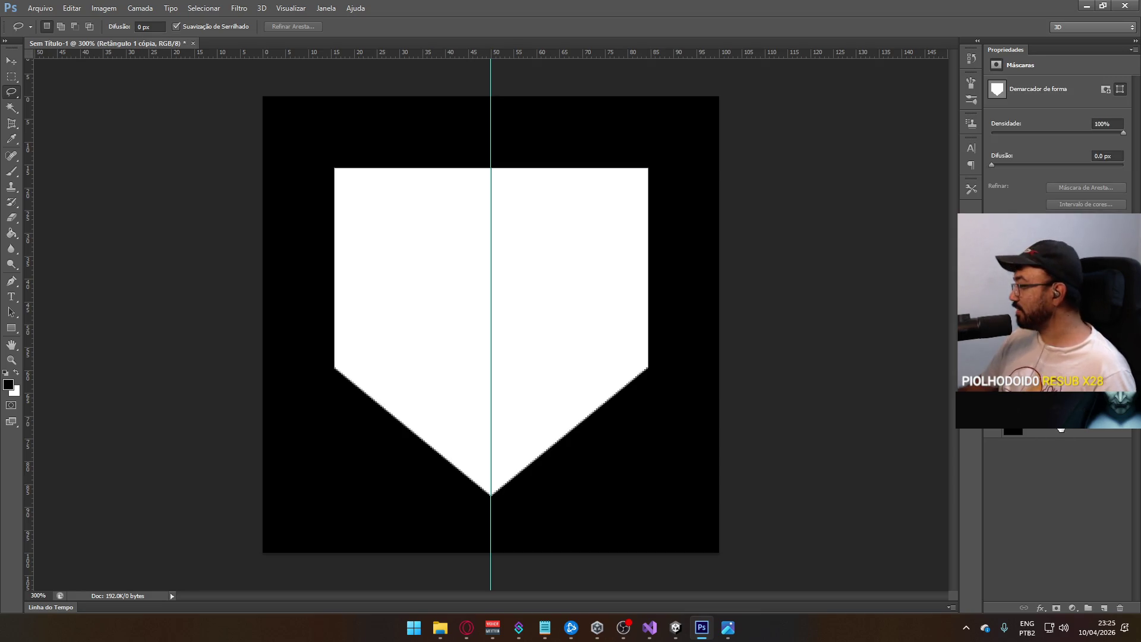
pyautogui.rightClick(1060, 429)
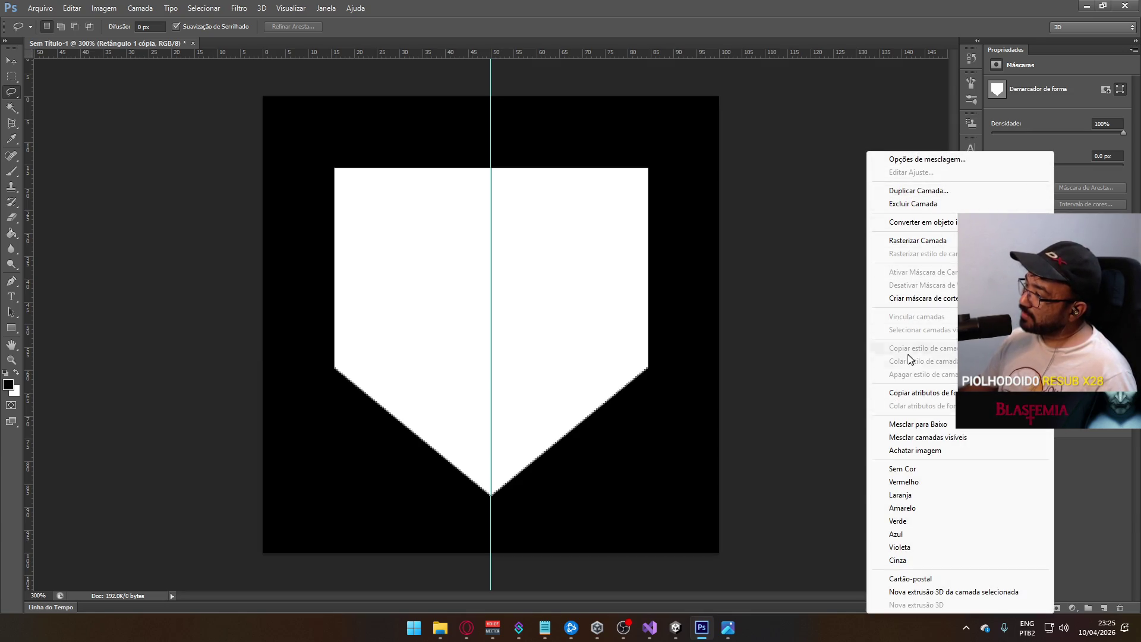
pyautogui.click(1089, 472)
pyautogui.rightClick(1013, 395)
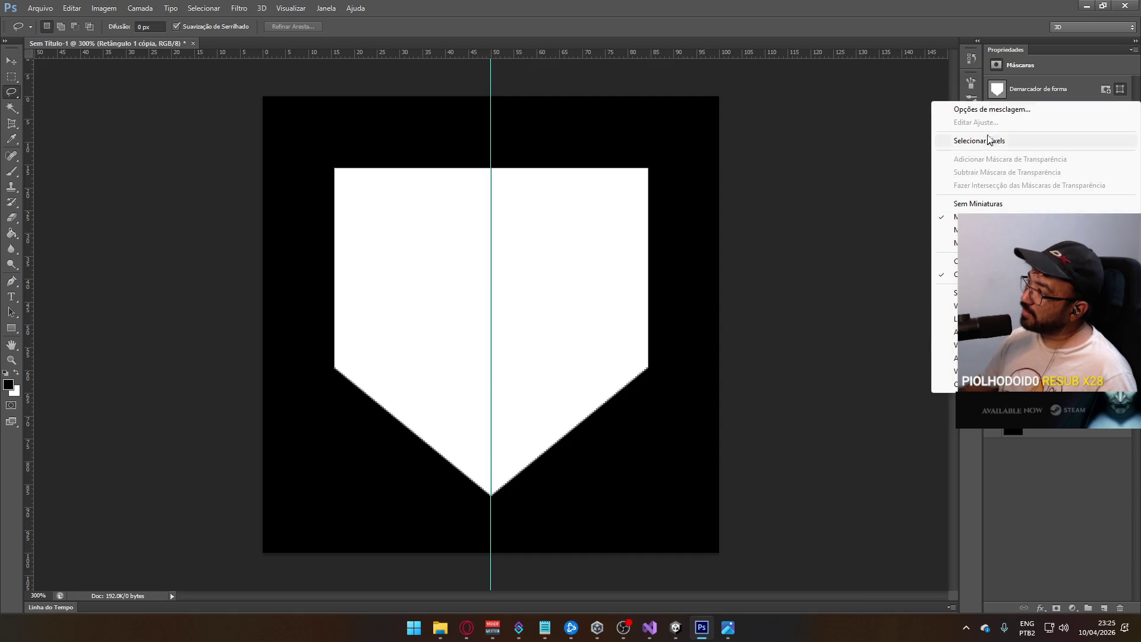
pyautogui.click(1086, 466)
pyautogui.rightClick(1034, 466)
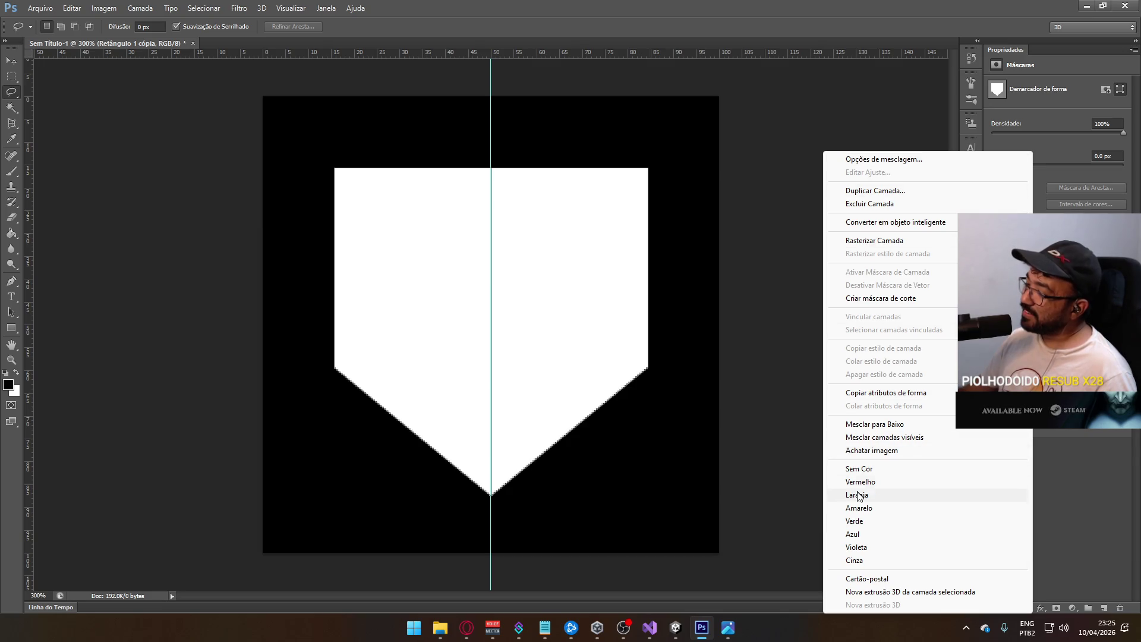
pyautogui.click(1110, 512)
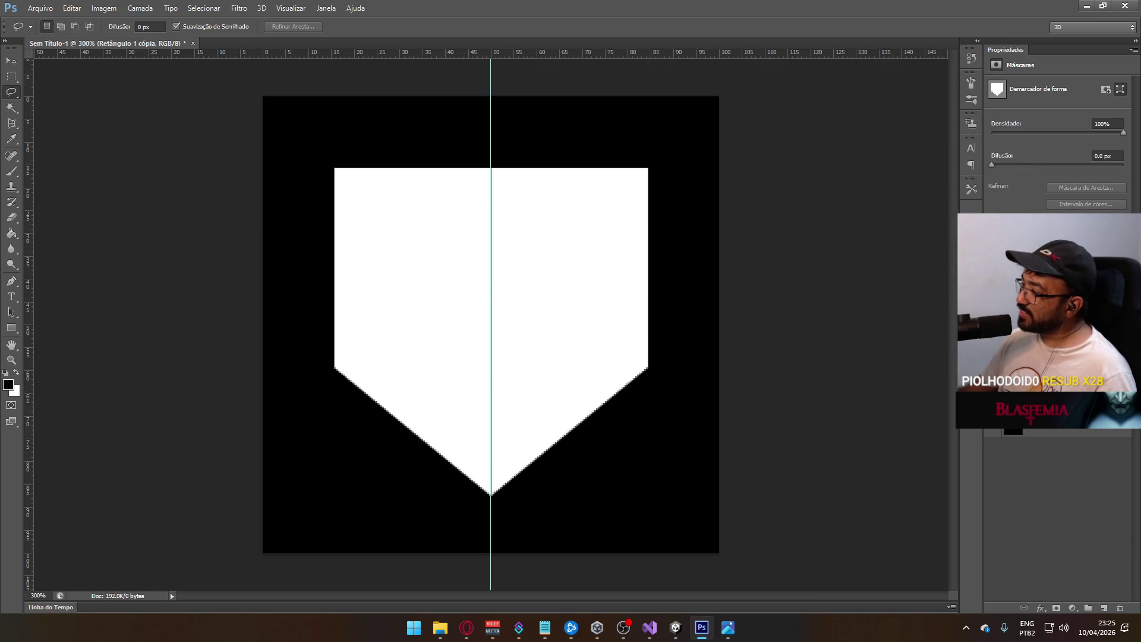
pyautogui.rightClick(1034, 407)
pyautogui.press('Escape')
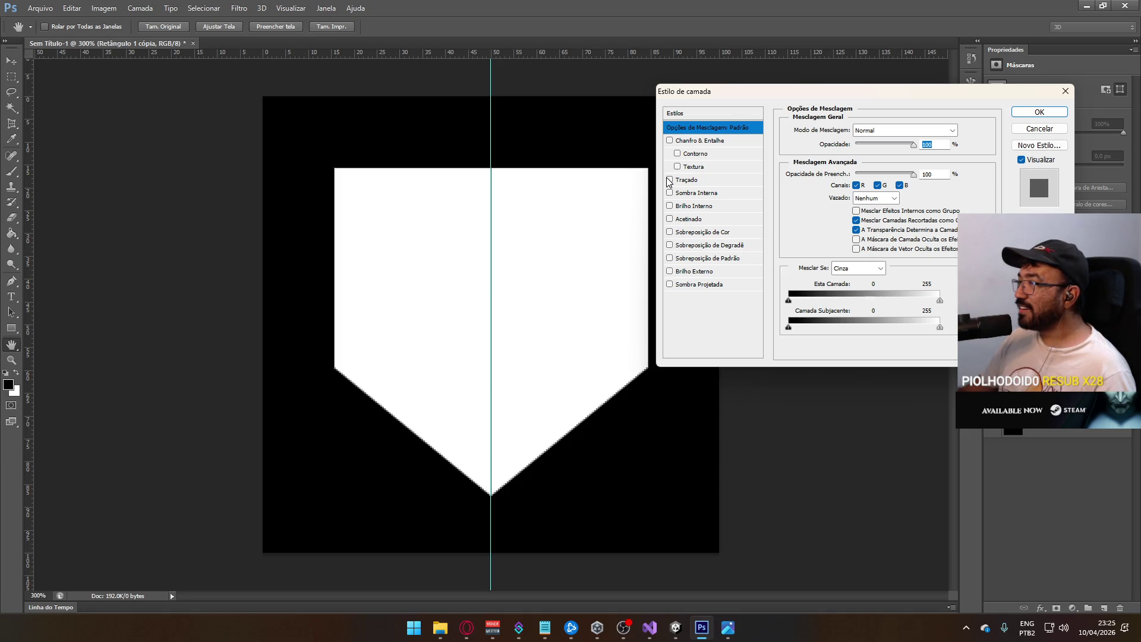
# - Open the pentagon layer's Blending Options and add a pure red Stroke effect
pyautogui.click(992, 122)
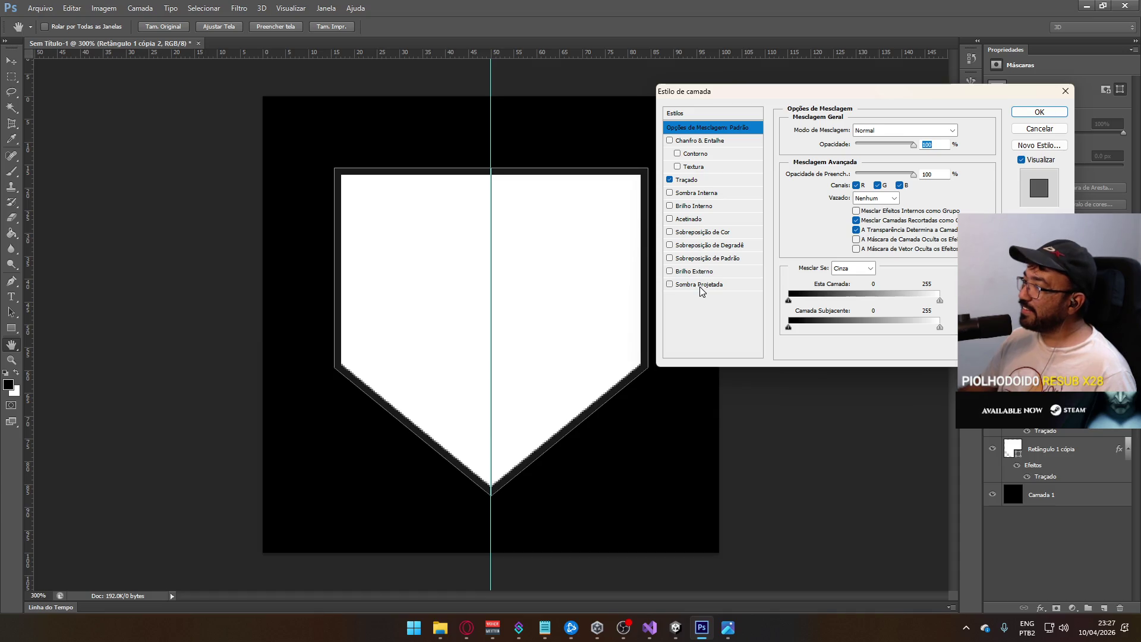
pyautogui.click(720, 181)
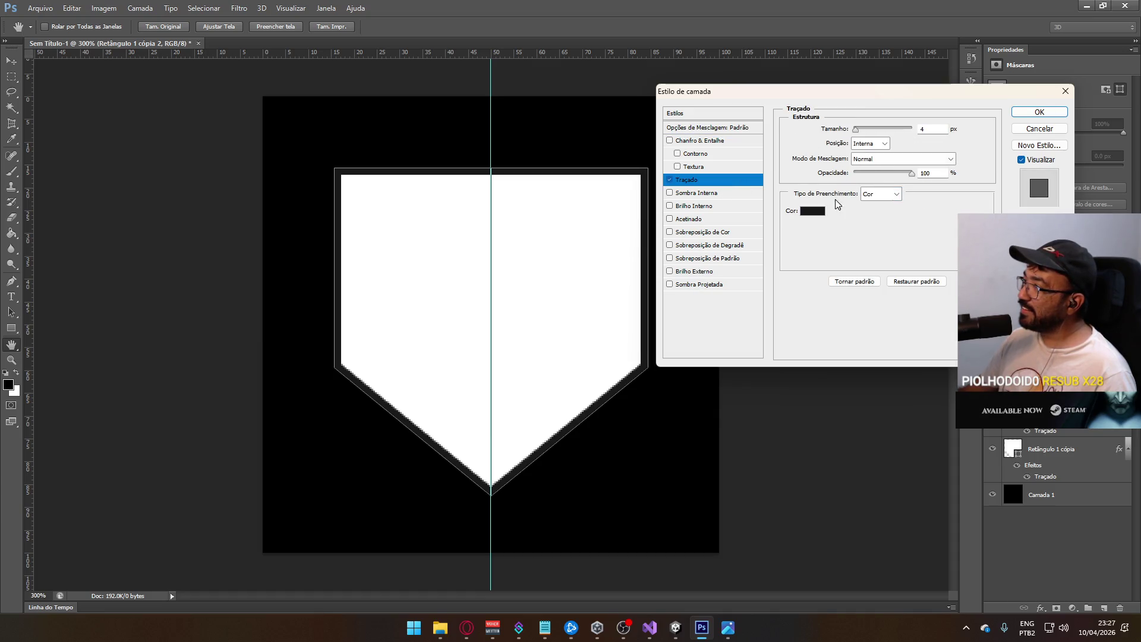
pyautogui.click(807, 209)
pyautogui.click(747, 124)
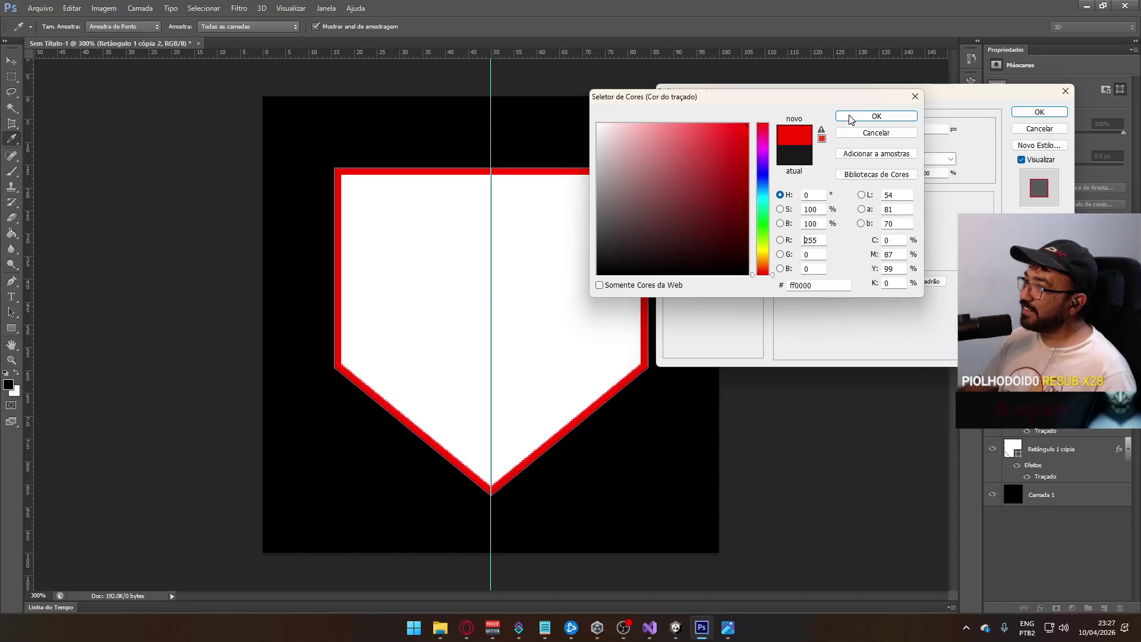
pyautogui.click(896, 117)
pyautogui.hotkey('alt', 'Tab')
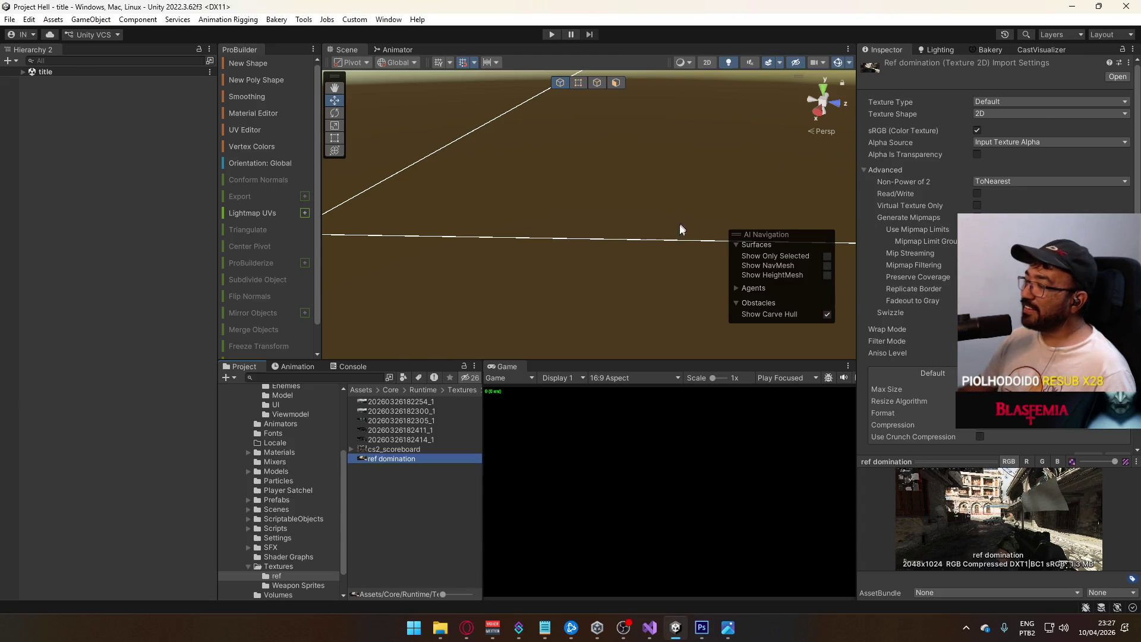
pyautogui.hotkey('alt', 'Tab')
pyautogui.click(461, 628)
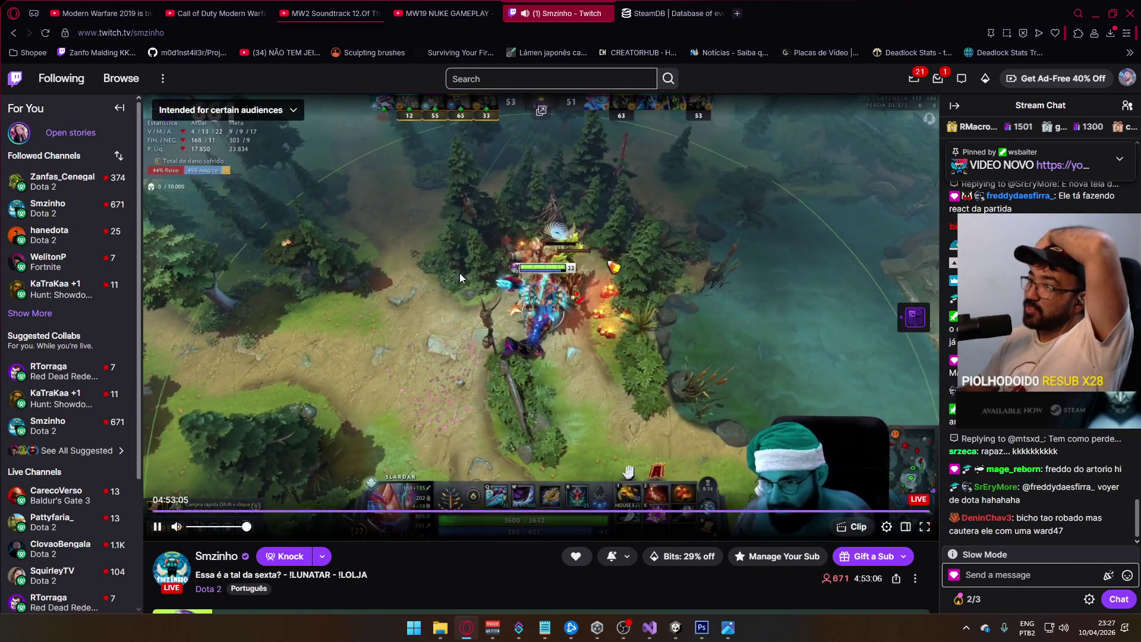
pyautogui.click(709, 630)
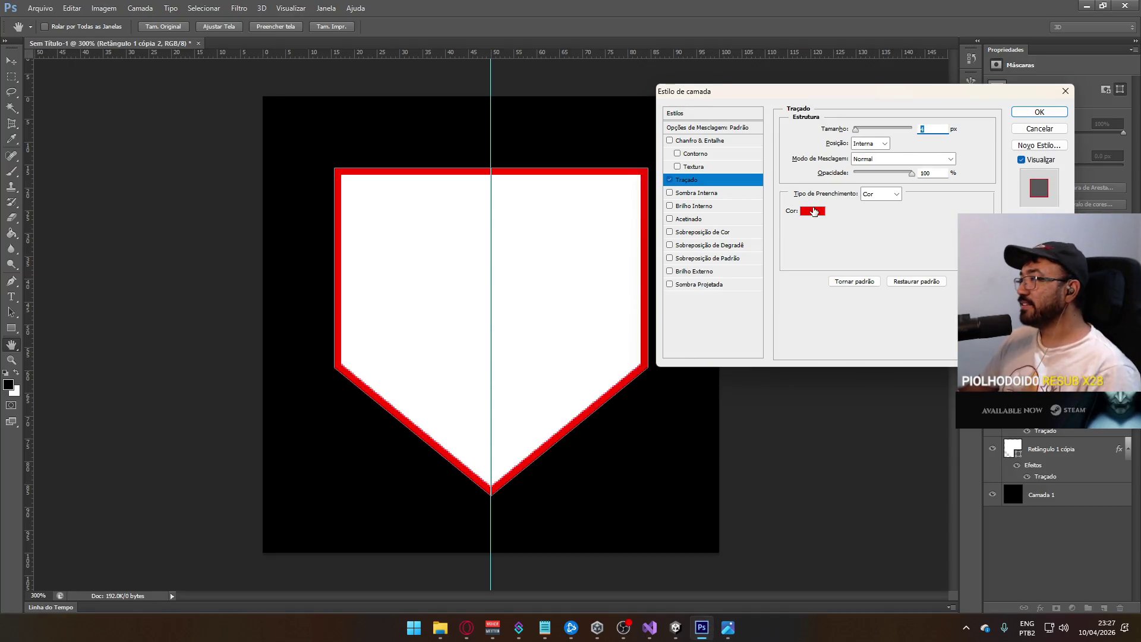
# - Change the stroke colour to bright green and its position to Outside
pyautogui.click(813, 211)
pyautogui.moveTo(685, 189)
pyautogui.mouseDown()
pyautogui.moveTo(644, 155)
pyautogui.moveTo(687, 108)
pyautogui.moveTo(749, 123)
pyautogui.mouseUp()
pyautogui.click(767, 223)
pyautogui.click(857, 116)
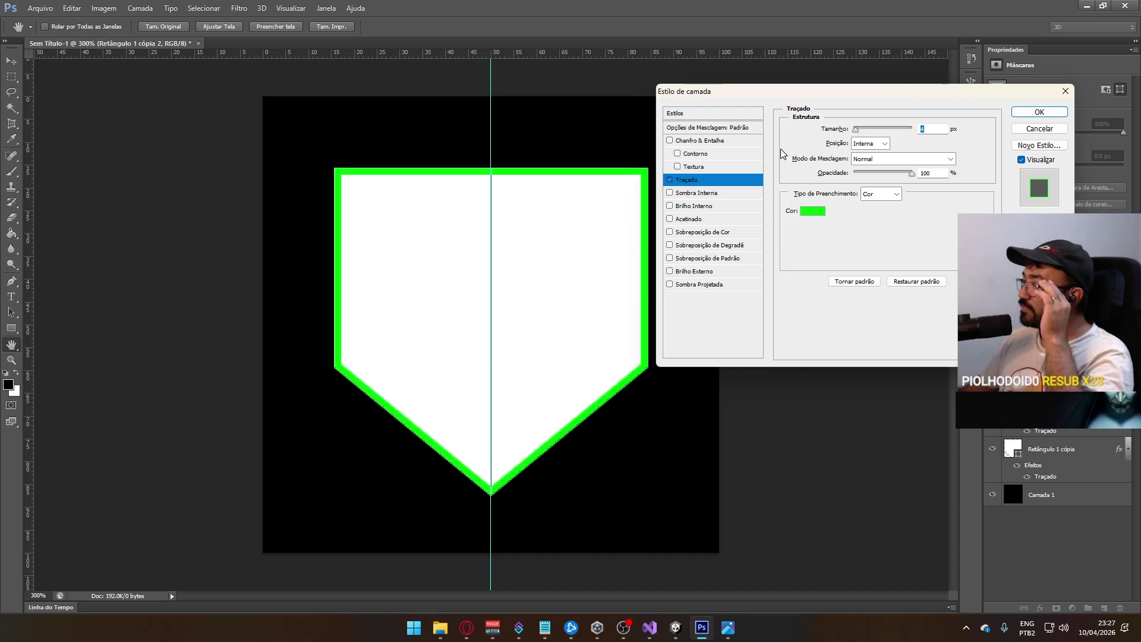
pyautogui.click(865, 160)
pyautogui.click(864, 161)
pyautogui.click(871, 144)
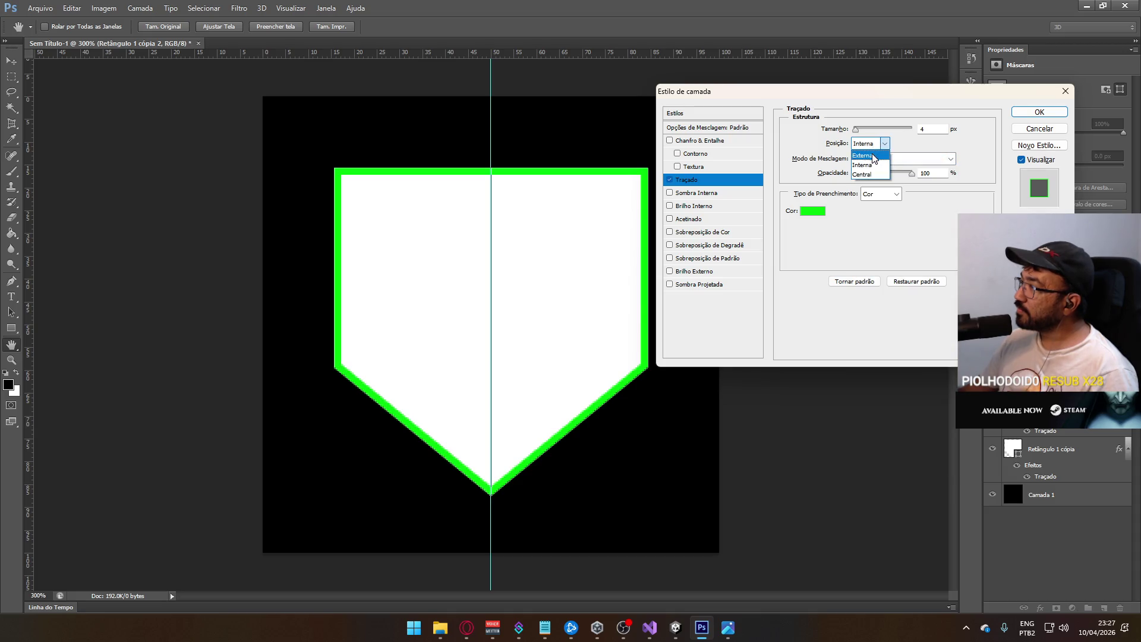
pyautogui.click(873, 156)
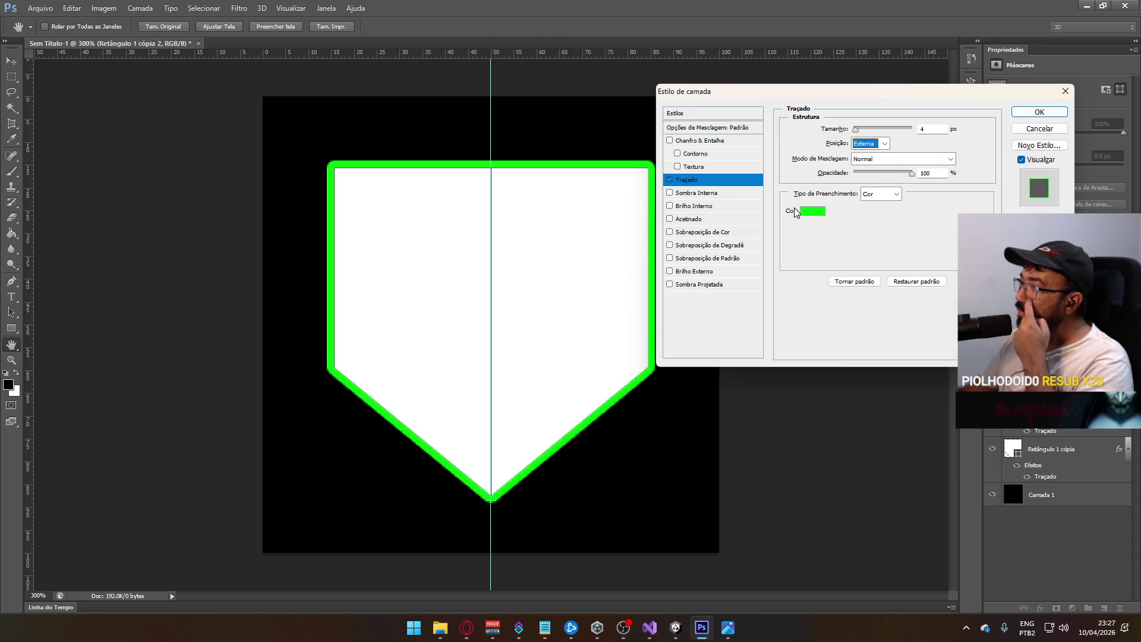
# - Keep the stroke's solid colour fill and Normal blend, then turn the stroke off
pyautogui.click(875, 196)
pyautogui.click(875, 201)
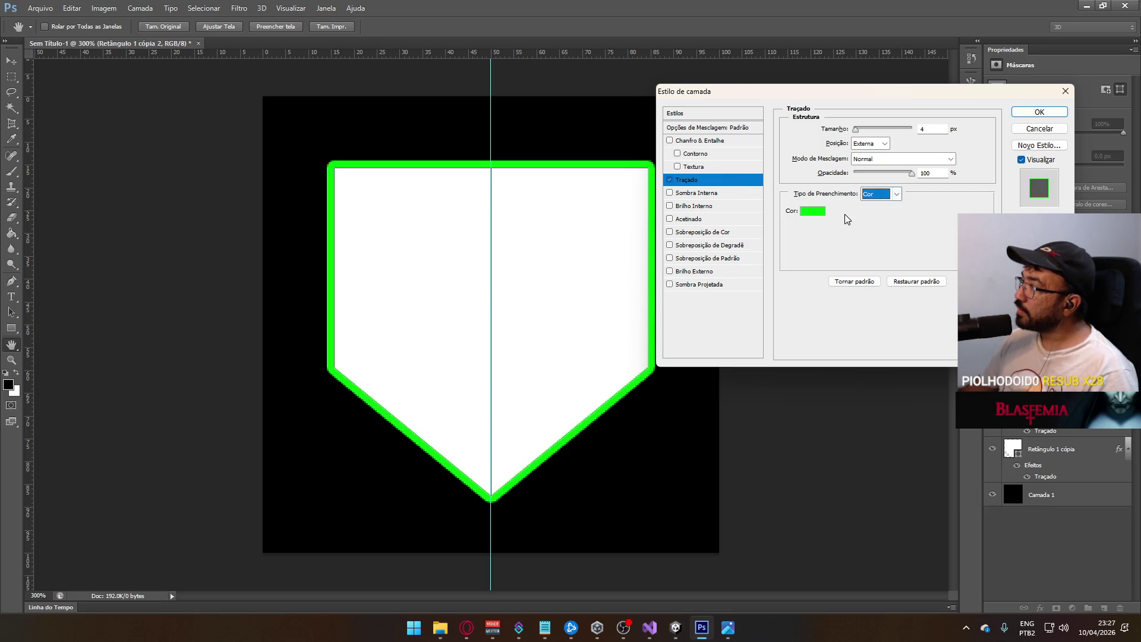
pyautogui.click(865, 159)
pyautogui.click(877, 163)
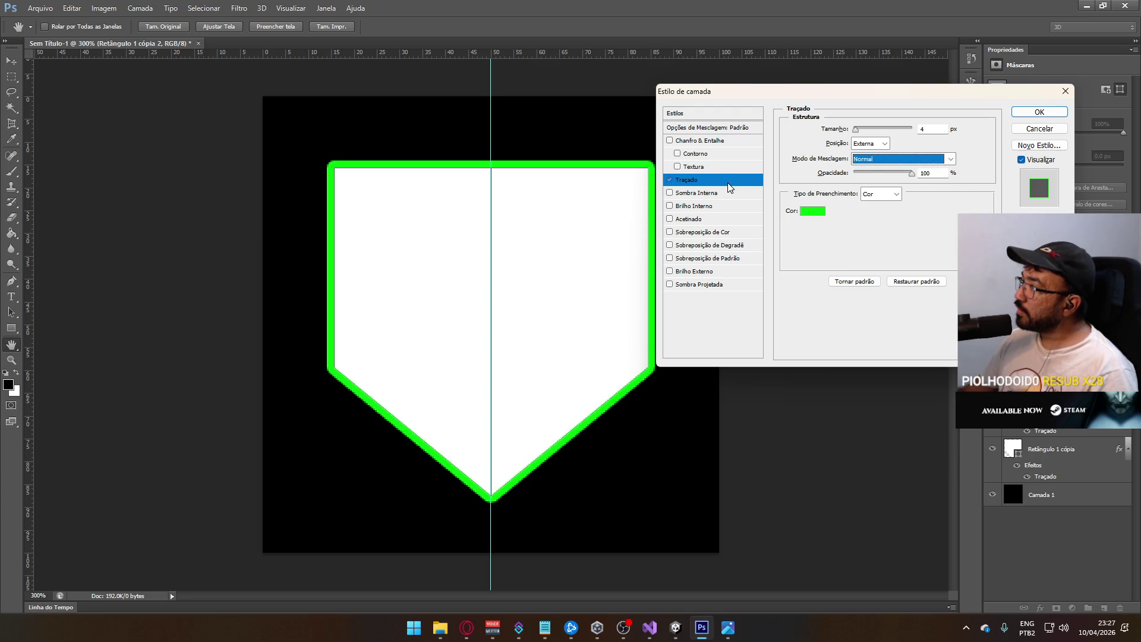
pyautogui.click(670, 180)
pyautogui.click(698, 285)
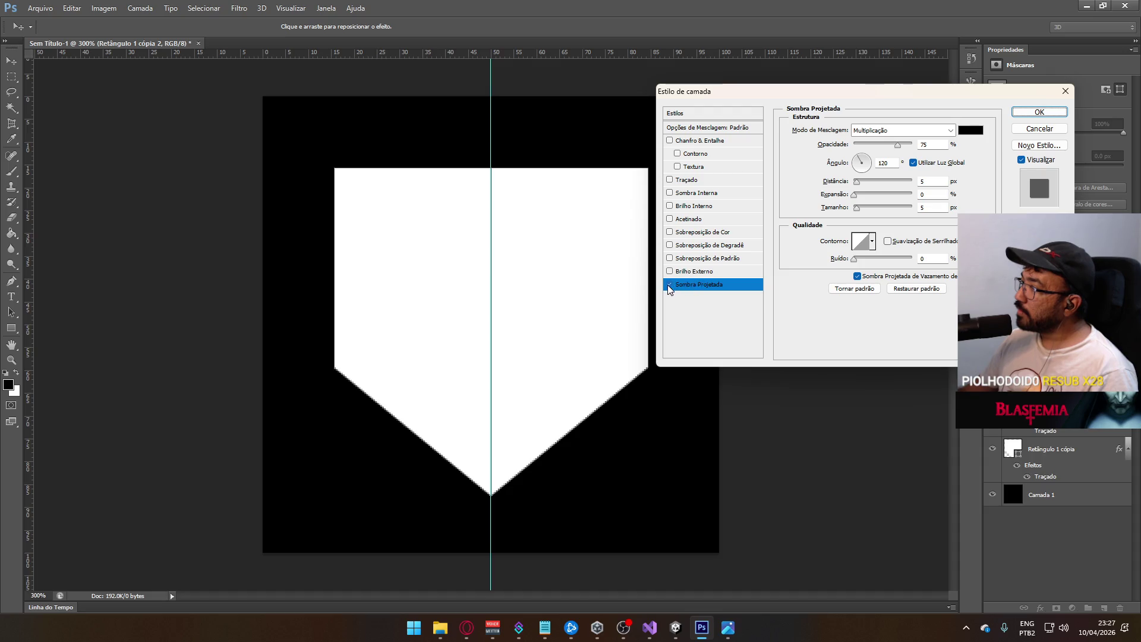
# - Set the drop shadow to Normal, green 2aff00, distance 0, spread 100%, size 10 px
pyautogui.click(868, 136)
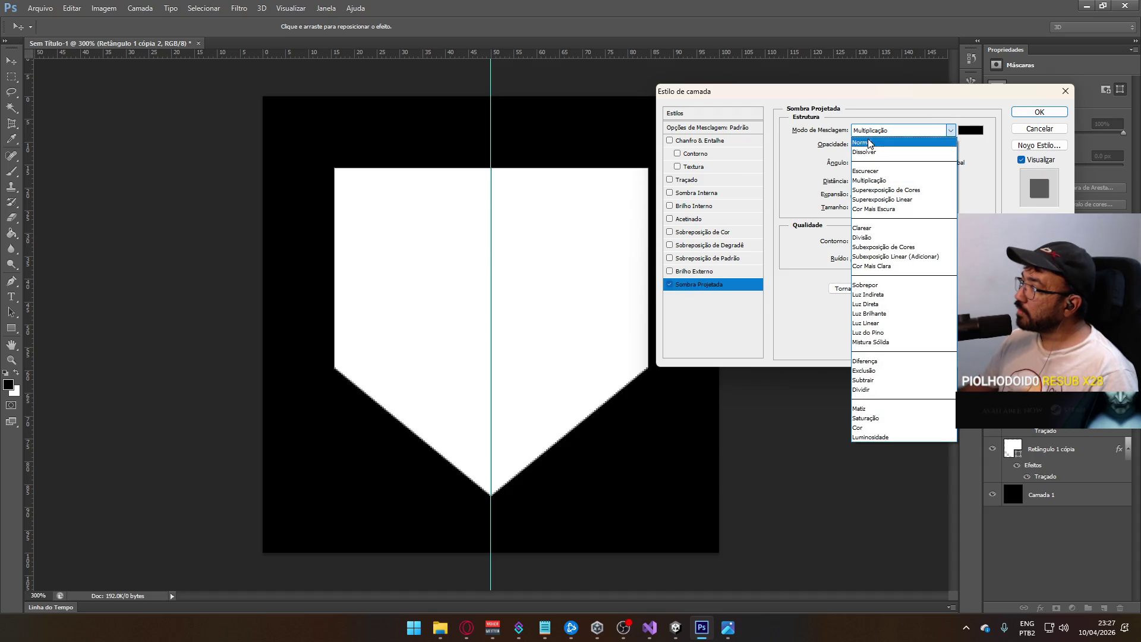
pyautogui.click(931, 143)
pyautogui.click(970, 130)
pyautogui.click(762, 228)
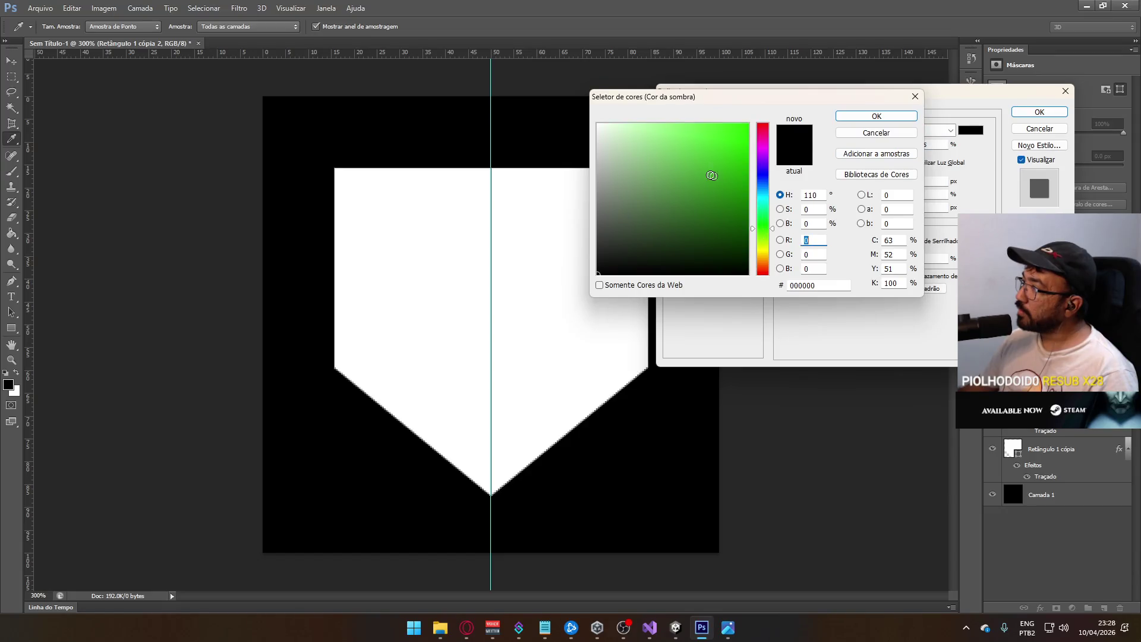
pyautogui.click(747, 124)
pyautogui.click(893, 122)
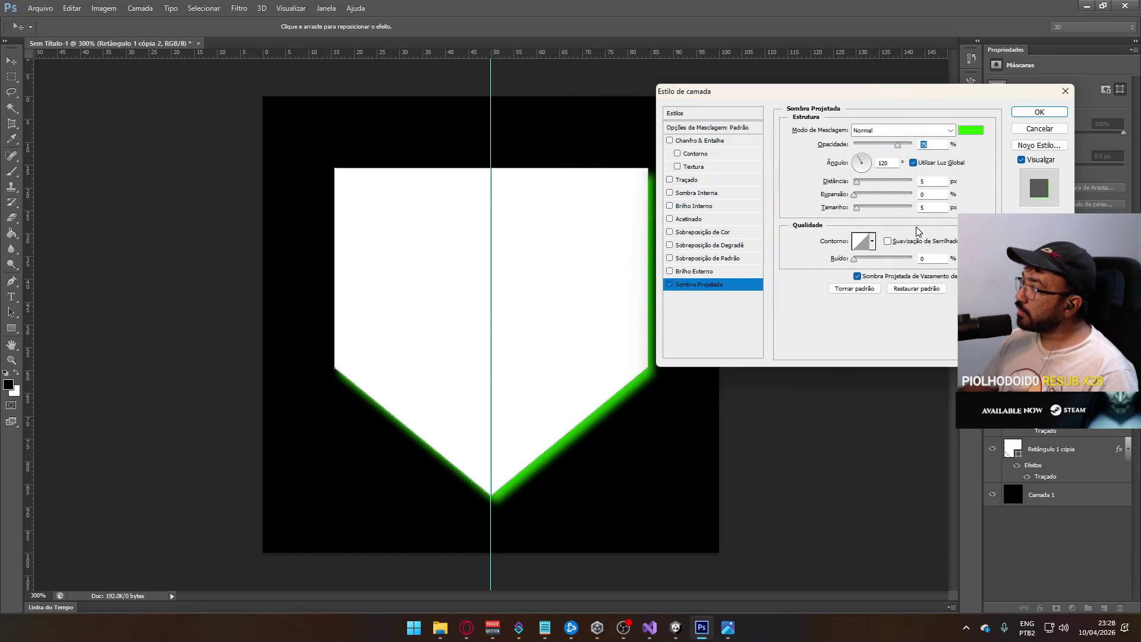
pyautogui.moveTo(857, 181)
pyautogui.mouseDown()
pyautogui.moveTo(865, 208)
pyautogui.moveTo(861, 195)
pyautogui.moveTo(913, 193)
pyautogui.mouseUp()
pyautogui.click(844, 184)
pyautogui.moveTo(865, 207); pyautogui.dragTo(860, 208)
# - Try Cone and Pico shadow contours, return to Linear, and discard the curve edits
pyautogui.click(861, 242)
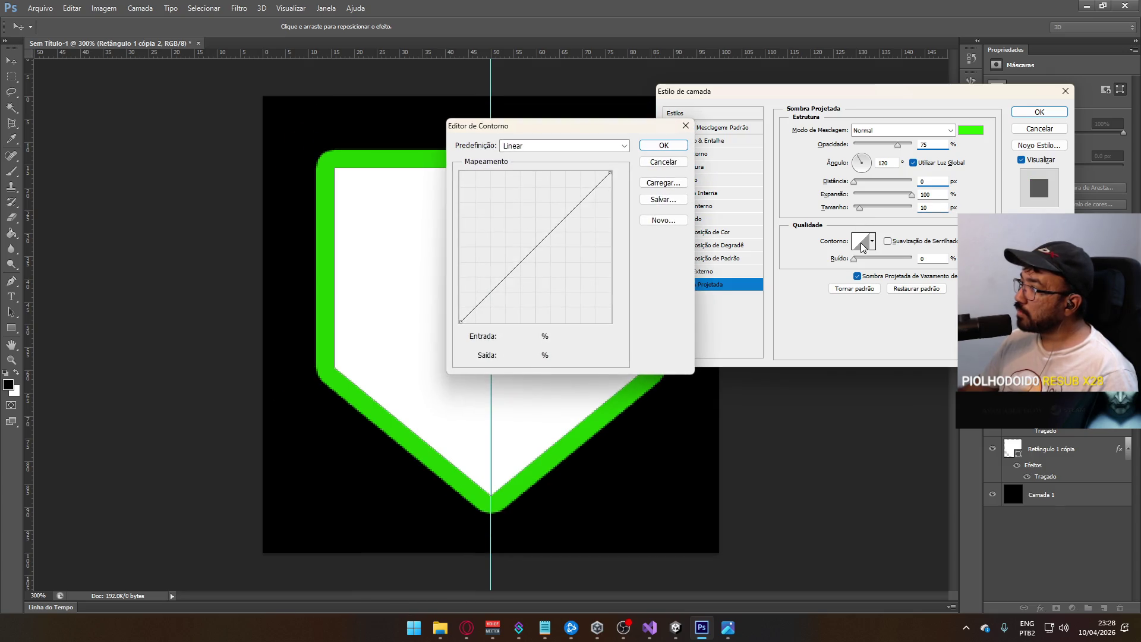
pyautogui.click(624, 146)
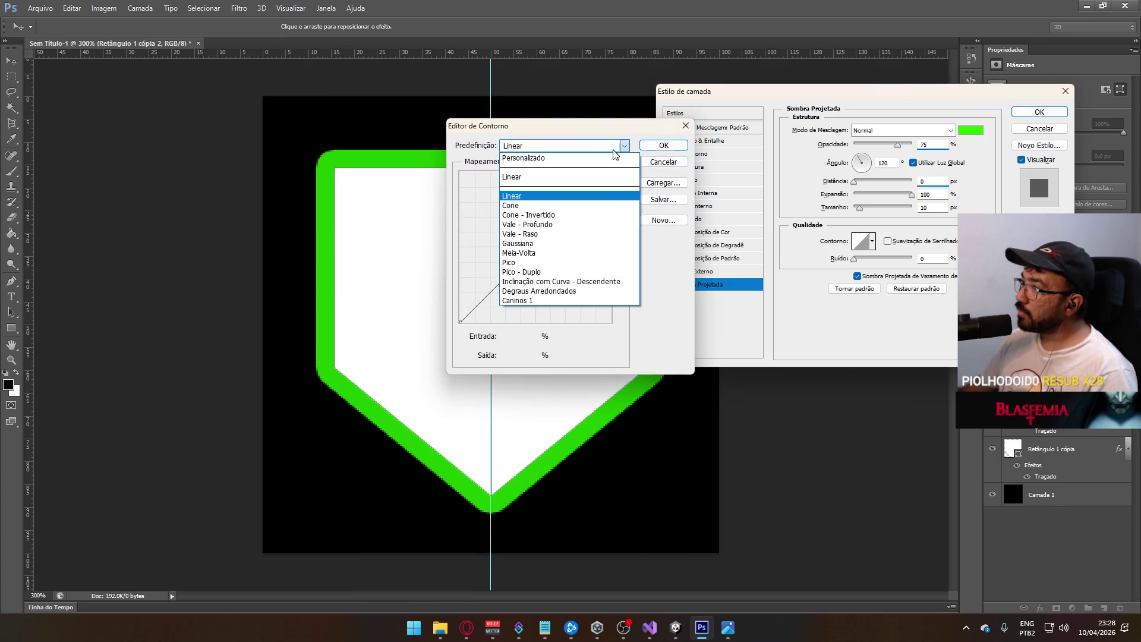
pyautogui.click(572, 206)
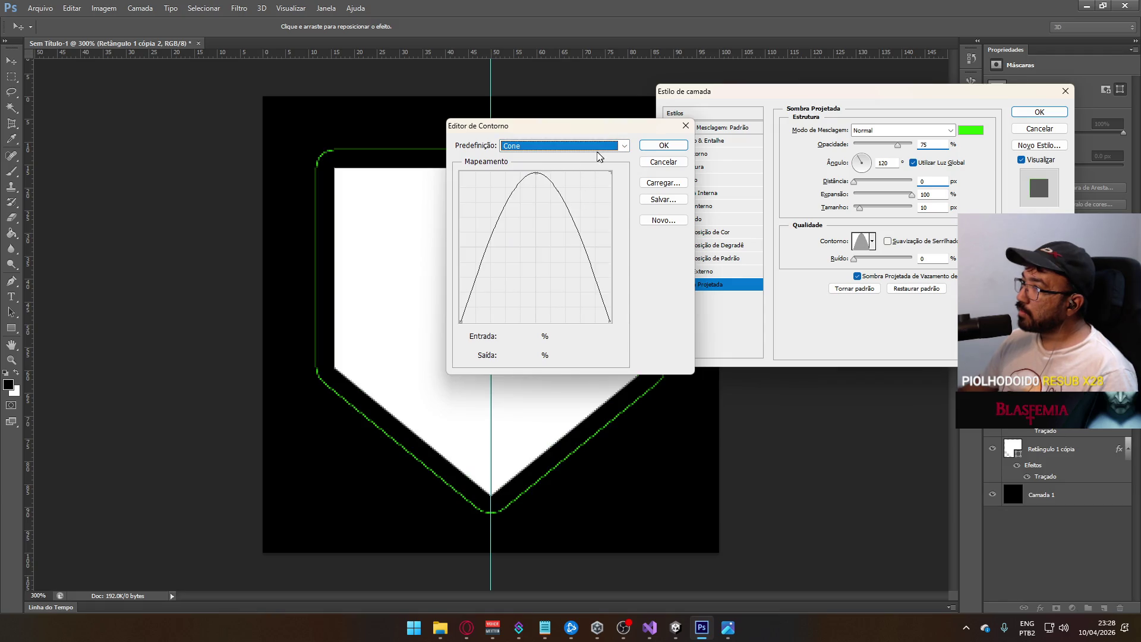
pyautogui.click(598, 146)
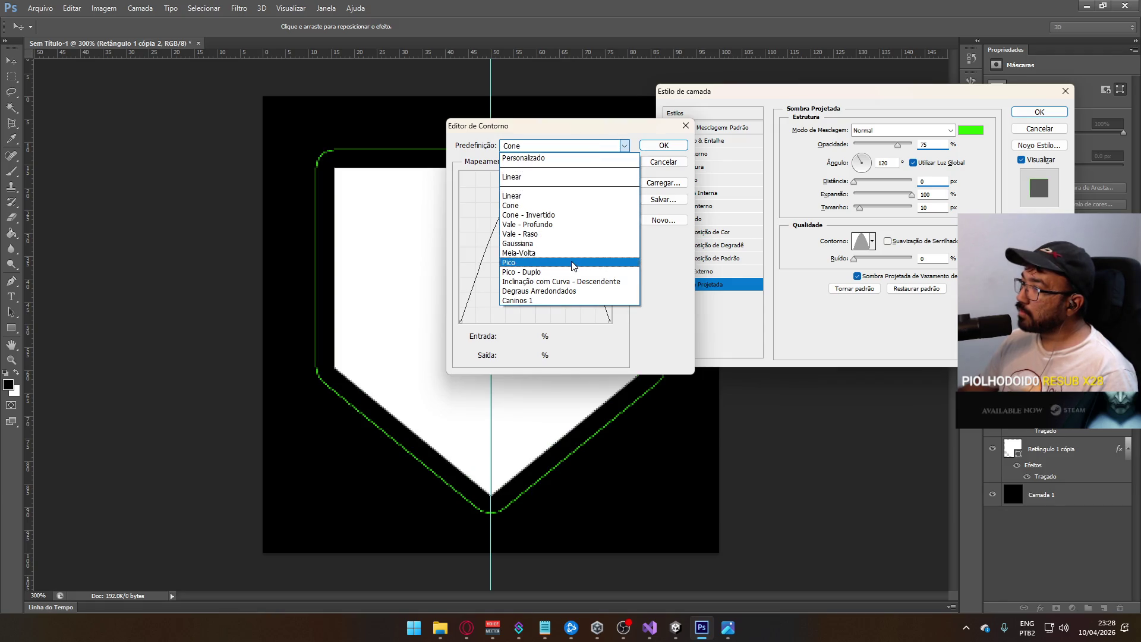
pyautogui.click(573, 264)
pyautogui.click(597, 147)
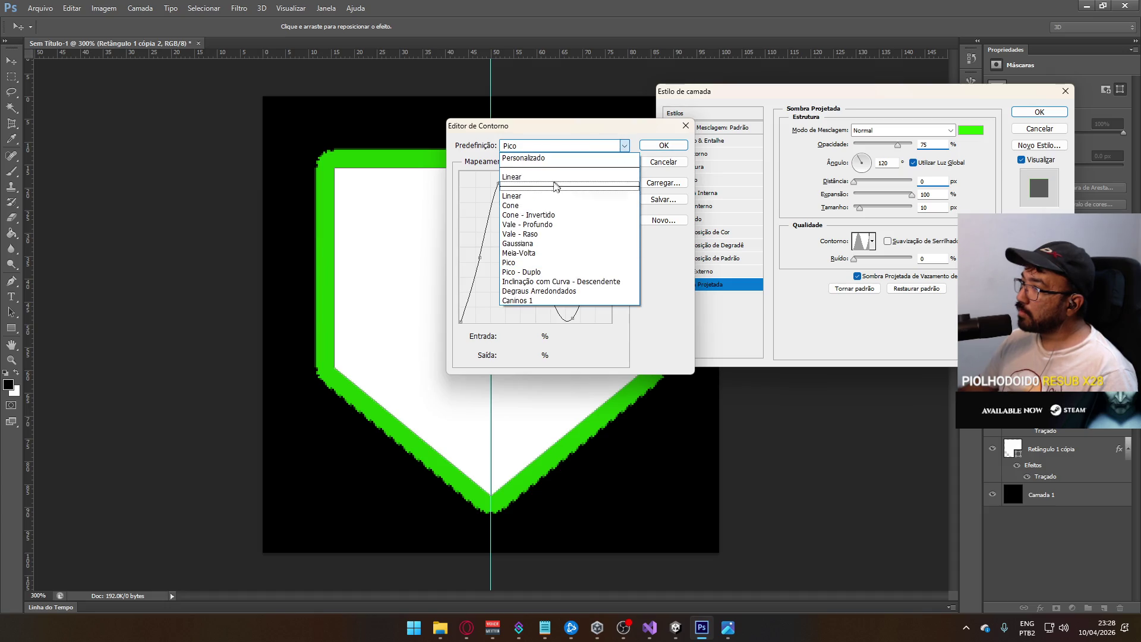
pyautogui.click(557, 176)
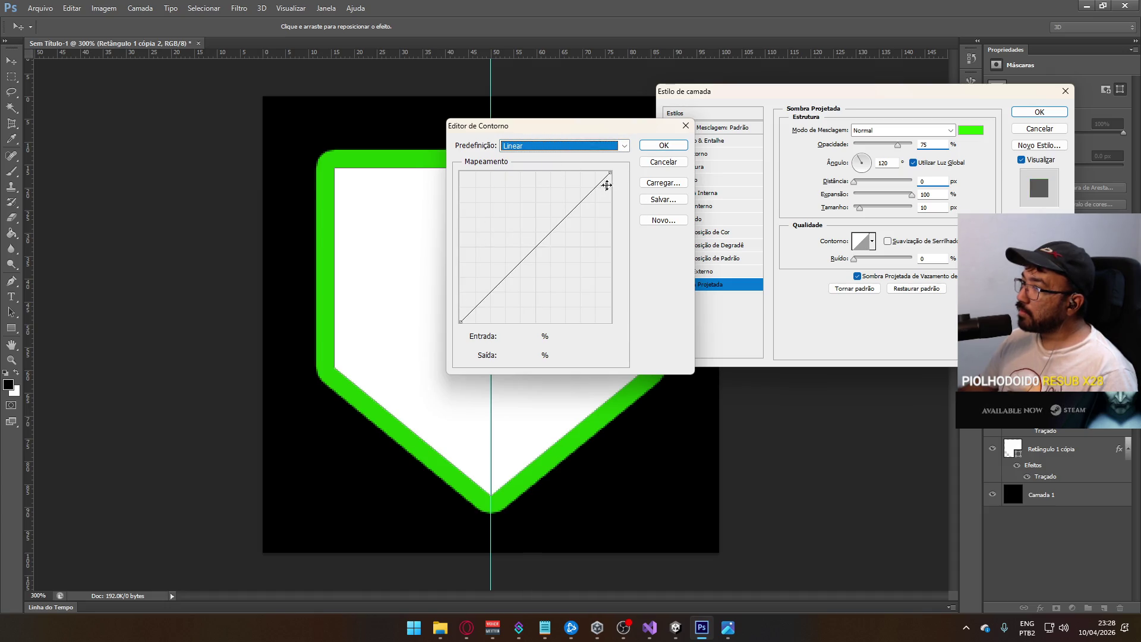
pyautogui.moveTo(611, 173)
pyautogui.mouseDown()
pyautogui.moveTo(469, 173)
pyautogui.moveTo(445, 155)
pyautogui.moveTo(493, 172)
pyautogui.moveTo(703, 161)
pyautogui.mouseUp()
pyautogui.moveTo(461, 322); pyautogui.dragTo(648, 341)
pyautogui.click(663, 162)
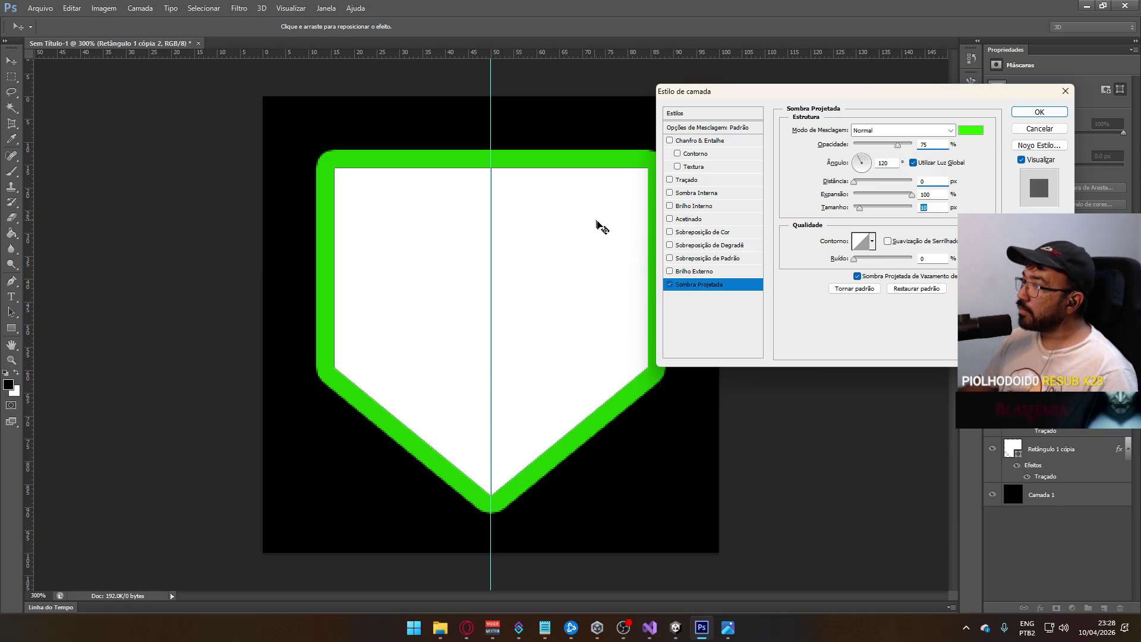
# - Close the Layer Style dialog and turn off the shield layer's effects
pyautogui.click(1039, 128)
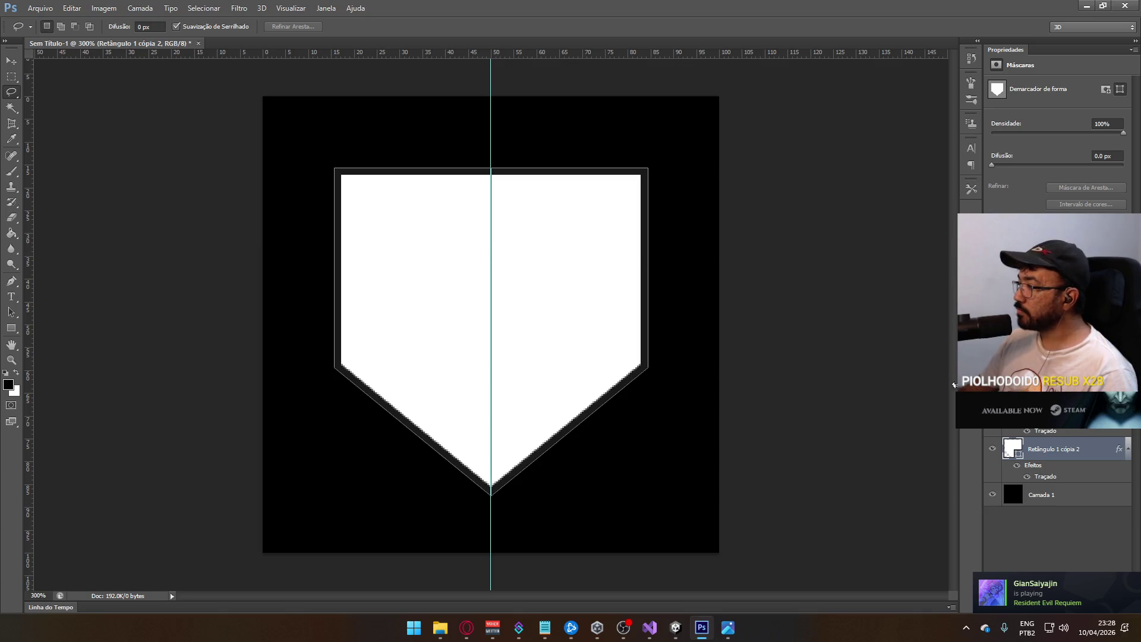
pyautogui.rightClick(1044, 468)
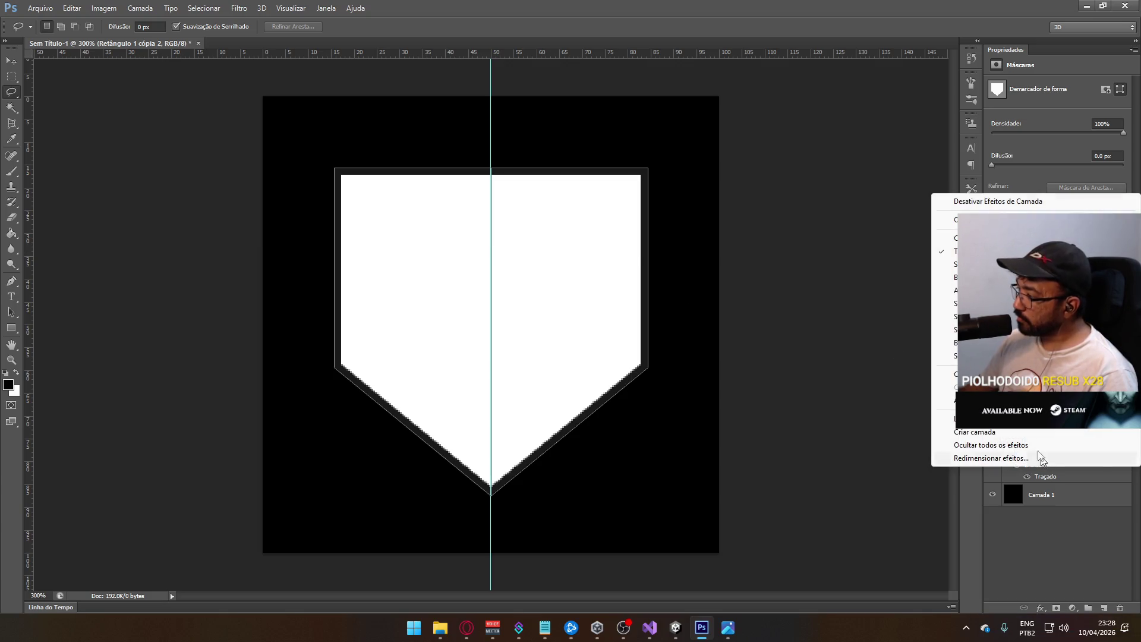
pyautogui.click(1003, 203)
pyautogui.hotkey('alt', 'Tab')
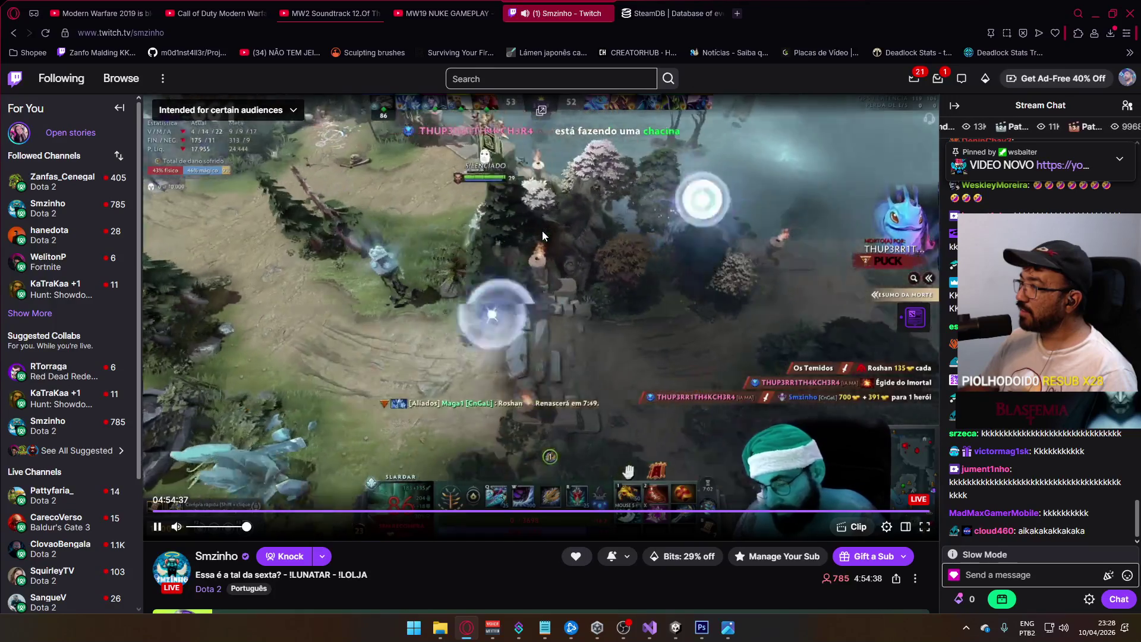
# - Leave the Dota 2 Twitch stream and bring Photoshop back to the front
pyautogui.hotkey('alt', 'Tab')
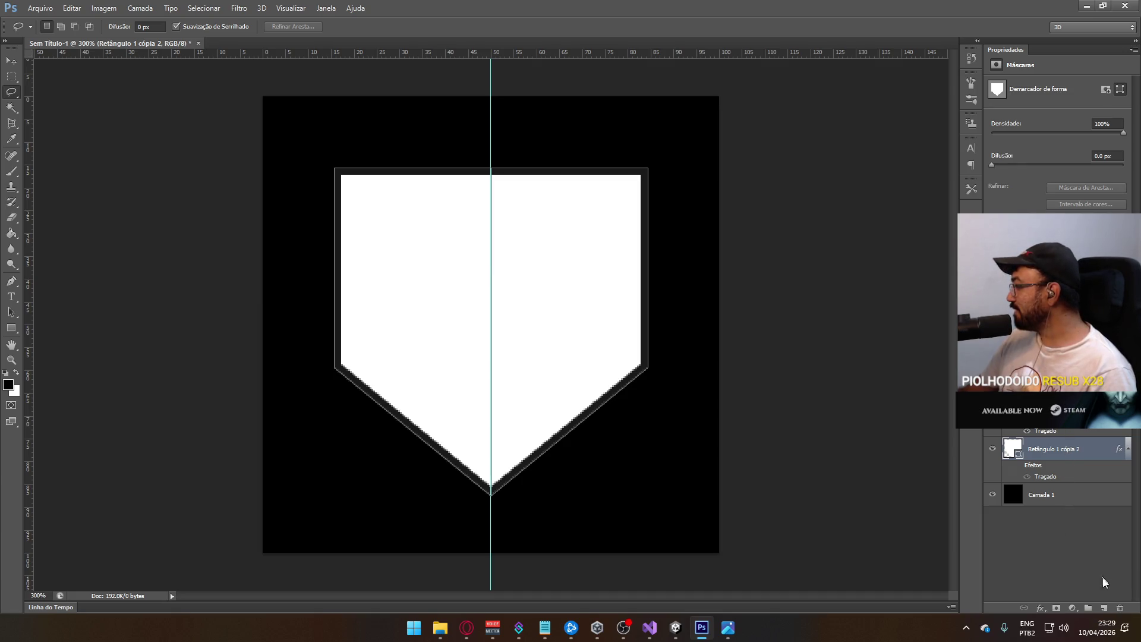
# - Delete Retângulo 1 cópia 2, then duplicate Retângulo 1 cópia and move the copy below
pyautogui.click(1117, 606)
pyautogui.click(559, 233)
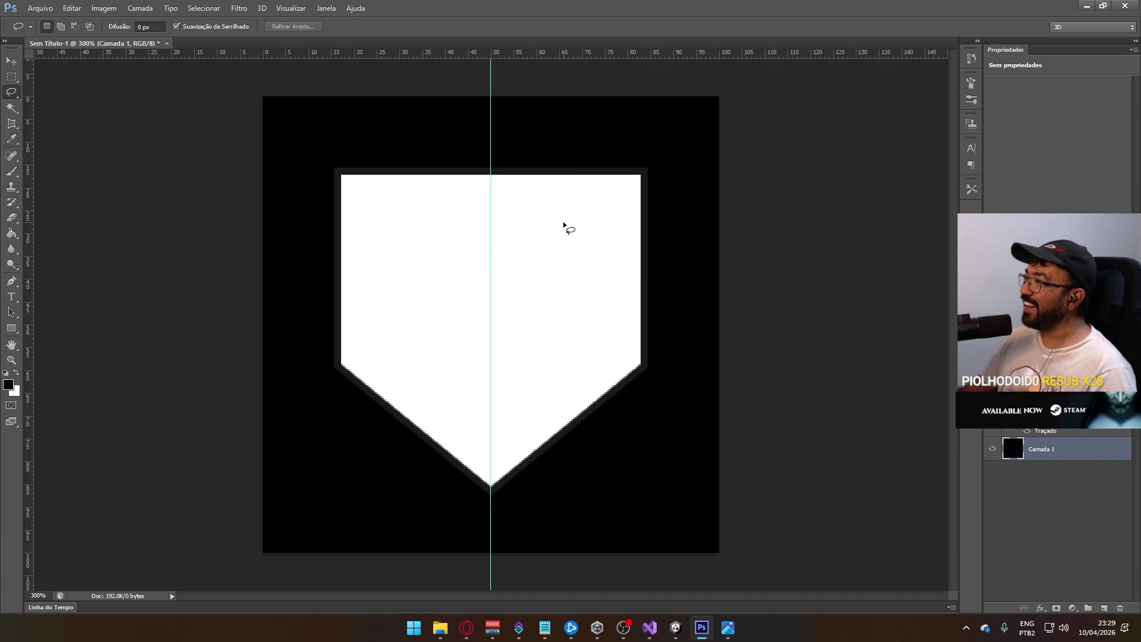
pyautogui.click(1051, 410)
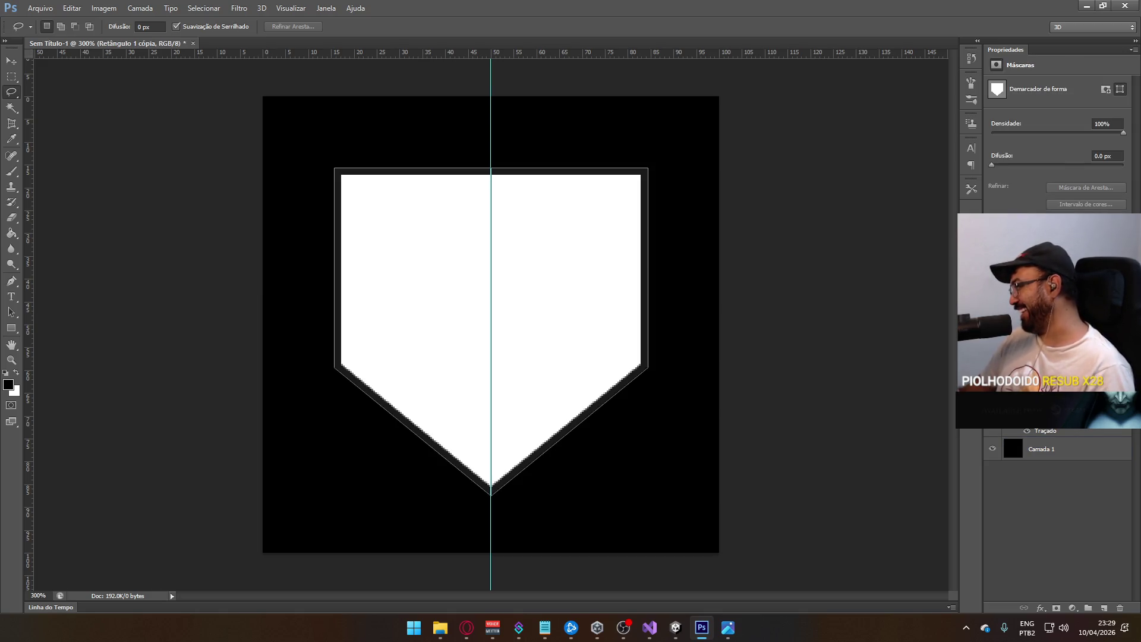
pyautogui.rightClick(1064, 410)
pyautogui.click(927, 189)
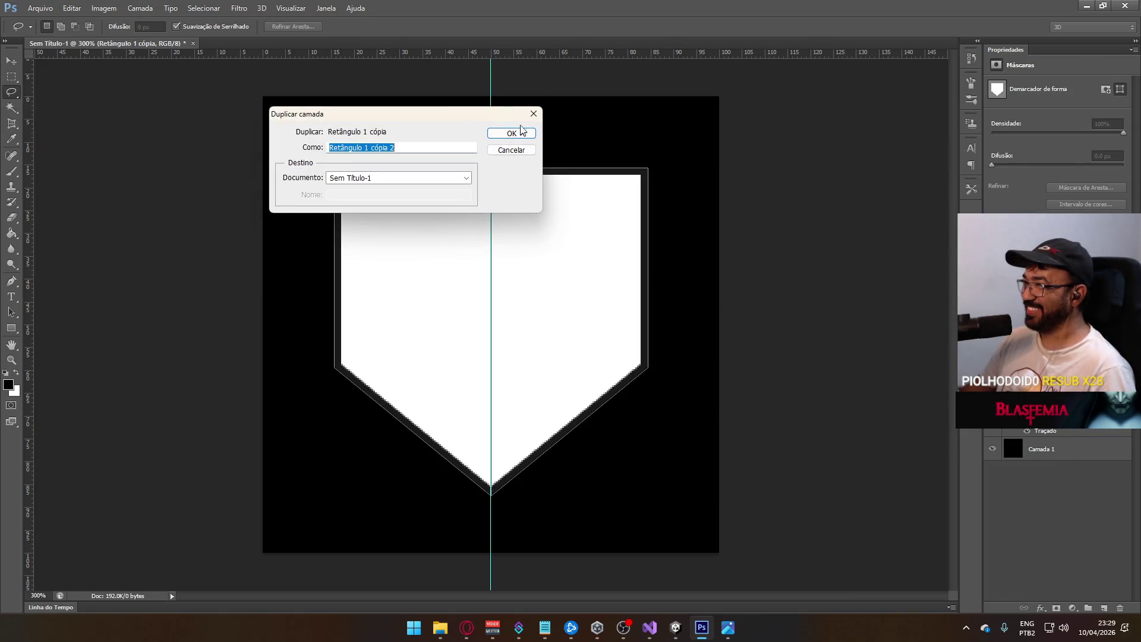
pyautogui.click(515, 130)
pyautogui.moveTo(1046, 416); pyautogui.dragTo(1070, 481)
# - Remove the copy's Traçado stroke and set its fill to bright green 24ff00
pyautogui.rightClick(1032, 479)
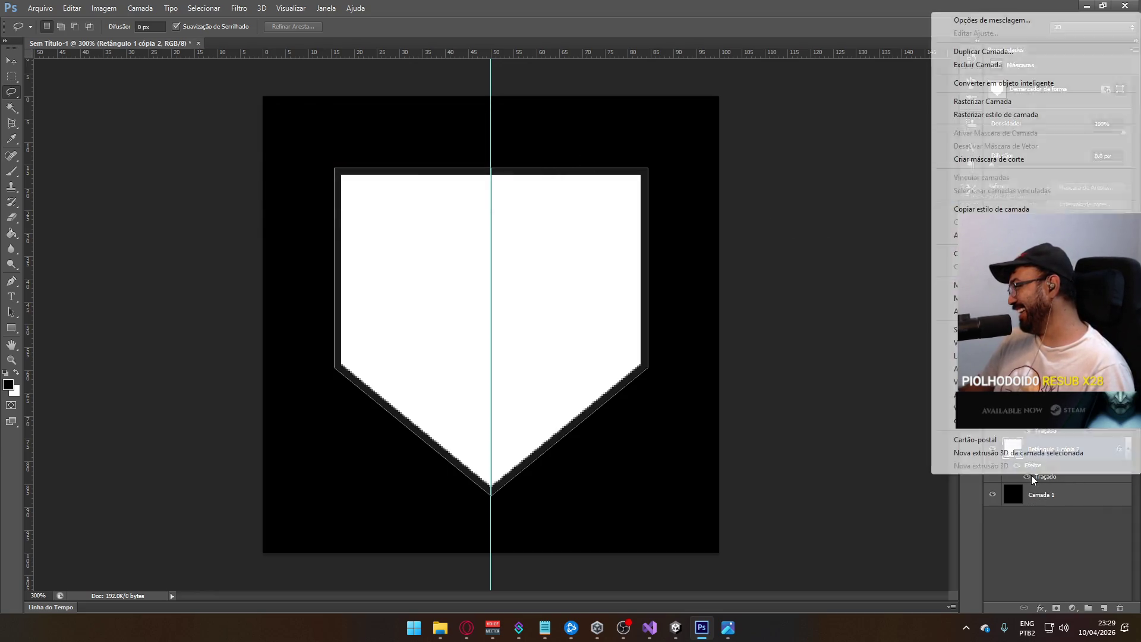
pyautogui.click(987, 22)
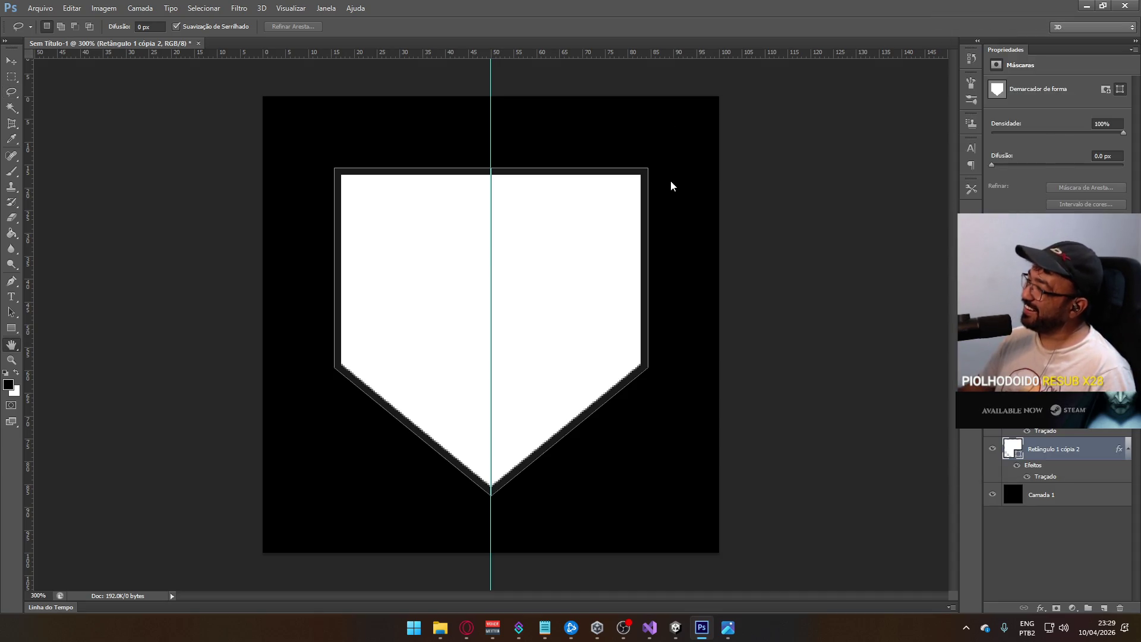
pyautogui.click(670, 180)
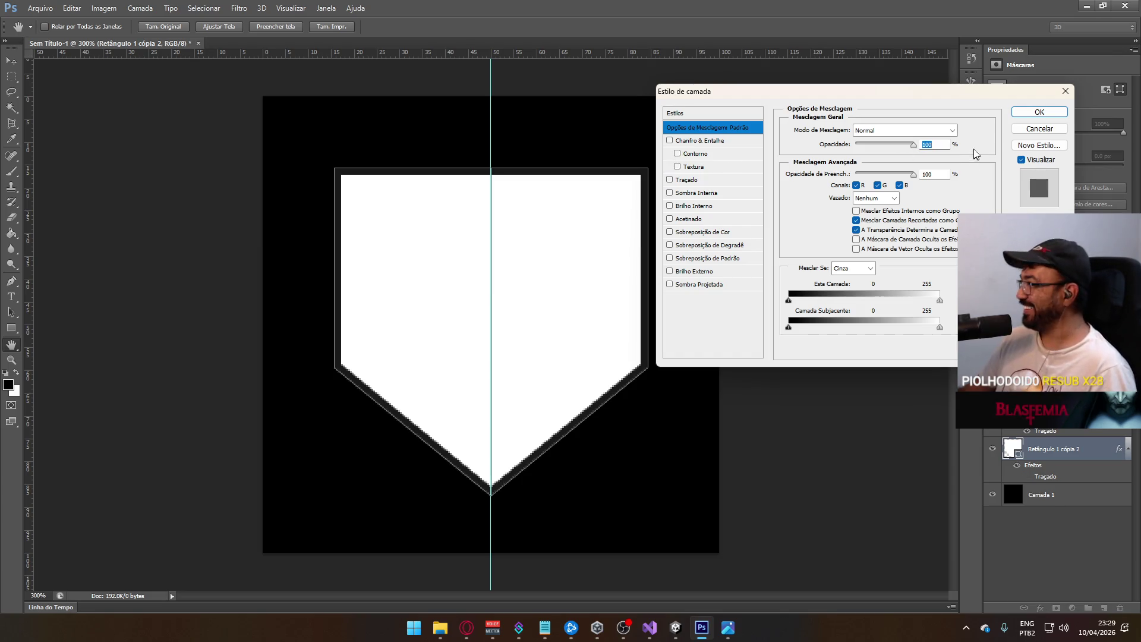
pyautogui.click(1039, 112)
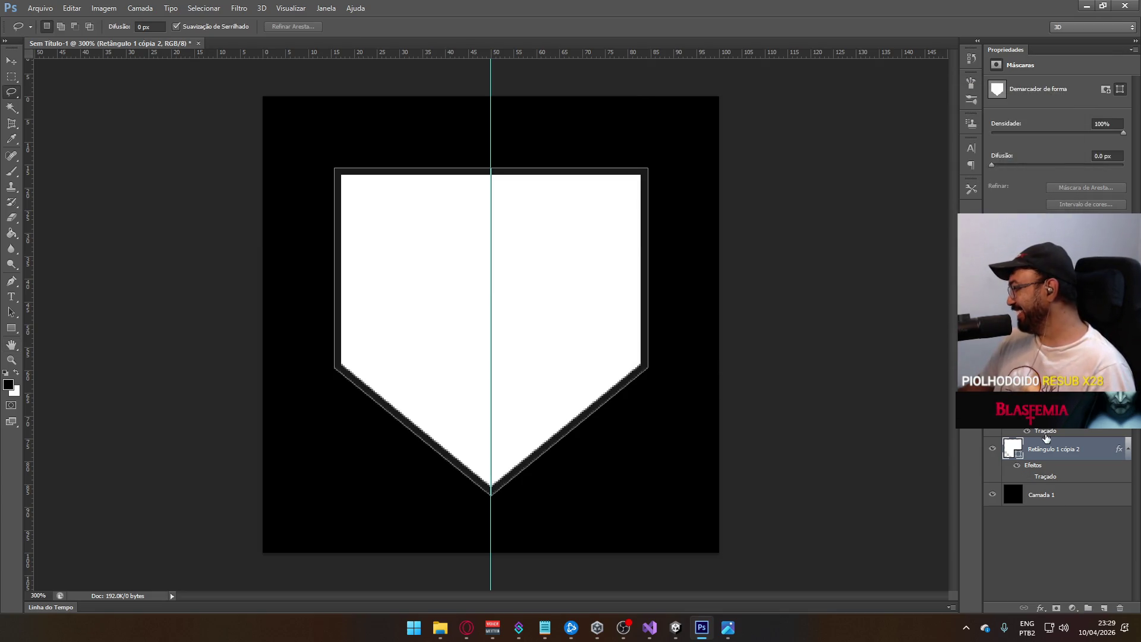
pyautogui.doubleClick(1012, 455)
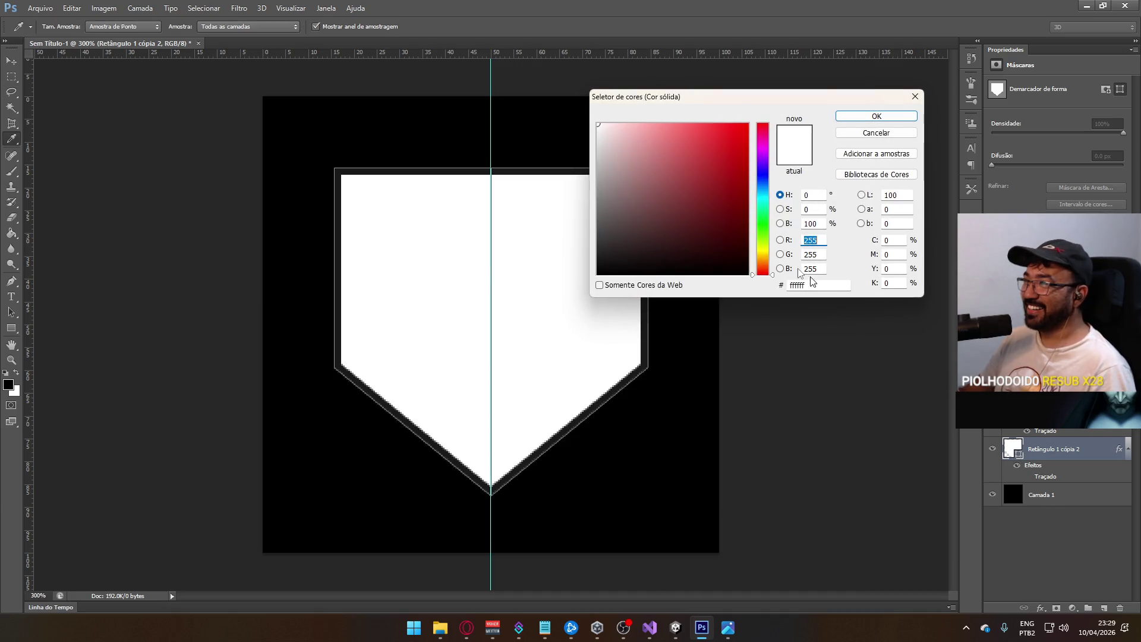
pyautogui.click(767, 226)
pyautogui.click(732, 189)
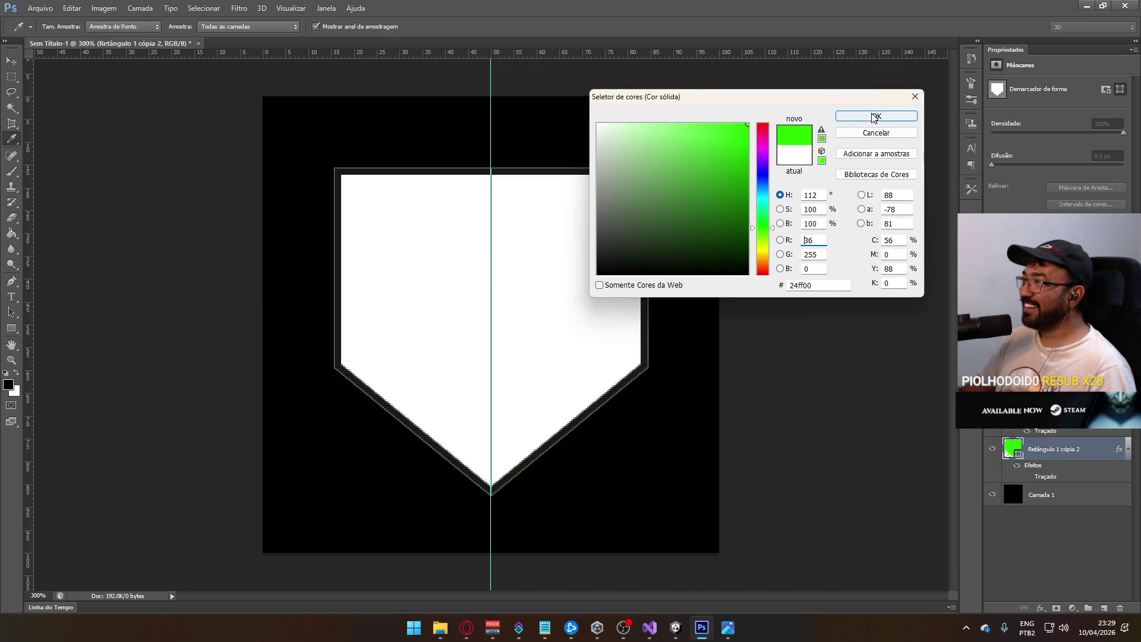
pyautogui.click(877, 116)
pyautogui.hotkey('alt', 'Tab')
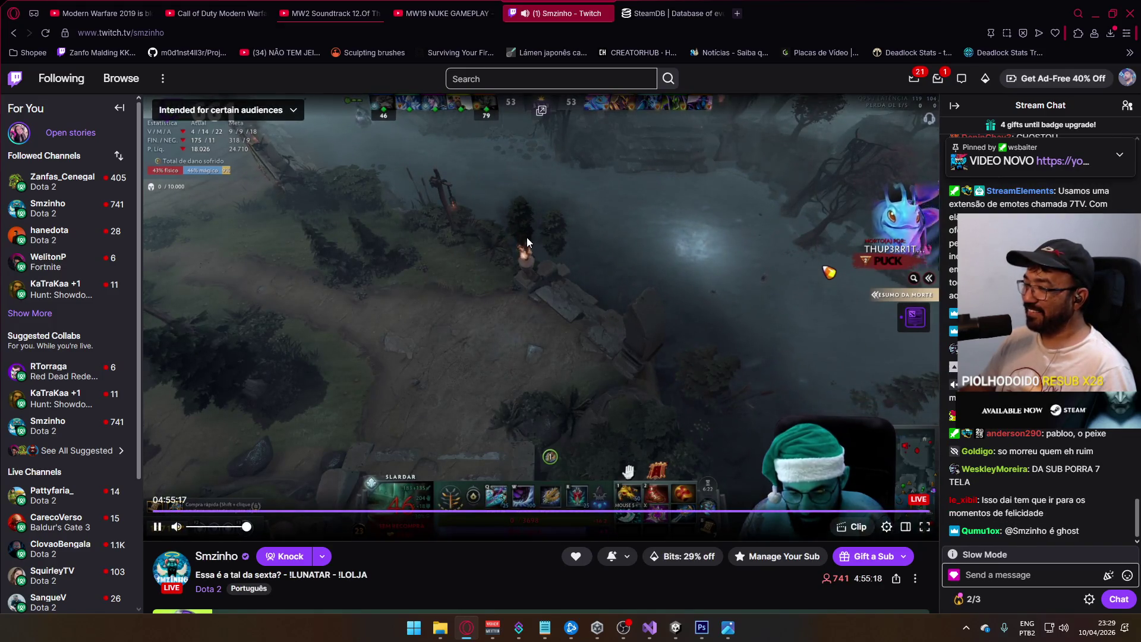
# - Switch from the Dota 2 stream in Opera back to the Photoshop shield document
pyautogui.hotkey('alt', 'Tab')
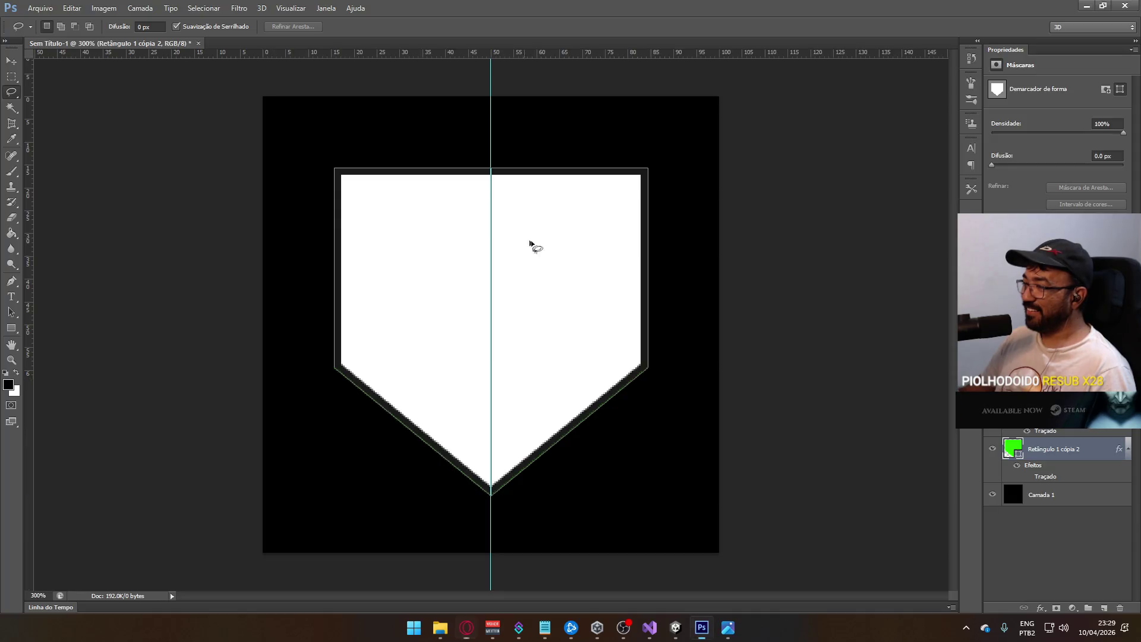
# - Scale the green shield copy to about 112%, nudge it down slightly, and commit
pyautogui.hotkey('ctrl', 't')
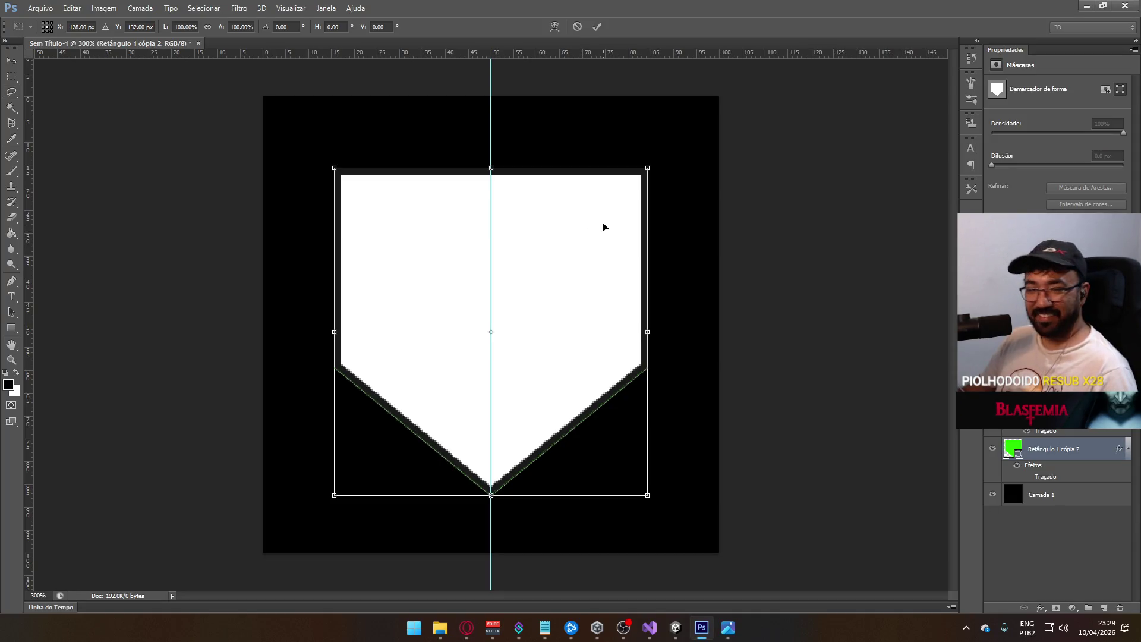
pyautogui.moveTo(648, 168); pyautogui.dragTo(675, 148)
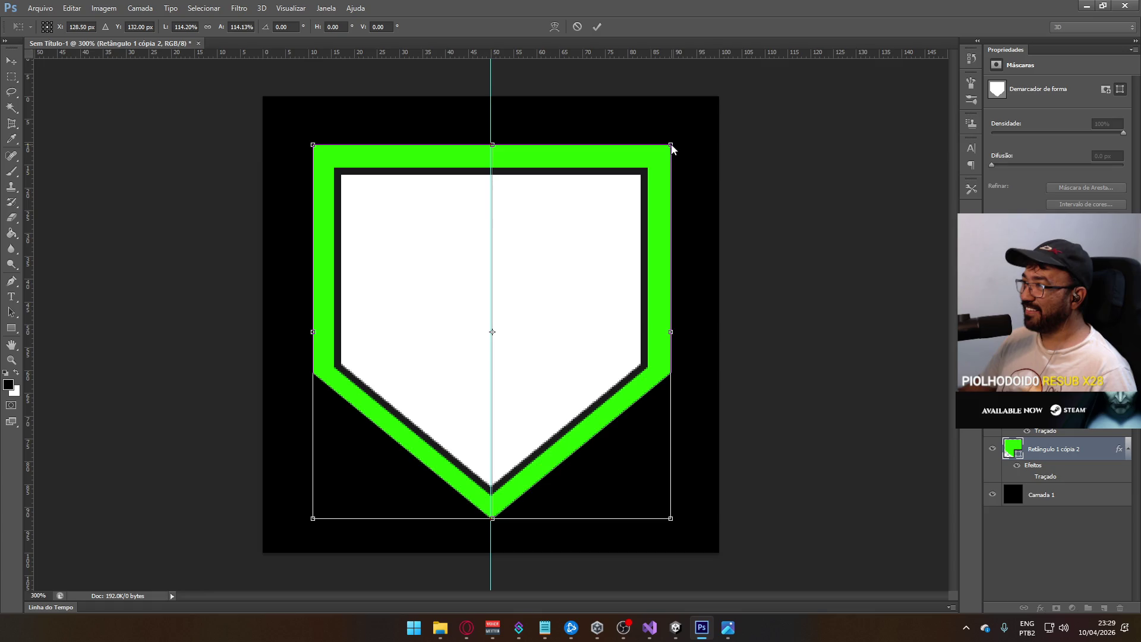
pyautogui.moveTo(673, 141); pyautogui.dragTo(670, 144)
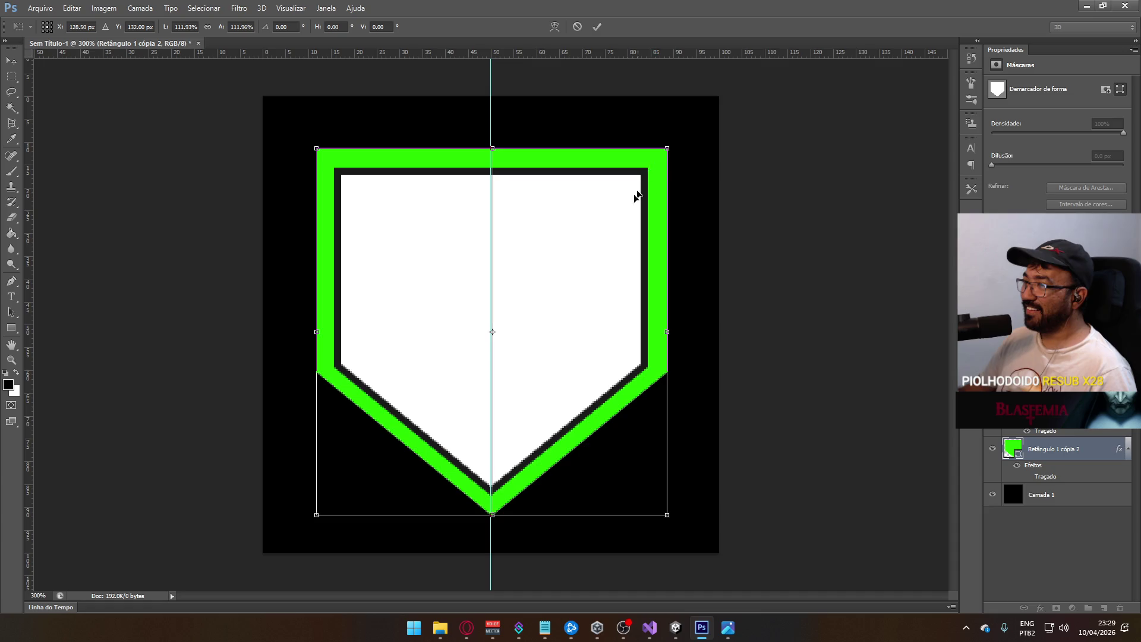
pyautogui.press('Escape')
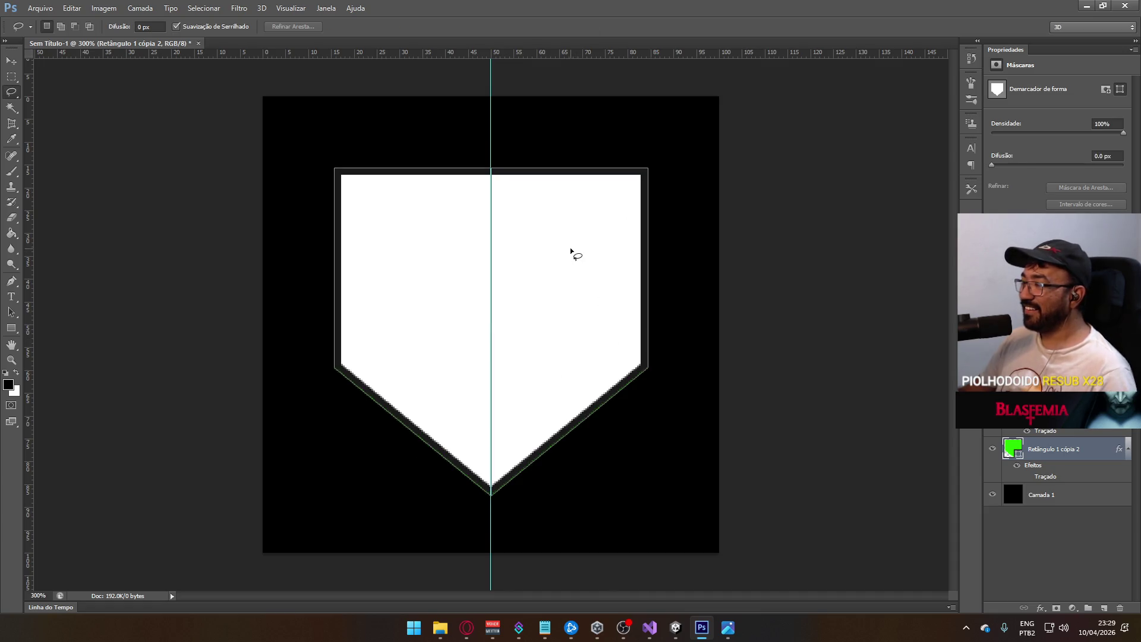
pyautogui.hotkey('ctrl', 't')
pyautogui.moveTo(654, 169)
pyautogui.mouseDown()
pyautogui.moveTo(733, 110)
pyautogui.moveTo(722, 125)
pyautogui.moveTo(698, 115)
pyautogui.moveTo(667, 147)
pyautogui.mouseUp()
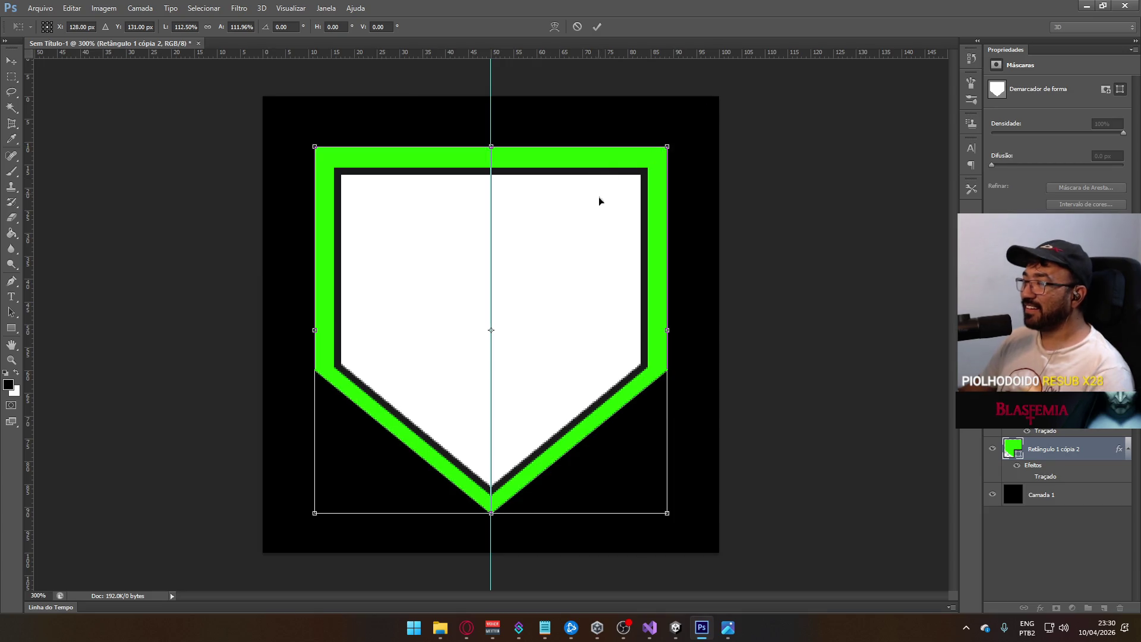
pyautogui.press('Down')
pyautogui.press('Down')
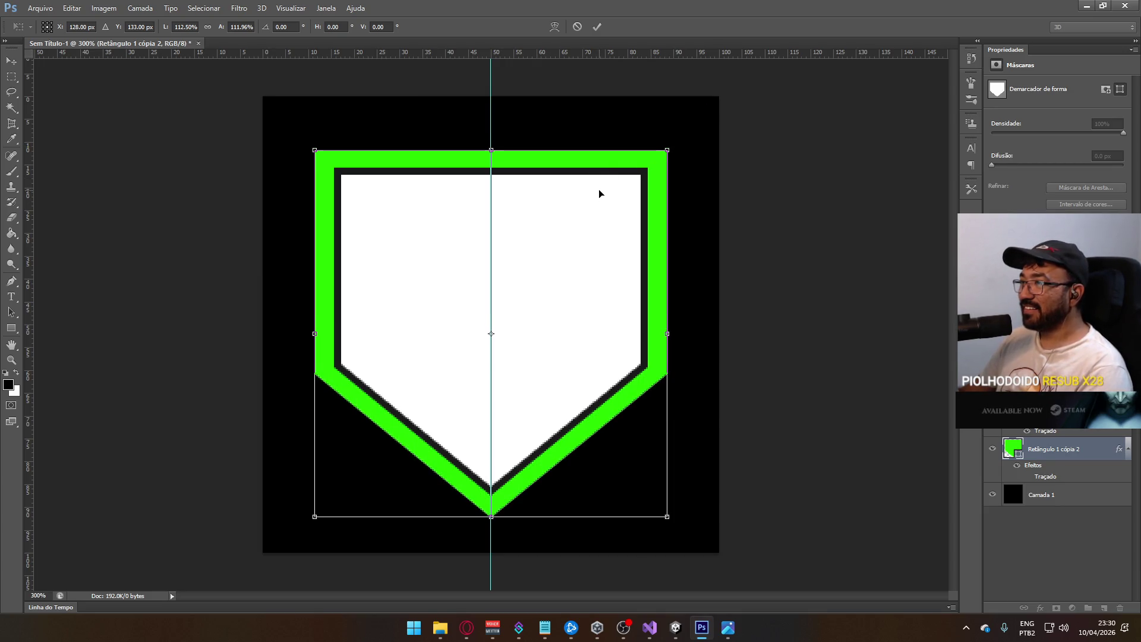
pyautogui.press('Return')
pyautogui.press('l')
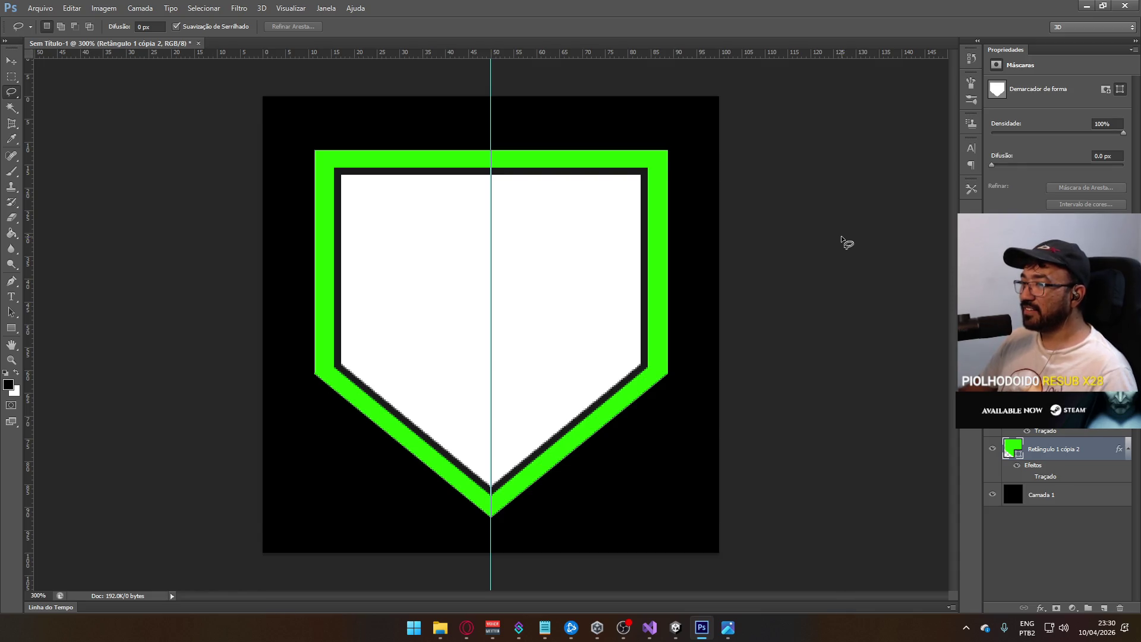
# - Nudge the enlarged green shield down one more pixel and apply the transform
pyautogui.hotkey('alt', 'Tab')
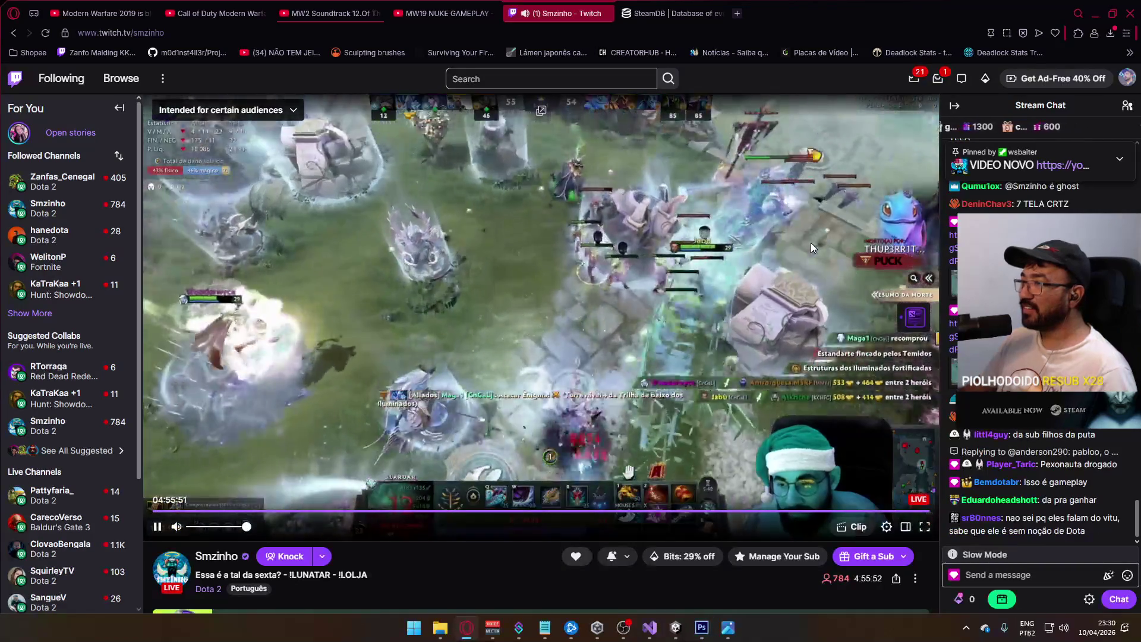
pyautogui.hotkey('alt', 'Tab')
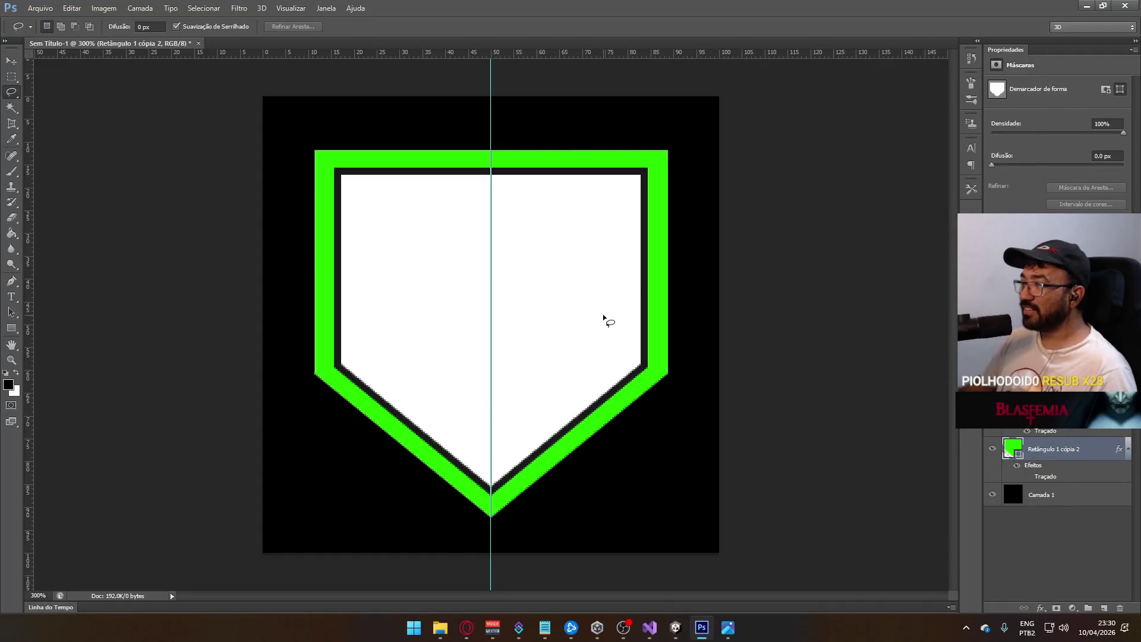
pyautogui.hotkey('ctrl', 't')
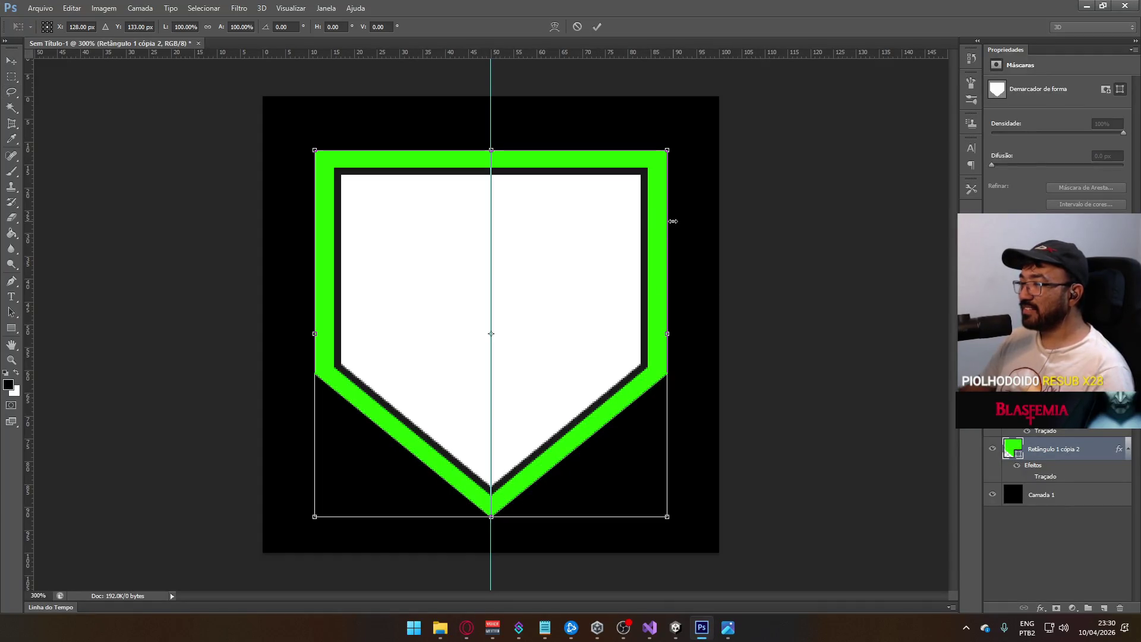
pyautogui.press('Down')
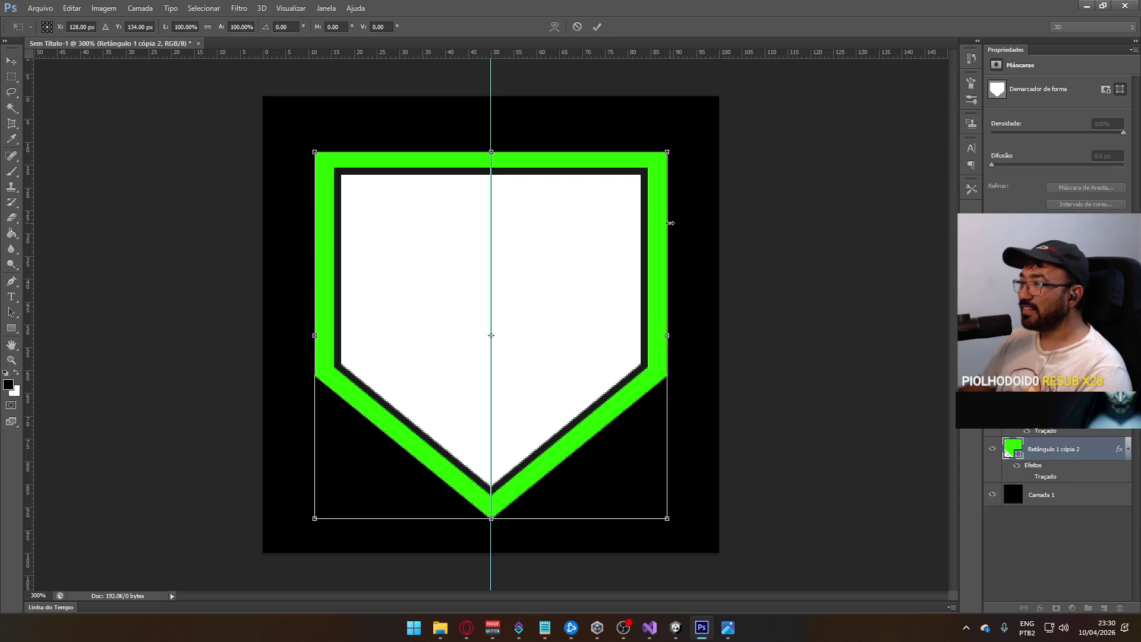
pyautogui.press('Return')
pyautogui.press('l')
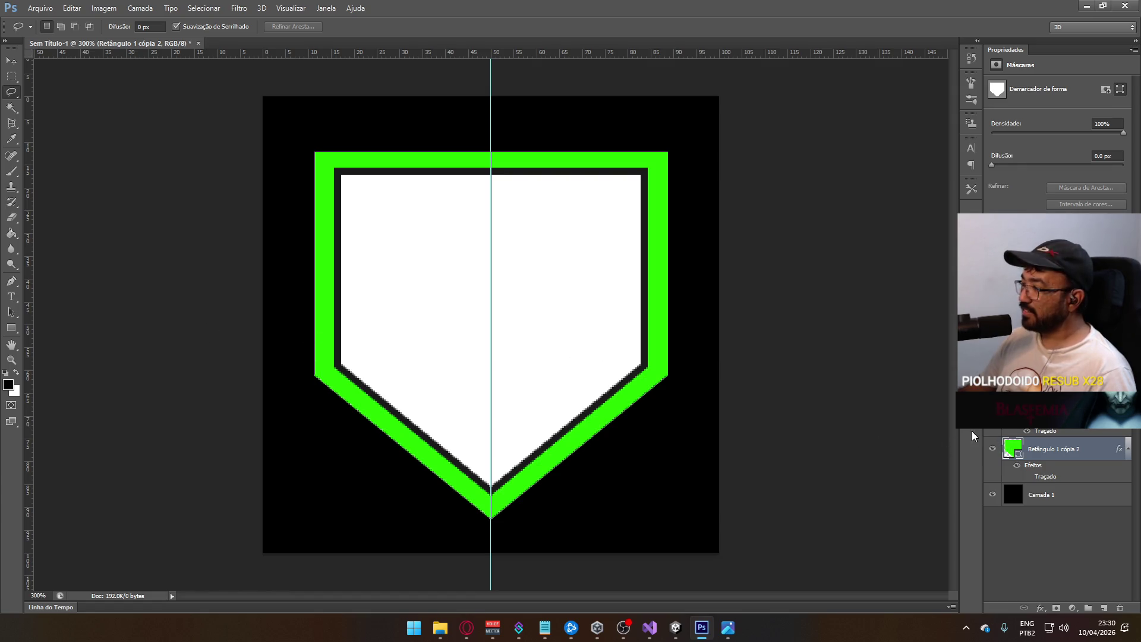
# - Recolor the outer shield copy's fill from green to white and select the outlined shield layer
pyautogui.click(13, 384)
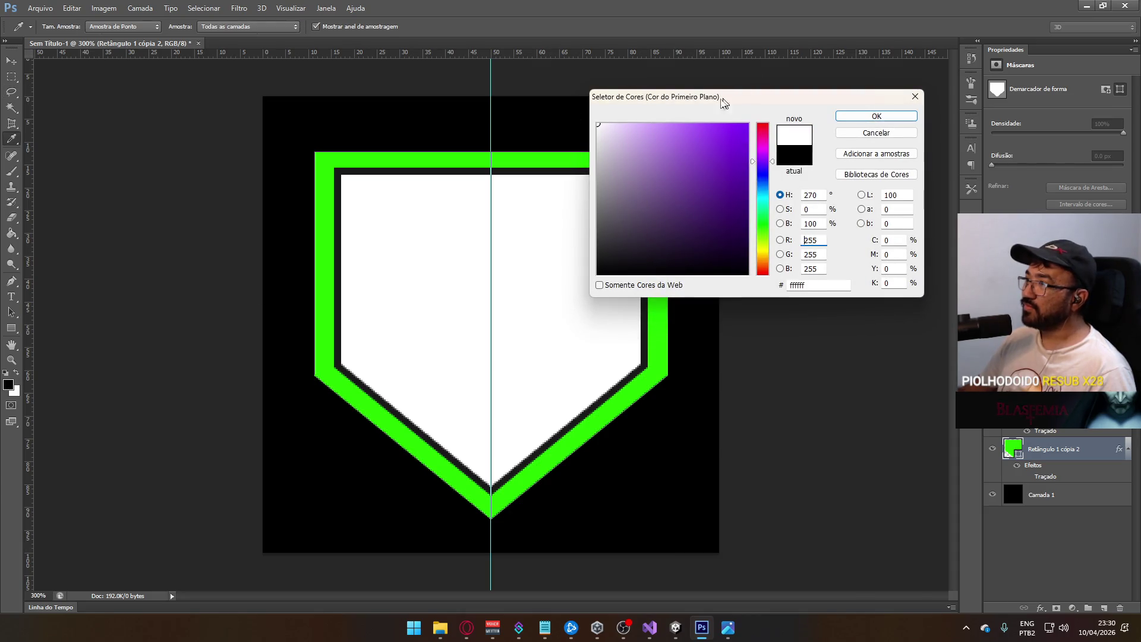
pyautogui.click(871, 116)
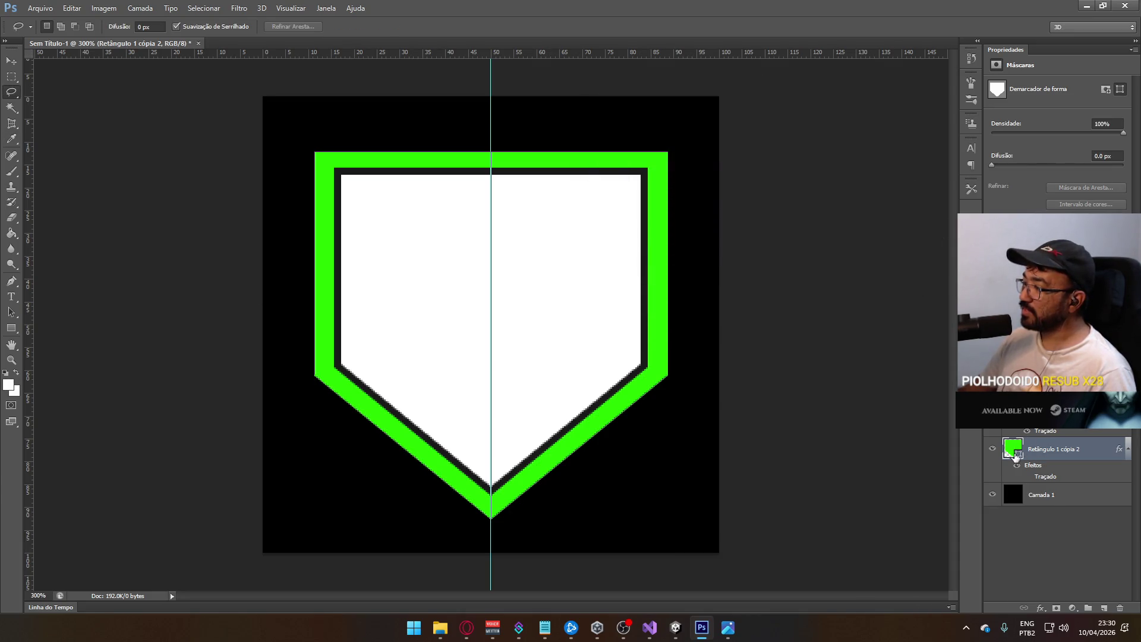
pyautogui.doubleClick(1012, 455)
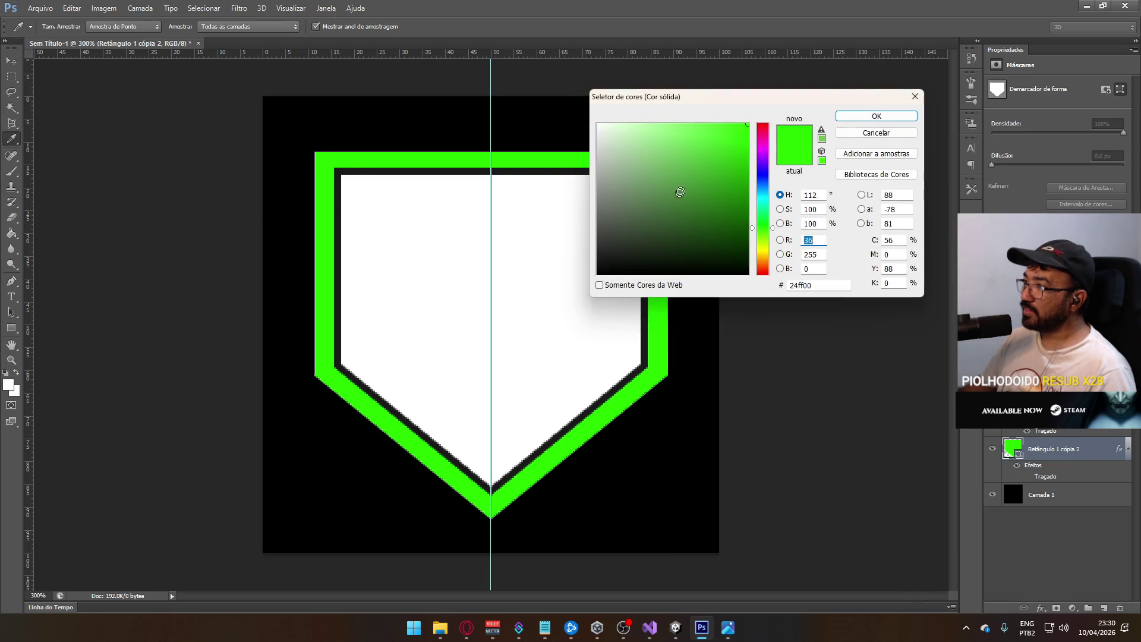
pyautogui.click(872, 116)
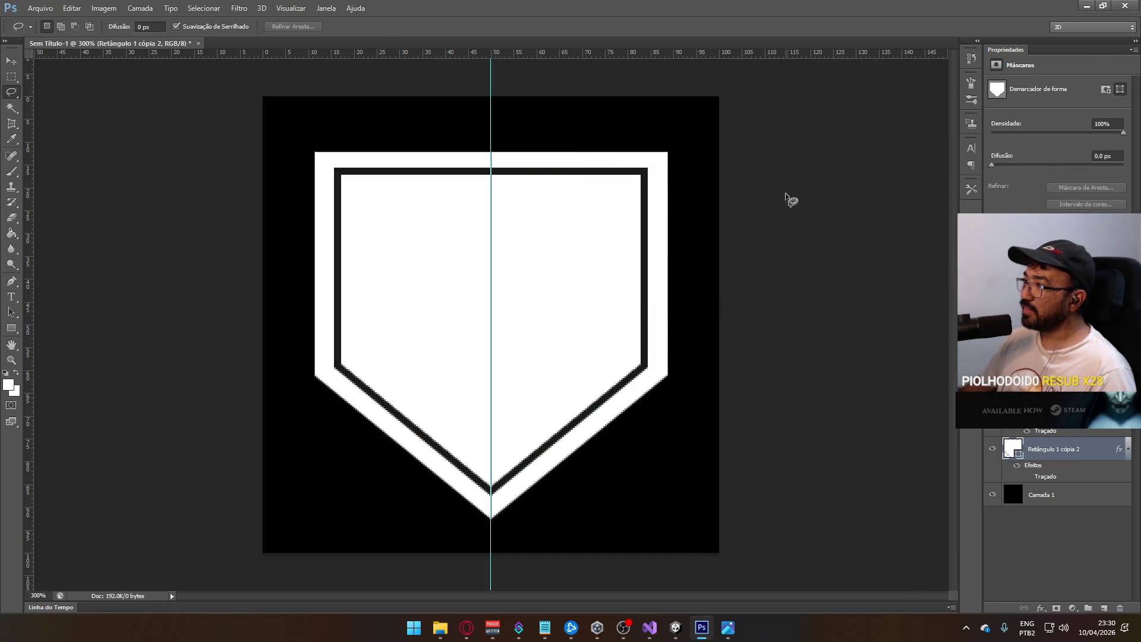
pyautogui.hotkey('alt', ']')
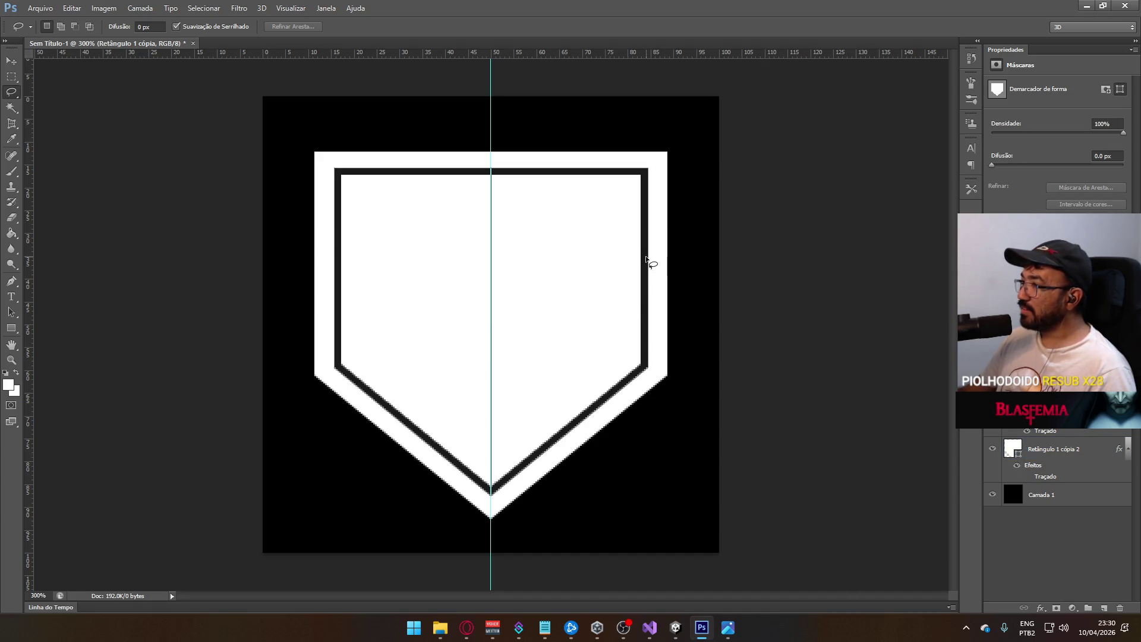
pyautogui.click(701, 627)
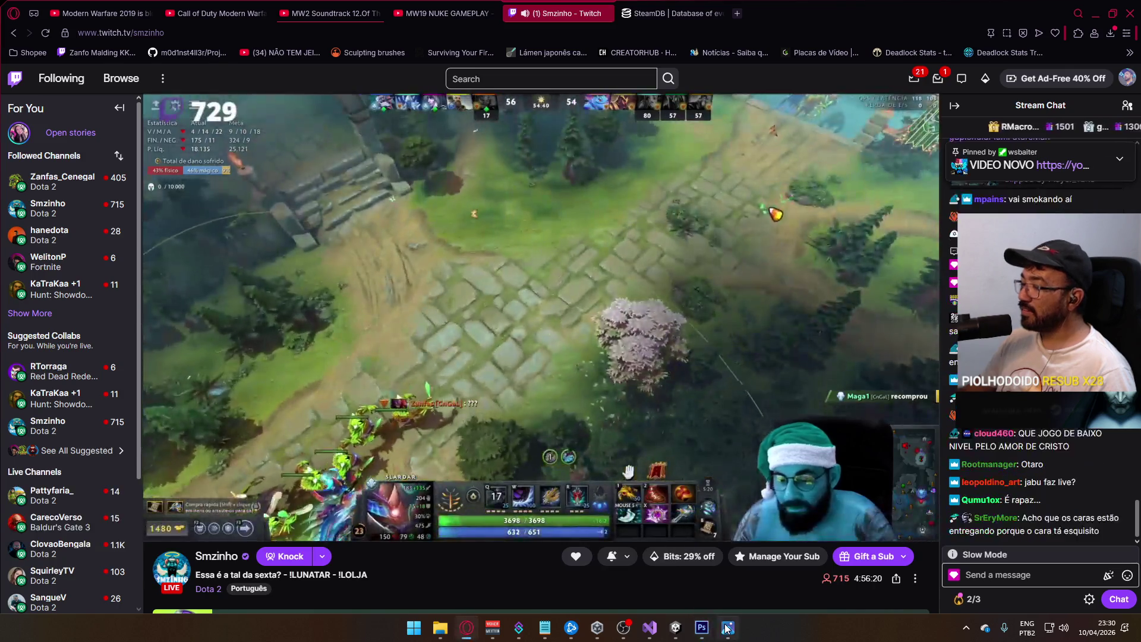
# - Compare against the ref domination.jpg screenshot in Photos, then return to Photoshop
pyautogui.click(726, 627)
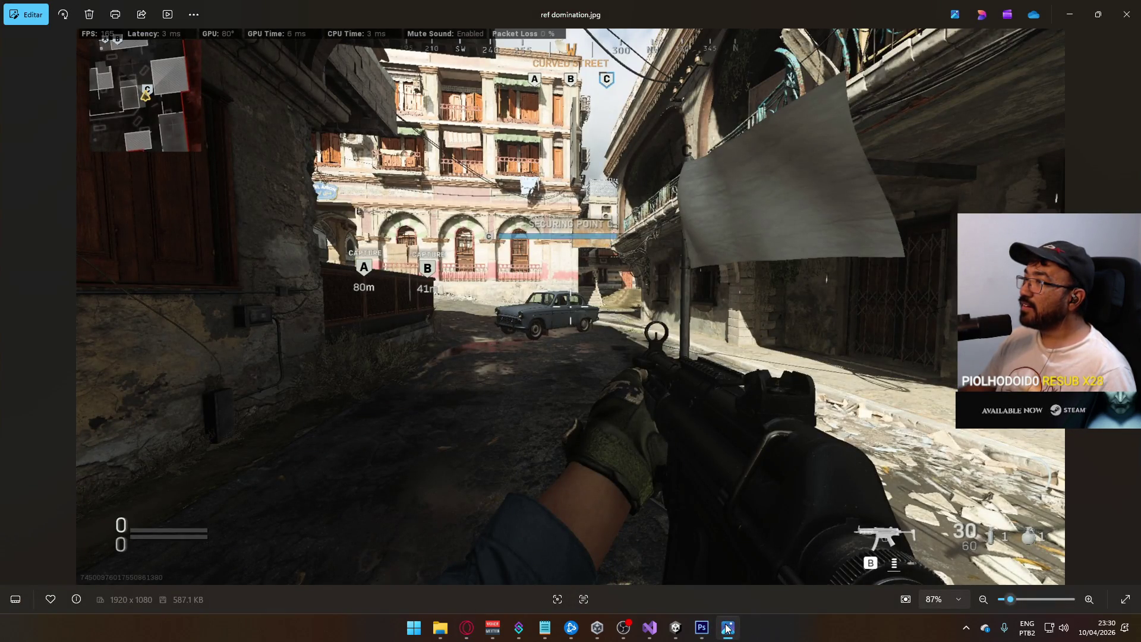
pyautogui.click(726, 627)
pyautogui.click(726, 627)
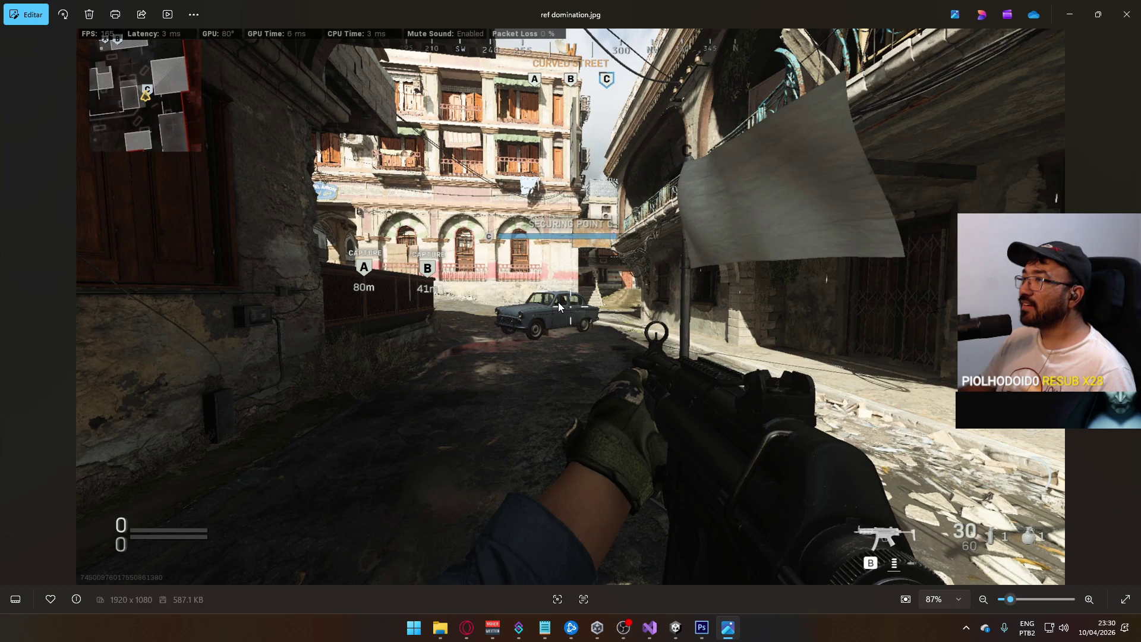
pyautogui.hotkey('alt', 'Tab')
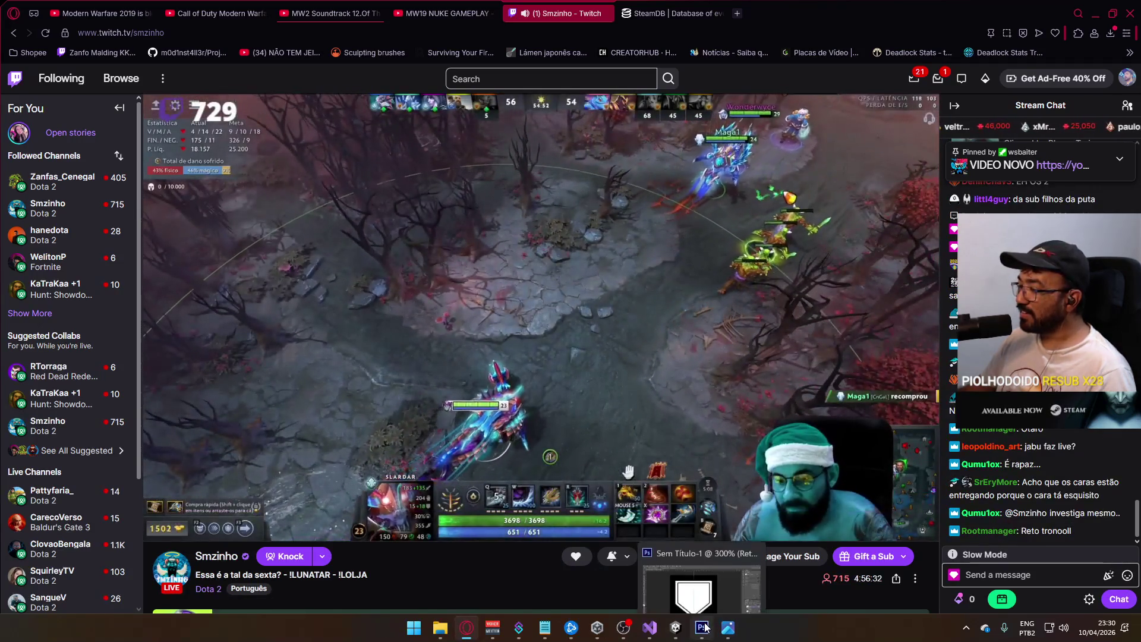
pyautogui.click(702, 627)
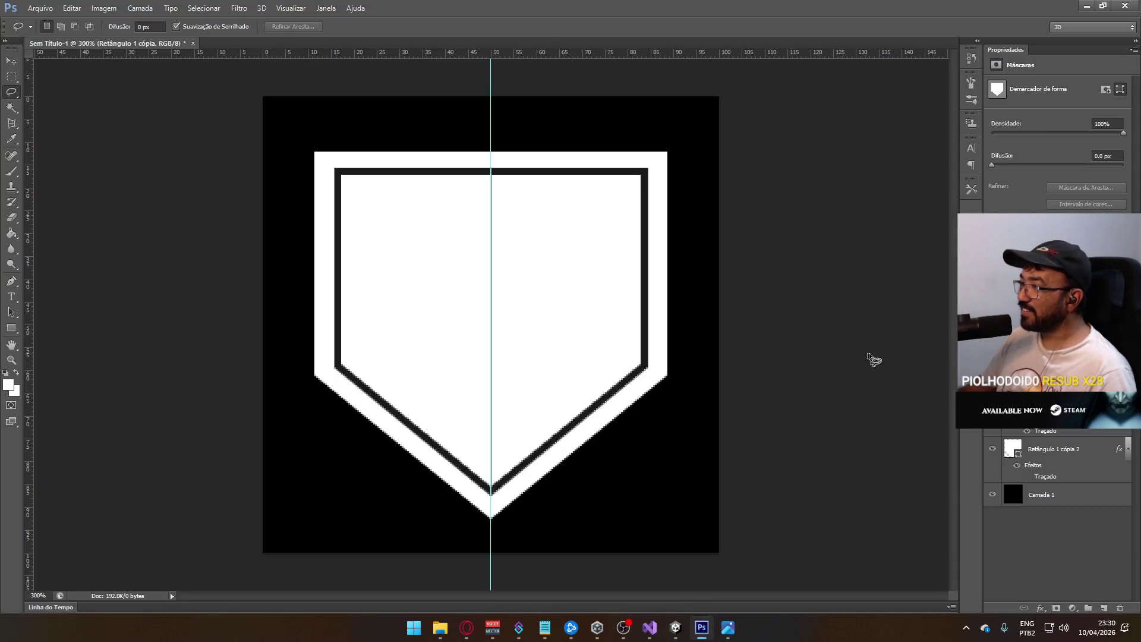
# - Hide the outer white shield and black background so only the outlined shield shows on transparency
pyautogui.click(992, 451)
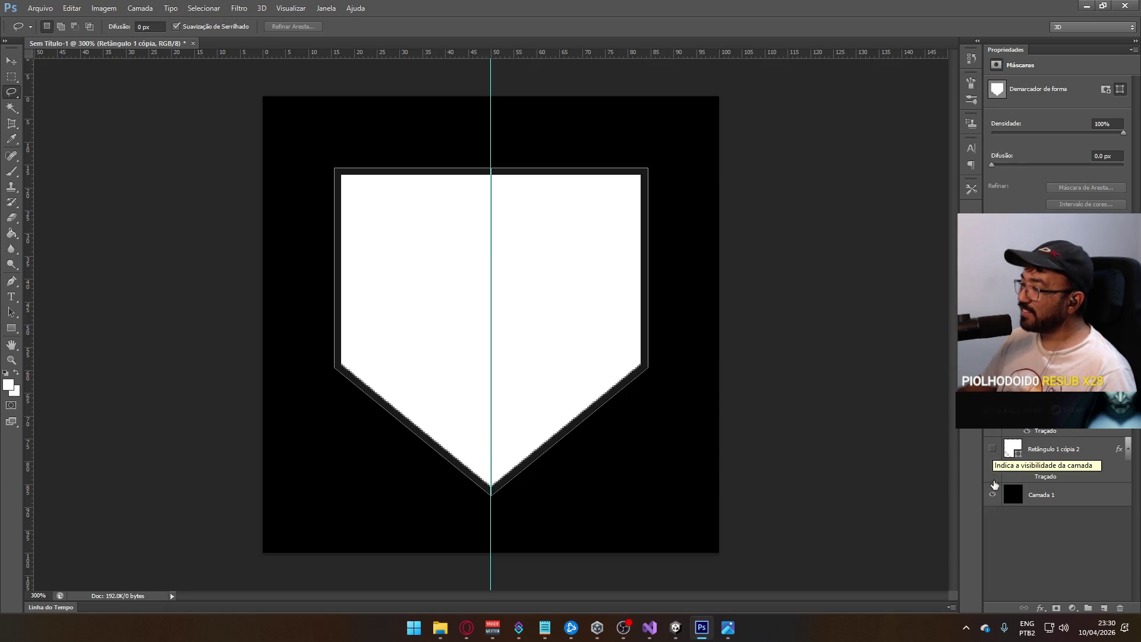
pyautogui.click(992, 495)
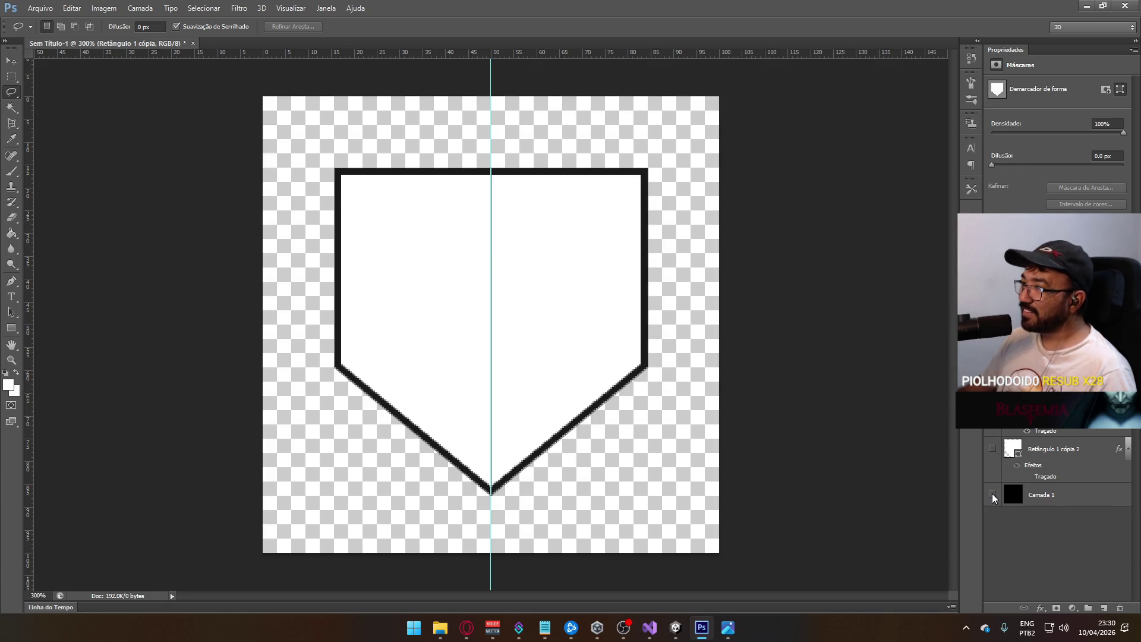
pyautogui.click(992, 450)
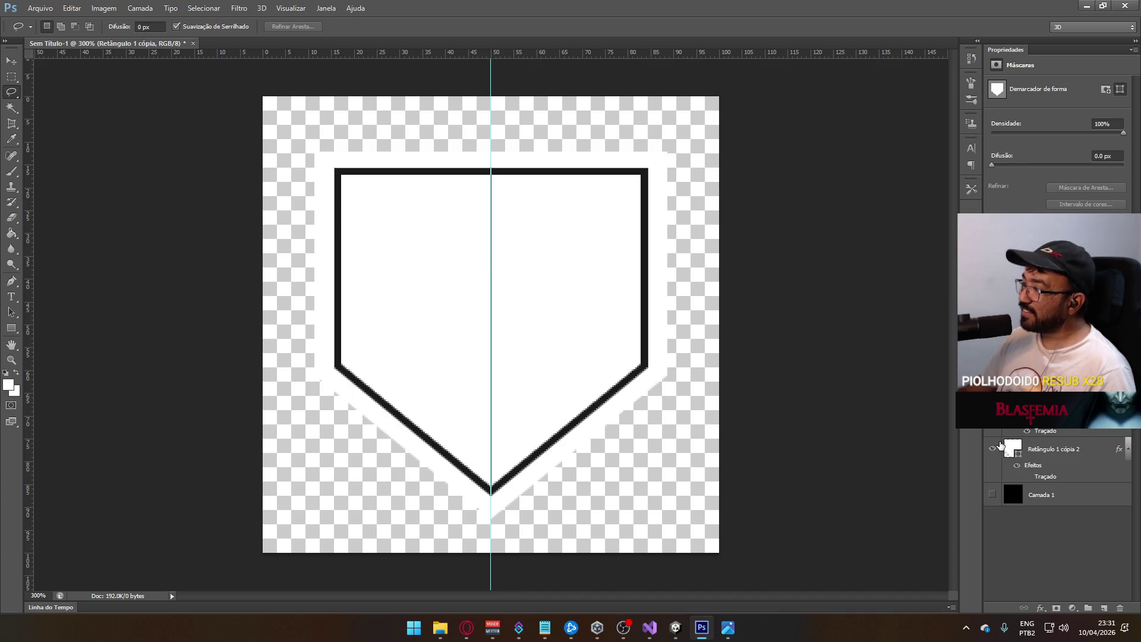
pyautogui.click(993, 450)
pyautogui.click(992, 450)
pyautogui.click(992, 449)
pyautogui.click(992, 450)
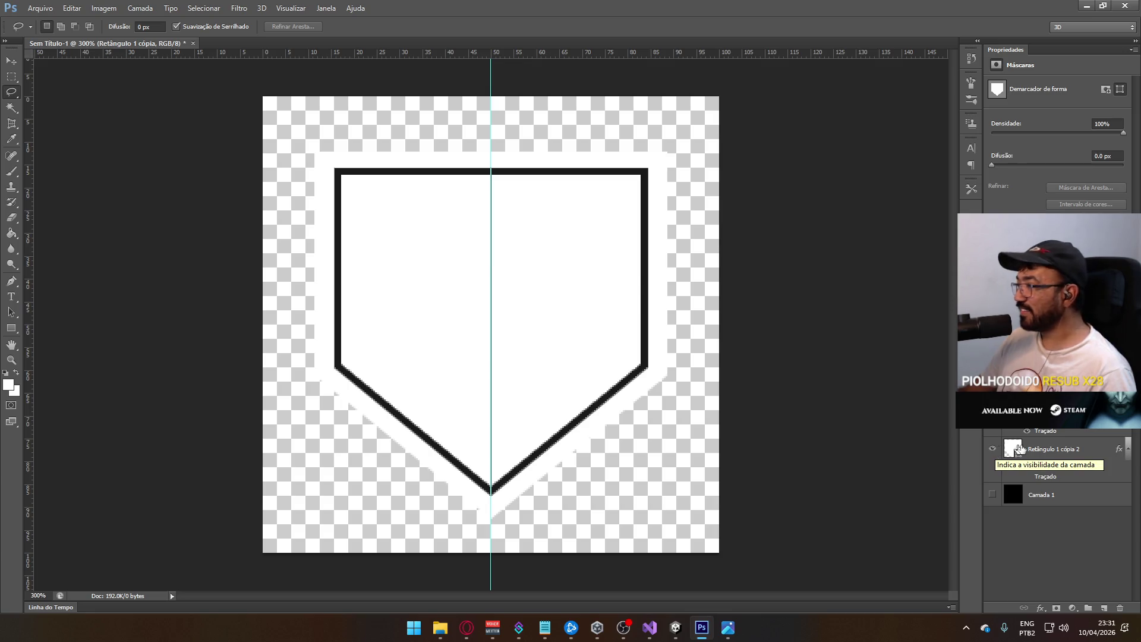
pyautogui.click(993, 449)
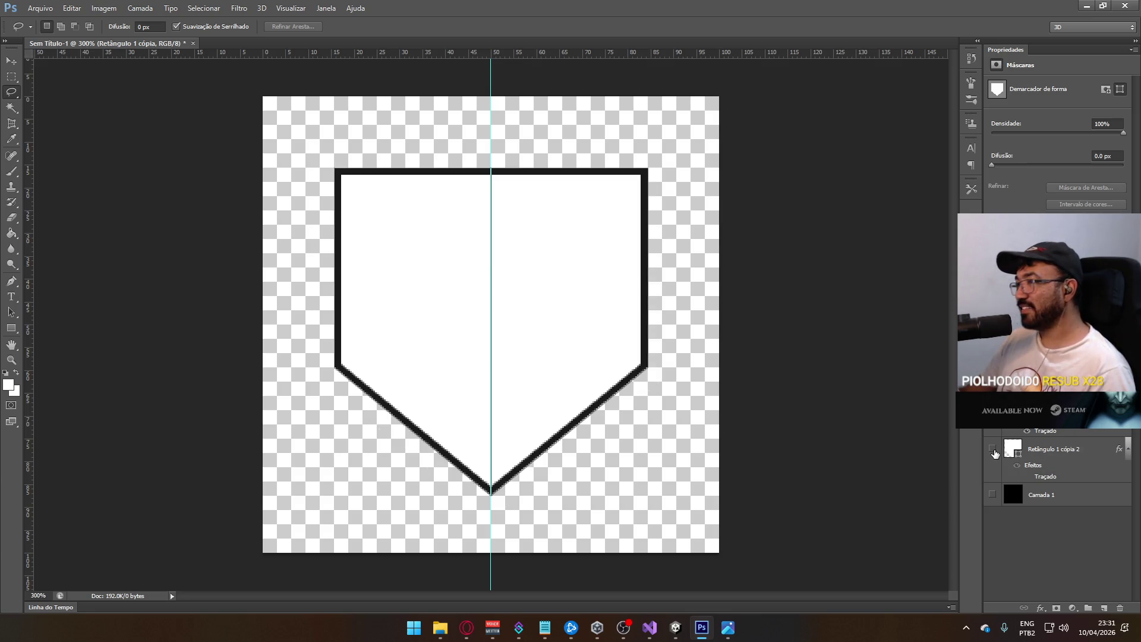
pyautogui.click(992, 402)
pyautogui.click(993, 403)
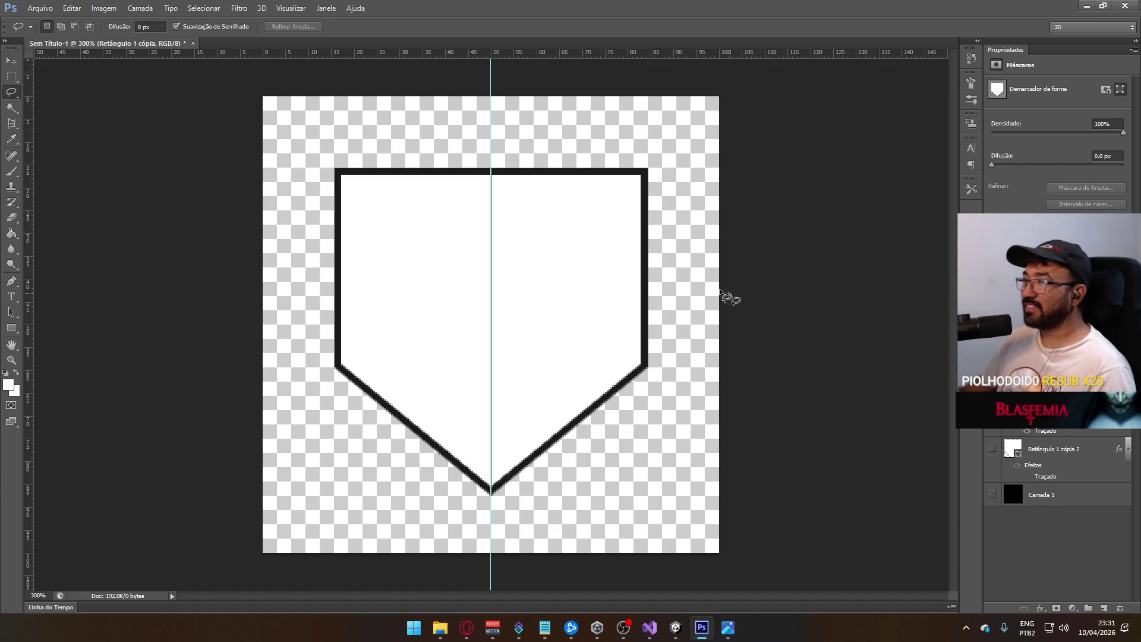
# - Start a Save As of the outlined shield, then switch to the Twitch stream
pyautogui.click(34, 8)
pyautogui.click(89, 152)
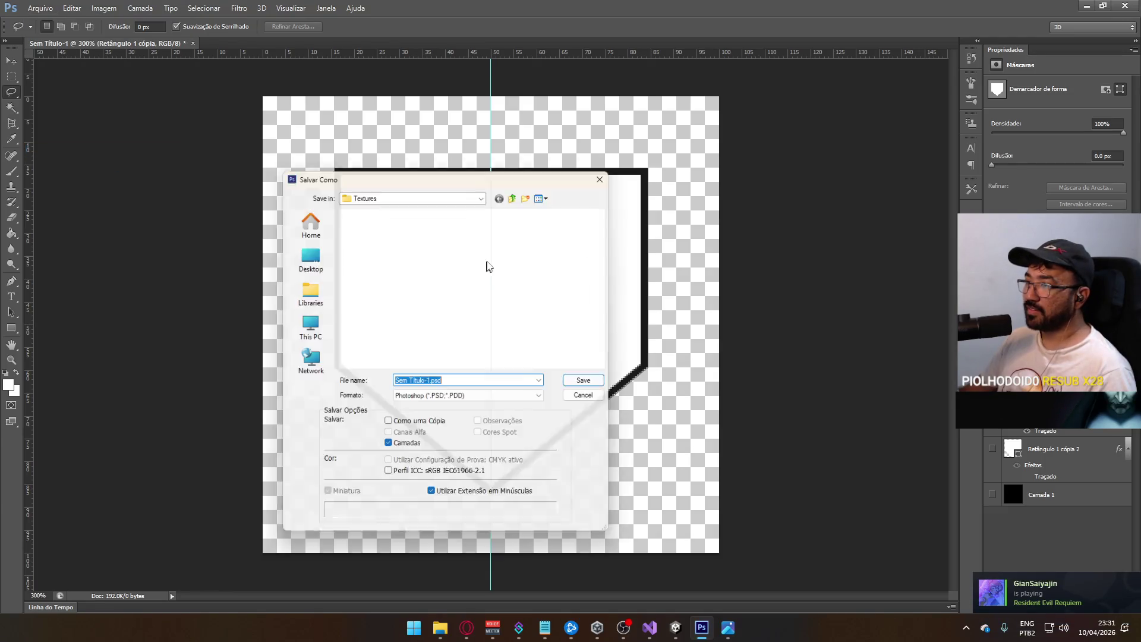
pyautogui.click(474, 628)
pyautogui.moveTo(484, 624)
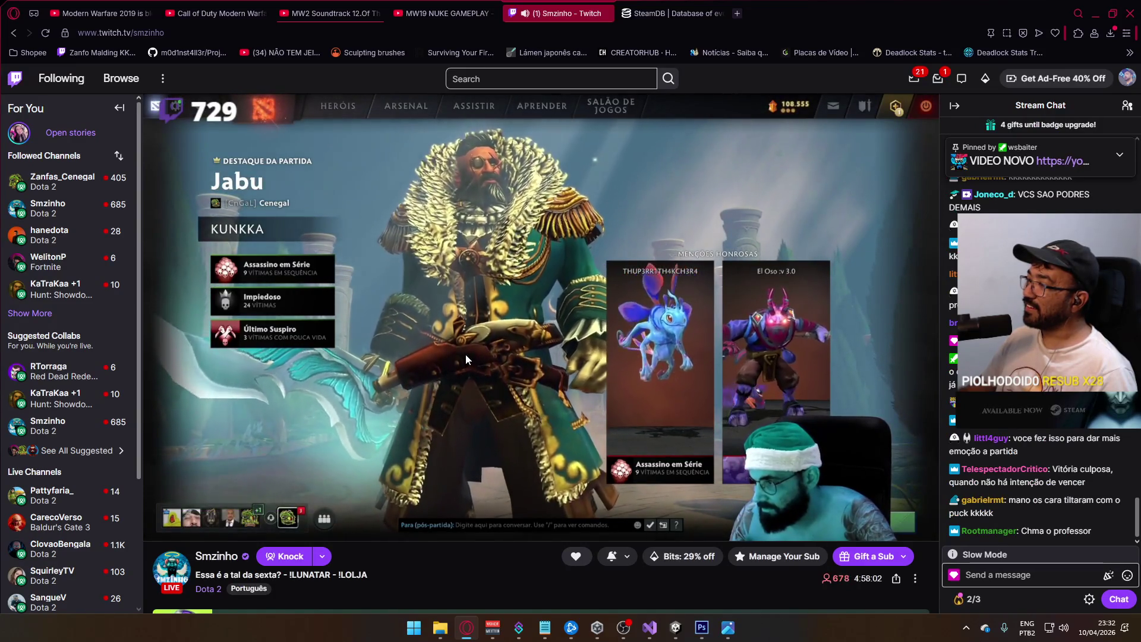
# - Watch the Dota 2 stream, then return to Photoshop's pending Save As dialog in Textures
pyautogui.moveTo(456, 356)
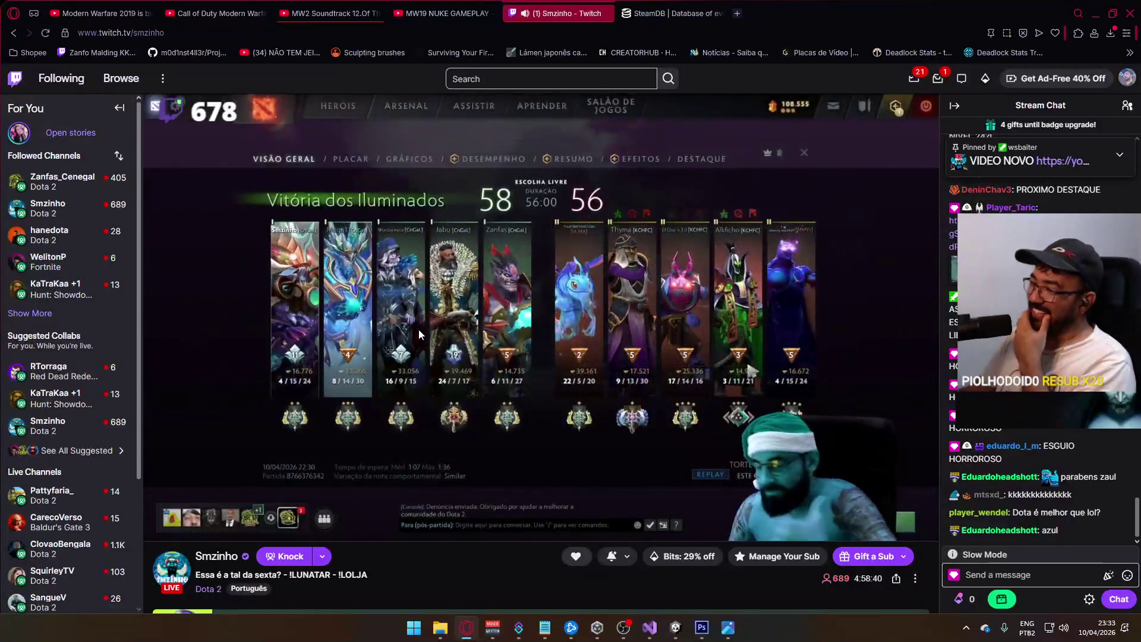
pyautogui.moveTo(418, 334)
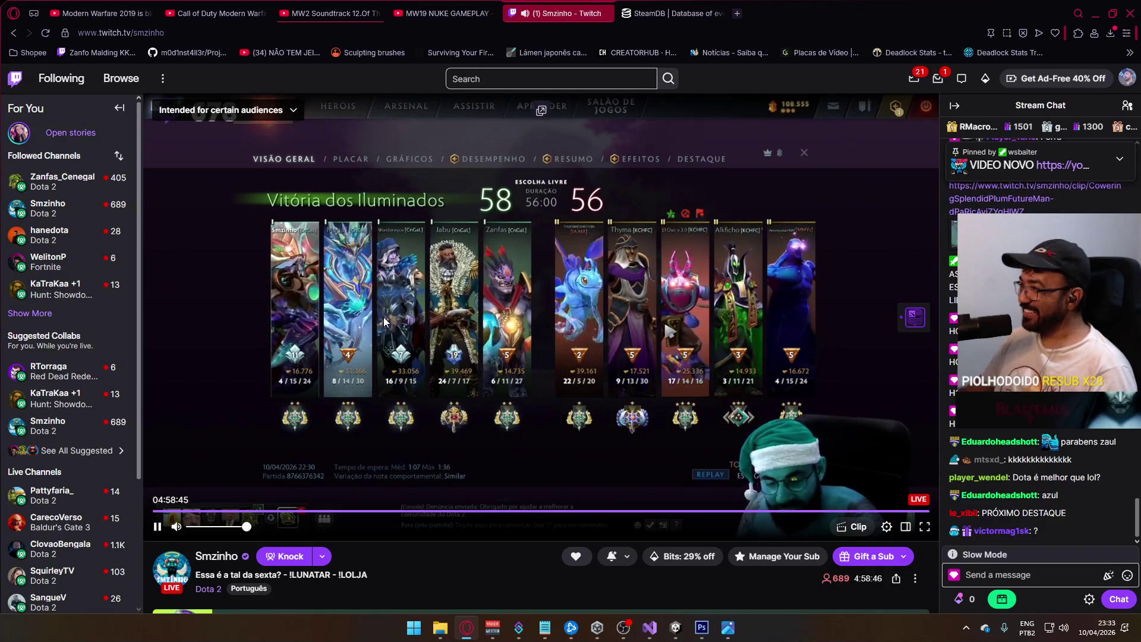
pyautogui.hotkey('alt', 'Tab')
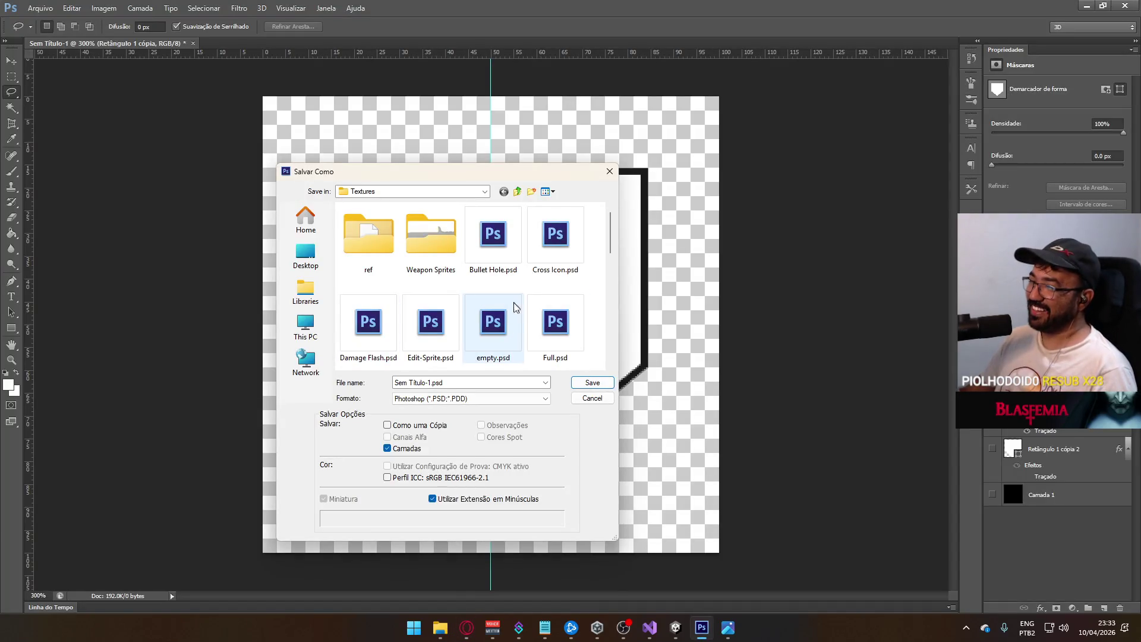
# - Save as capture-point-icon.psd with maximized compatibility, then hide the outlined shield layer
pyautogui.scroll(-6, 542, 303)
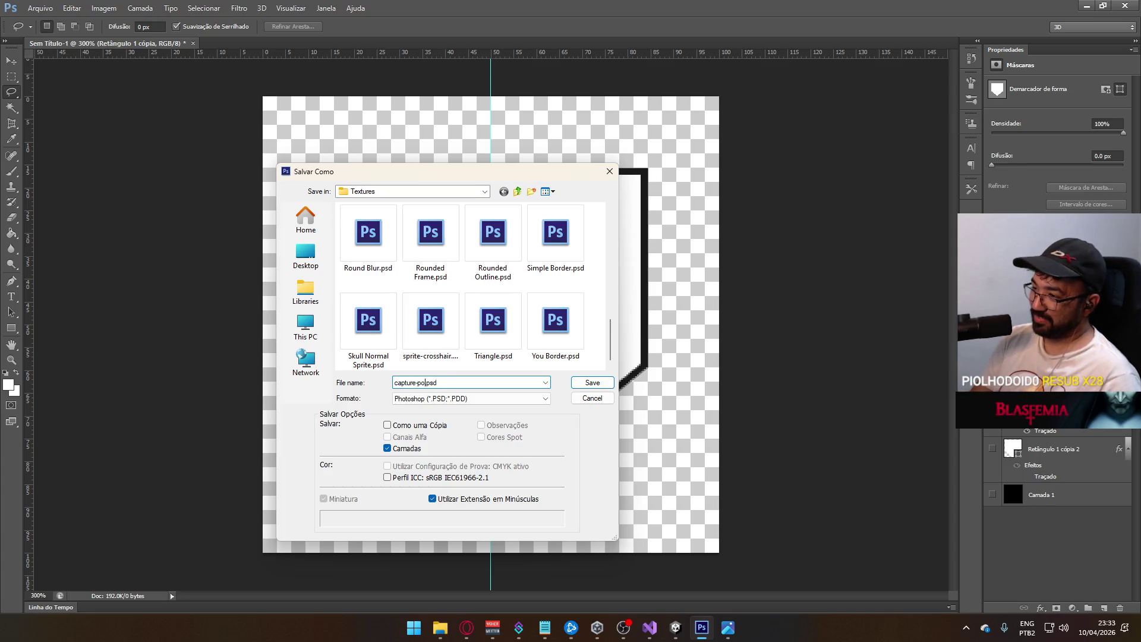
pyautogui.press('Return')
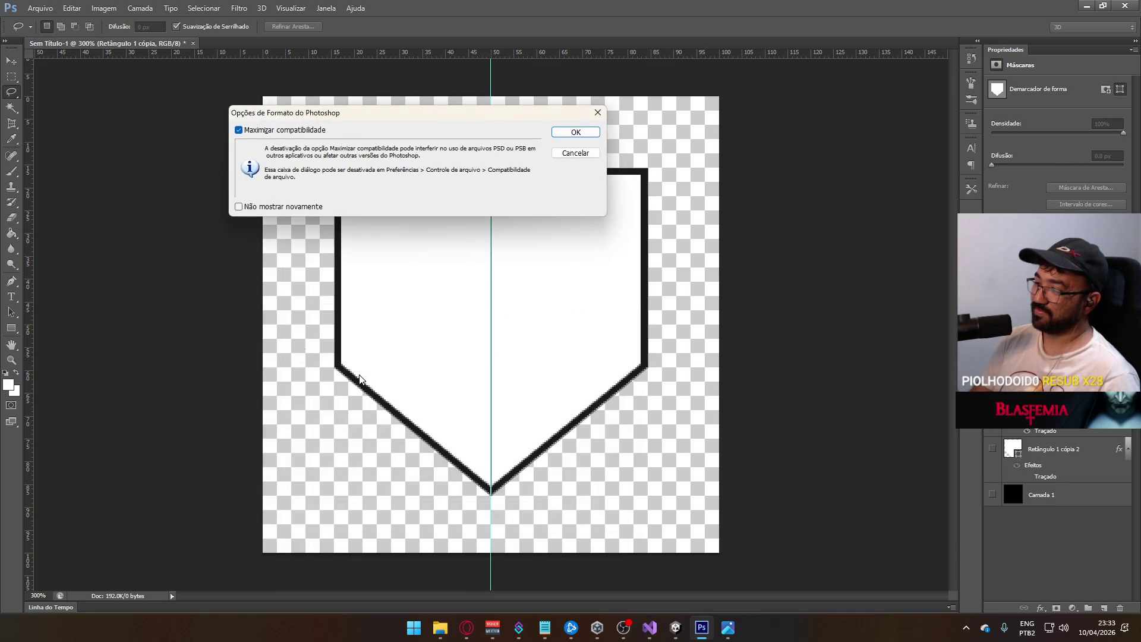
pyautogui.press('Return')
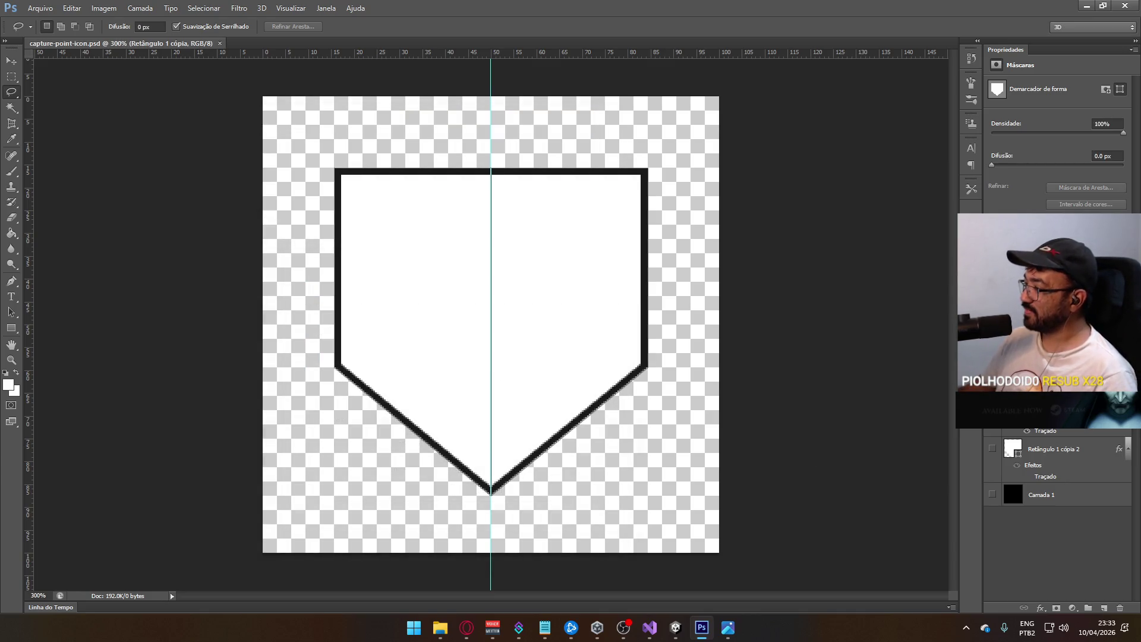
pyautogui.click(991, 403)
# - Show the solid white outer shield and save it as capture-point-background.psd with maximized compatibility
pyautogui.click(992, 449)
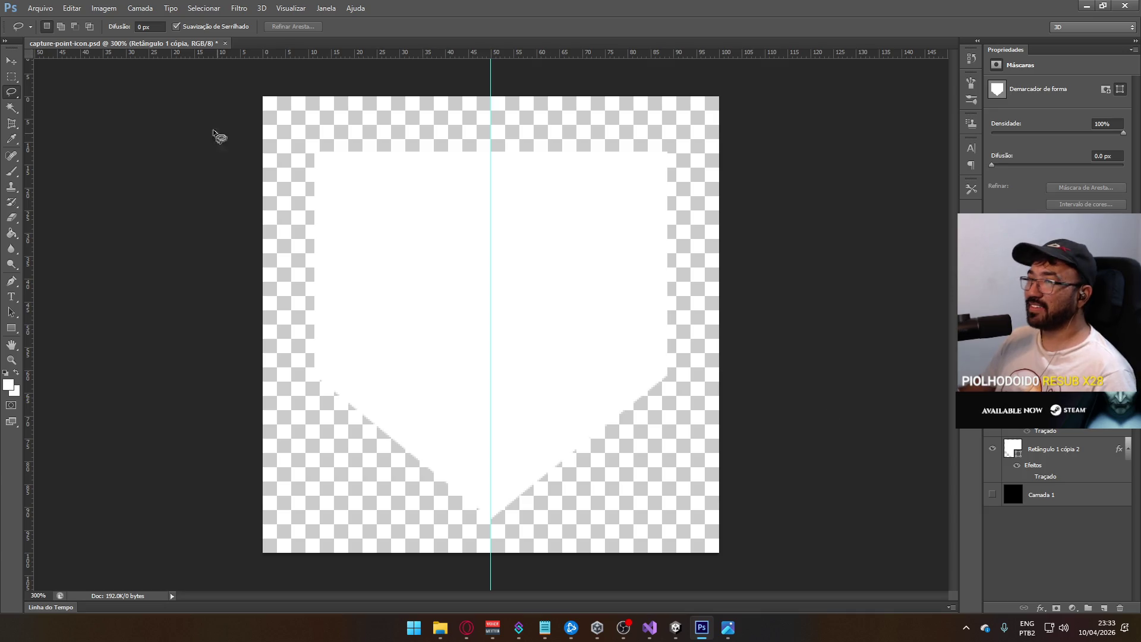
pyautogui.click(40, 8)
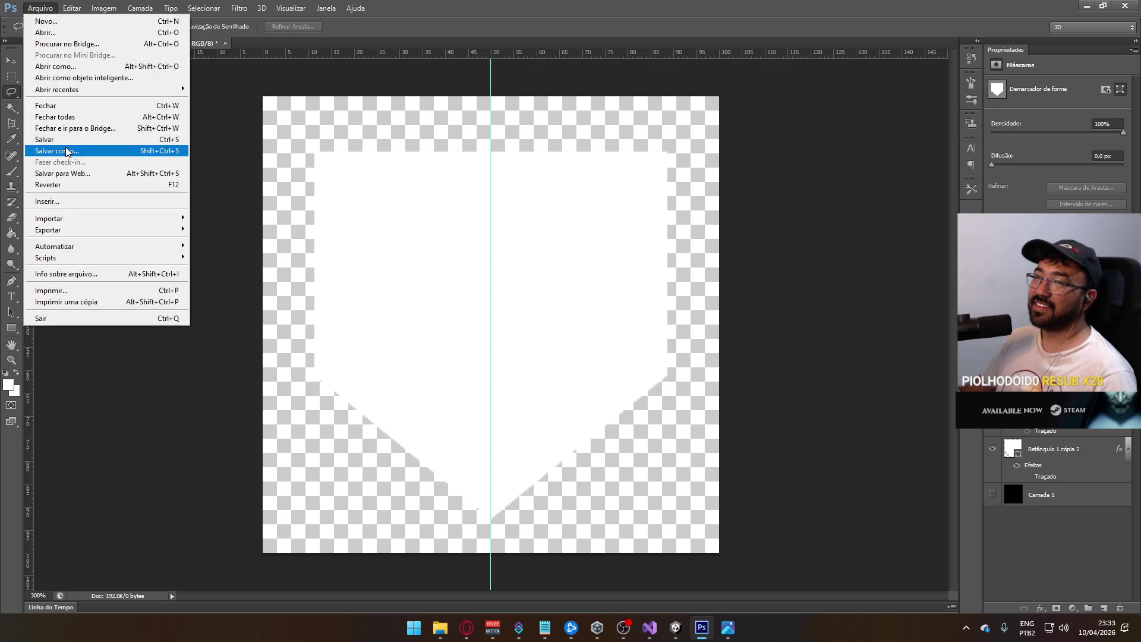
pyautogui.click(67, 152)
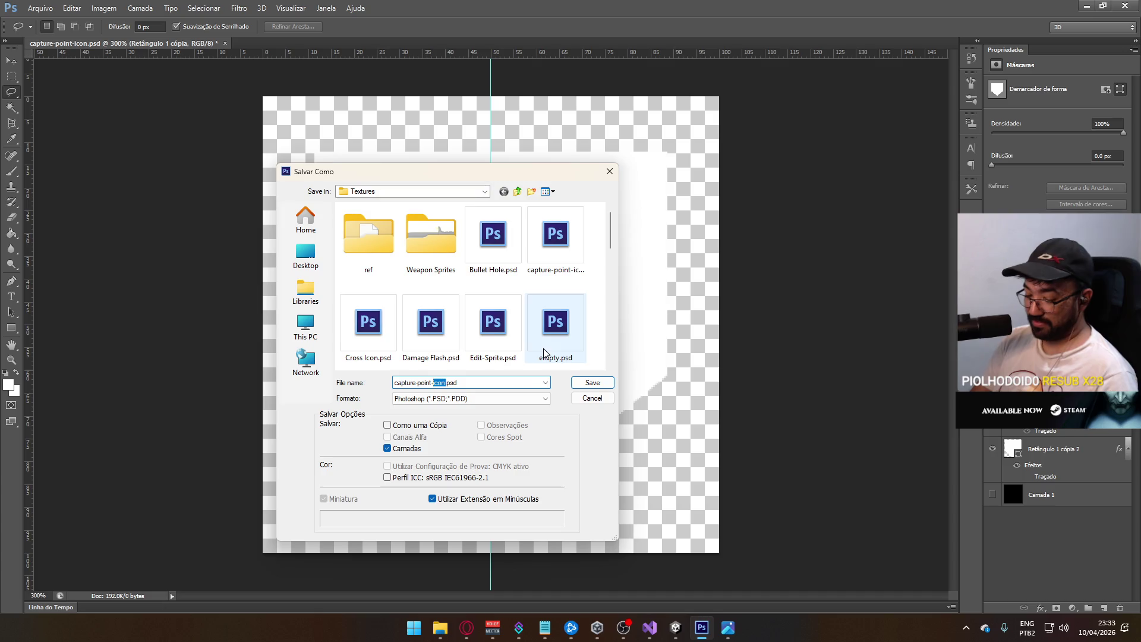
pyautogui.write('nd')
pyautogui.press('Return')
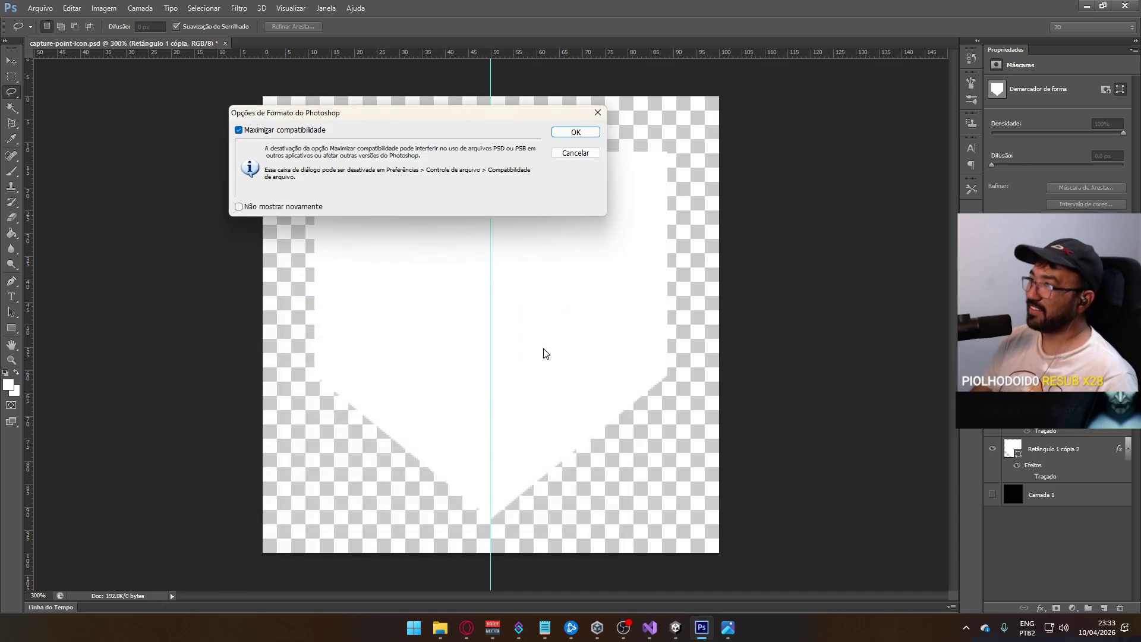
pyautogui.press('Return')
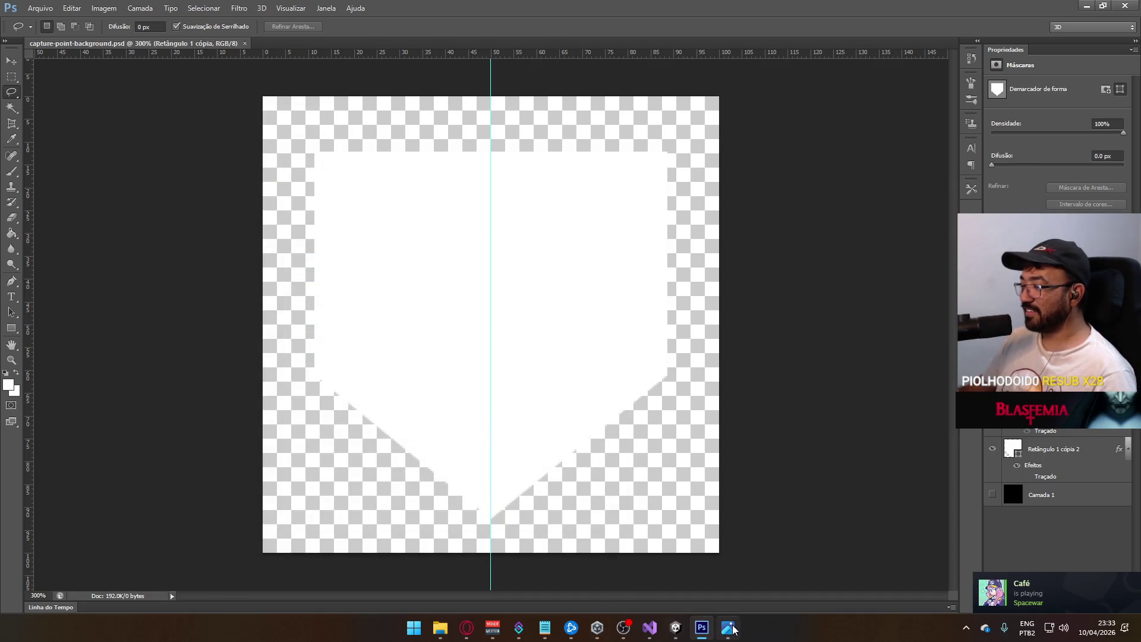
pyautogui.moveTo(734, 628)
pyautogui.click(964, 626)
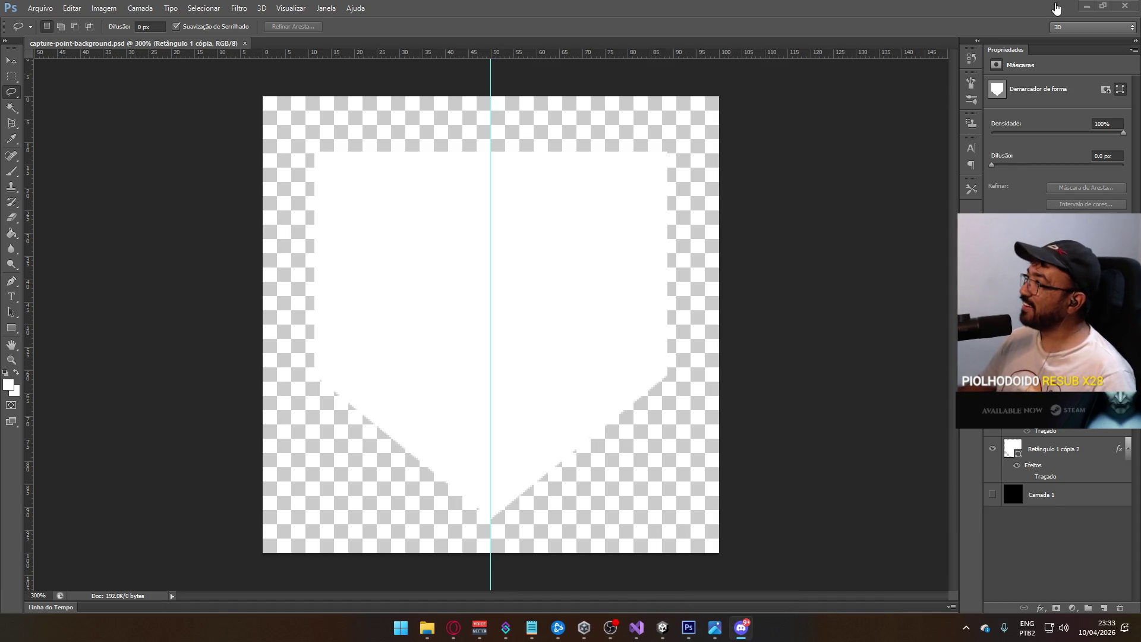
# - Bring Opera's Dota 2 Twitch stream to the front from the taskbar
pyautogui.click(455, 629)
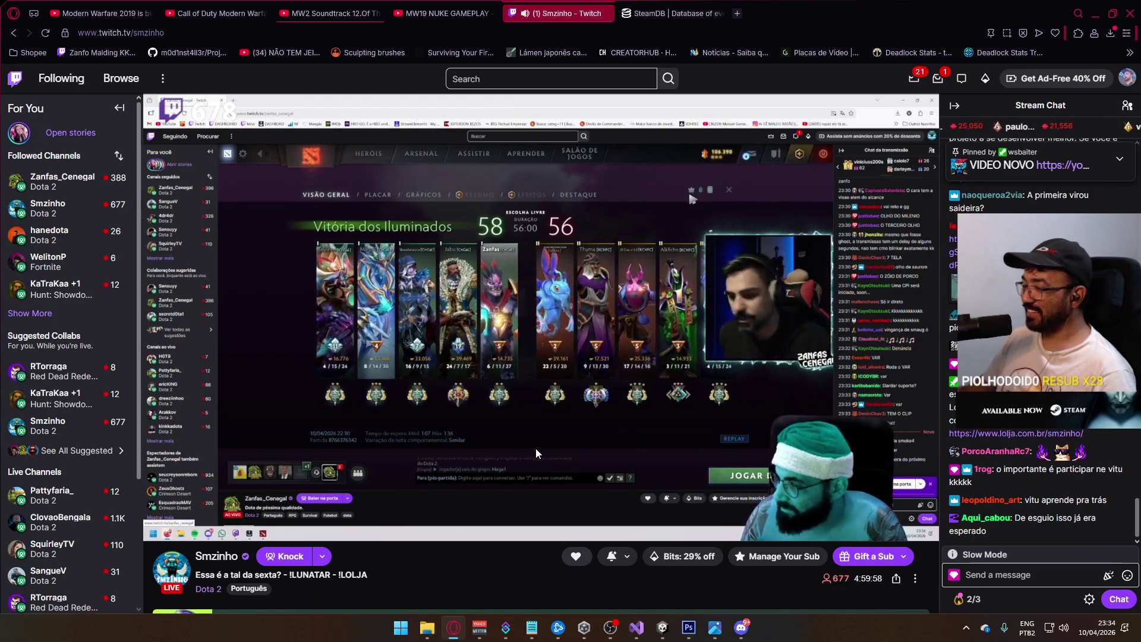
# - Glance at the Twitch stream, then bring the Unity editor's Textures/ref folder to the front
pyautogui.moveTo(536, 447)
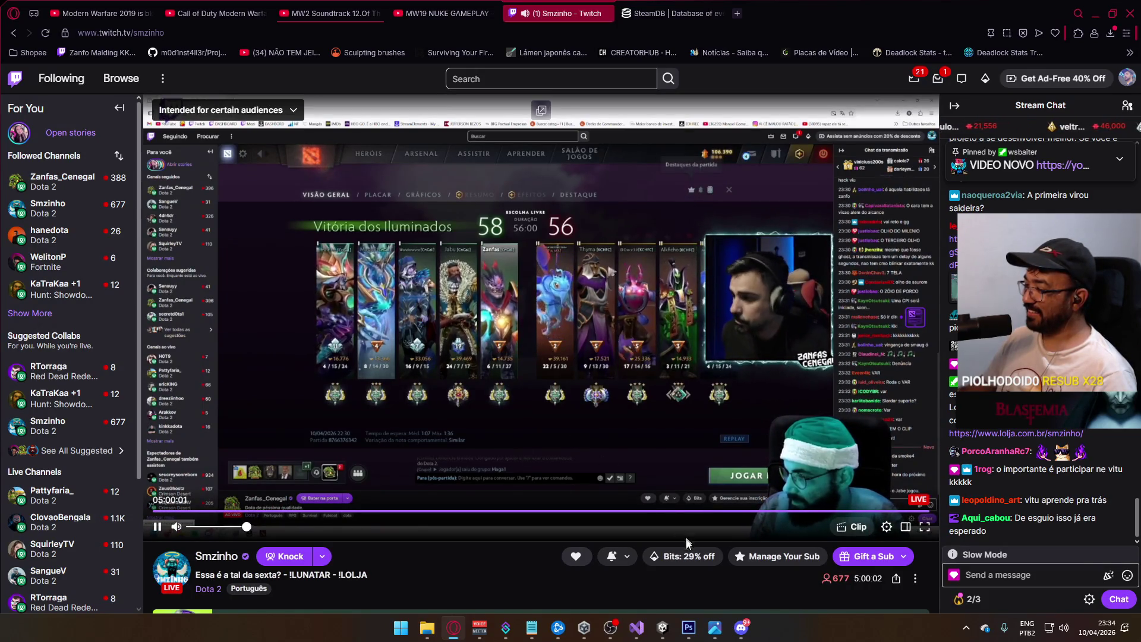
pyautogui.click(664, 626)
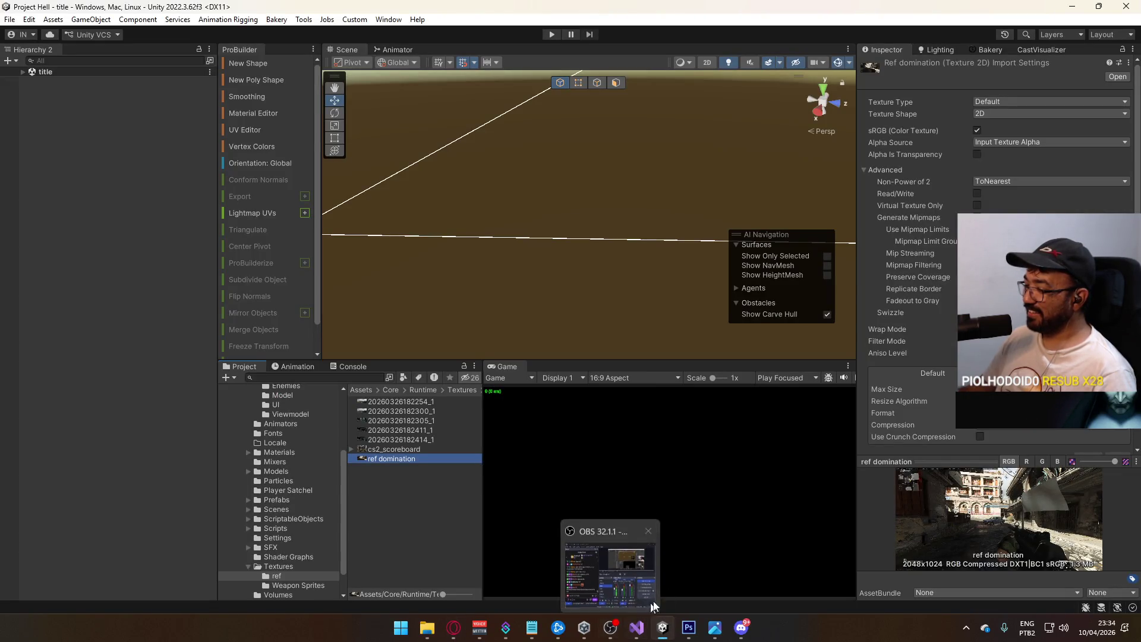
pyautogui.moveTo(688, 626)
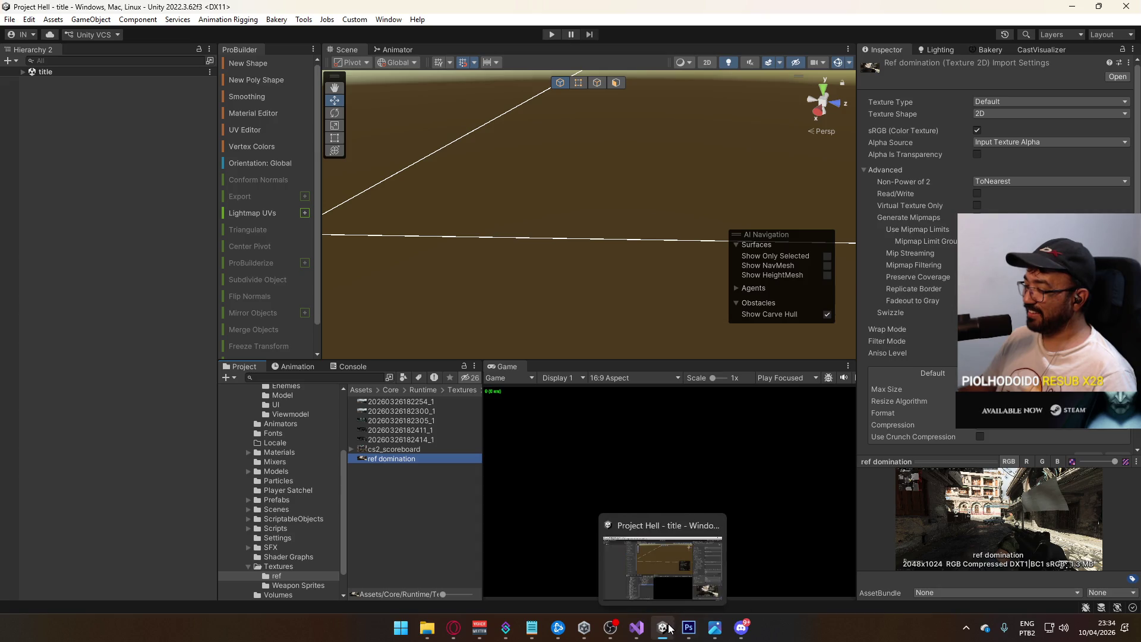
pyautogui.click(661, 629)
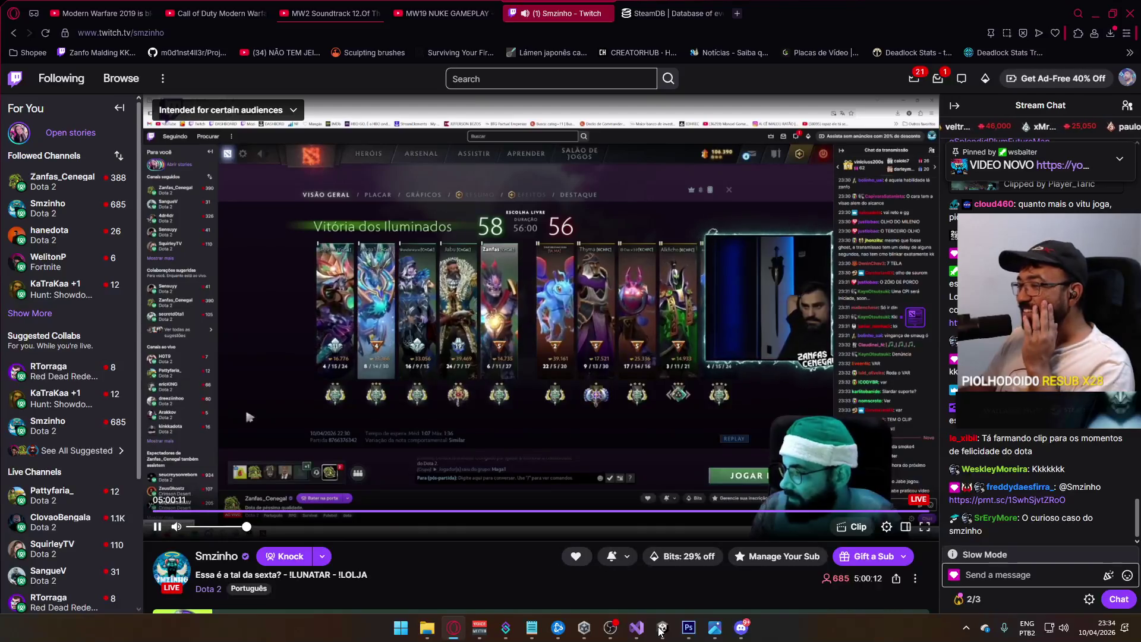
pyautogui.click(688, 627)
pyautogui.click(689, 628)
pyautogui.moveTo(652, 629)
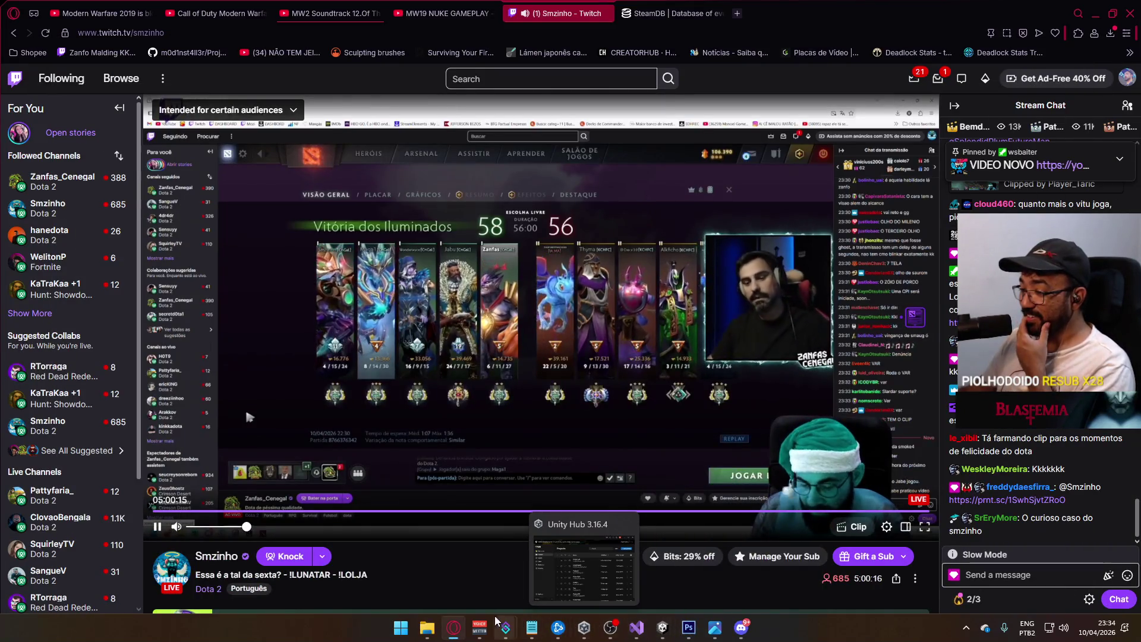
pyautogui.moveTo(608, 627)
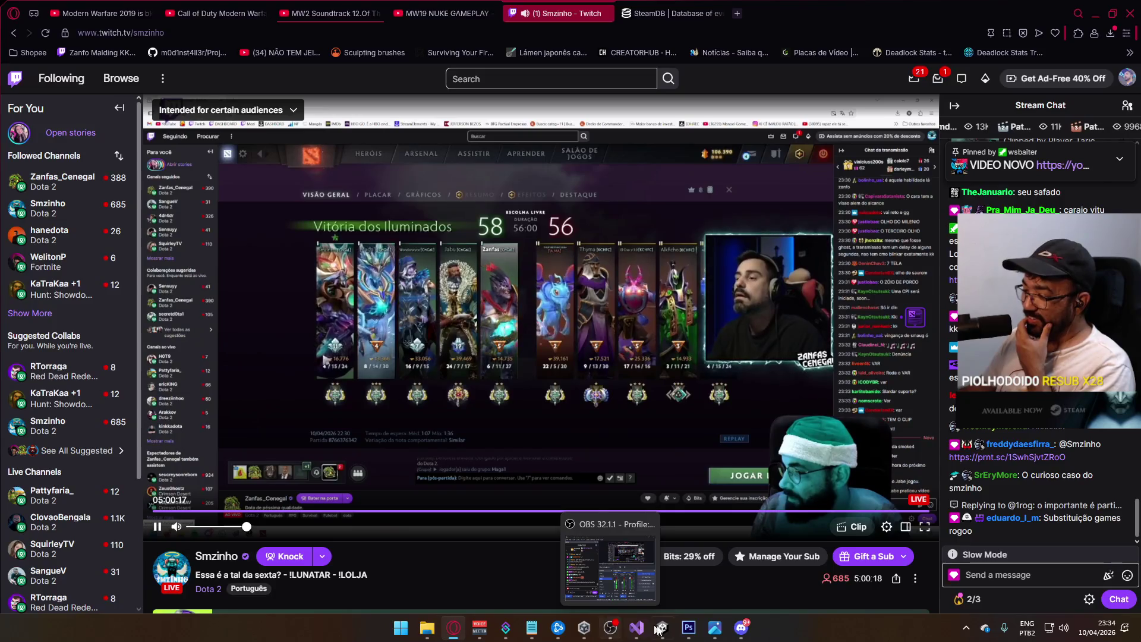
pyautogui.click(662, 627)
pyautogui.scroll(-2, 300, 538)
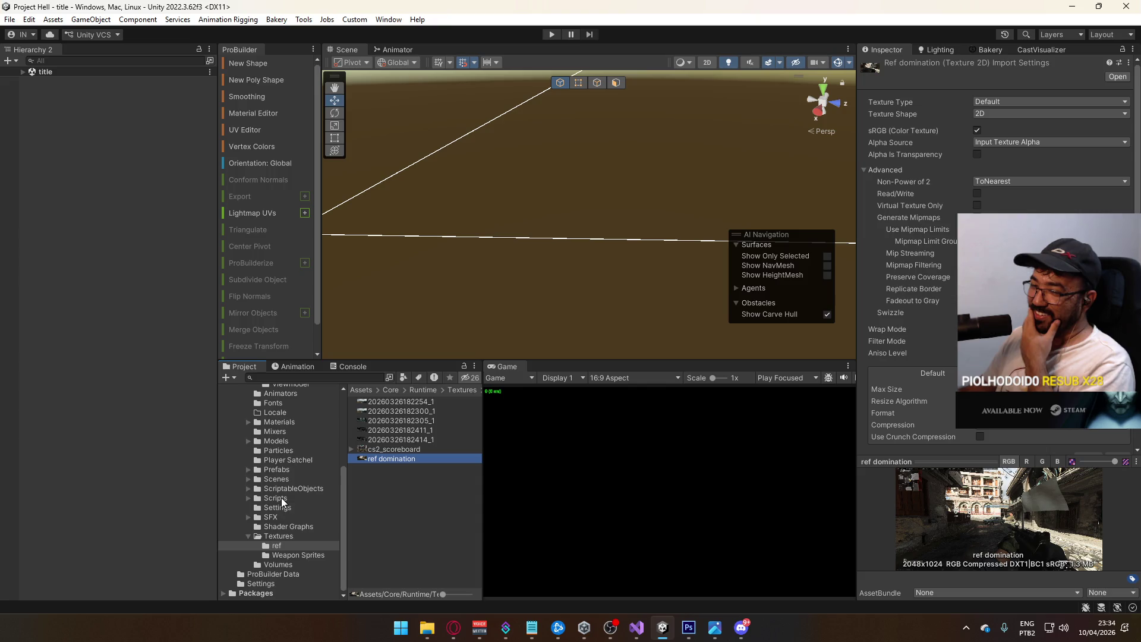
# - Open the Textures folder and inspect the Triangle texture's import settings
pyautogui.click(279, 535)
pyautogui.scroll(-5, 374, 484)
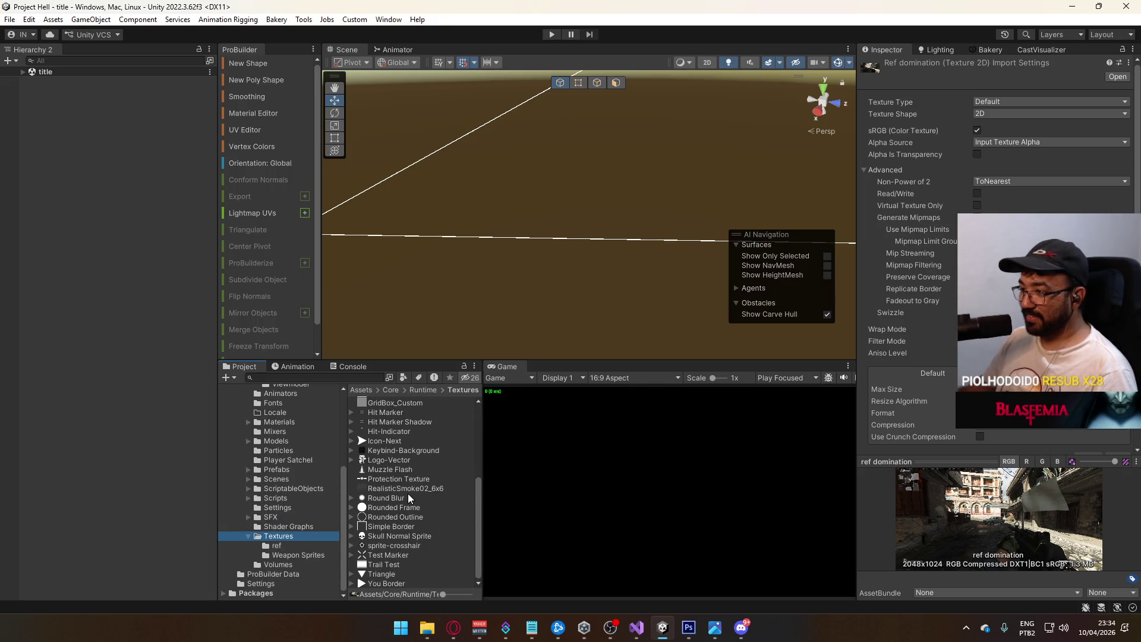
pyautogui.click(400, 575)
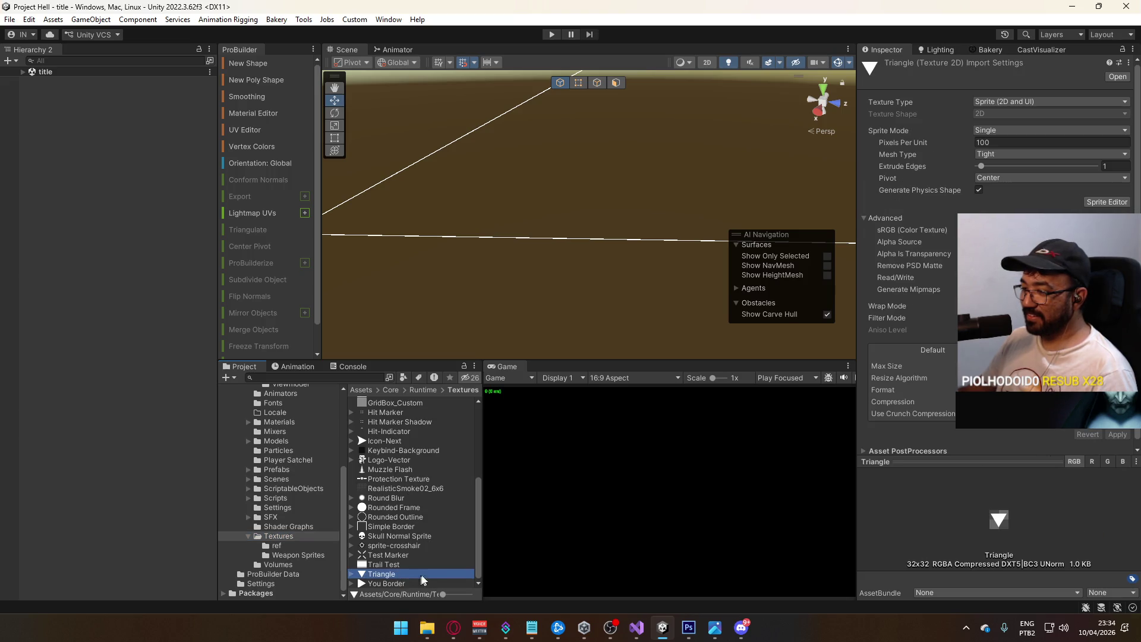
pyautogui.scroll(5, 428, 559)
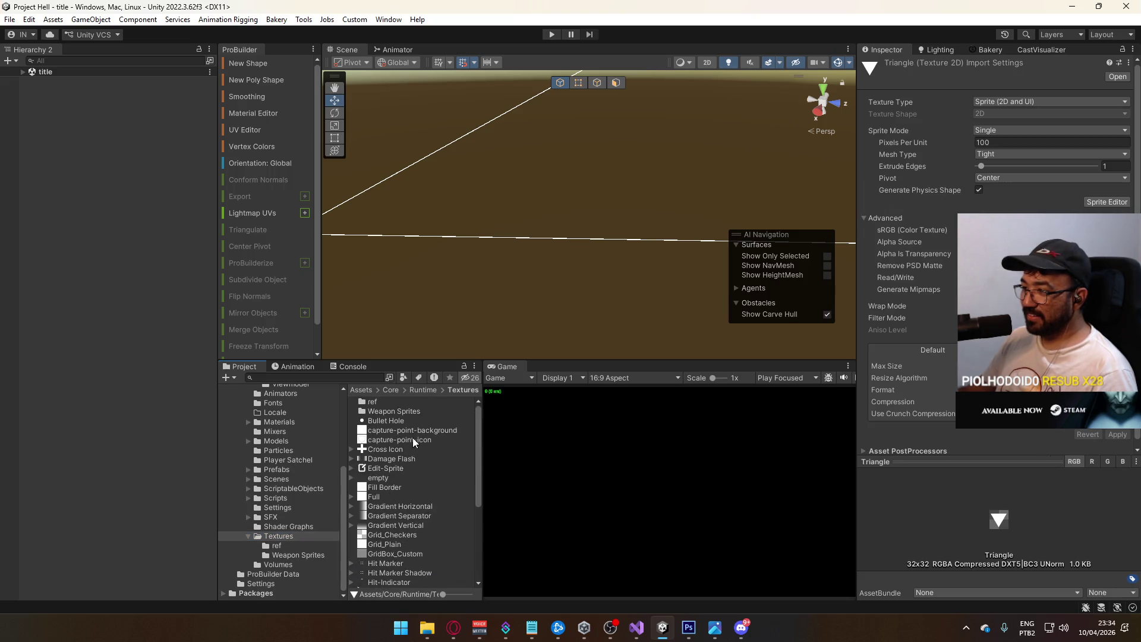
# - For both capture-point textures, disable sRGB, enable Alpha Is Transparency from Input Texture Alpha, change compression, and apply
pyautogui.click(412, 439)
pyautogui.keyDown('ctrl'); pyautogui.click(421, 430); pyautogui.keyUp('ctrl')
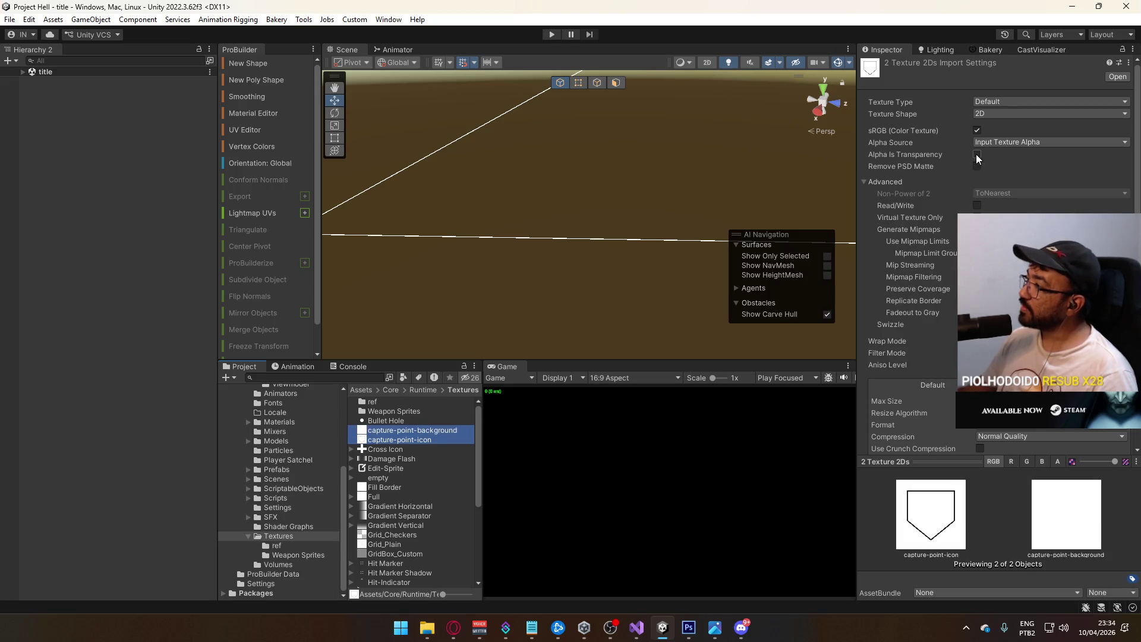
pyautogui.click(976, 156)
pyautogui.click(977, 130)
pyautogui.click(994, 143)
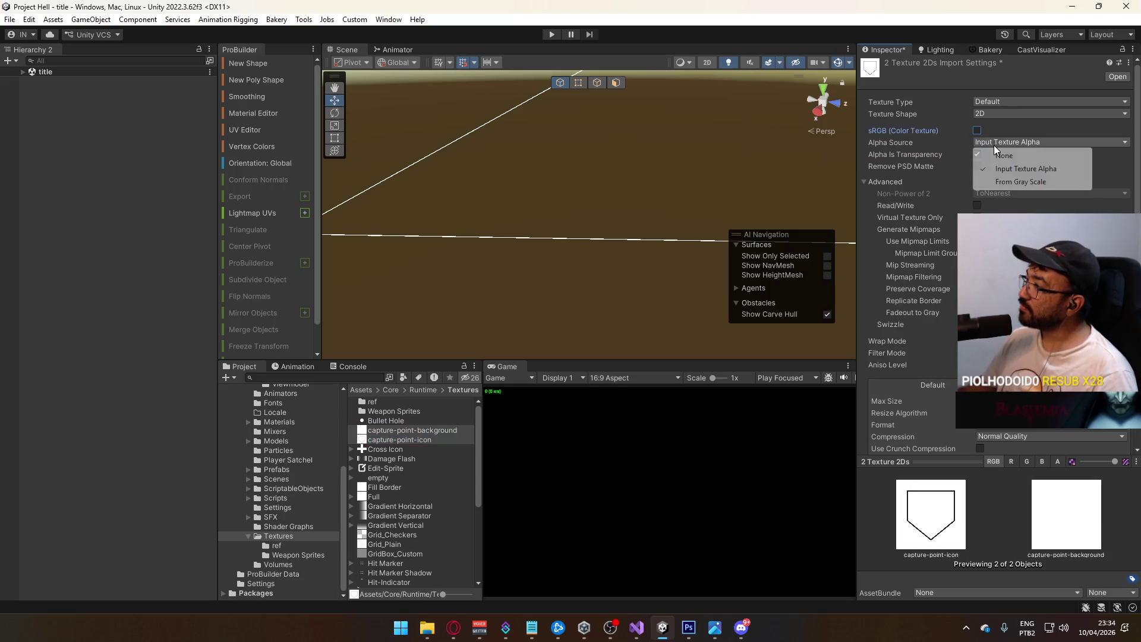
pyautogui.click(927, 155)
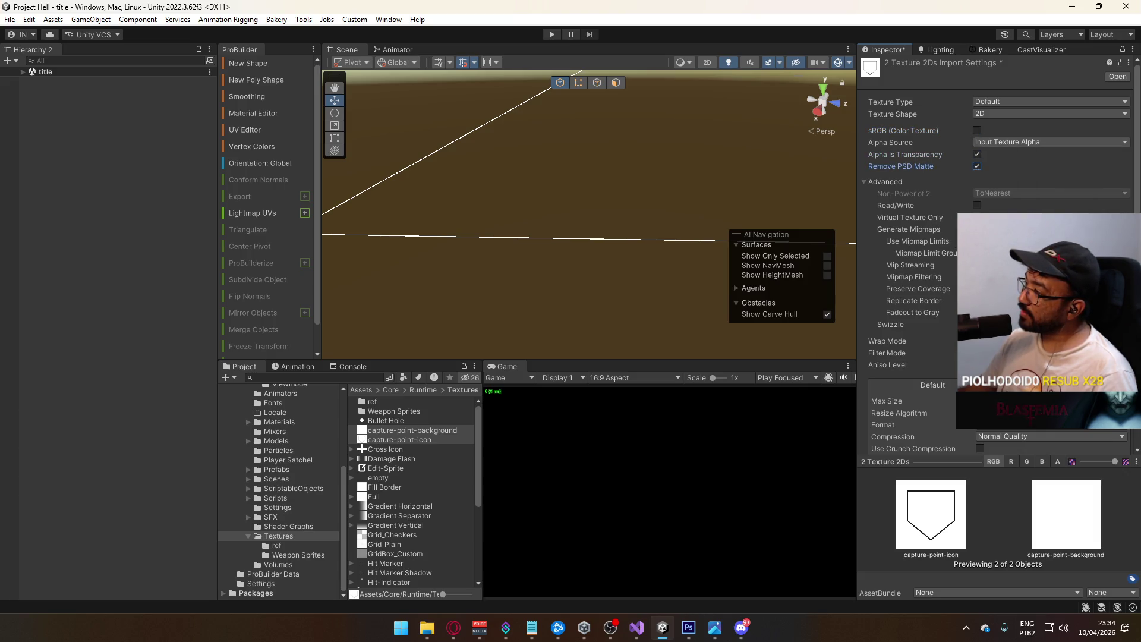
pyautogui.click(1049, 436)
pyautogui.click(1011, 449)
pyautogui.scroll(-1, 1123, 428)
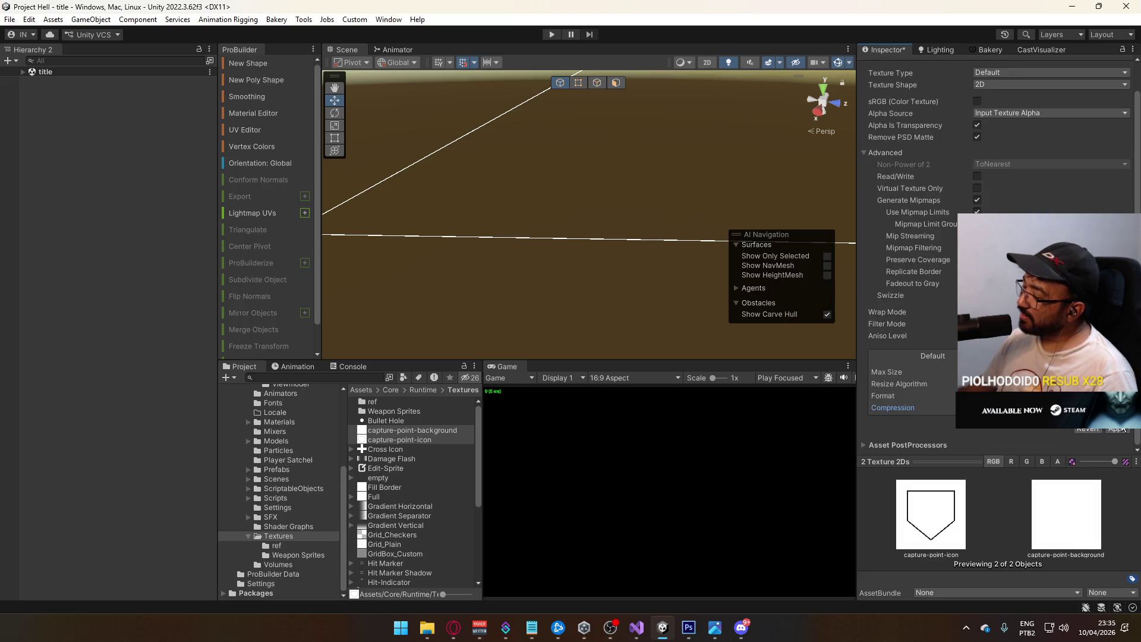
pyautogui.click(1120, 429)
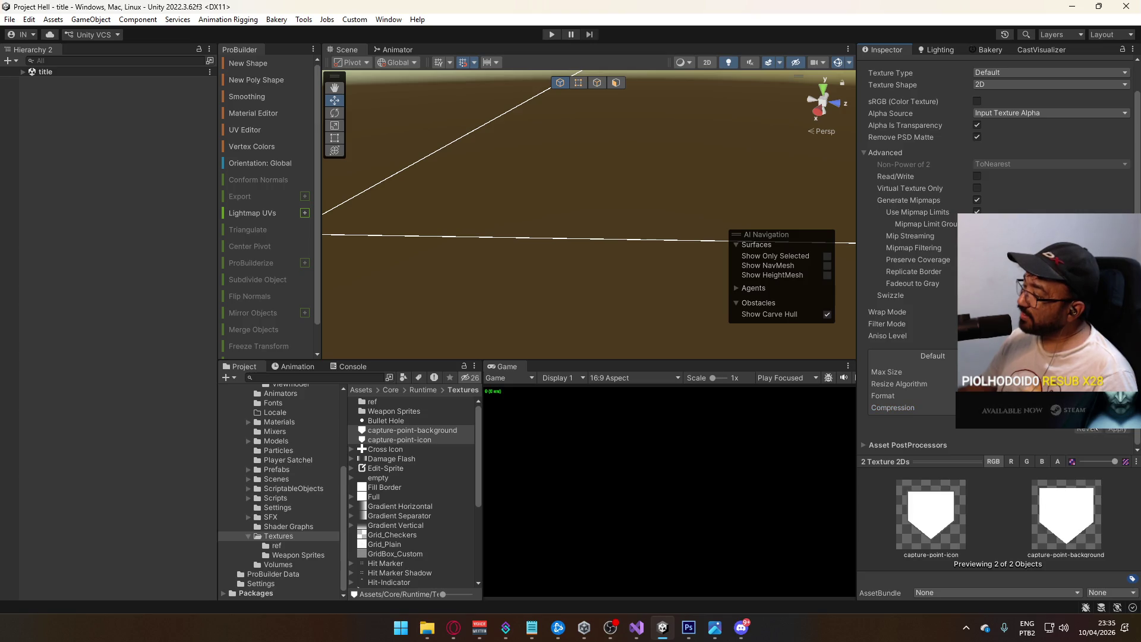
# - Turn off Generate Mipmaps and set Texture Type to Sprite (2D and UI) for both textures
pyautogui.moveTo(917, 461); pyautogui.dragTo(931, 340)
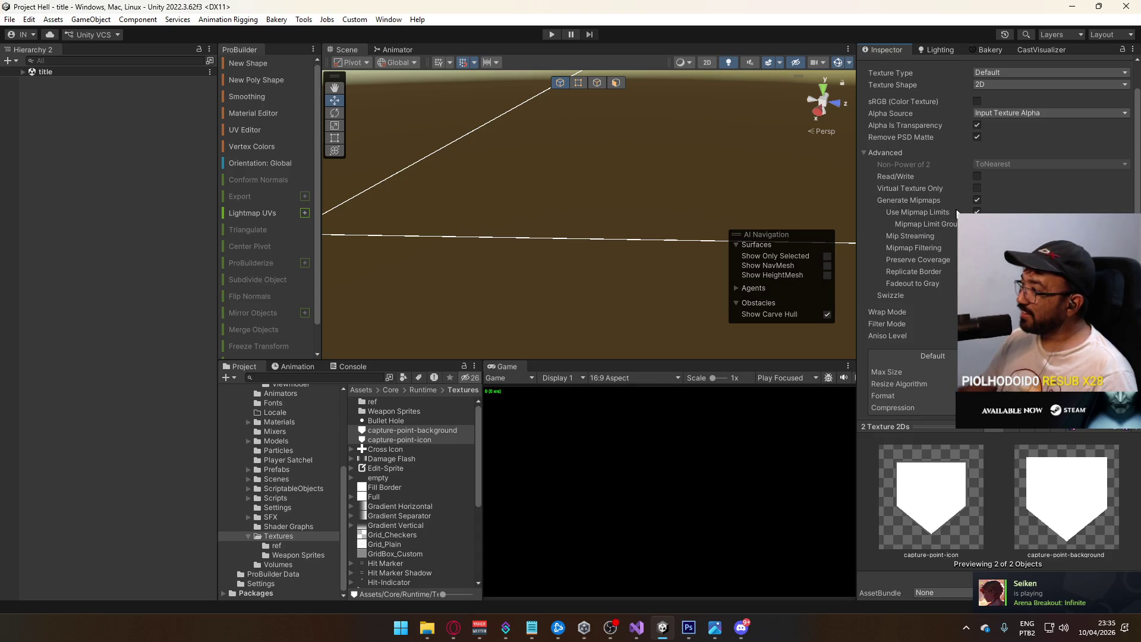
pyautogui.click(976, 201)
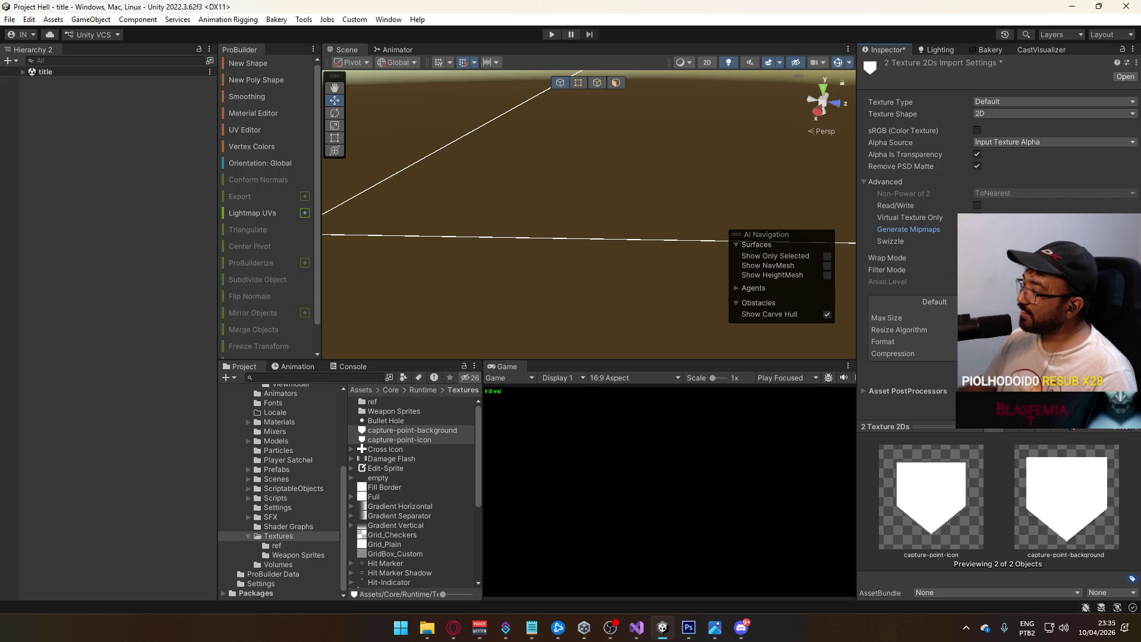
pyautogui.click(1006, 105)
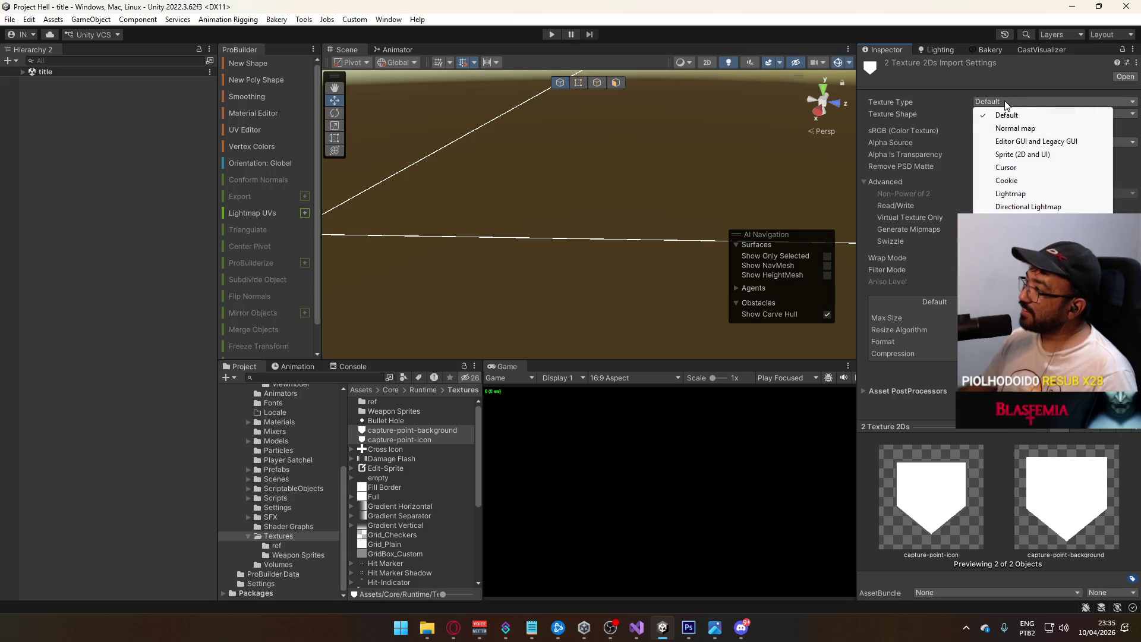
pyautogui.click(992, 154)
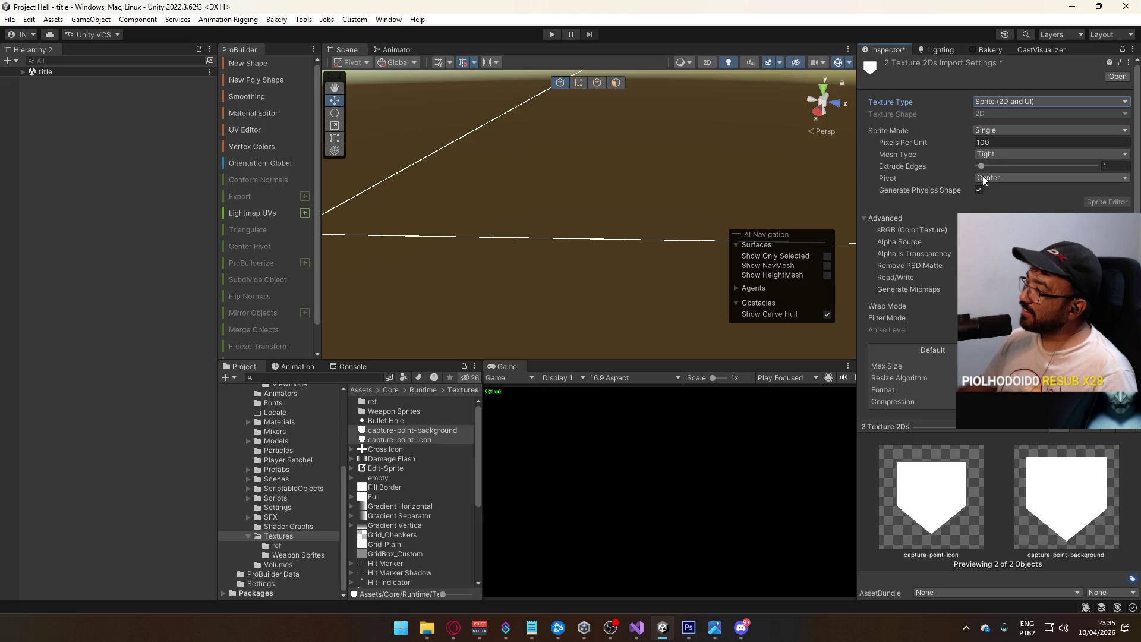
pyautogui.click(912, 229)
pyautogui.scroll(-2, 912, 230)
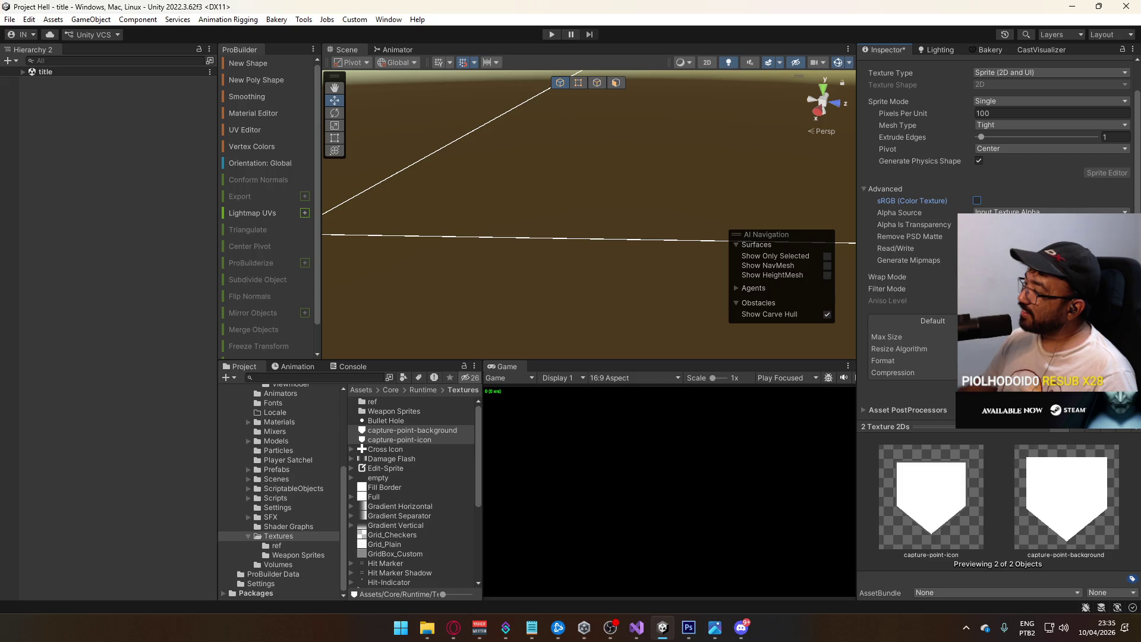
# - Glance at the Twitch stream, then show the Scenes folder in the Project panel
pyautogui.hotkey('alt', 'Tab')
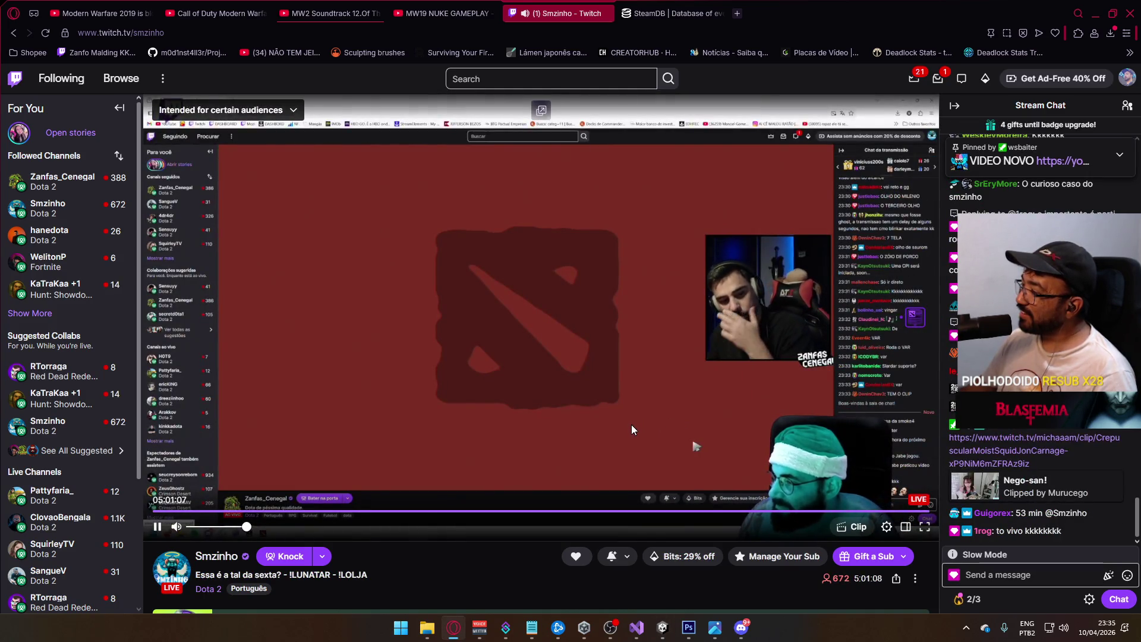
pyautogui.hotkey('alt', 'Tab')
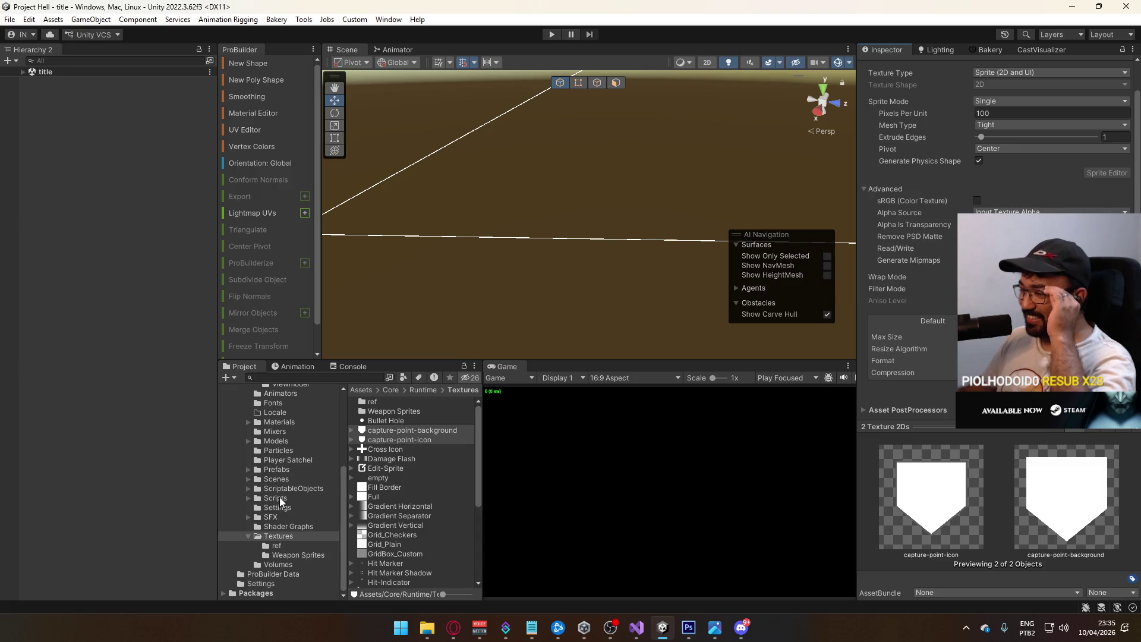
pyautogui.click(279, 479)
# - Open the ui scene, frame and expand Canvas: HUD's Main Container in 2D view with the rect tool
pyautogui.doubleClick(372, 524)
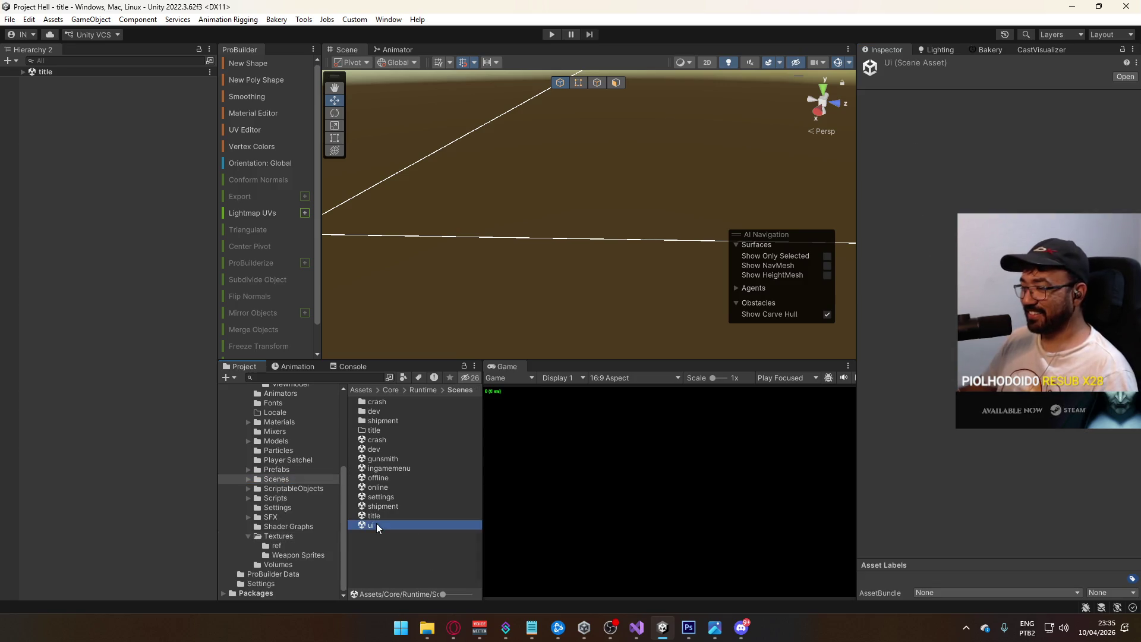
pyautogui.click(31, 80)
pyautogui.doubleClick(55, 101)
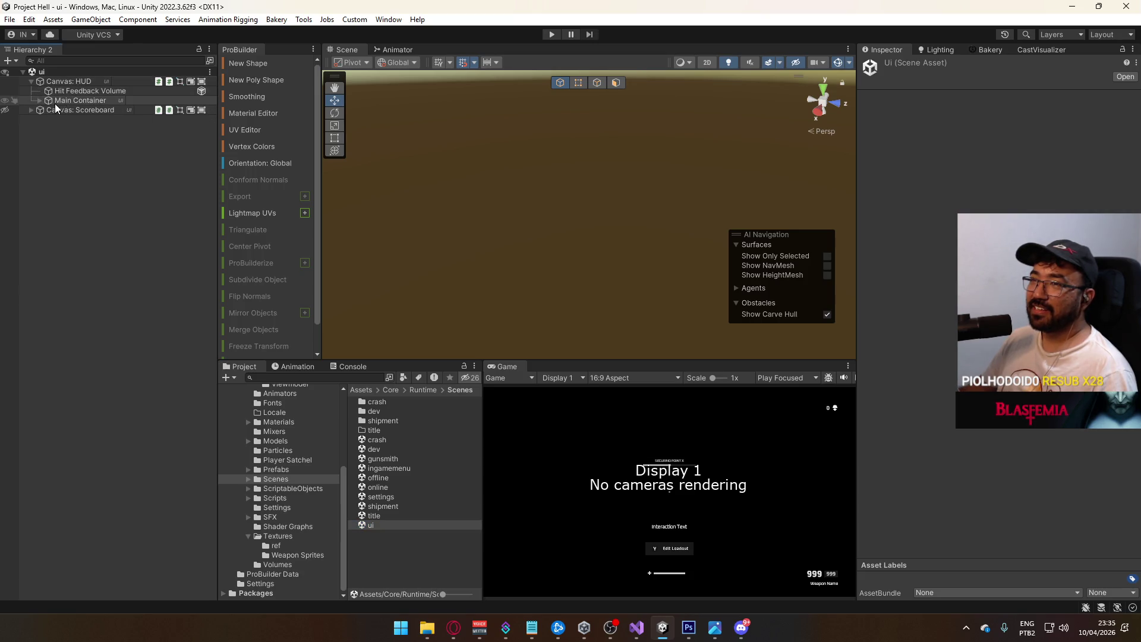
pyautogui.click(707, 61)
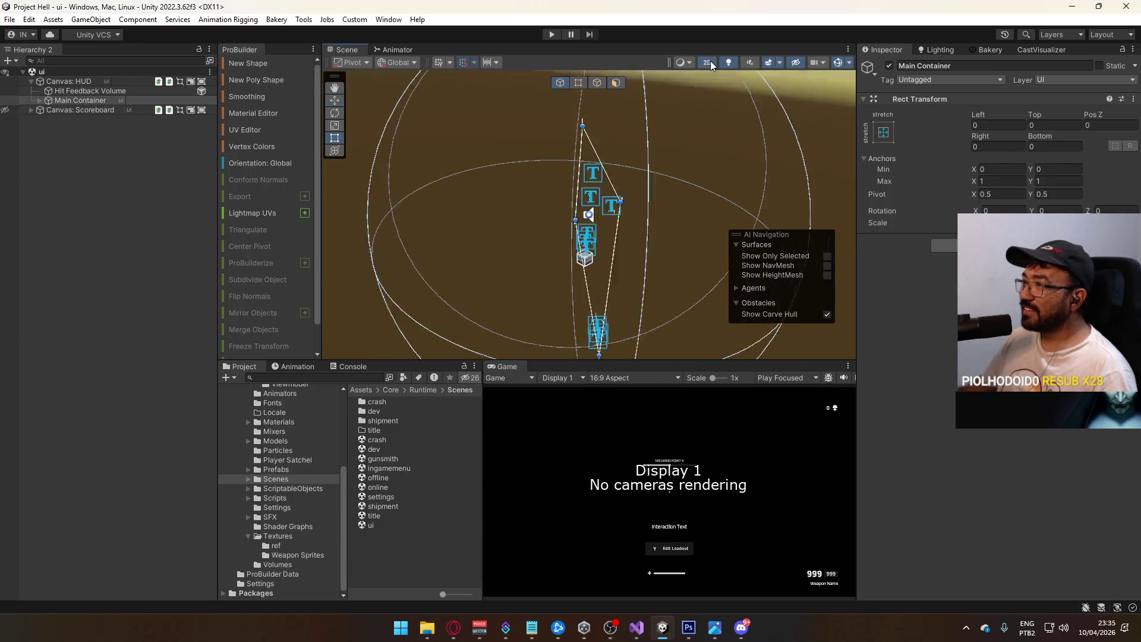
pyautogui.press('t')
pyautogui.click(40, 100)
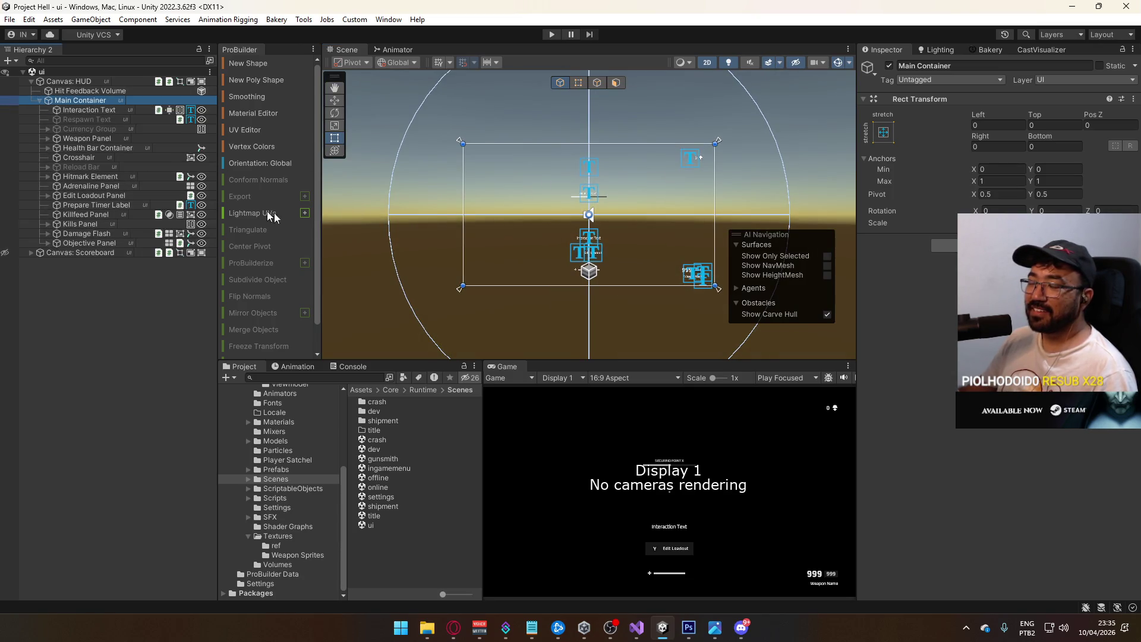
pyautogui.scroll(2, 415, 263)
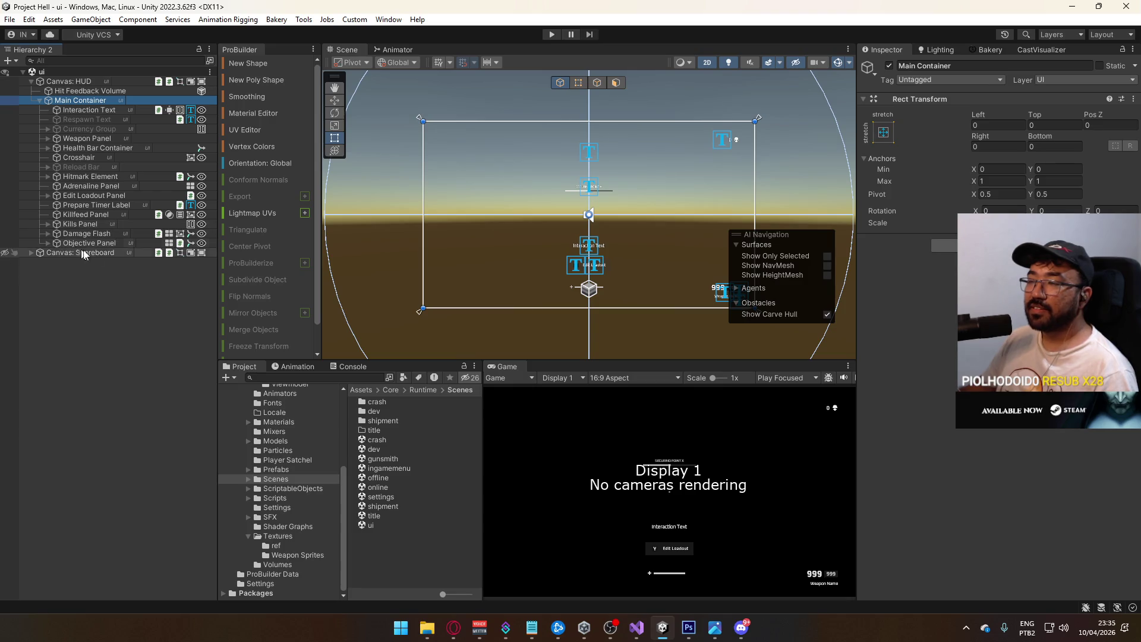
pyautogui.scroll(2, 471, 186)
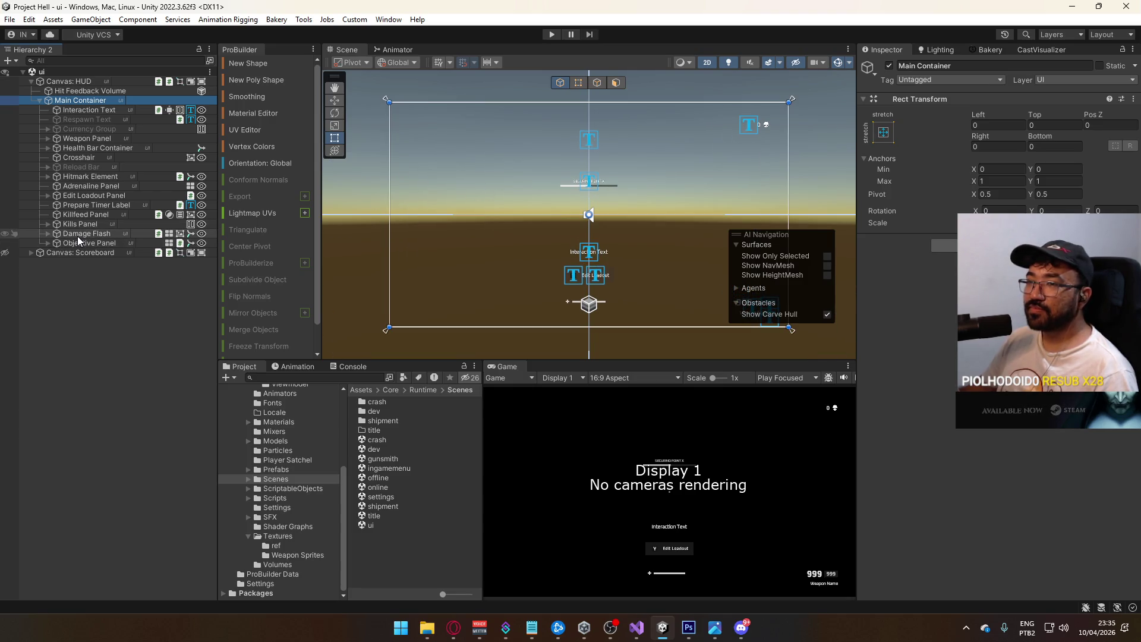
pyautogui.rightClick(73, 105)
# - Create an empty object named 'ref' as the first child of Main Container
pyautogui.click(136, 288)
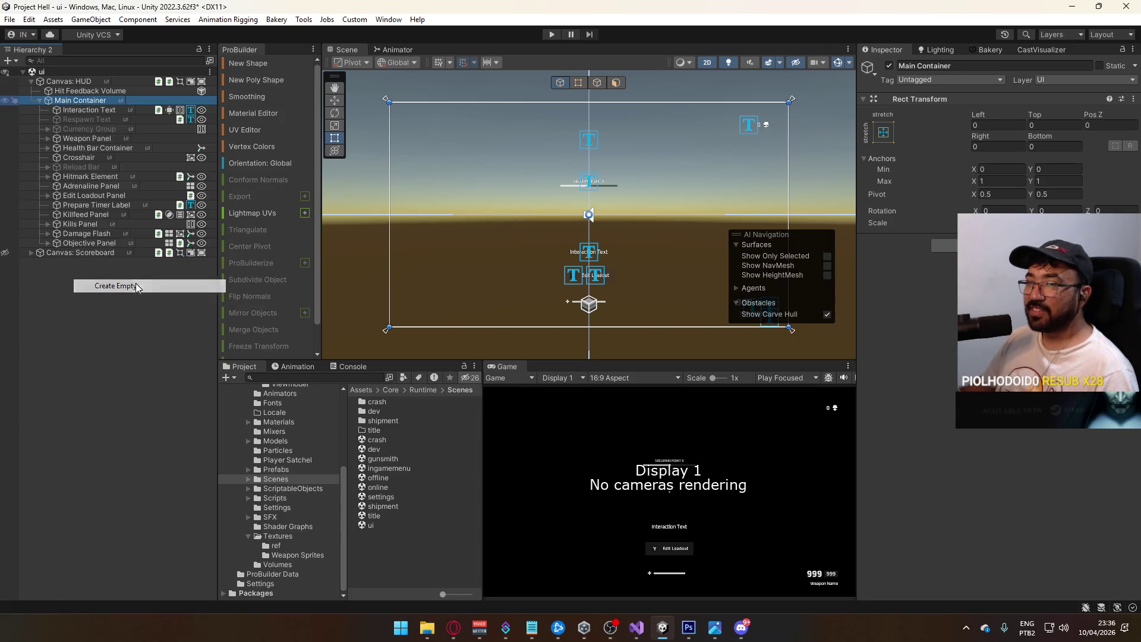
pyautogui.write('ref')
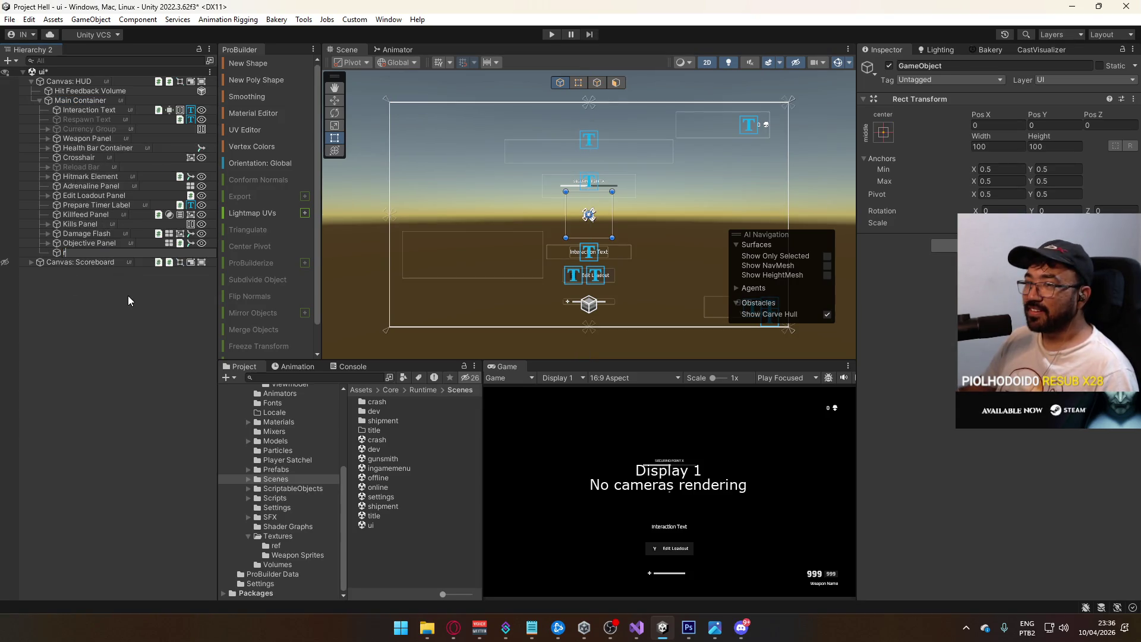
pyautogui.press('Return')
pyautogui.moveTo(107, 123); pyautogui.dragTo(116, 107)
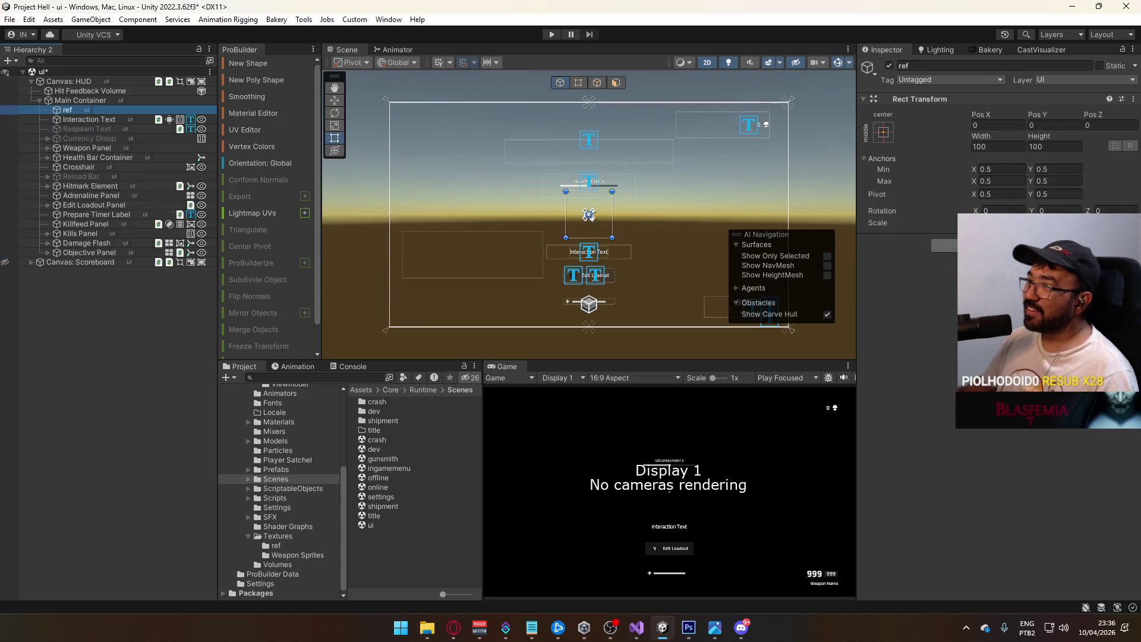
# - Give ref an Image component, then swap it for a Raw Image
pyautogui.click(944, 245)
pyautogui.write('image')
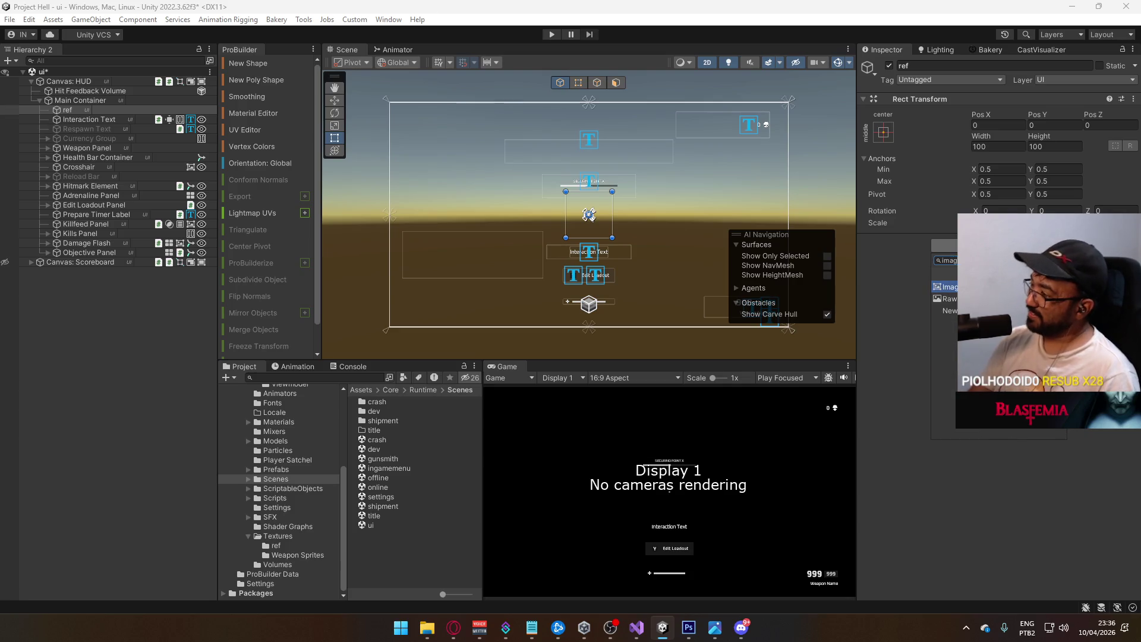
pyautogui.press('Return')
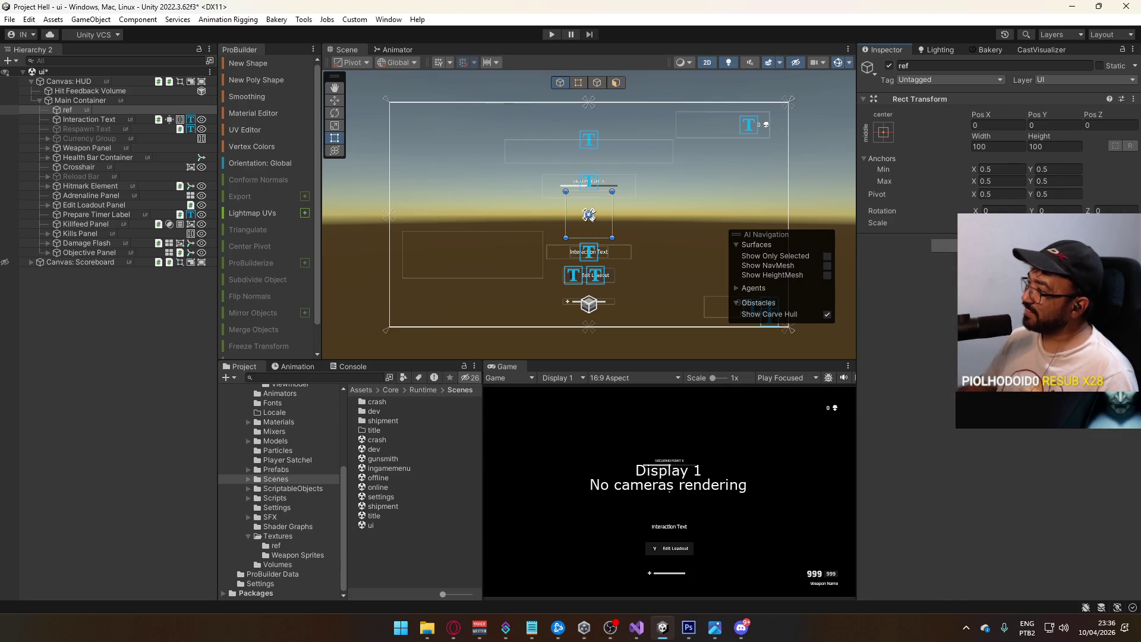
pyautogui.click(957, 304)
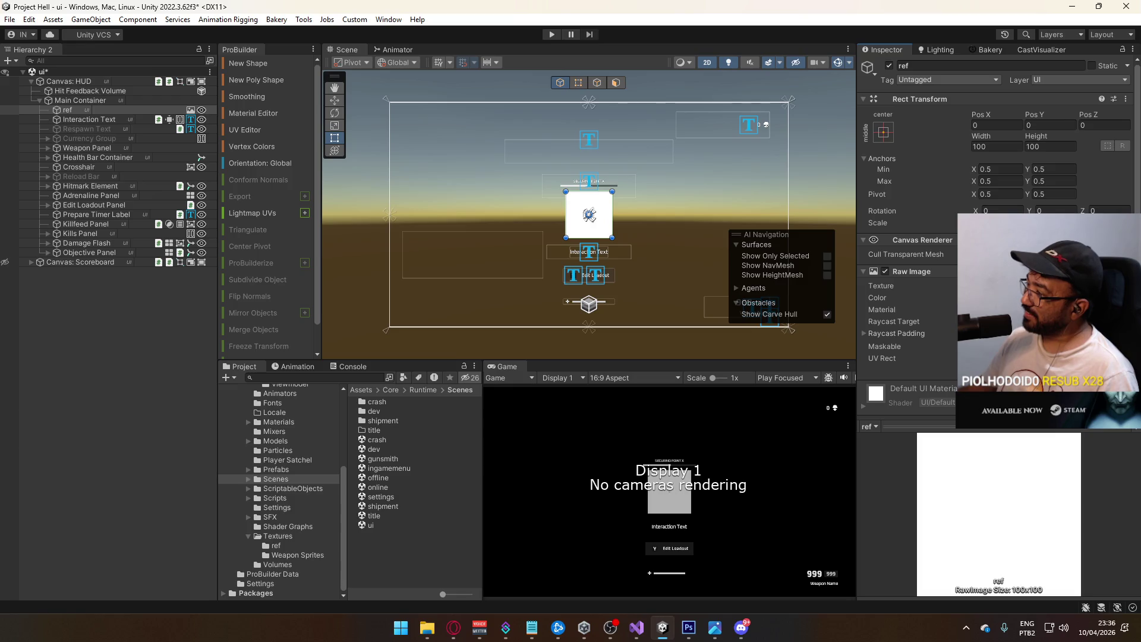
# - Assign the ref screenshot texture, set native size, and stretch it to fill the canvas
pyautogui.click(1125, 286)
pyautogui.write('ref')
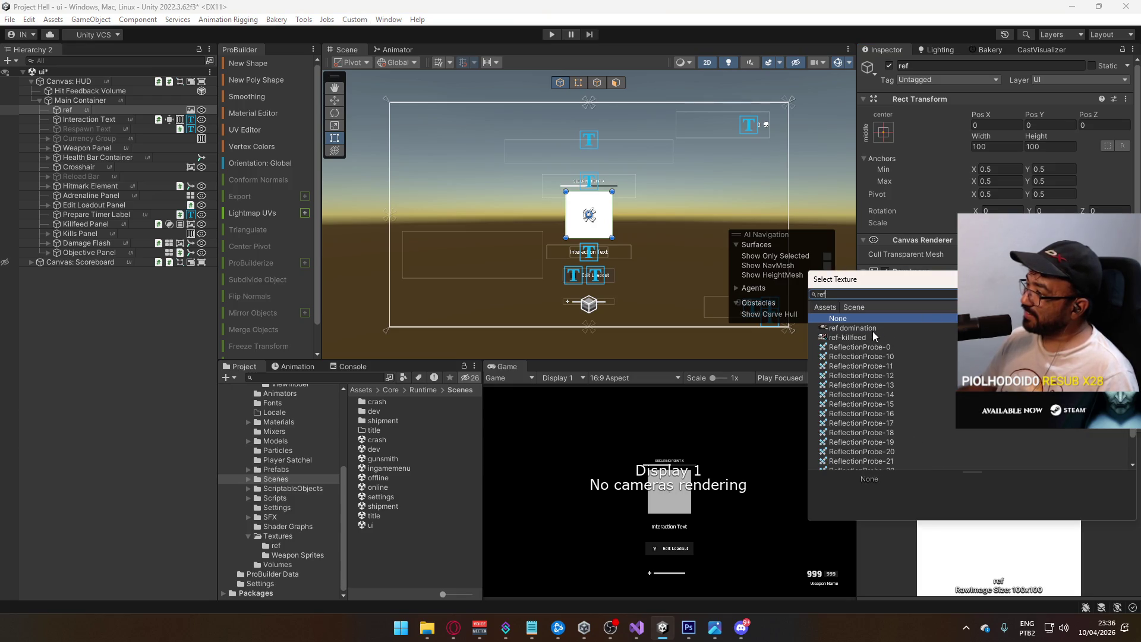
pyautogui.doubleClick(871, 329)
pyautogui.click(1097, 383)
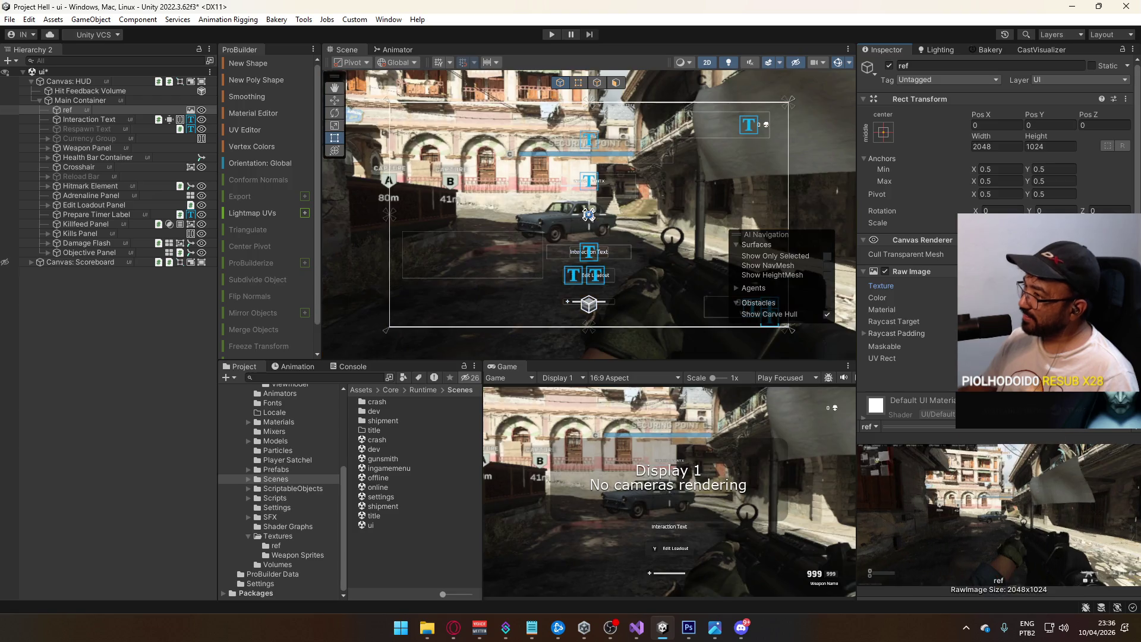
pyautogui.click(883, 132)
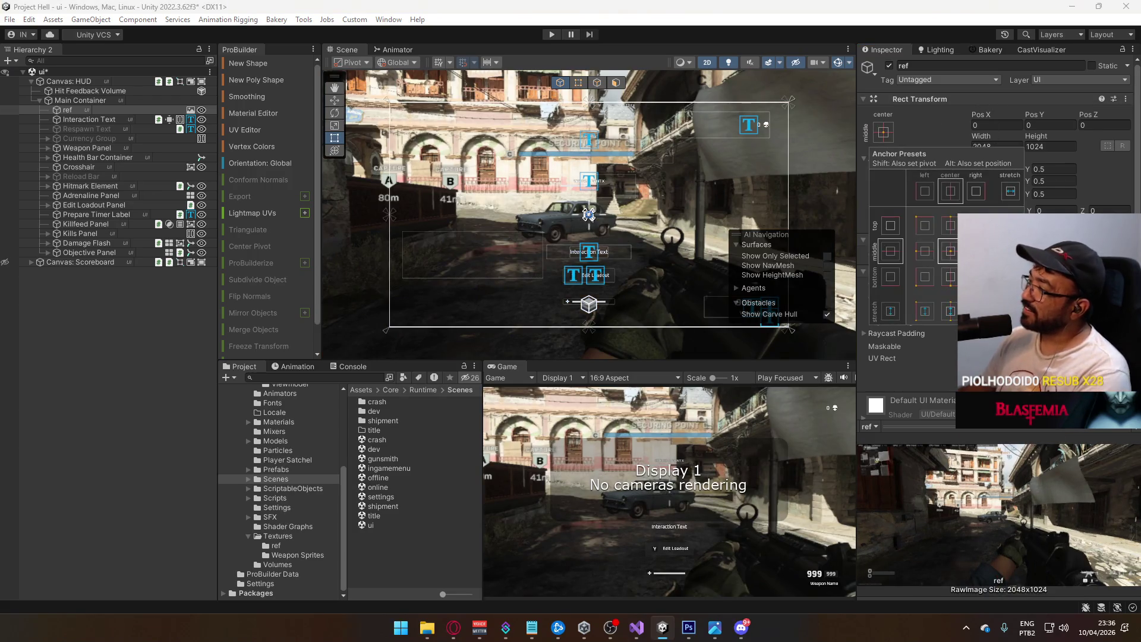
pyautogui.keyDown('alt'); pyautogui.click(1010, 311); pyautogui.keyUp('alt')
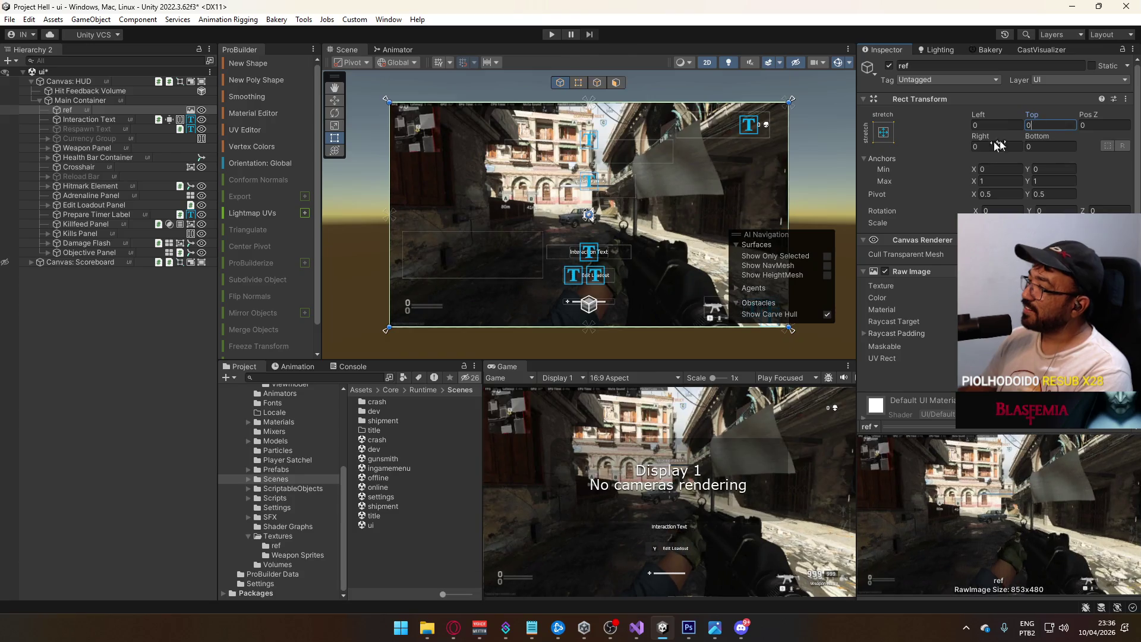
pyautogui.scroll(5, 614, 266)
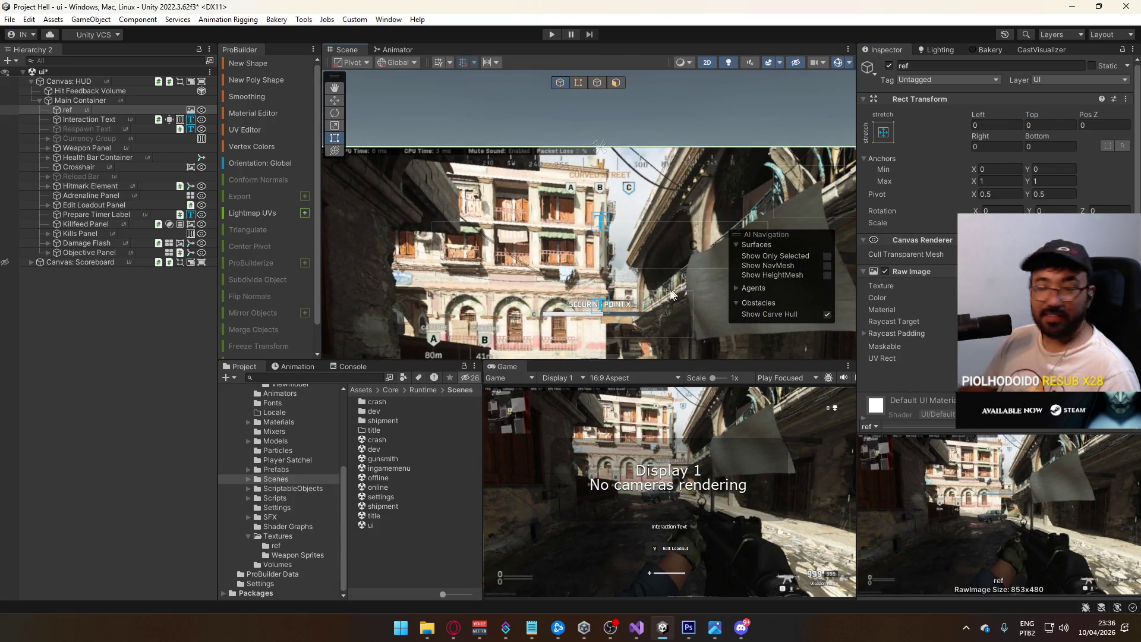
pyautogui.scroll(5, 618, 190)
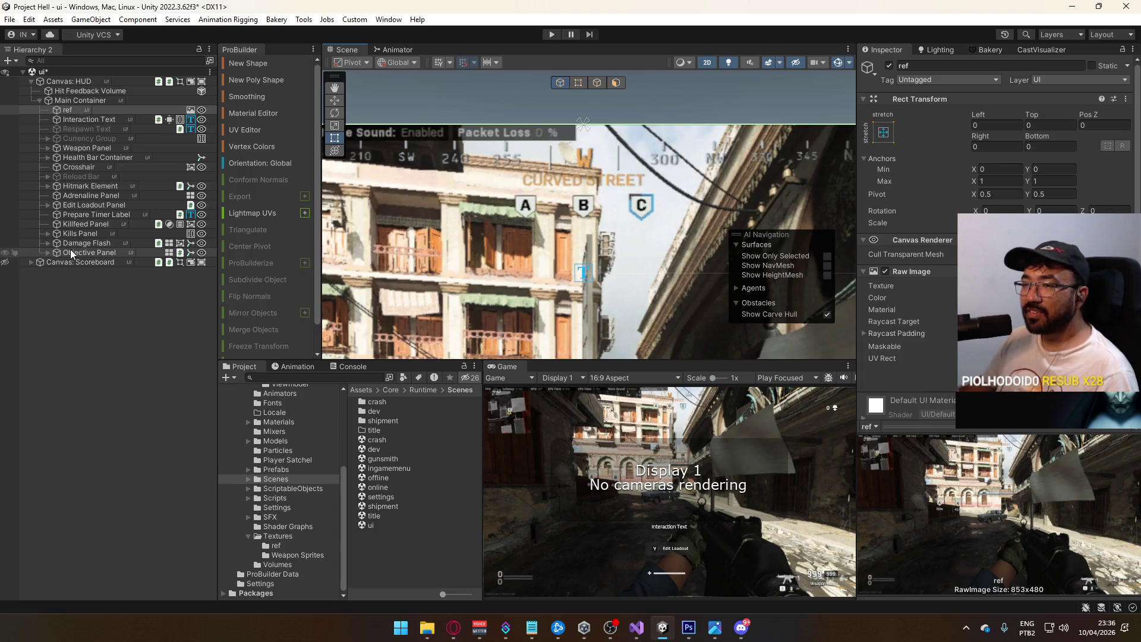
pyautogui.click(48, 253)
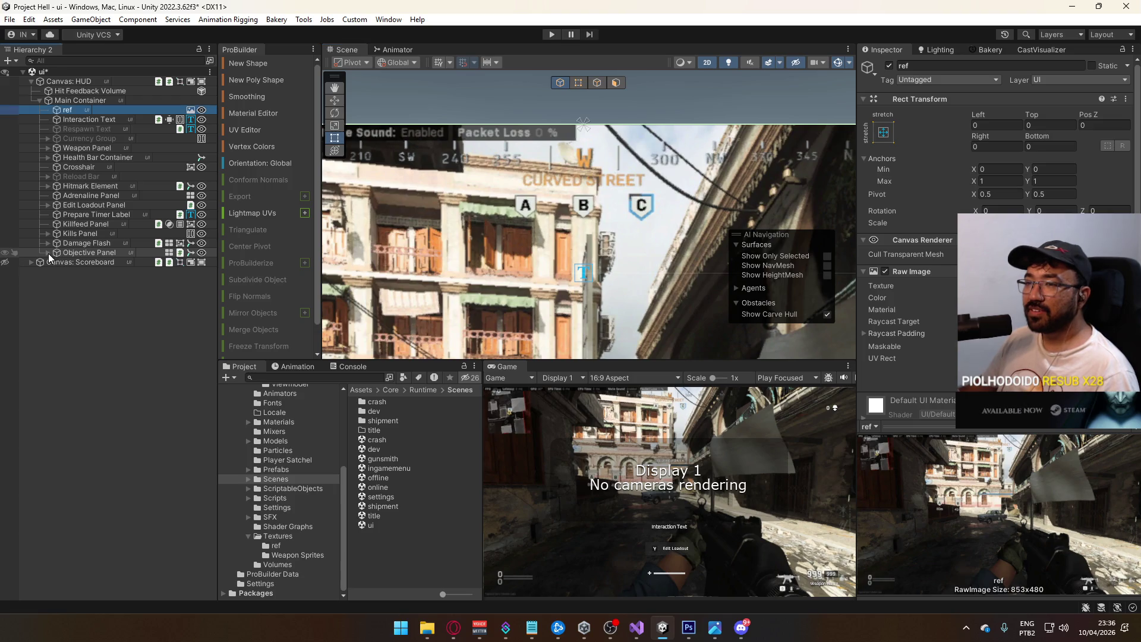
# - Add a UI Image under Objective Panel and move it above the other children
pyautogui.rightClick(84, 257)
pyautogui.moveTo(145, 390)
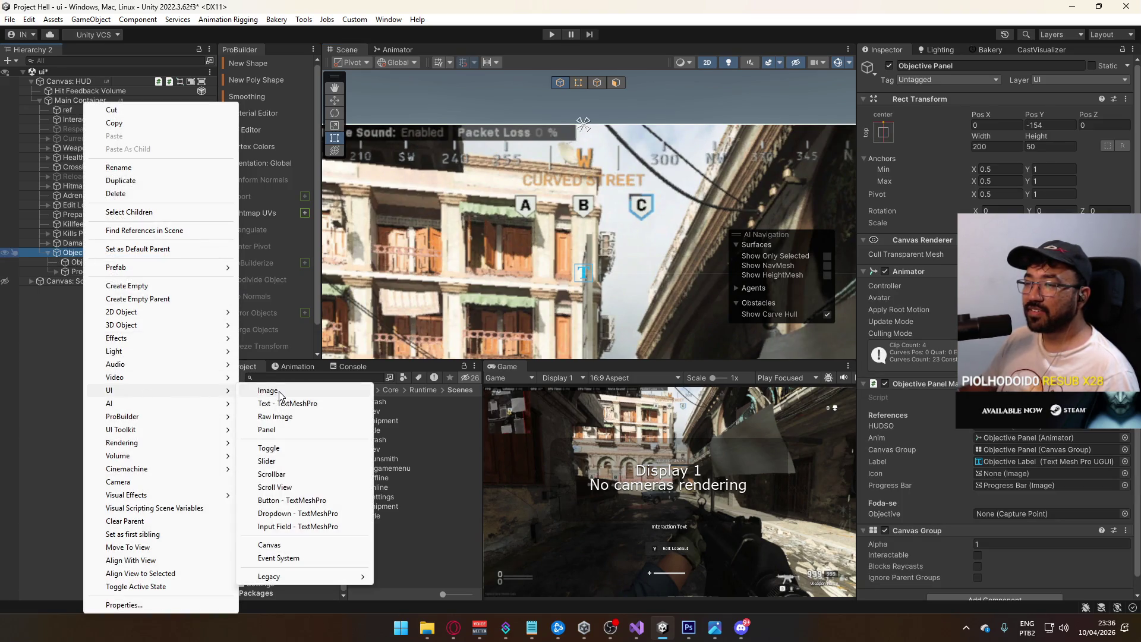
pyautogui.click(279, 391)
pyautogui.moveTo(95, 280); pyautogui.dragTo(100, 260)
# - Set the Image's Source Image to capture-point-background, replacing the mistakenly chosen capture-point-icon
pyautogui.click(1125, 286)
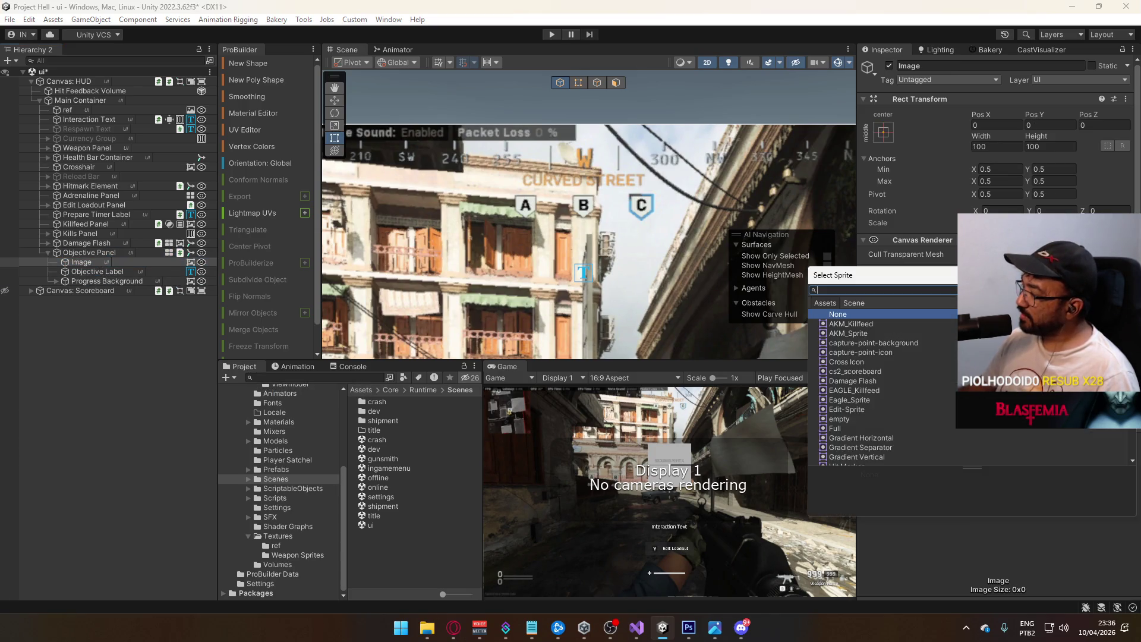
pyautogui.write('ca')
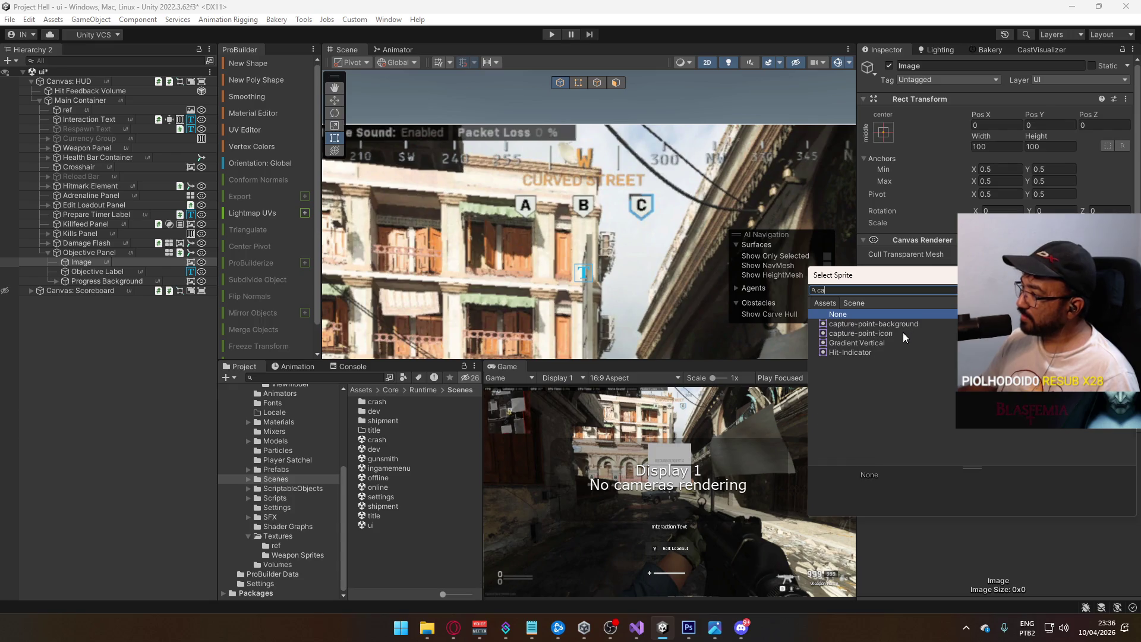
pyautogui.doubleClick(903, 332)
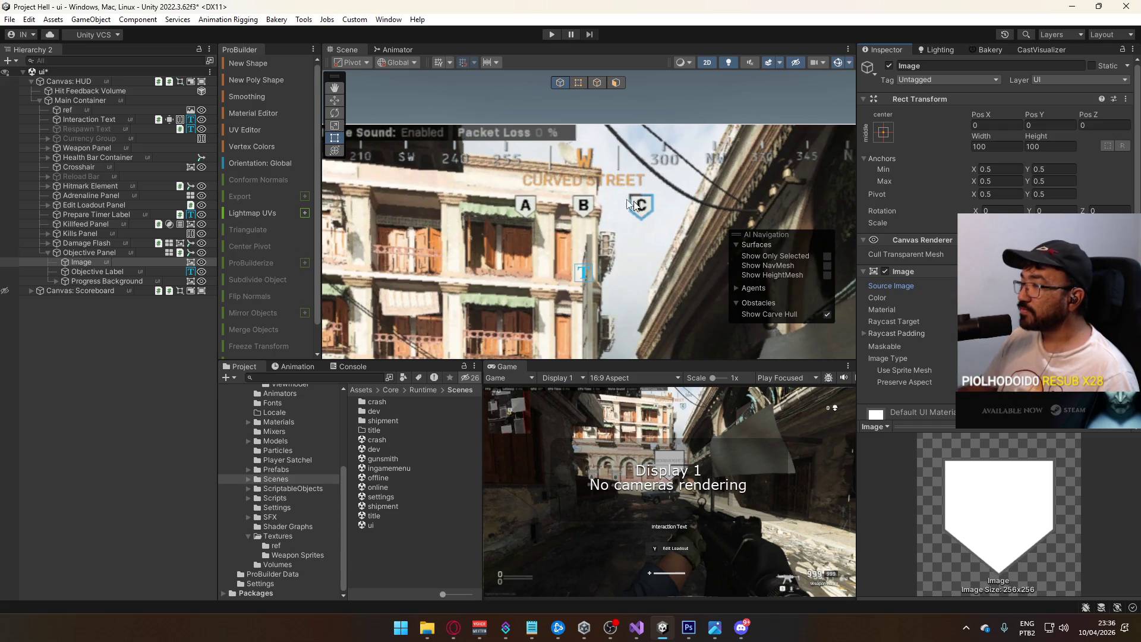
pyautogui.scroll(-4, 576, 231)
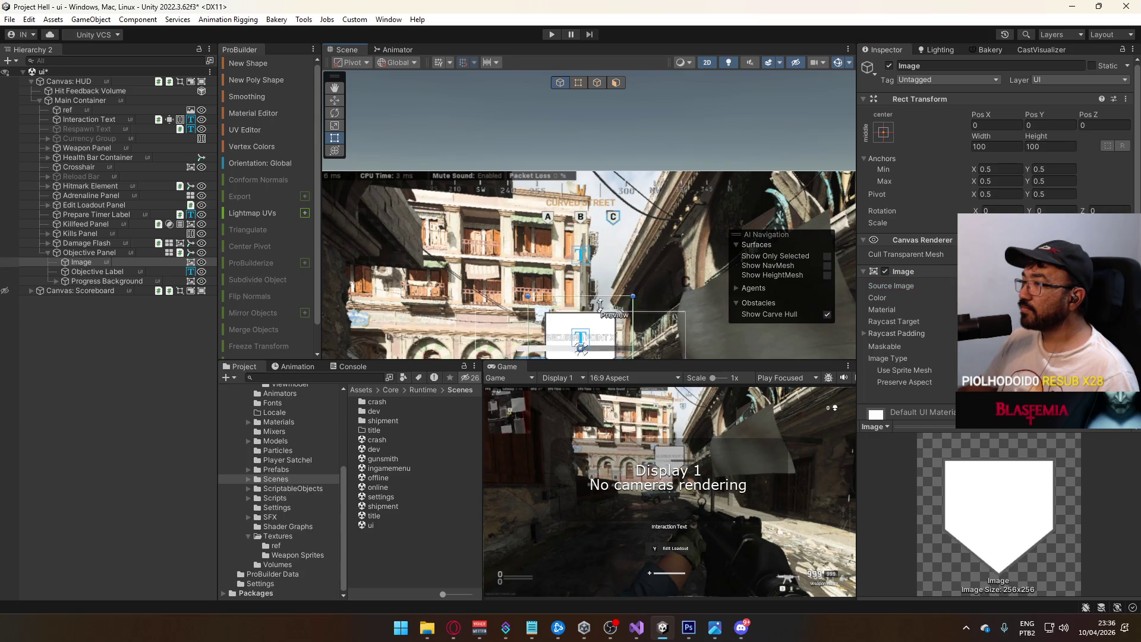
pyautogui.hotkey('ctrl', 'z')
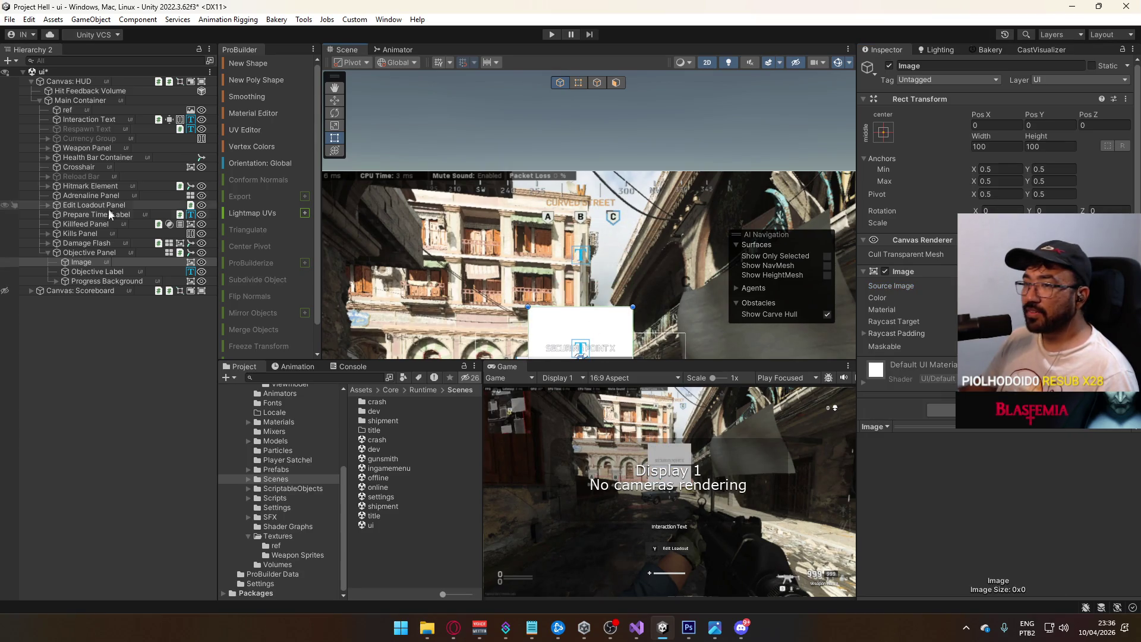
pyautogui.click(1125, 285)
pyautogui.write('ca')
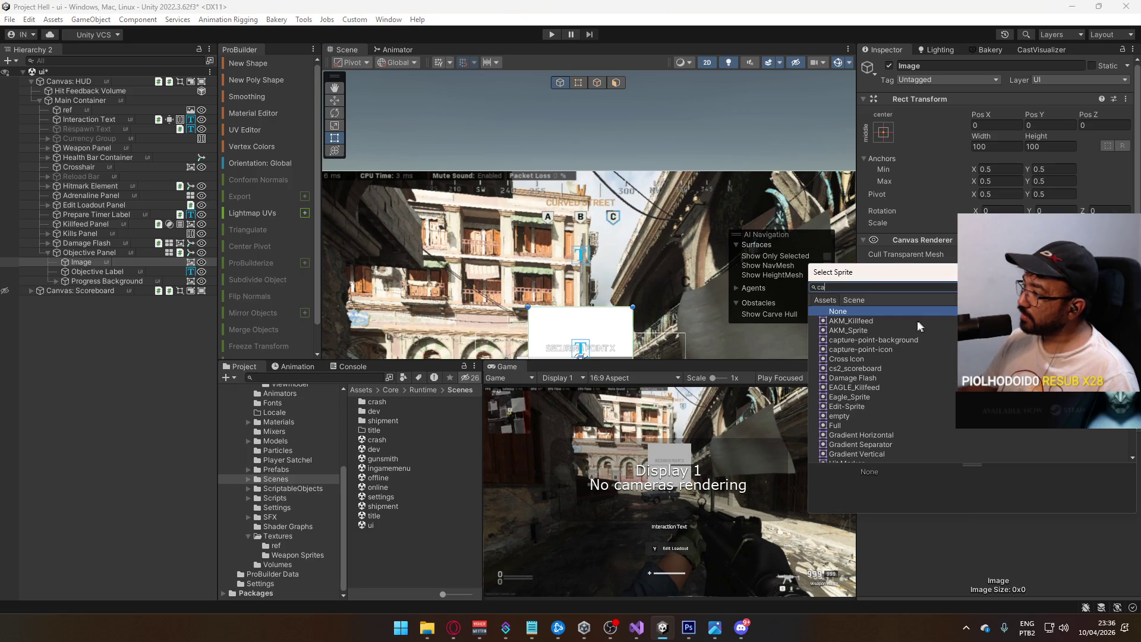
pyautogui.doubleClick(886, 328)
pyautogui.hotkey('alt', 'Tab')
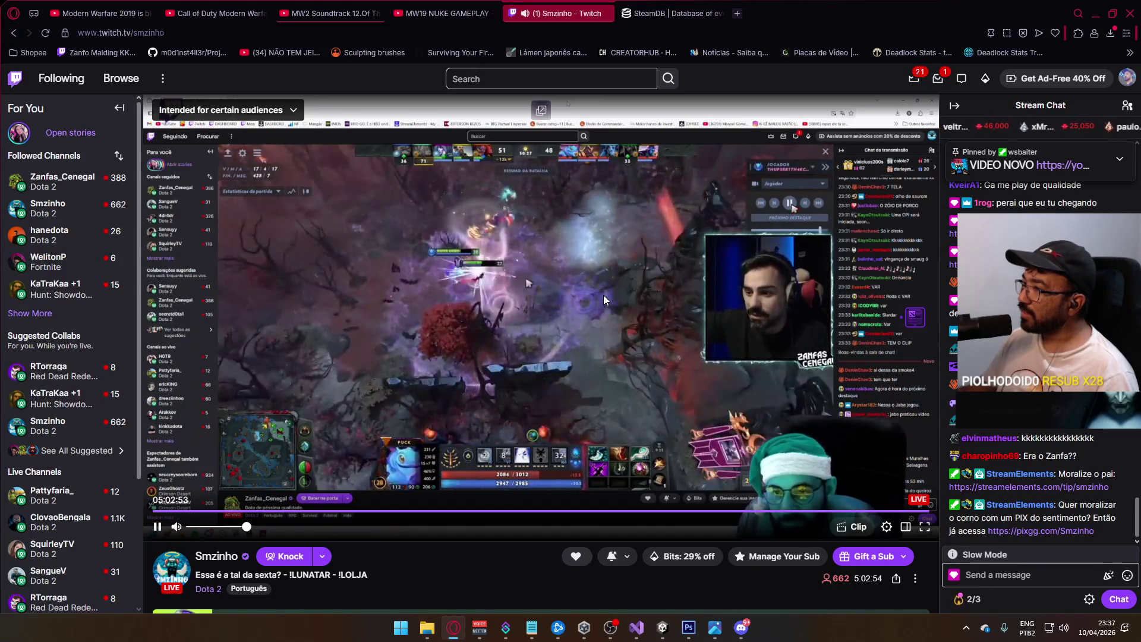
# - Switch from the Twitch stream back to the Unity editor
pyautogui.hotkey('alt', 'Tab')
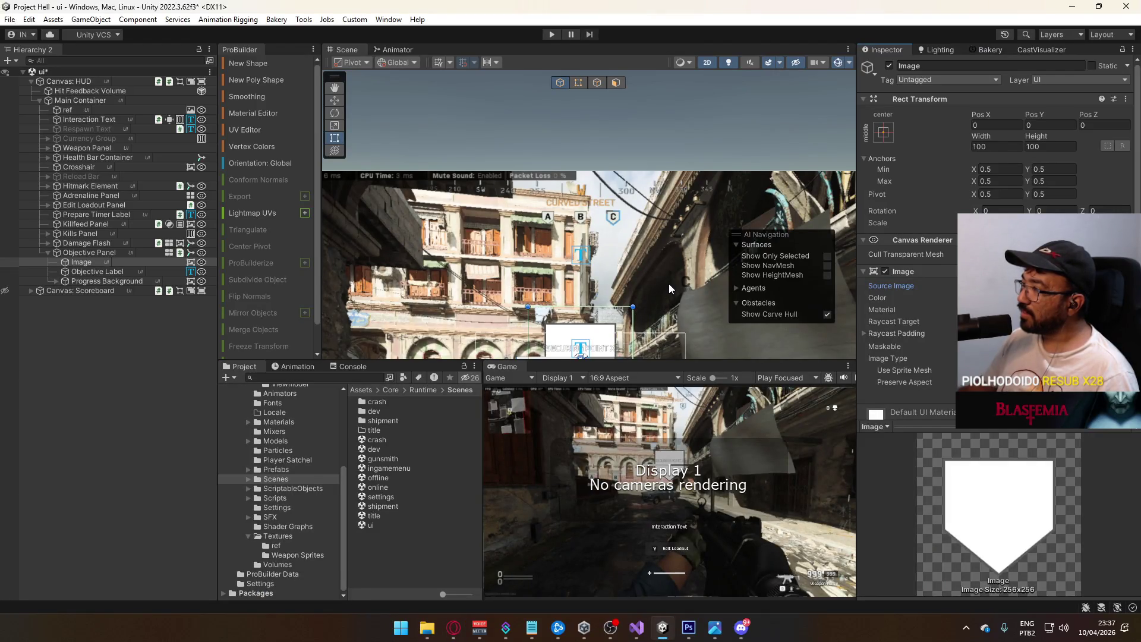
# - Drag the shield over the capture markers, centre it horizontally, and lower its colour alpha
pyautogui.moveTo(669, 284); pyautogui.dragTo(691, 194)
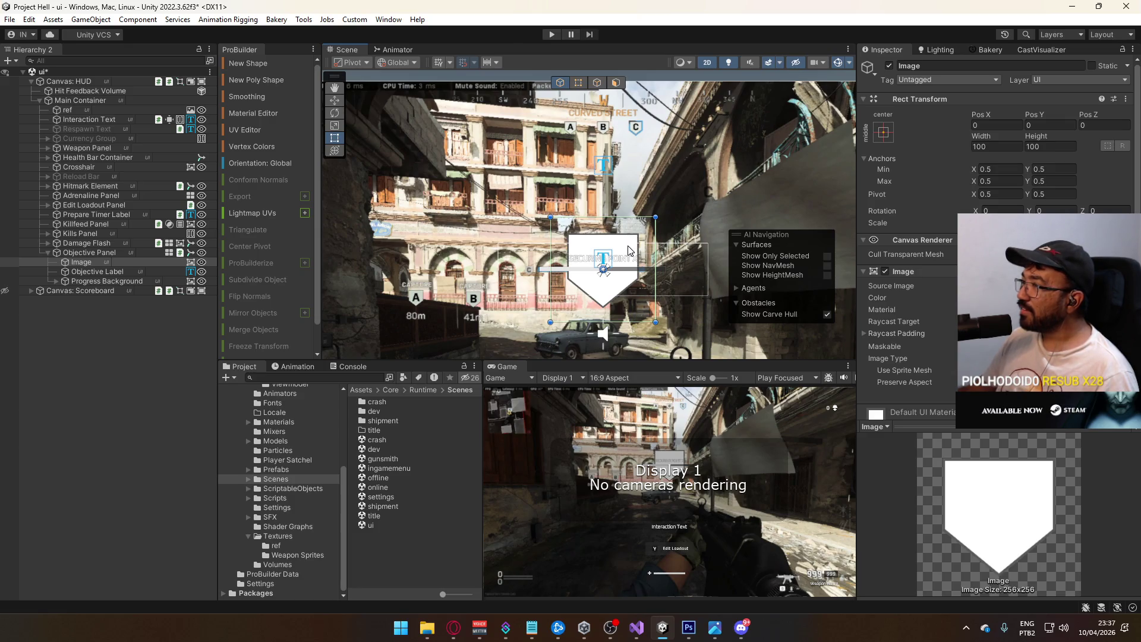
pyautogui.moveTo(628, 253)
pyautogui.mouseDown()
pyautogui.moveTo(679, 167)
pyautogui.moveTo(663, 109)
pyautogui.mouseUp()
pyautogui.click(1046, 297)
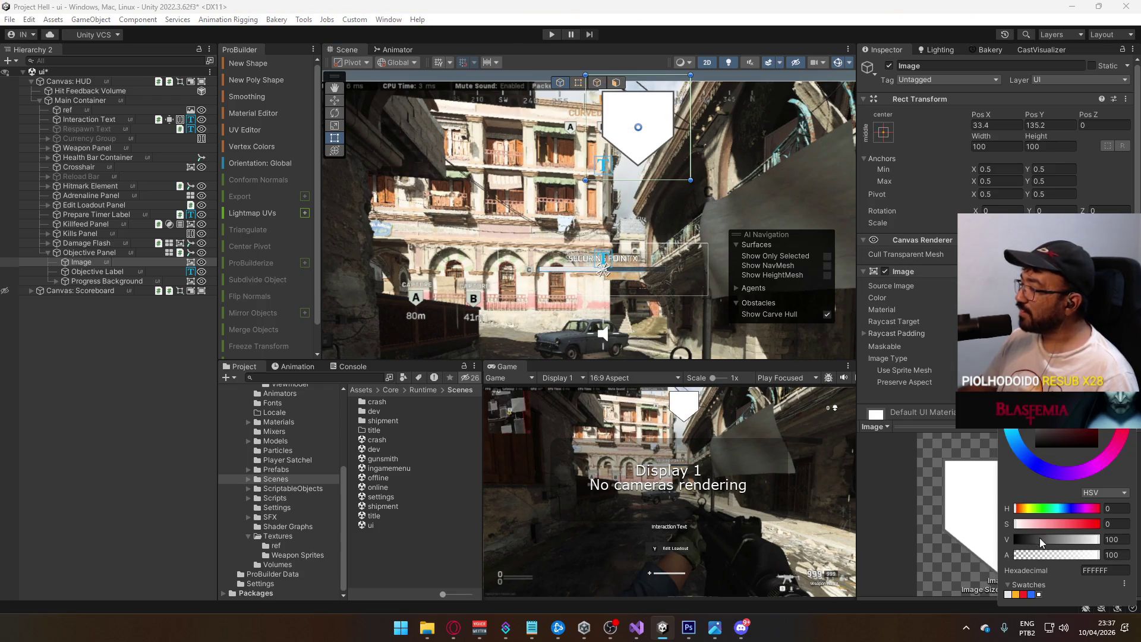
pyautogui.moveTo(1099, 555); pyautogui.dragTo(1046, 555)
pyautogui.scroll(5, 679, 247)
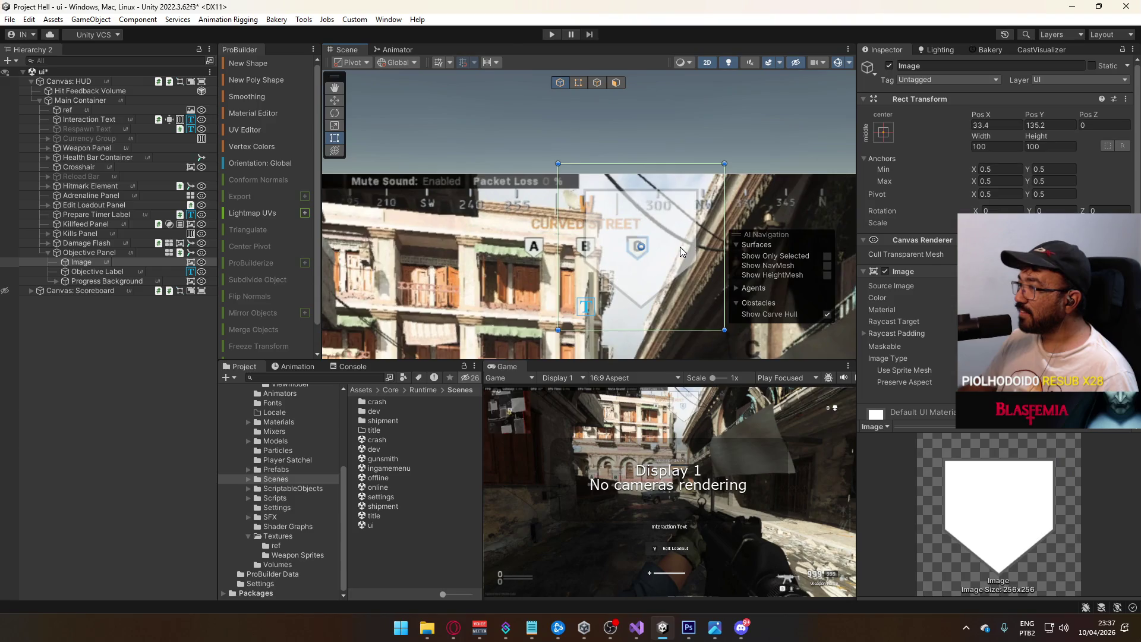
pyautogui.moveTo(676, 241); pyautogui.dragTo(593, 241)
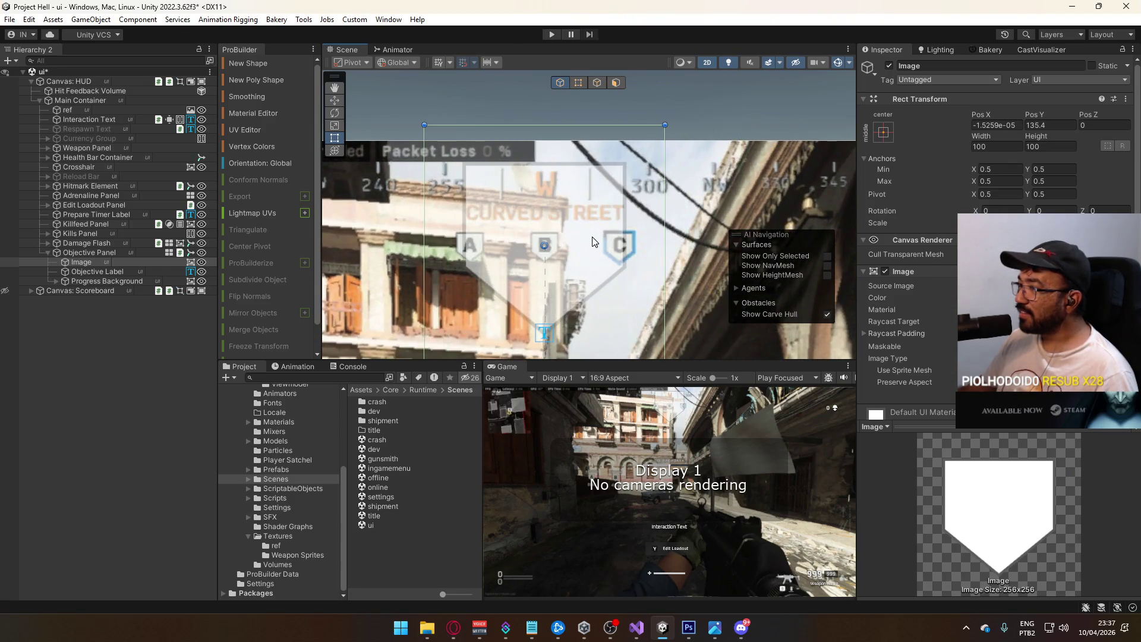
# - Set the shield's Rect Transform to Pos X 0, Pos Y 135 and Height 18
pyautogui.click(1012, 123)
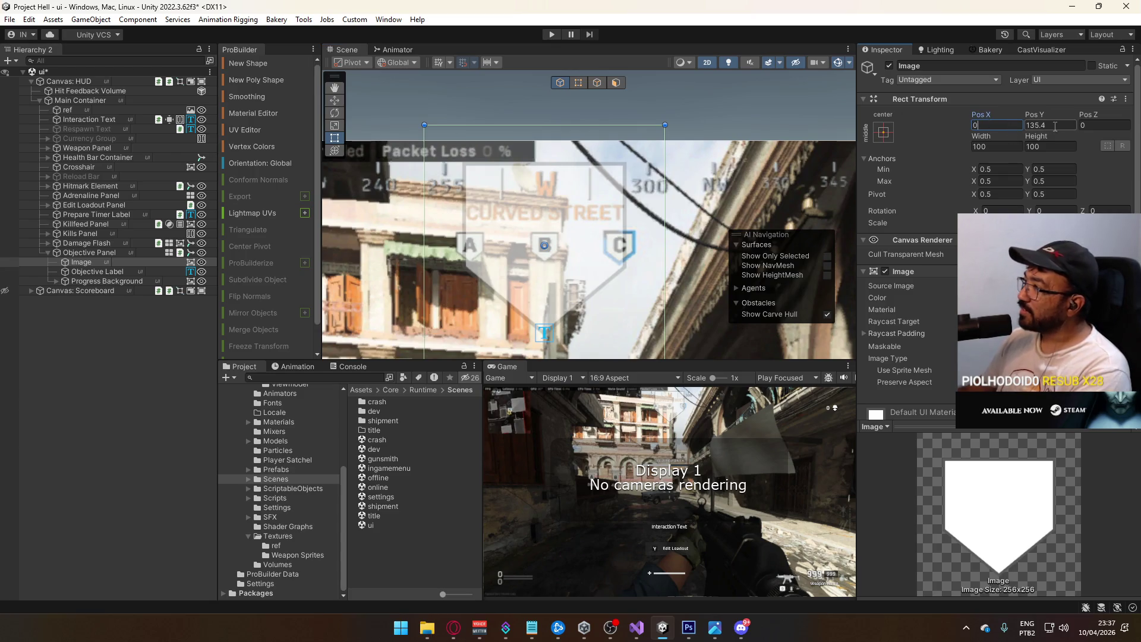
pyautogui.press('BackSpace')
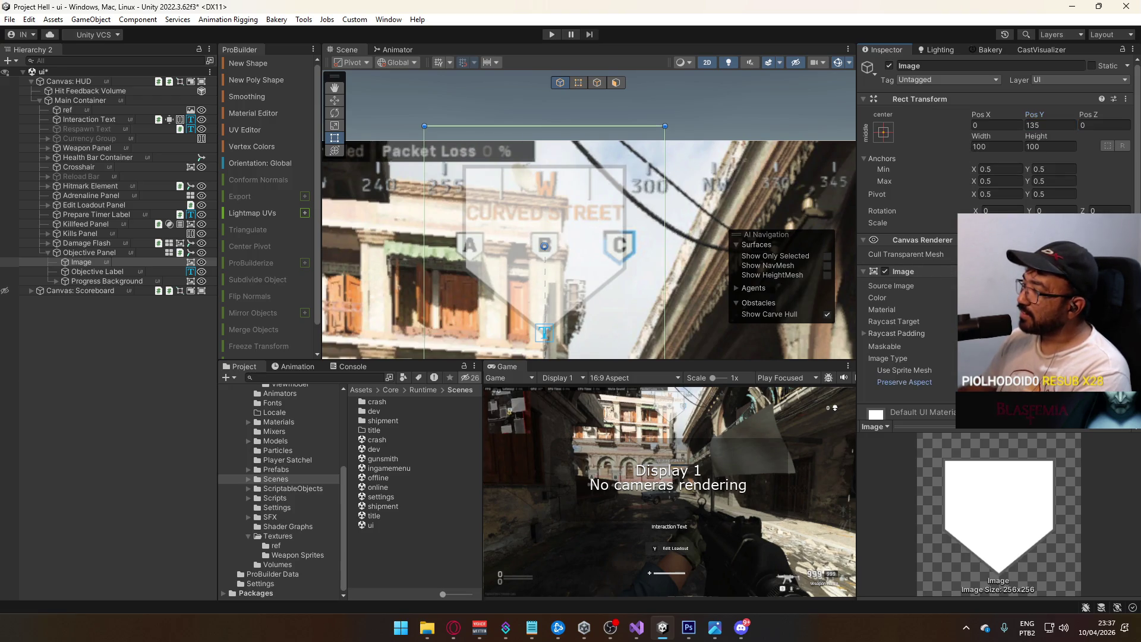
pyautogui.moveTo(1037, 140)
pyautogui.mouseDown()
pyautogui.moveTo(243, 237)
pyautogui.moveTo(618, 220)
pyautogui.moveTo(533, 202)
pyautogui.mouseUp()
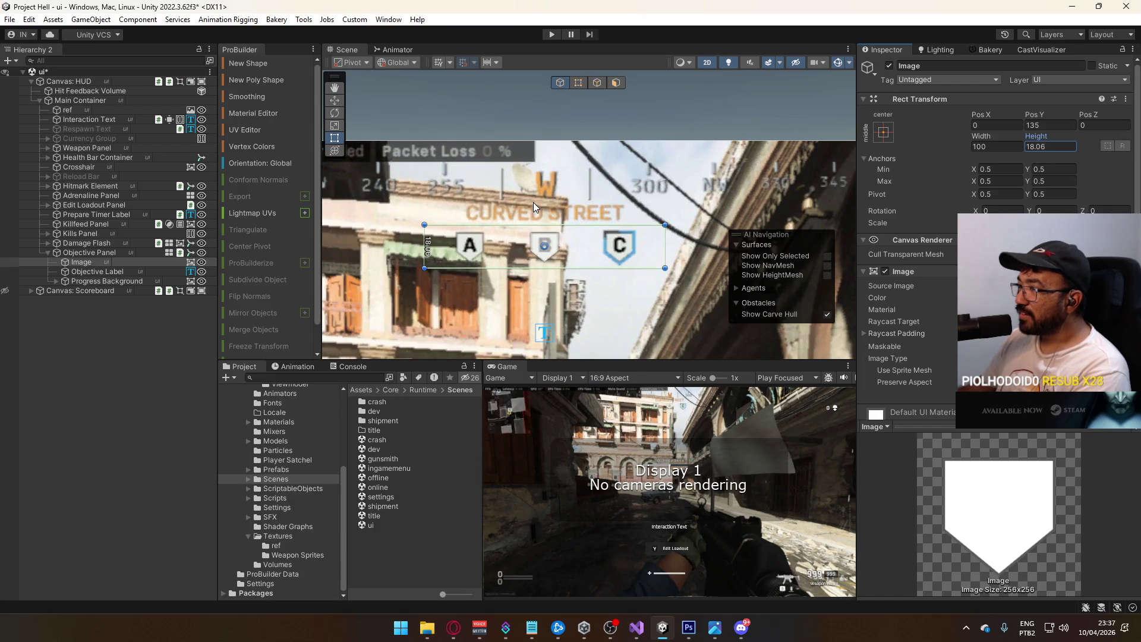
pyautogui.scroll(4, 554, 255)
pyautogui.scroll(4, 557, 256)
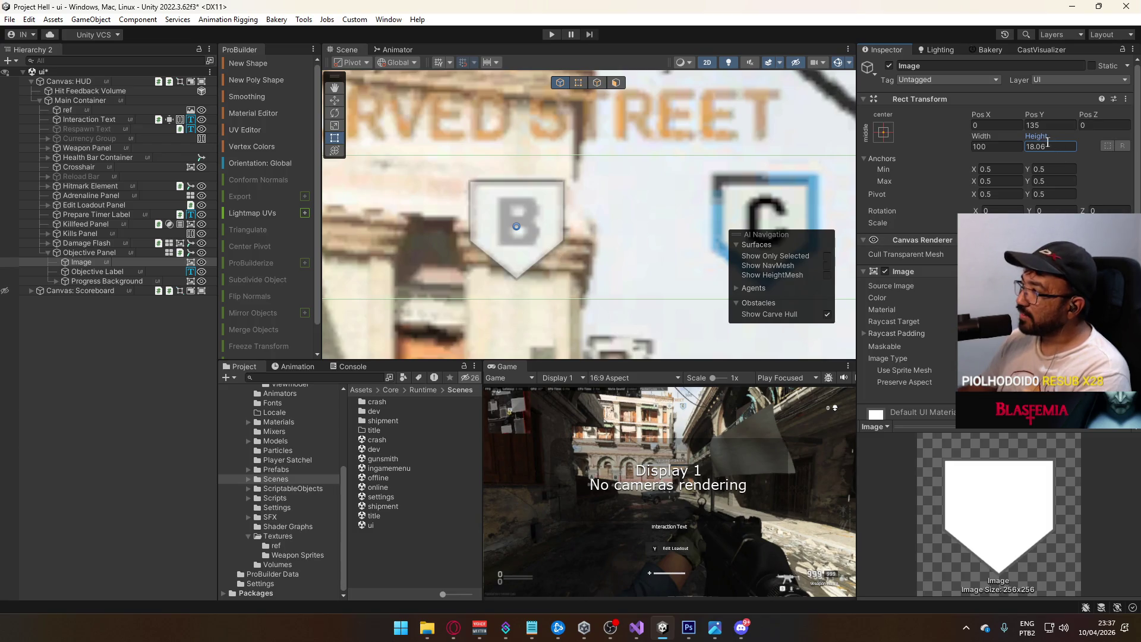
pyautogui.press('BackSpace')
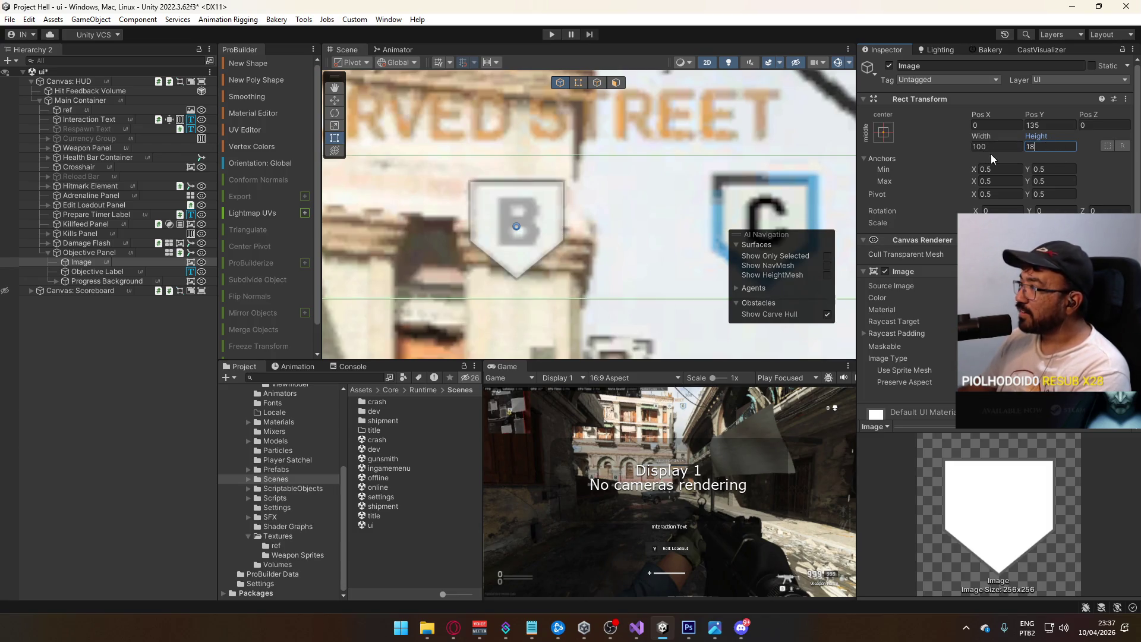
pyautogui.hotkey('alt', 'Tab')
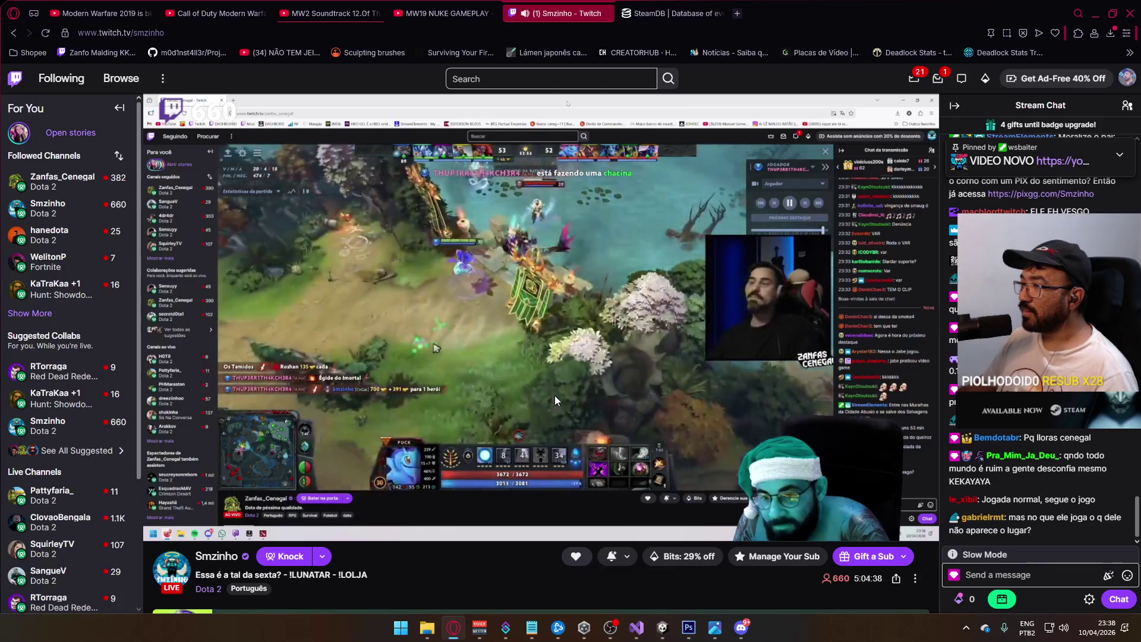
pyautogui.moveTo(554, 395)
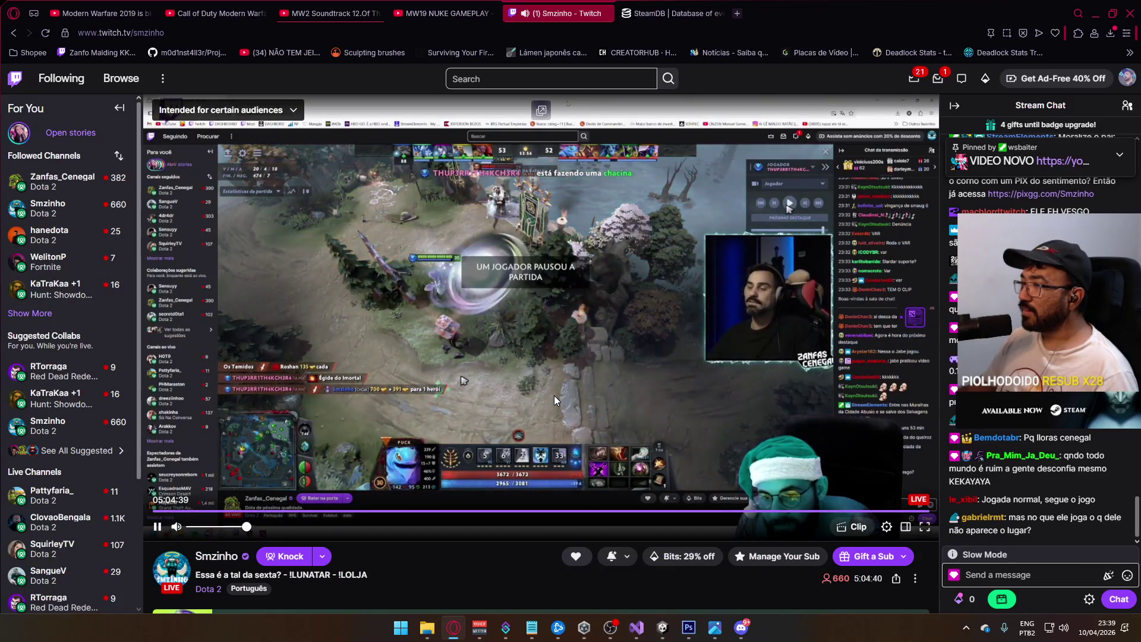
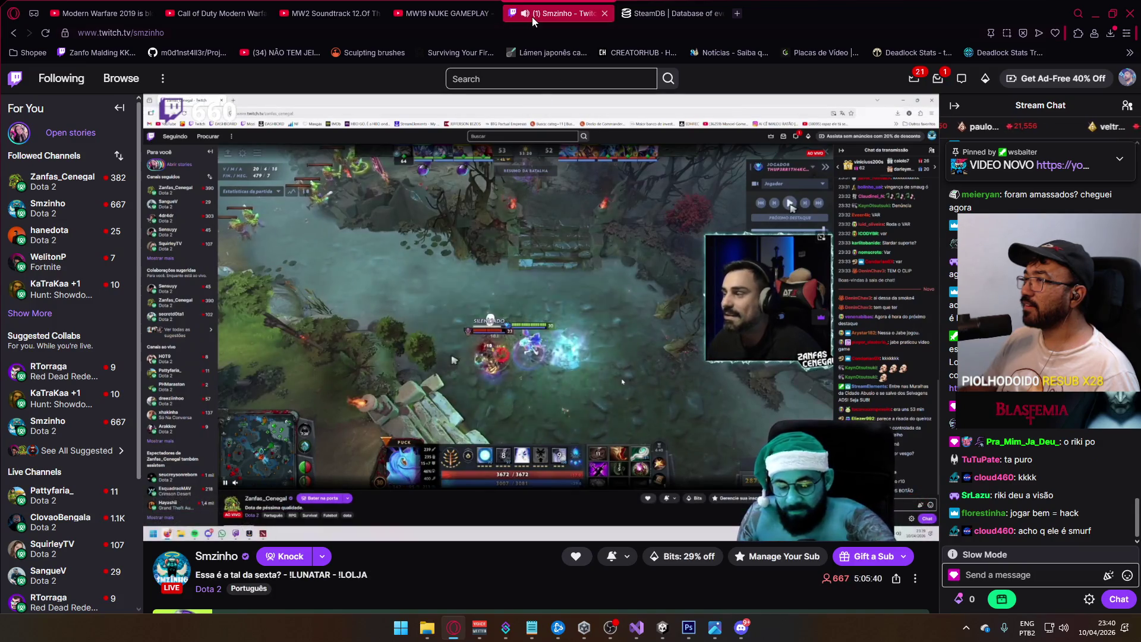
# - Play the MW2 Soundtrack 12 video on YouTube in Opera, then return to Unity
pyautogui.click(1095, 13)
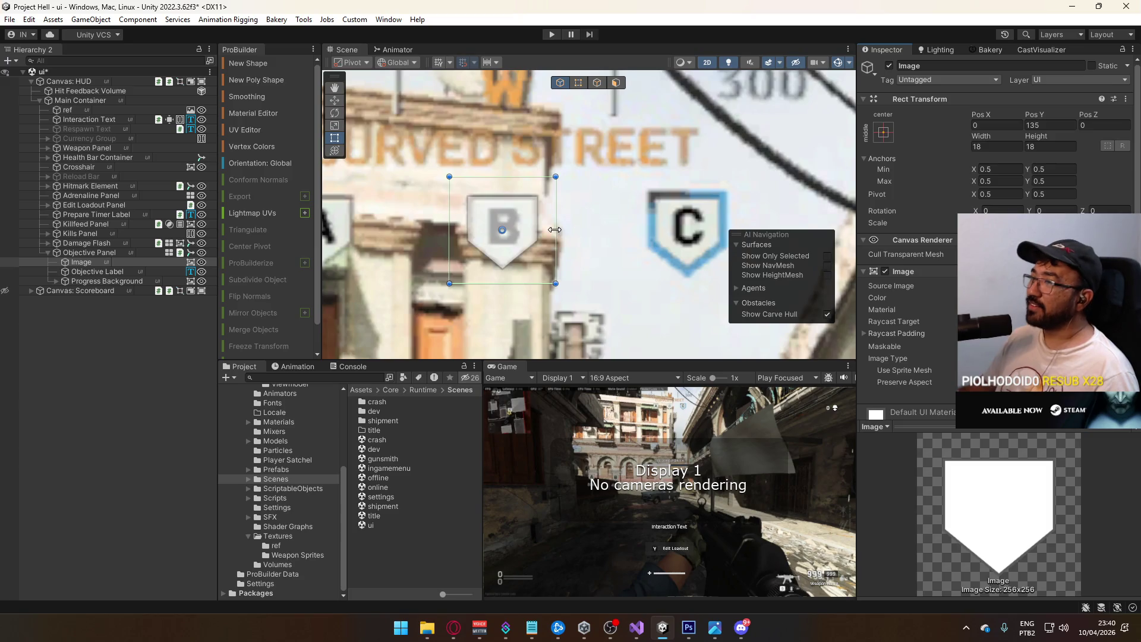
pyautogui.click(453, 627)
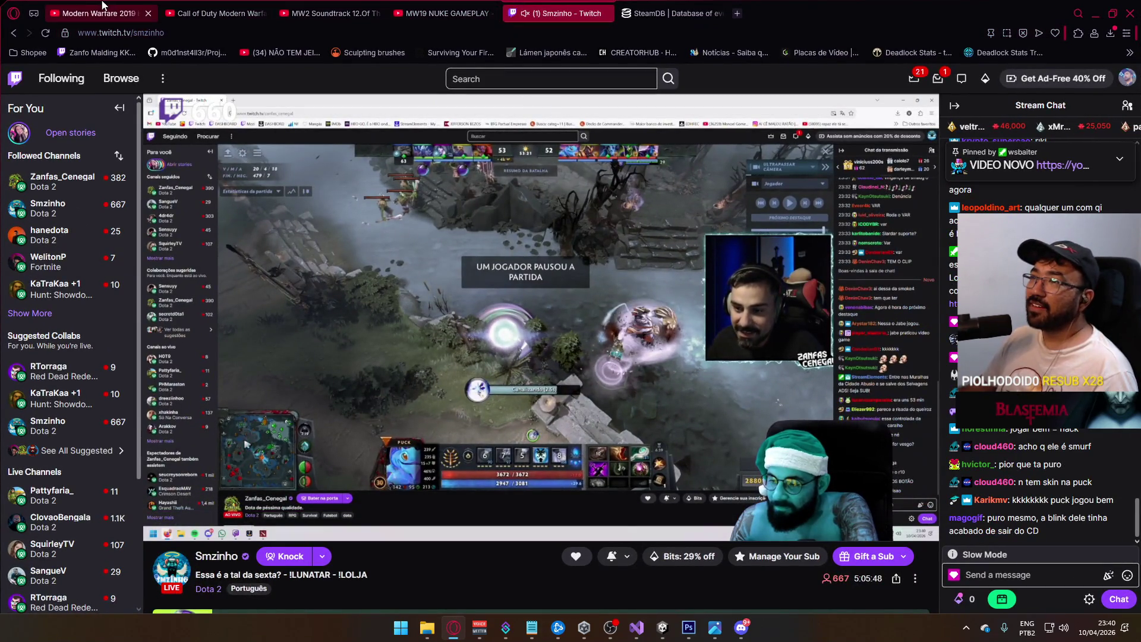
pyautogui.click(235, 6)
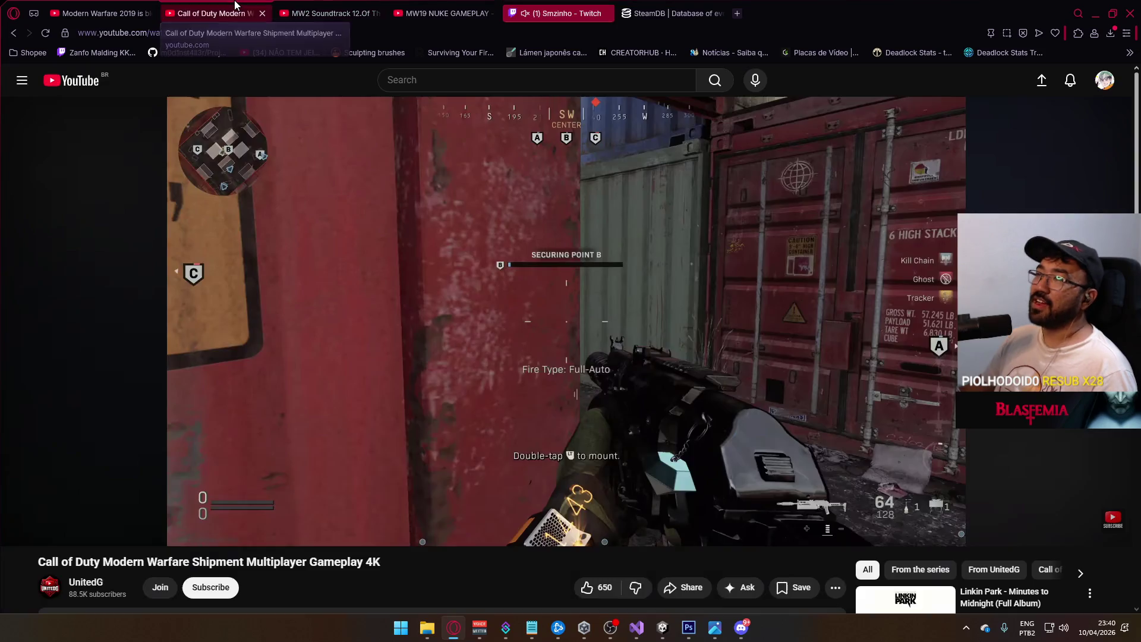
pyautogui.click(330, 13)
pyautogui.click(1023, 185)
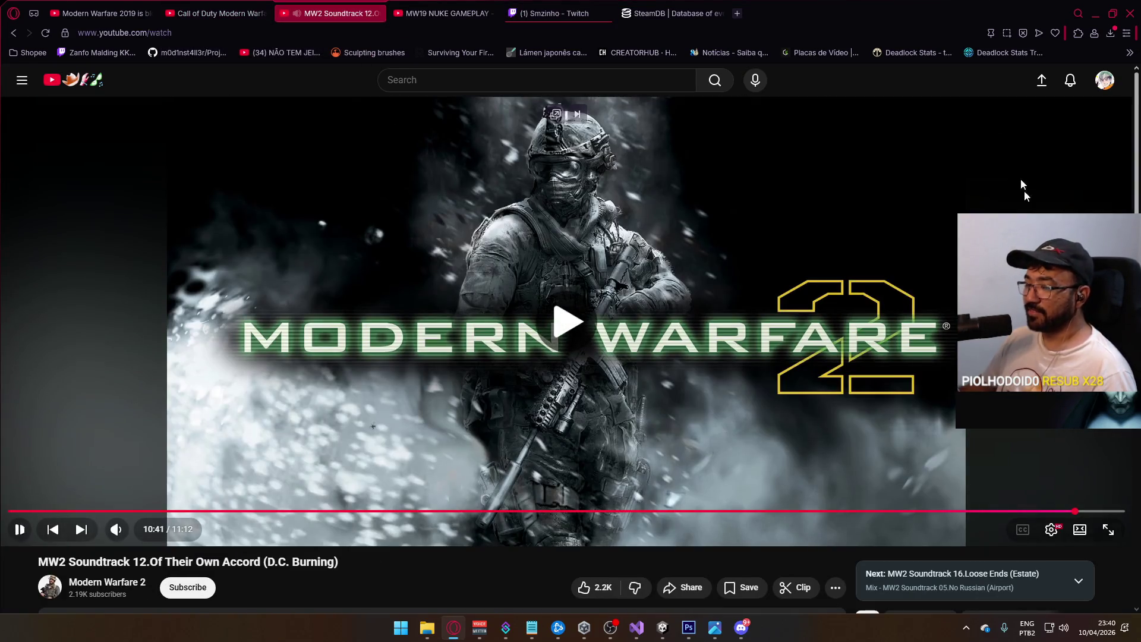
pyautogui.hotkey('alt', 'Tab')
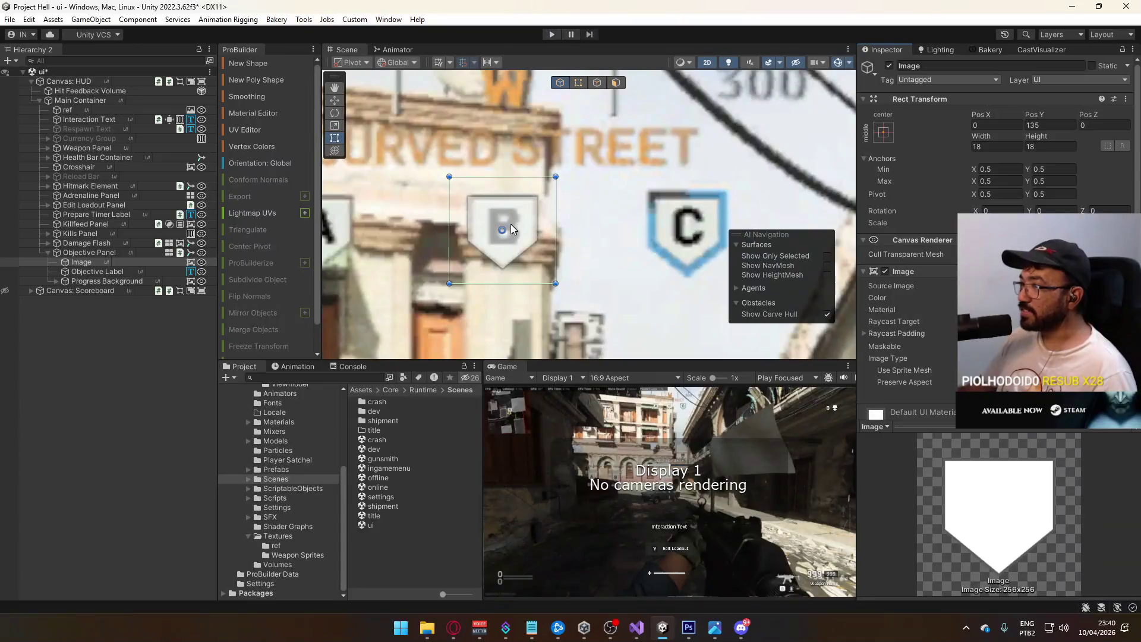
# - Locate and select the capture-point-icon texture used by the marker image, then switch to Photoshop
pyautogui.scroll(2, 514, 230)
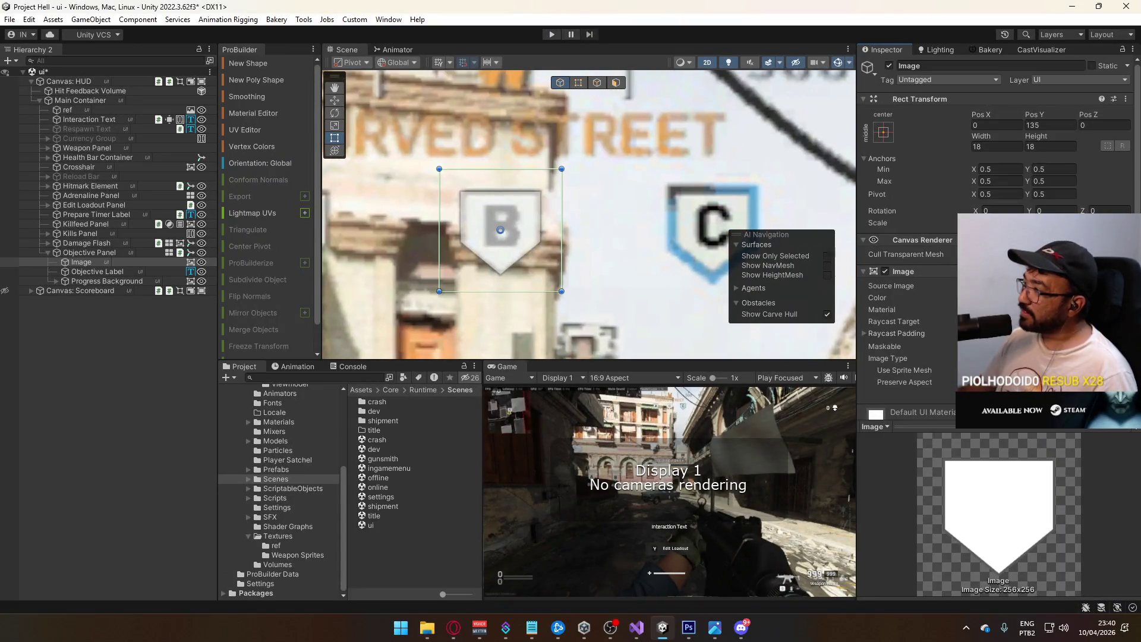
pyautogui.click(1010, 286)
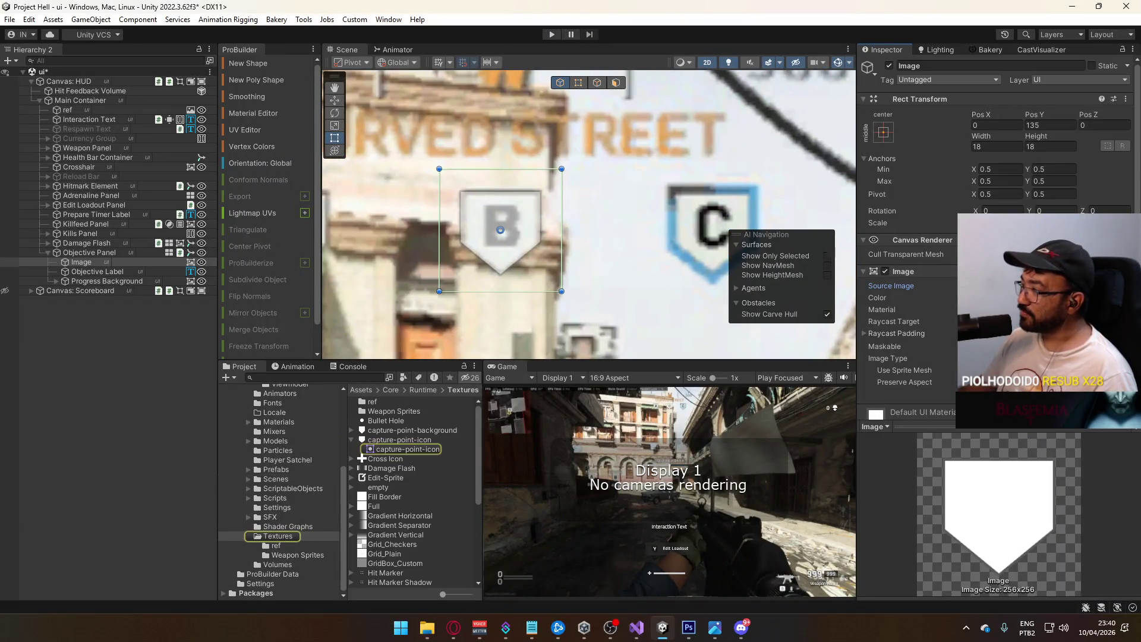
pyautogui.click(382, 443)
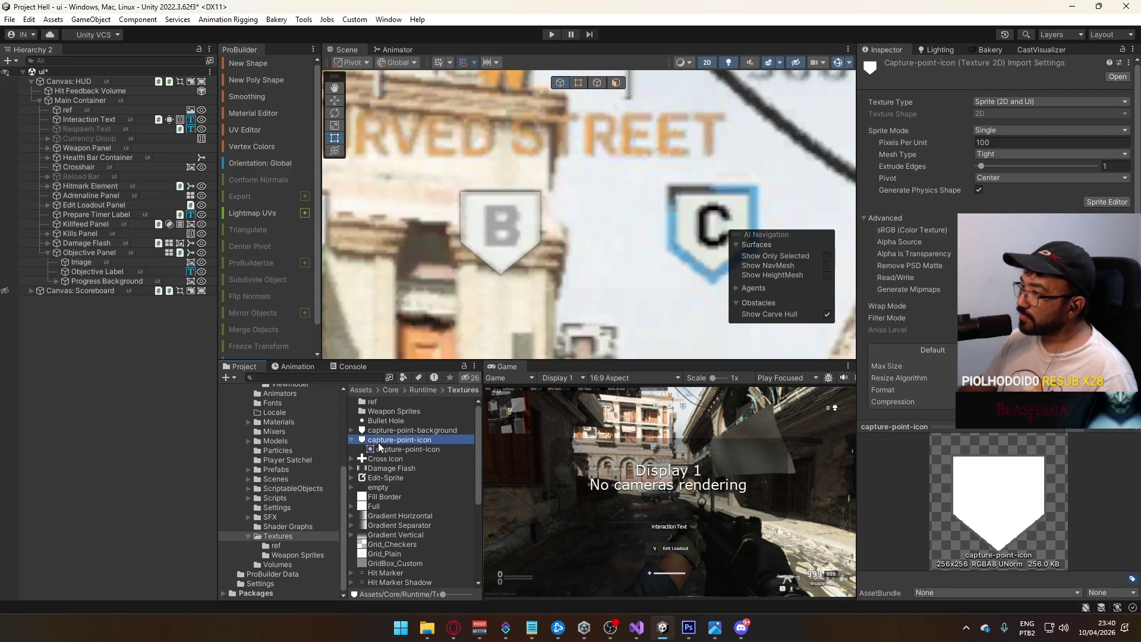
pyautogui.click(689, 628)
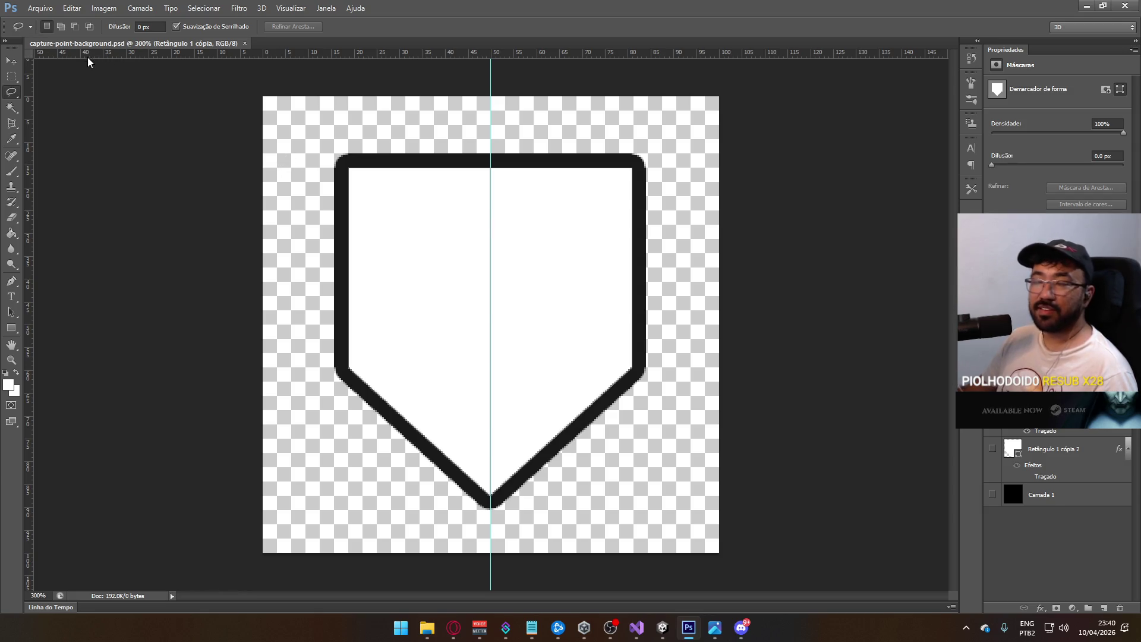
# - Save the shield document over capture-point-icon.psd in Textures, confirming the replacement
pyautogui.click(18, 10)
pyautogui.click(77, 151)
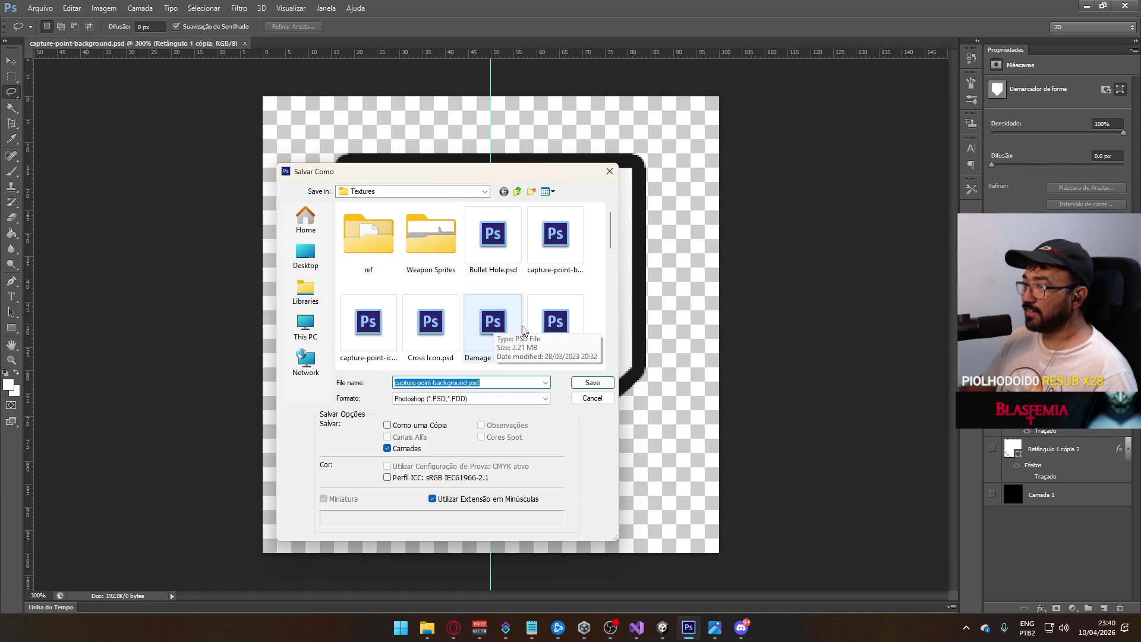
pyautogui.scroll(-2, 476, 295)
pyautogui.click(431, 249)
pyautogui.scroll(2, 475, 267)
pyautogui.click(541, 273)
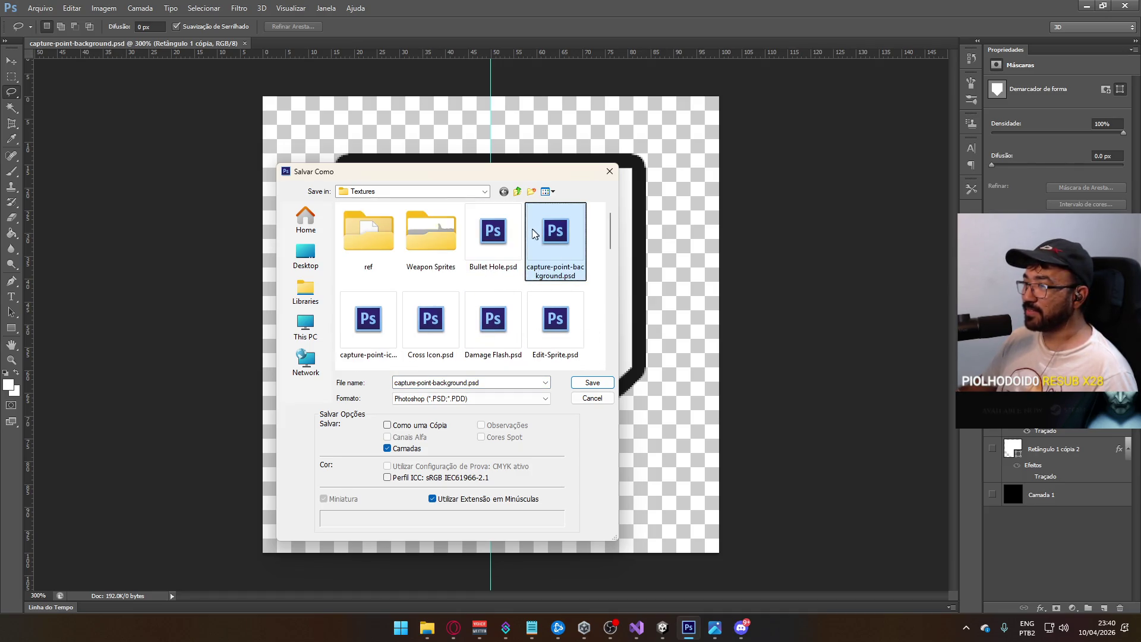
pyautogui.click(378, 317)
pyautogui.doubleClick(379, 317)
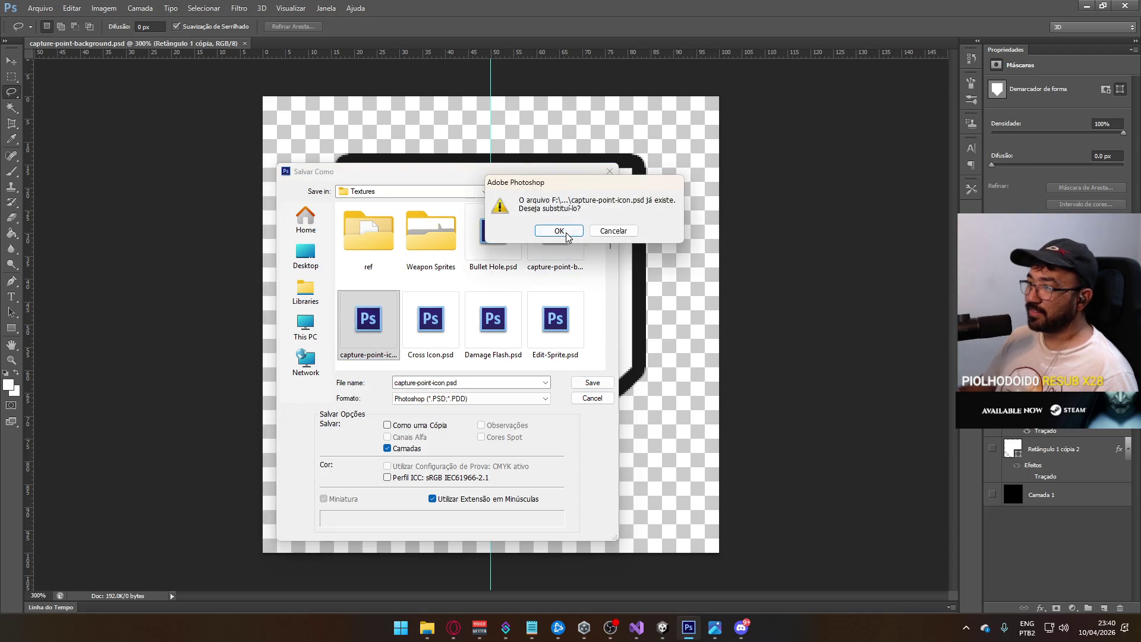
pyautogui.click(555, 226)
pyautogui.click(576, 131)
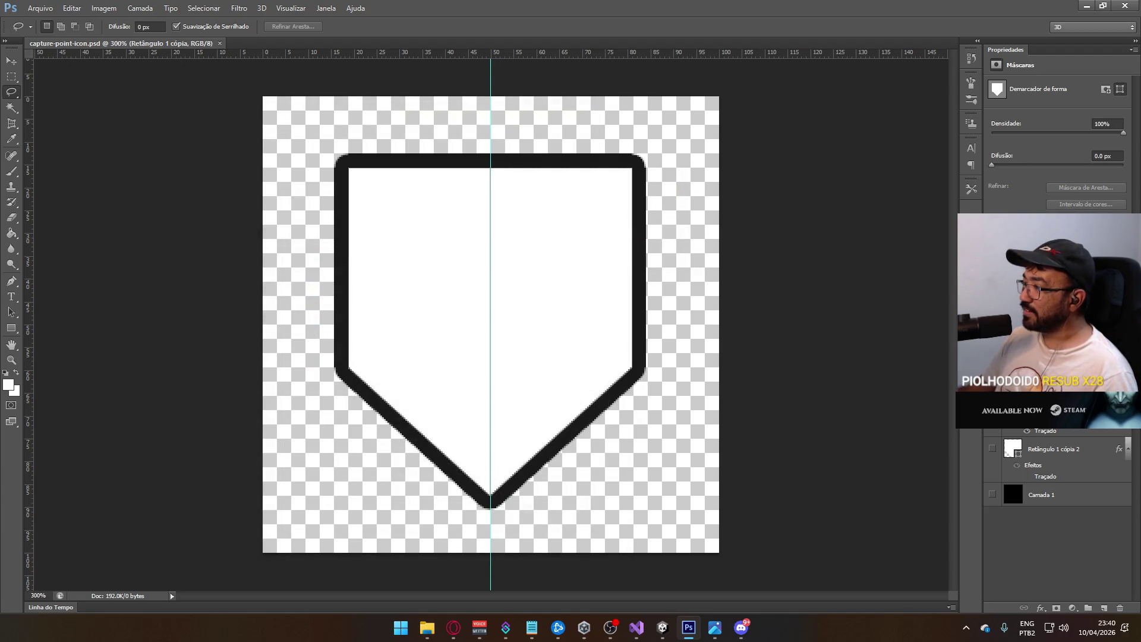
# - Check the shield layers' visibility and delete the Retângulo 1 cópia 2 layer
pyautogui.press('Delete')
pyautogui.click(992, 448)
pyautogui.click(1078, 454)
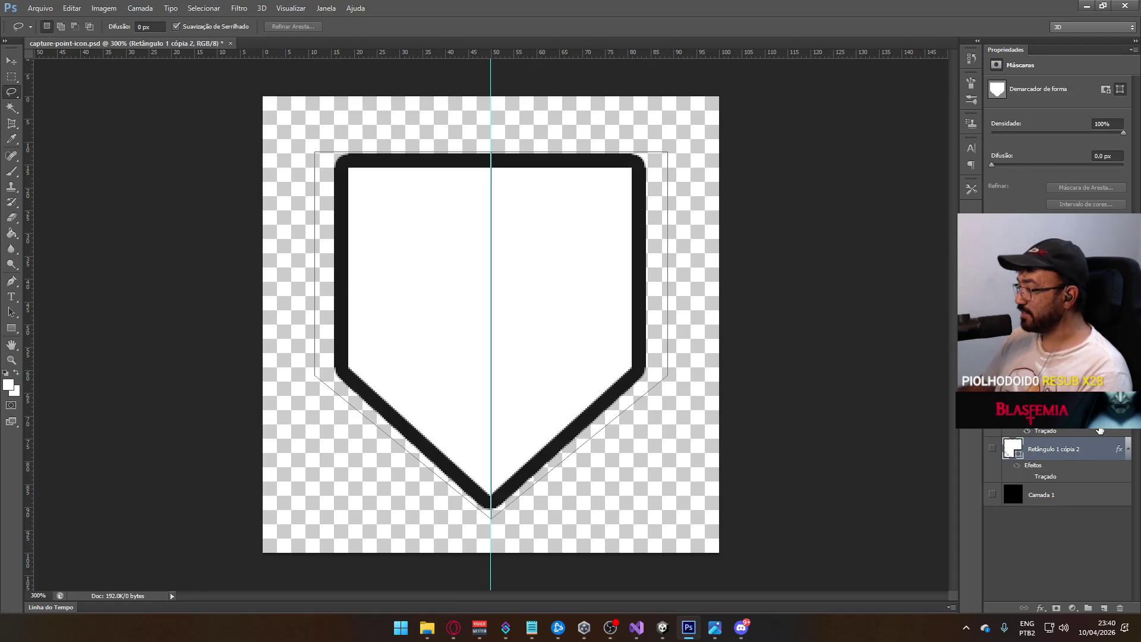
pyautogui.click(992, 450)
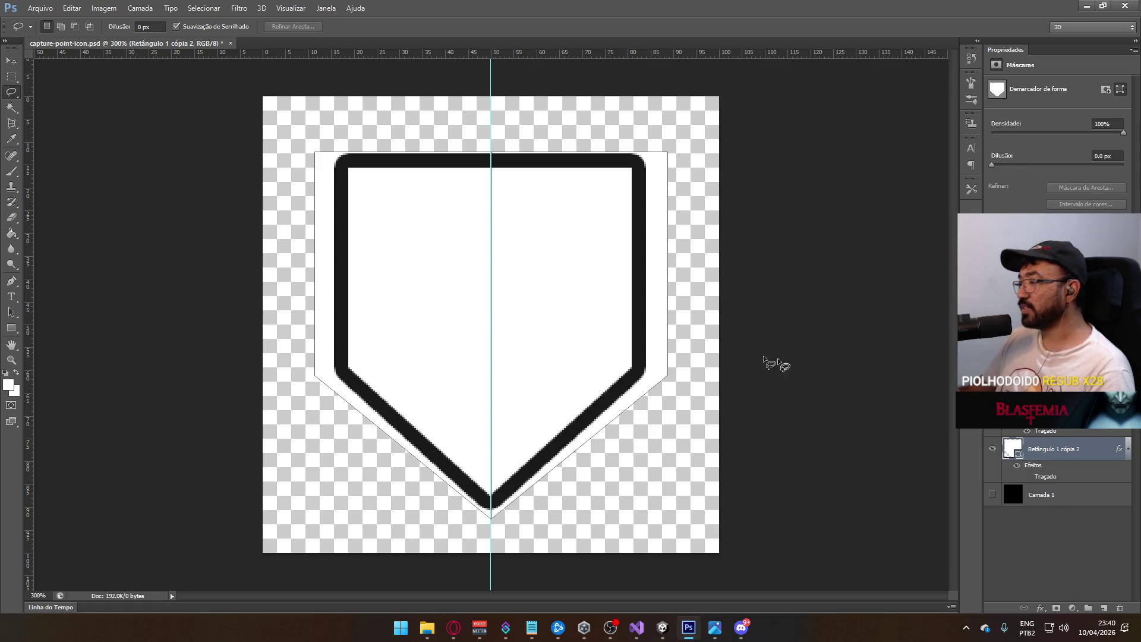
pyautogui.press('Delete')
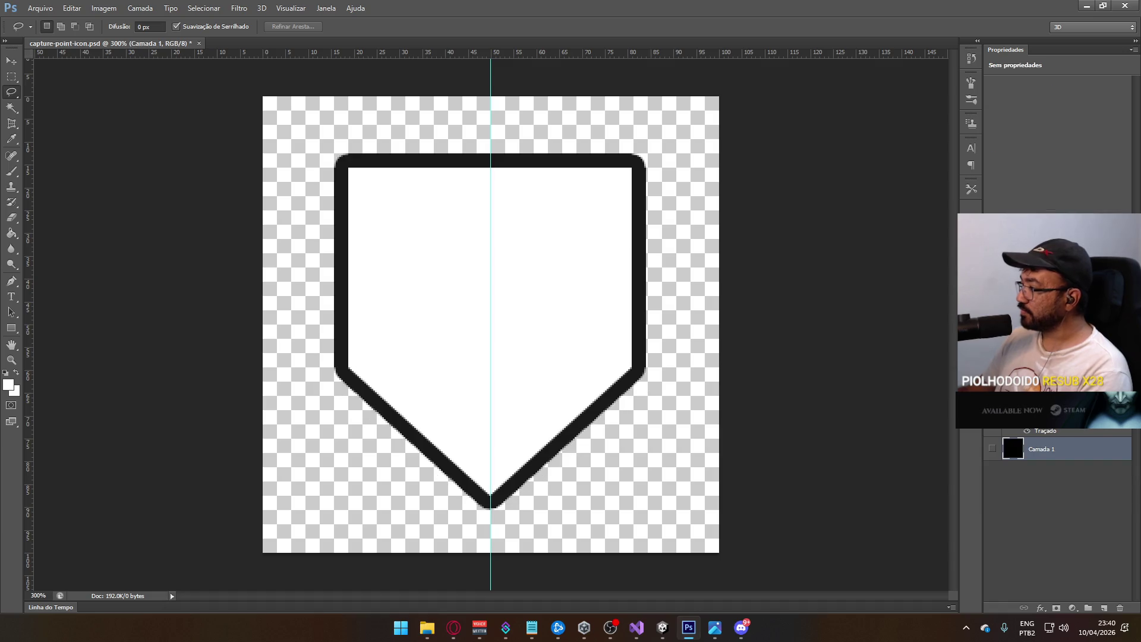
# - Duplicate the shield layer, disable its effects, and move Retângulo 1 cópia above Retângulo 1 cópia 2
pyautogui.rightClick(1052, 398)
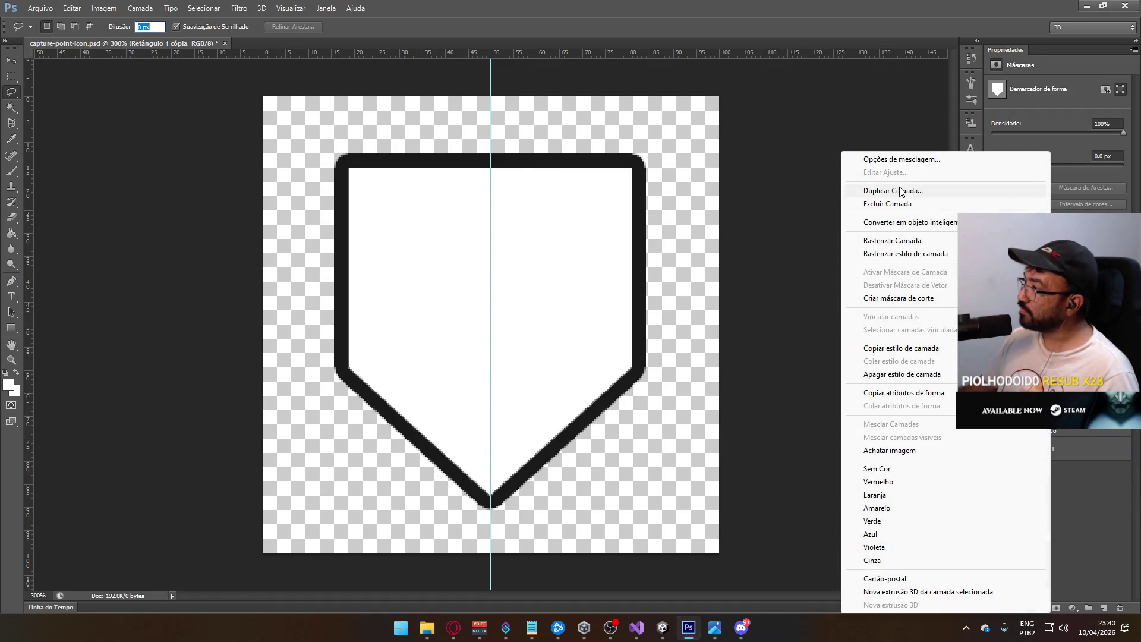
pyautogui.click(900, 189)
pyautogui.press('Return')
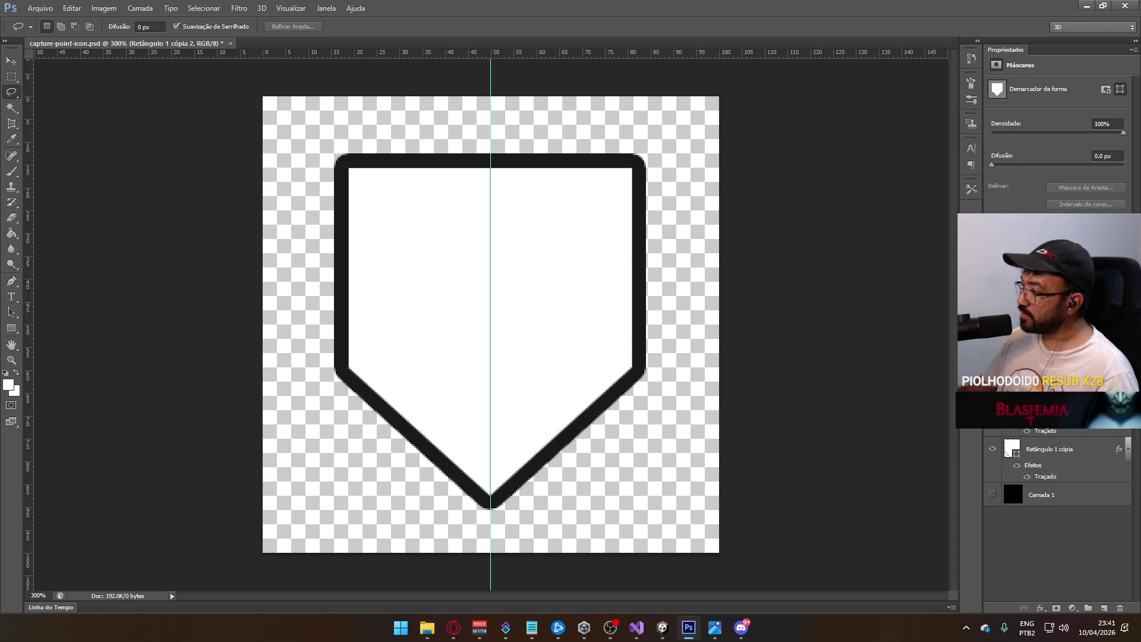
pyautogui.rightClick(1034, 419)
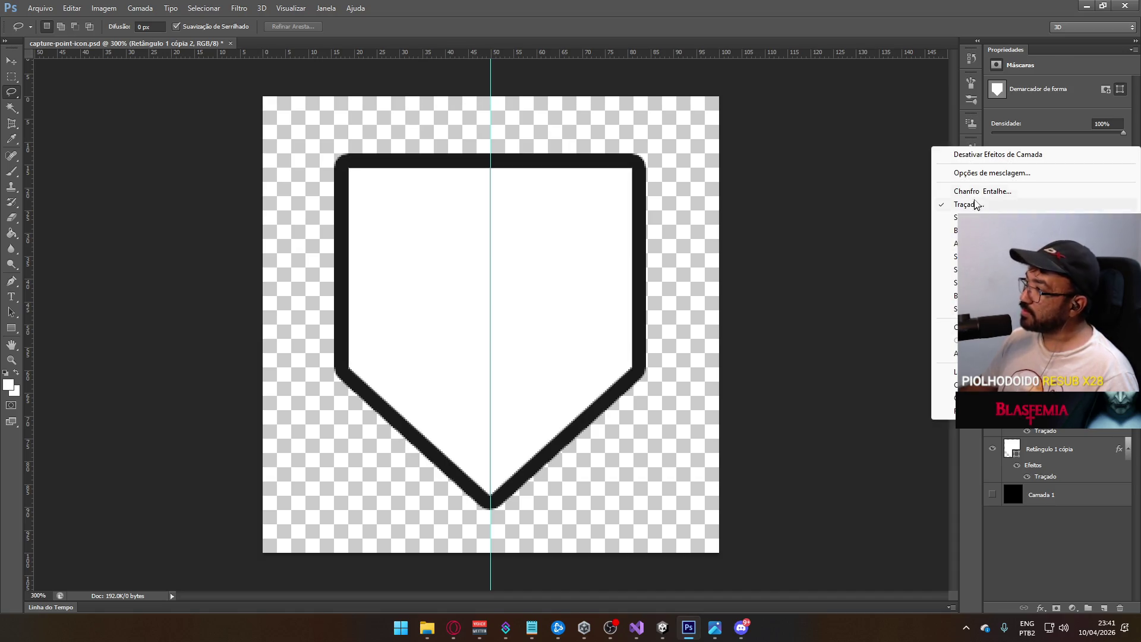
pyautogui.click(1004, 156)
pyautogui.click(991, 450)
pyautogui.click(991, 450)
pyautogui.moveTo(1045, 452); pyautogui.dragTo(1046, 397)
pyautogui.doubleClick(1046, 396)
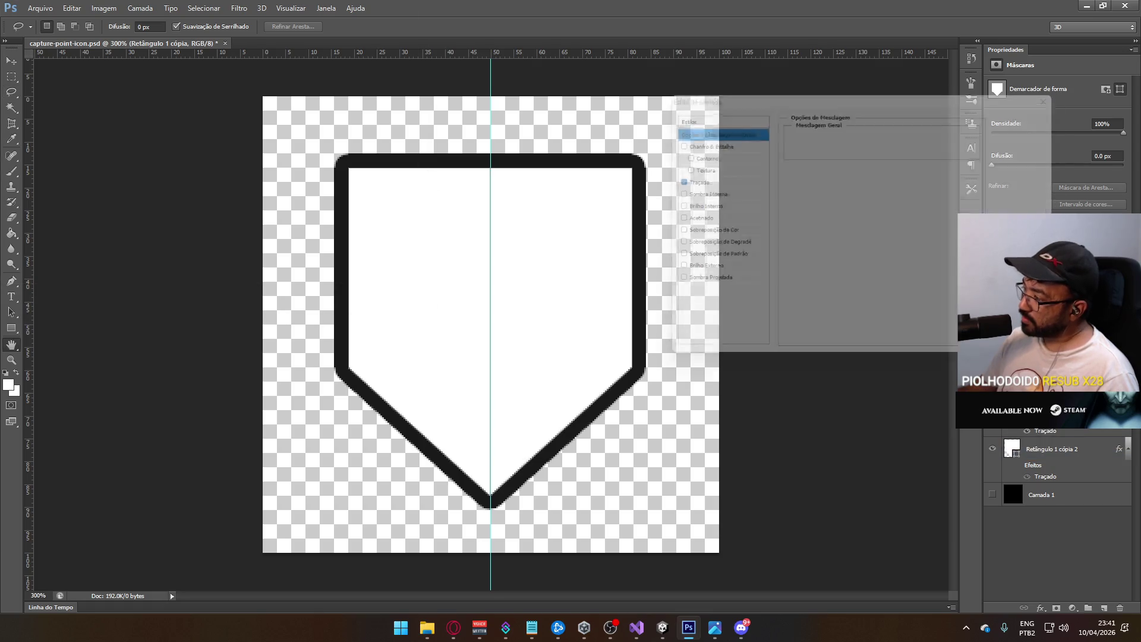
pyautogui.click(1039, 133)
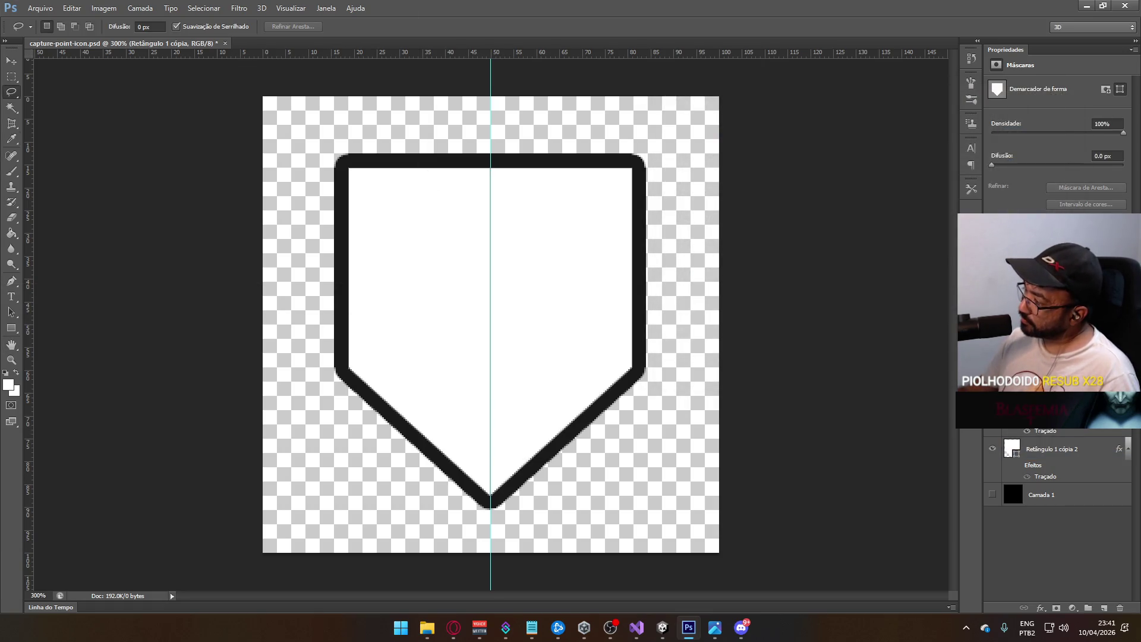
# - Rename the Retângulo 1 cópia 2 layer to bg and delete it
pyautogui.click(1045, 377)
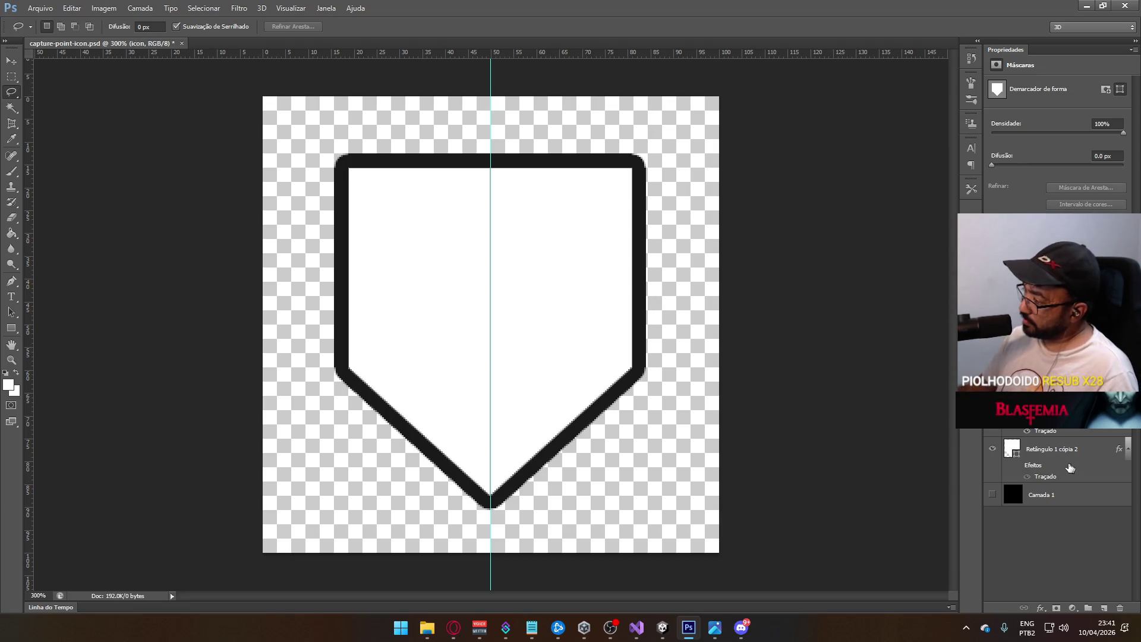
pyautogui.click(1059, 458)
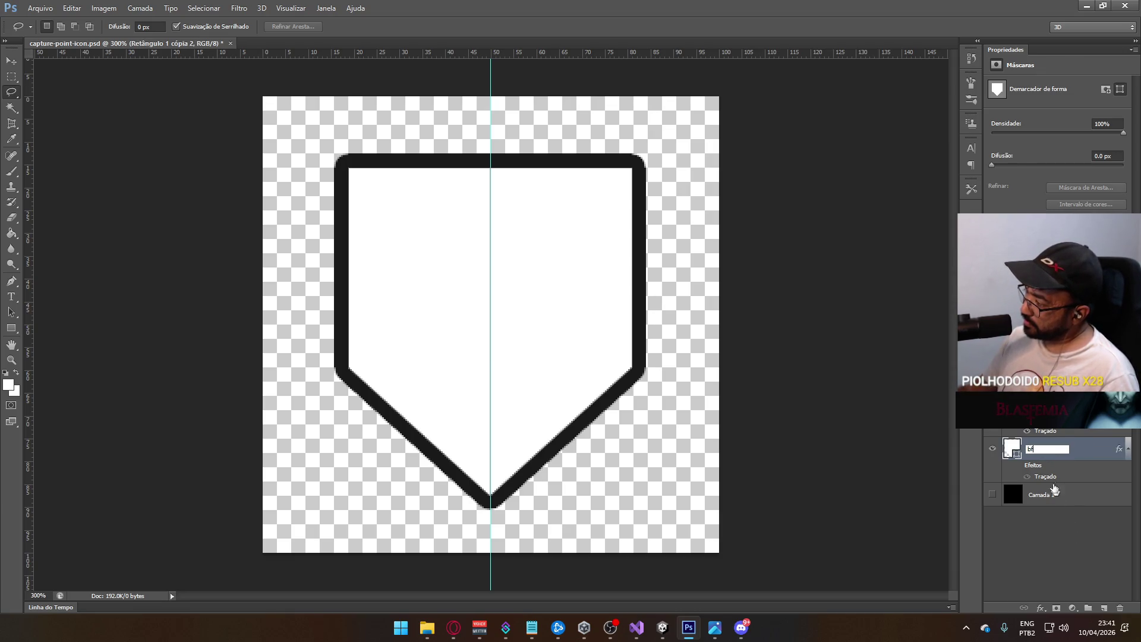
pyautogui.write('g')
pyautogui.click(1065, 531)
pyautogui.click(991, 403)
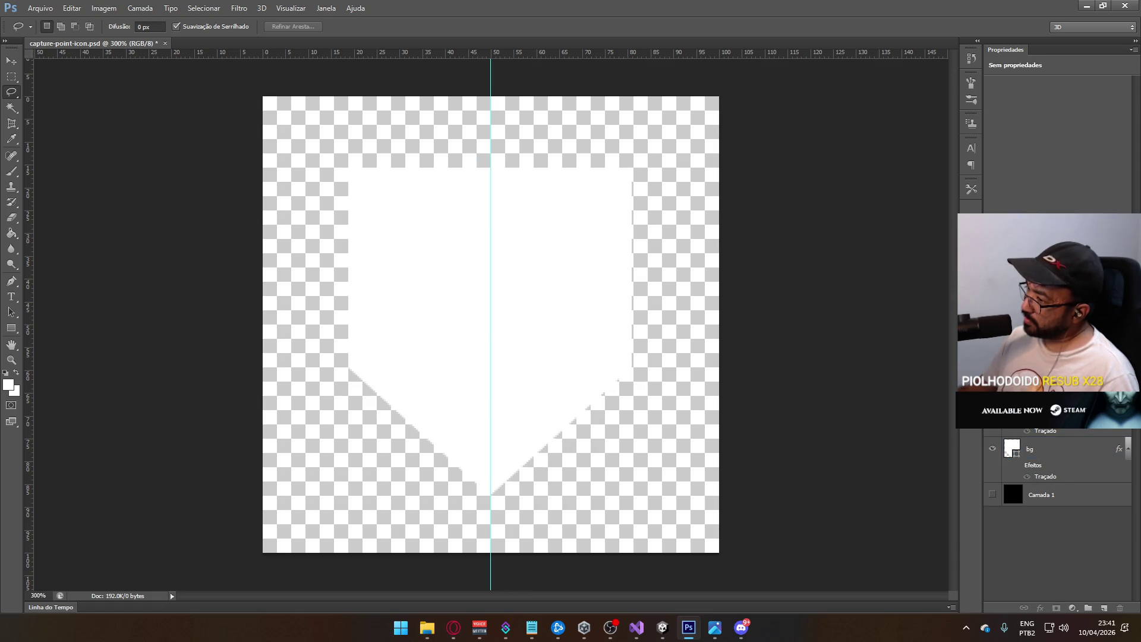
pyautogui.click(1051, 460)
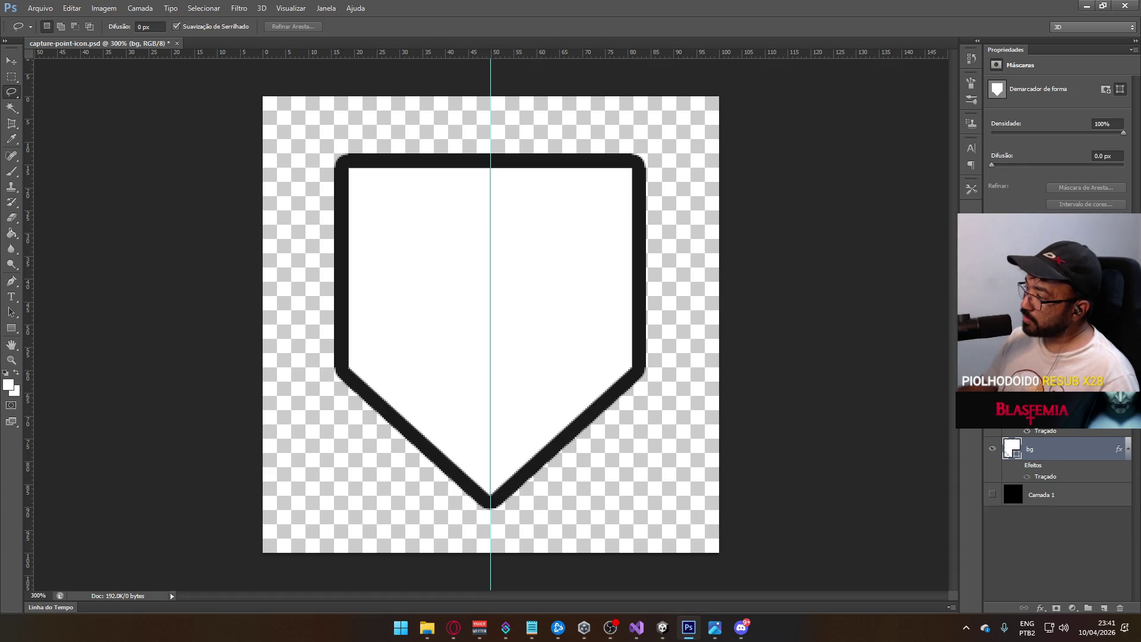
pyautogui.click(1121, 608)
pyautogui.click(543, 229)
# - Duplicate the icon layer as icon cópia and reselect the icon layer
pyautogui.rightClick(1052, 410)
pyautogui.click(947, 193)
pyautogui.click(523, 138)
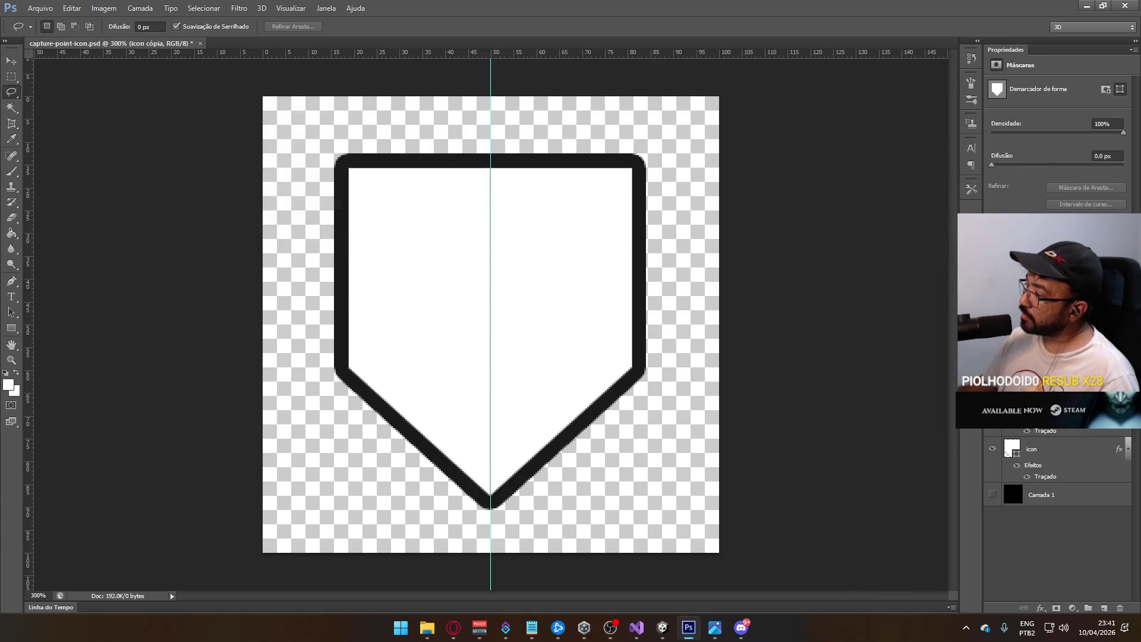
pyautogui.click(1058, 448)
pyautogui.rightClick(1023, 300)
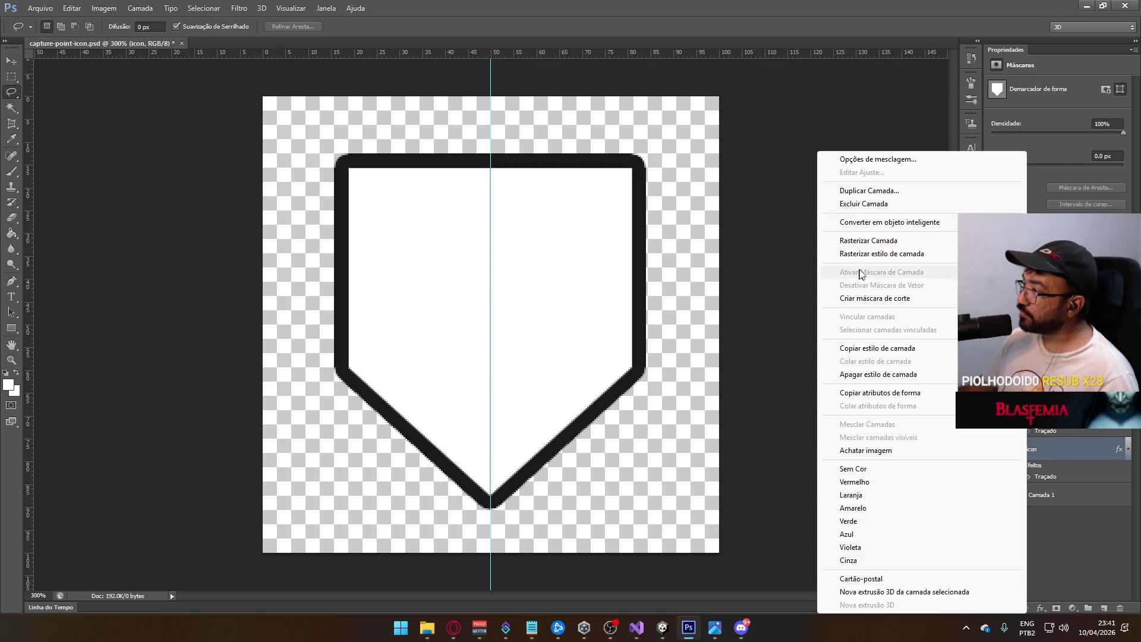
# - Change the icon layer's Traçado colour to white (ffffff), then rasterize the layer
pyautogui.click(920, 160)
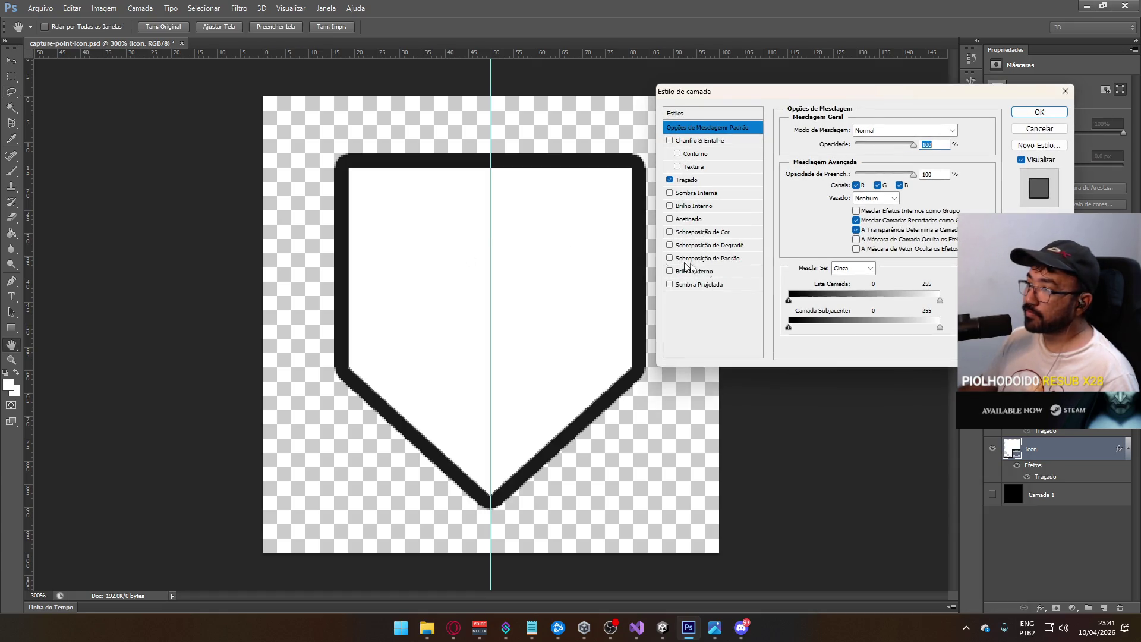
pyautogui.click(711, 180)
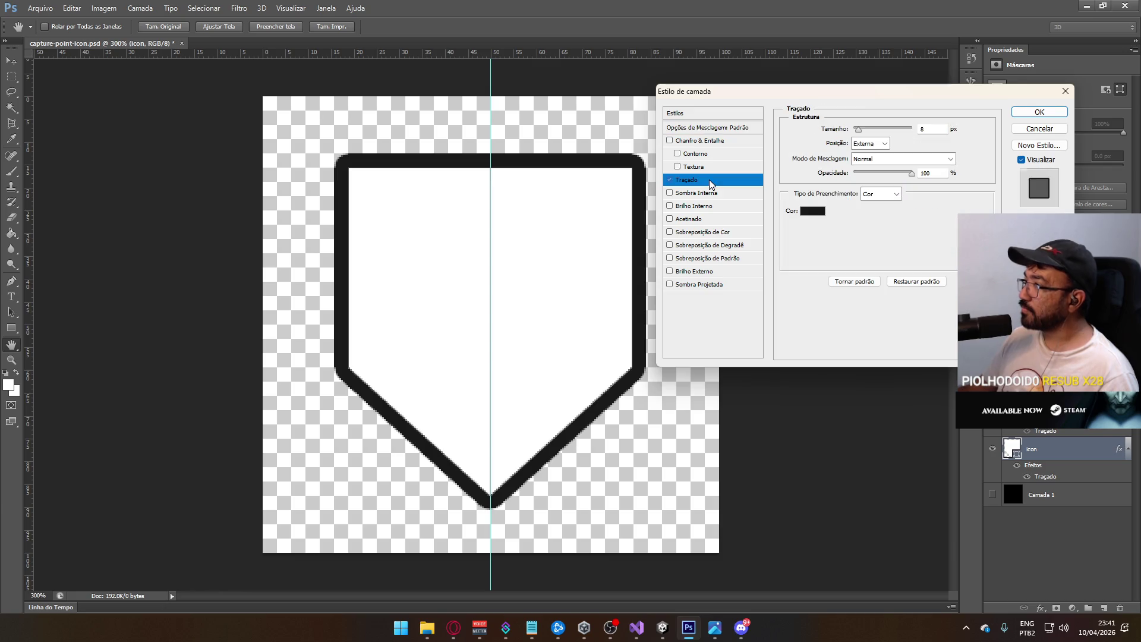
pyautogui.click(805, 213)
pyautogui.click(599, 125)
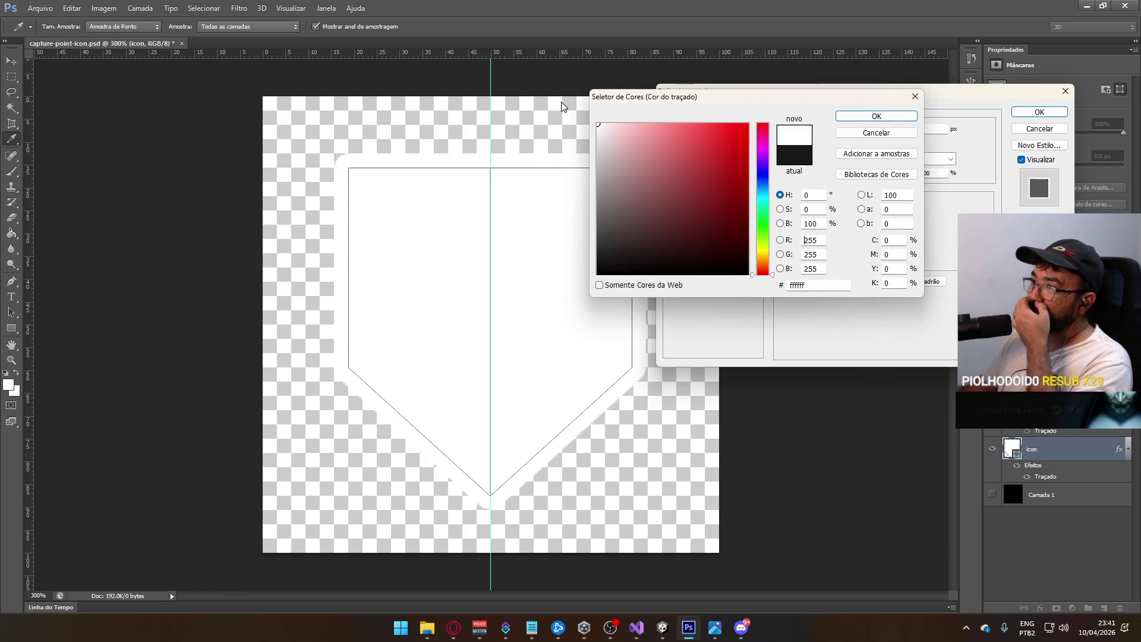
pyautogui.click(840, 119)
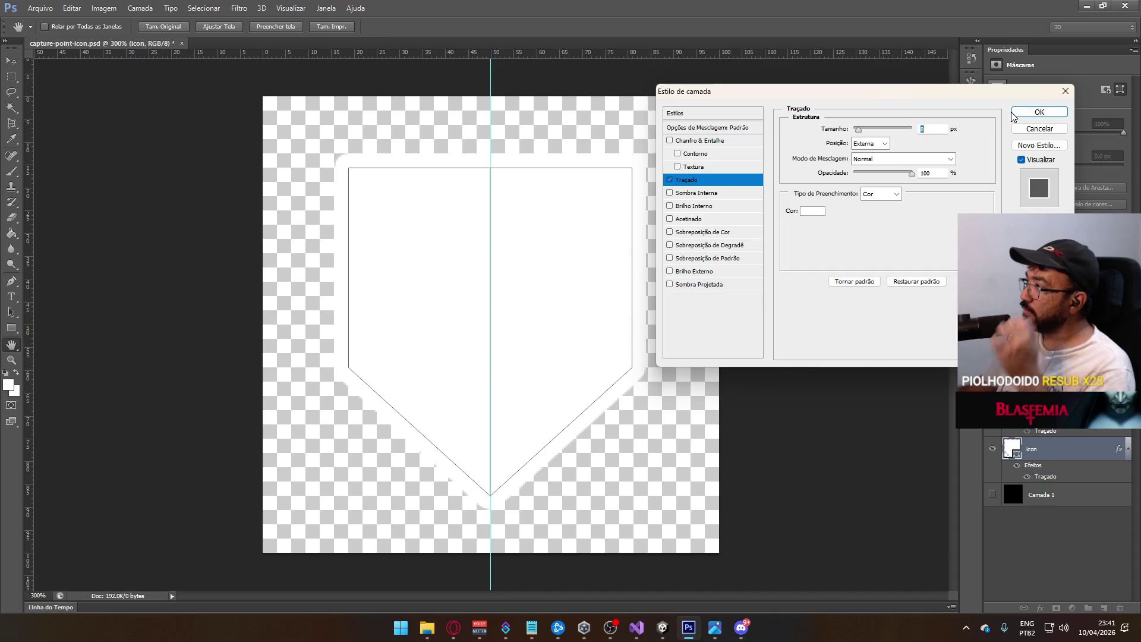
pyautogui.click(1034, 112)
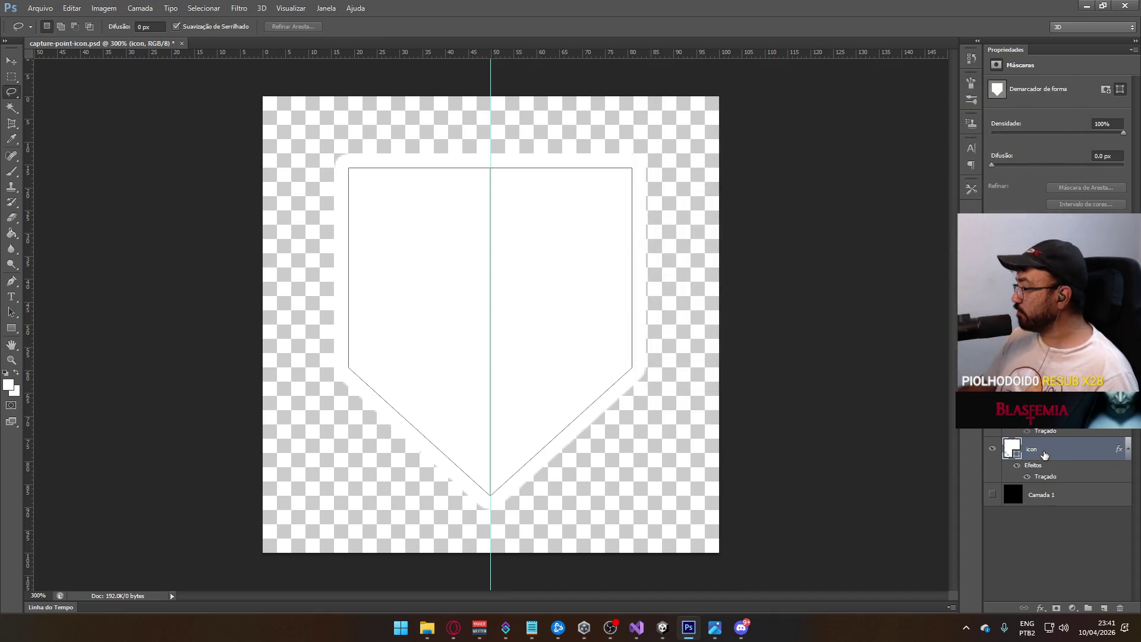
pyautogui.rightClick(1040, 447)
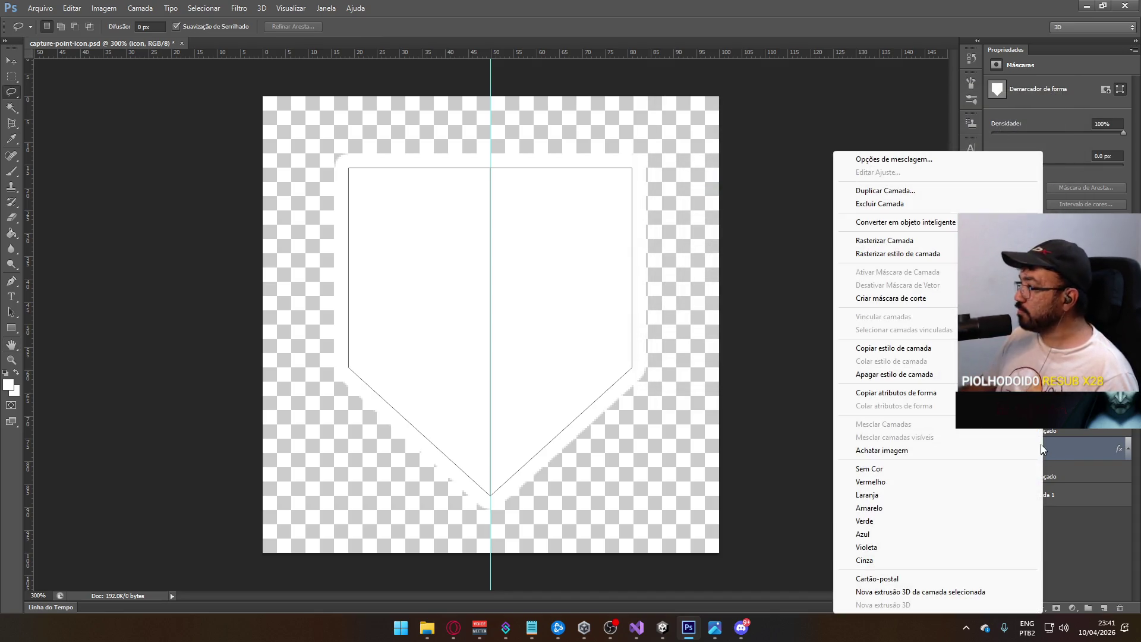
pyautogui.click(922, 240)
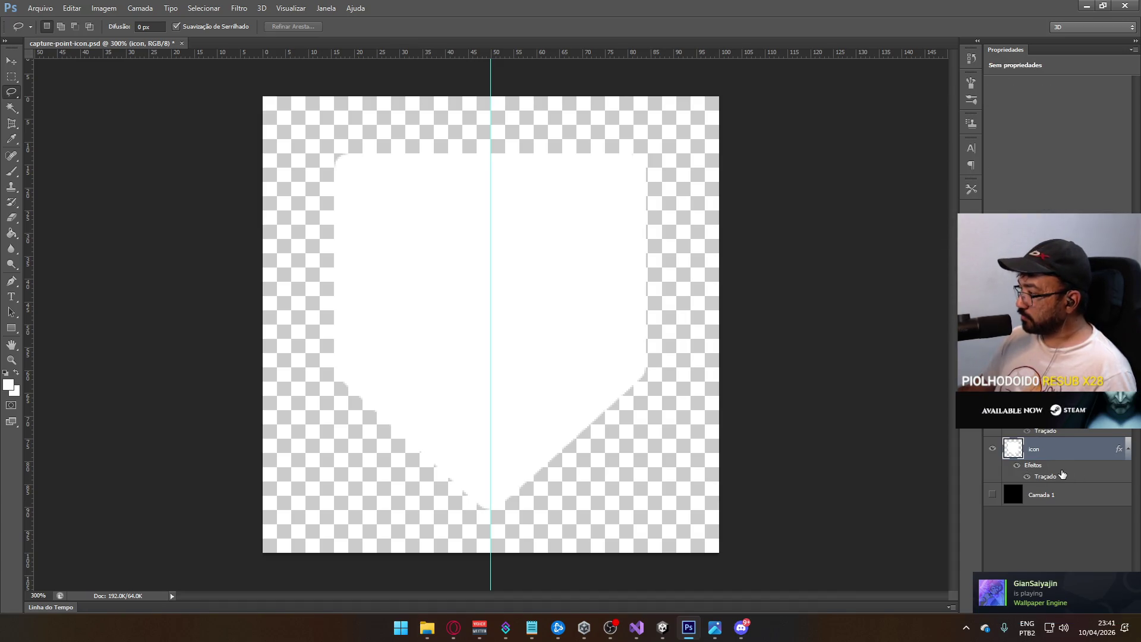
# - Undo the rasterization to restore the icon shape layer, checking its effects options
pyautogui.hotkey('ctrl', 'z')
pyautogui.rightClick(1073, 469)
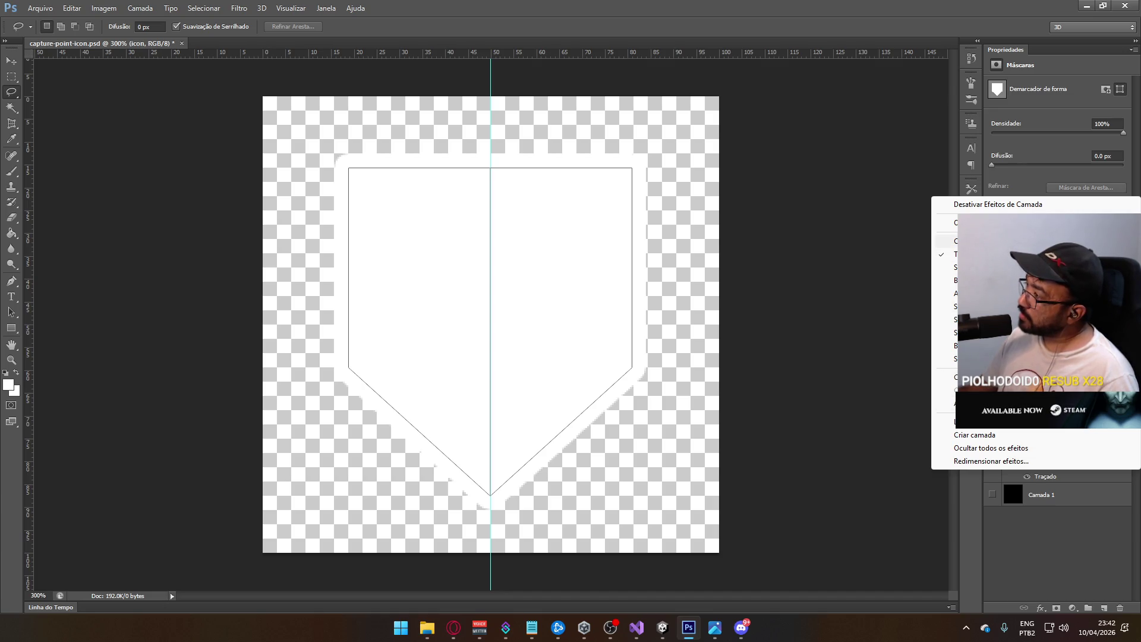
pyautogui.click(1020, 543)
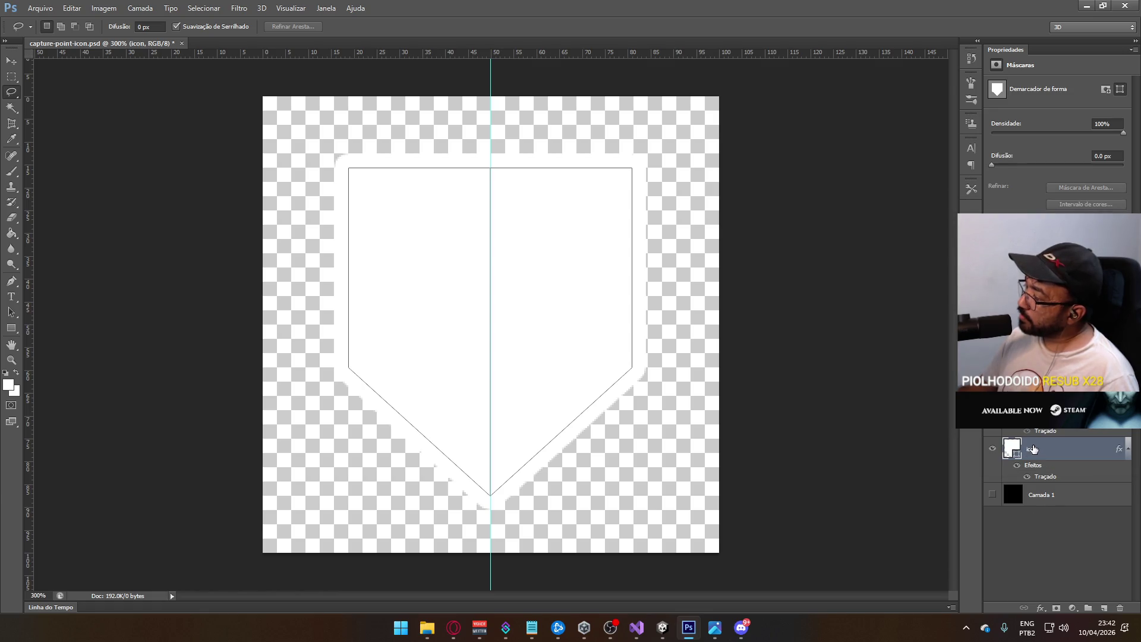
pyautogui.rightClick(1044, 470)
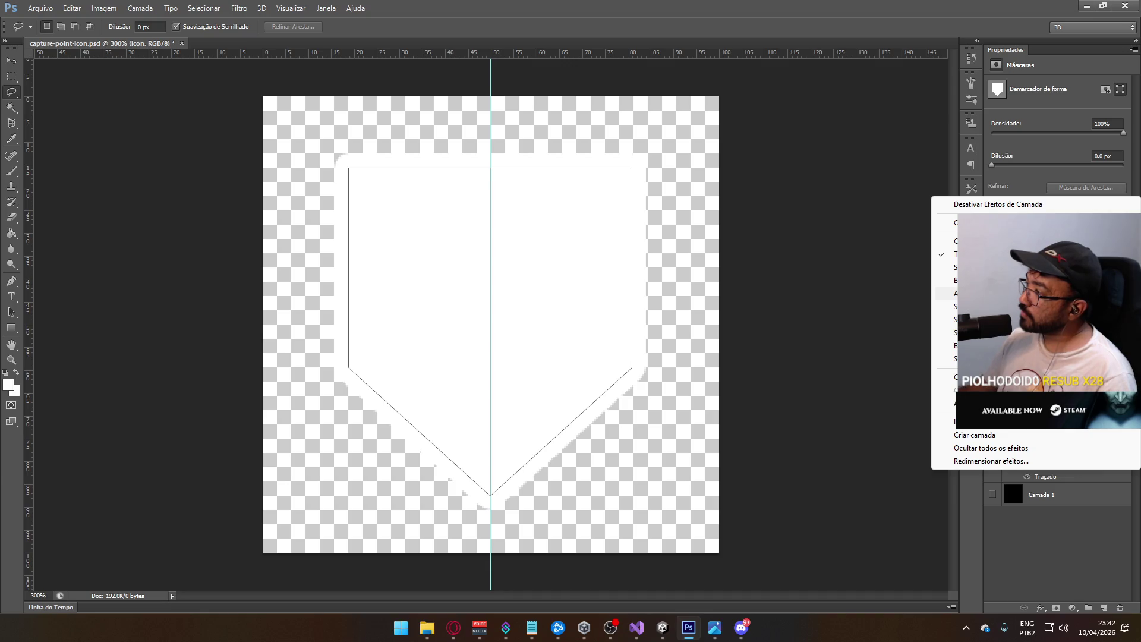
pyautogui.press('Escape')
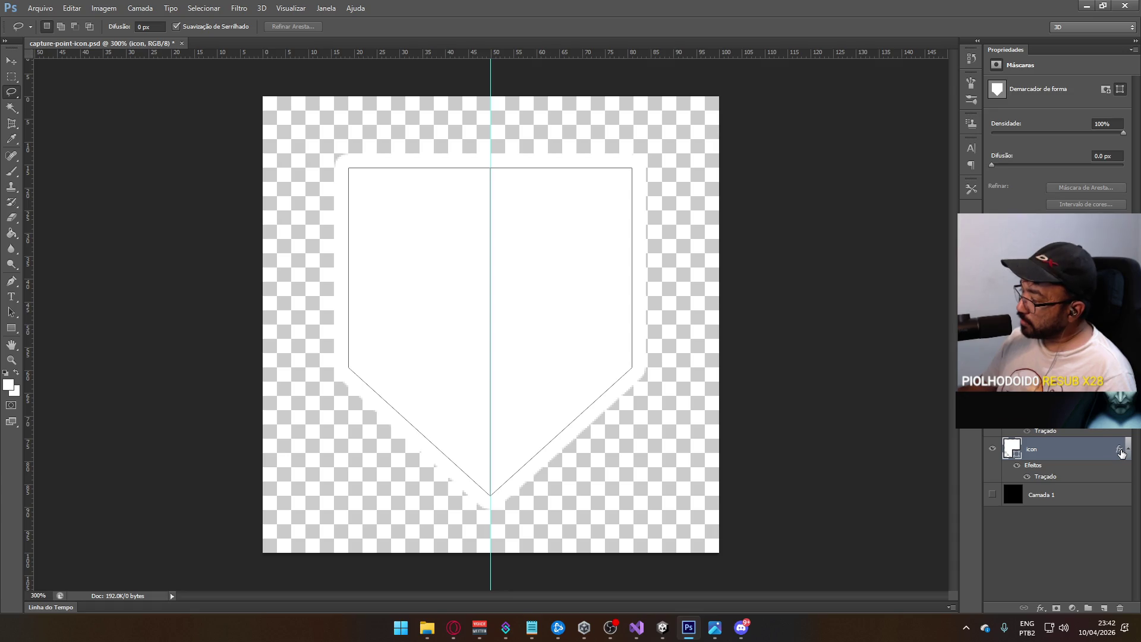
pyautogui.rightClick(1017, 442)
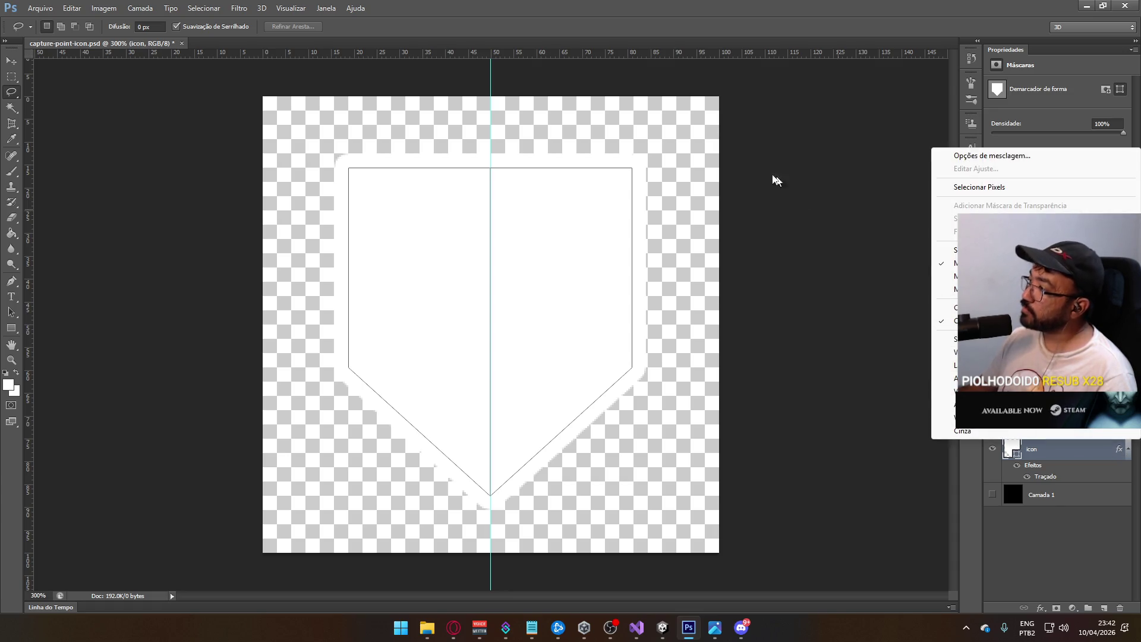
pyautogui.click(172, 6)
pyautogui.click(141, 8)
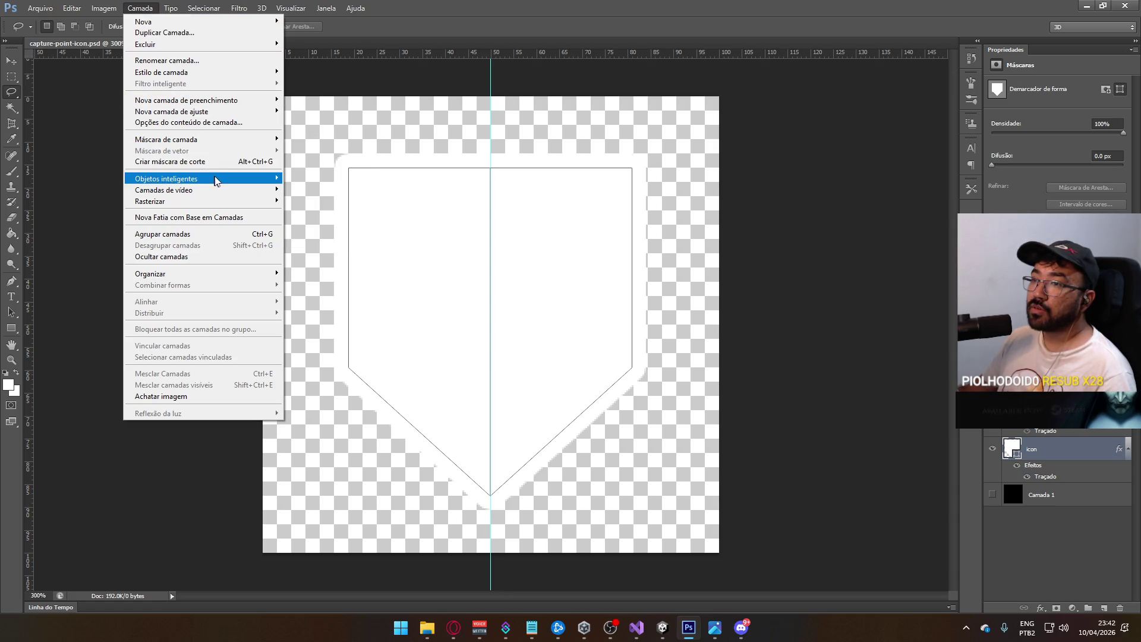
# - After undoing trial fill and layer rasterizations, rasterize the icon layer's Estilo de camada
pyautogui.moveTo(220, 205)
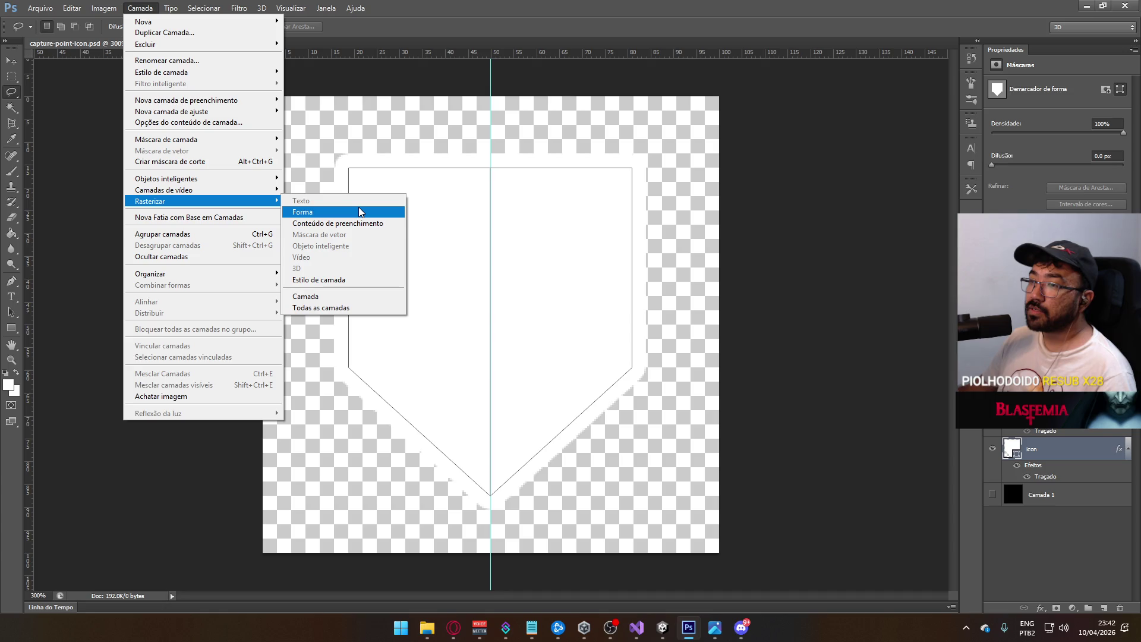
pyautogui.click(356, 224)
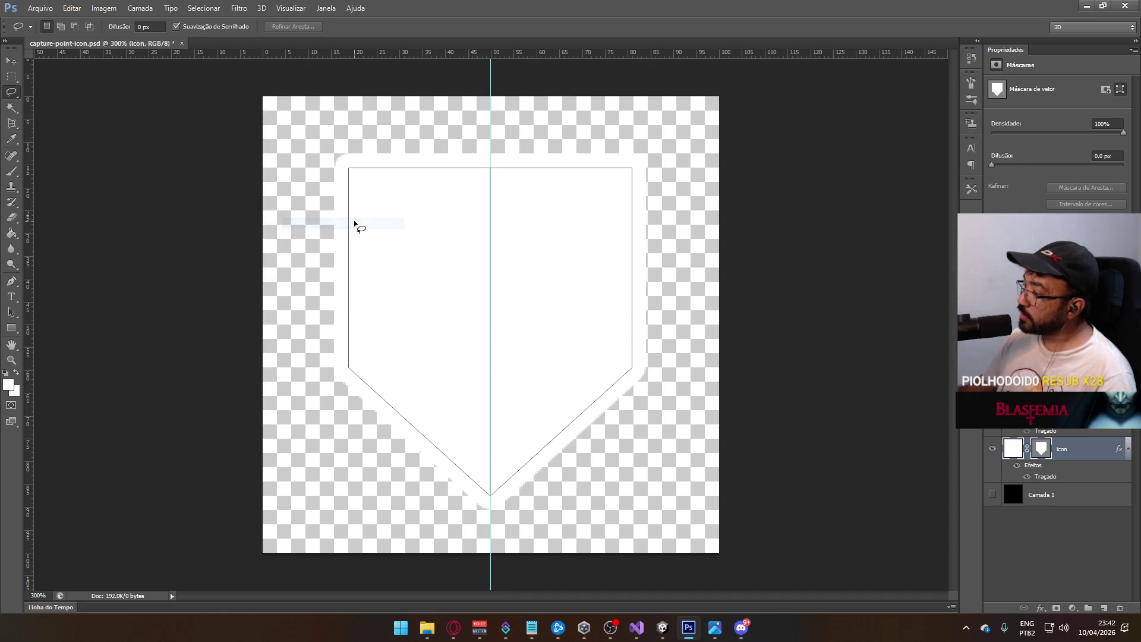
pyautogui.hotkey('ctrl', 'z')
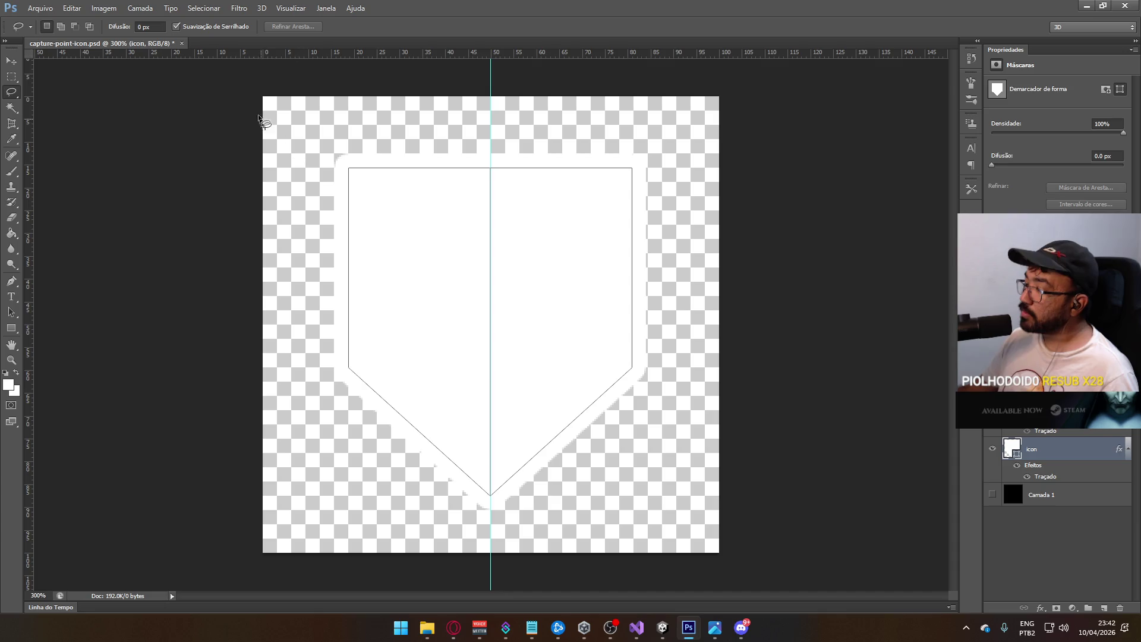
pyautogui.click(140, 7)
pyautogui.moveTo(195, 202)
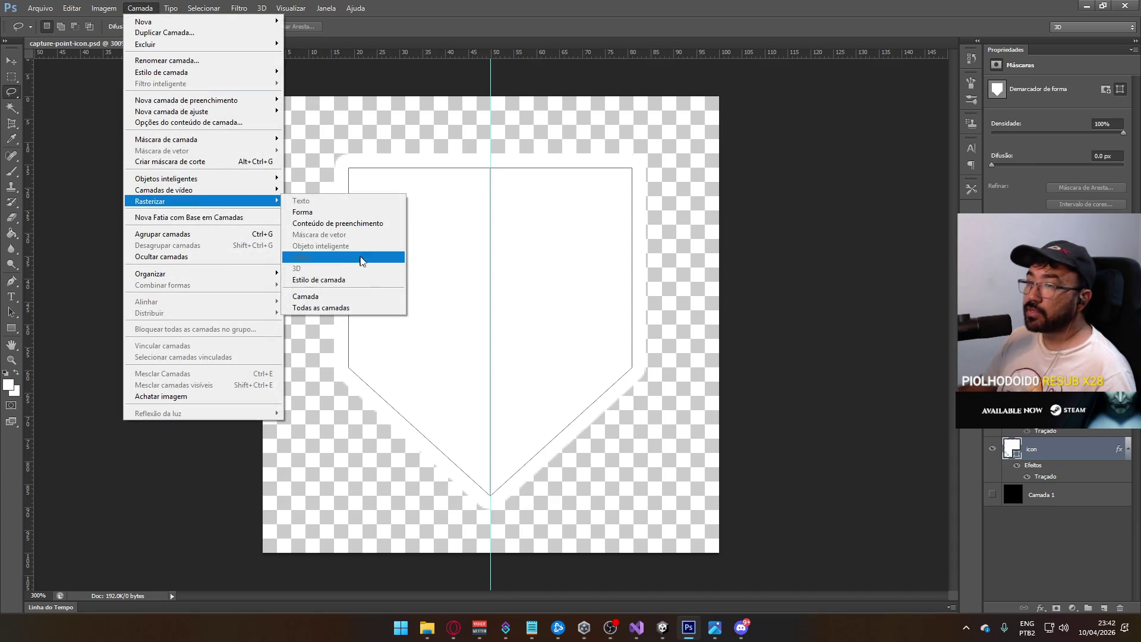
pyautogui.click(364, 293)
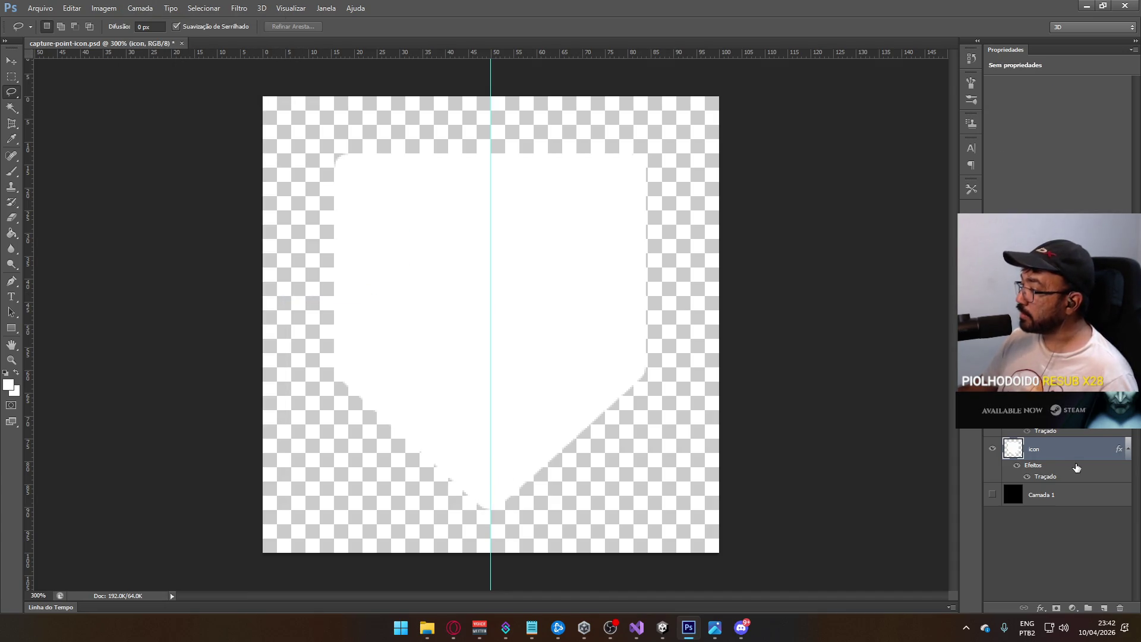
pyautogui.hotkey('ctrl', 'z')
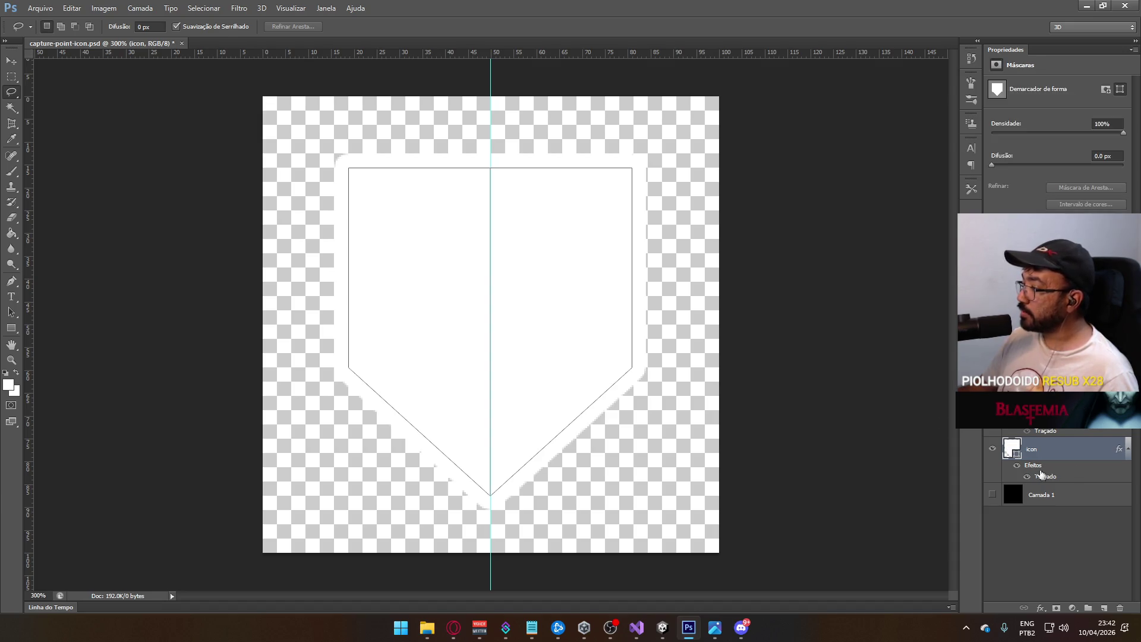
pyautogui.click(104, 7)
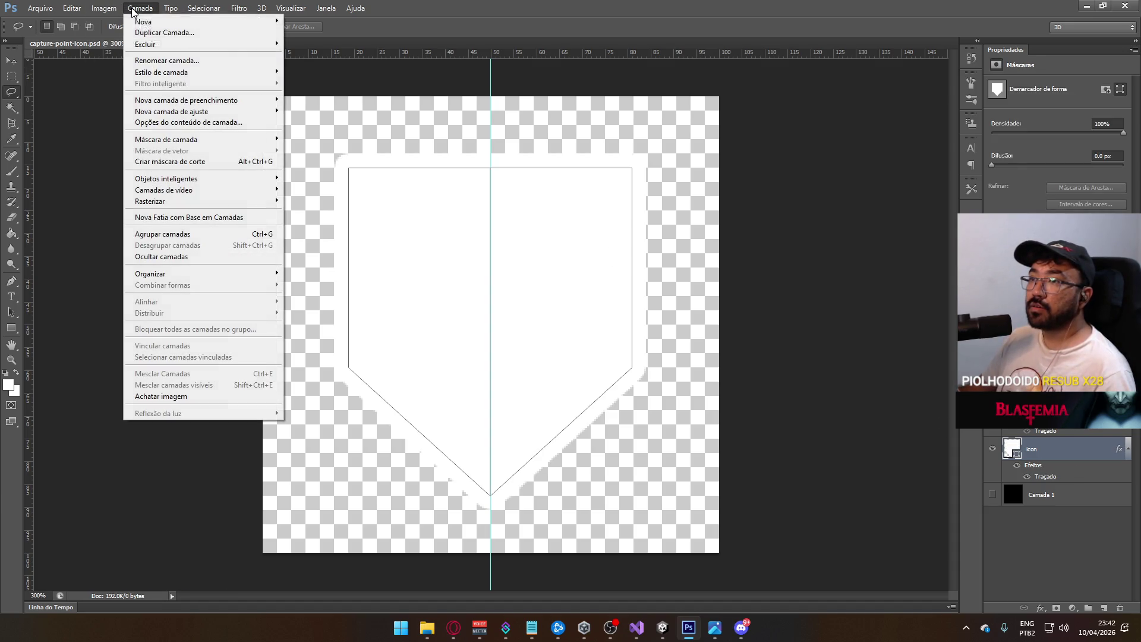
pyautogui.moveTo(215, 205)
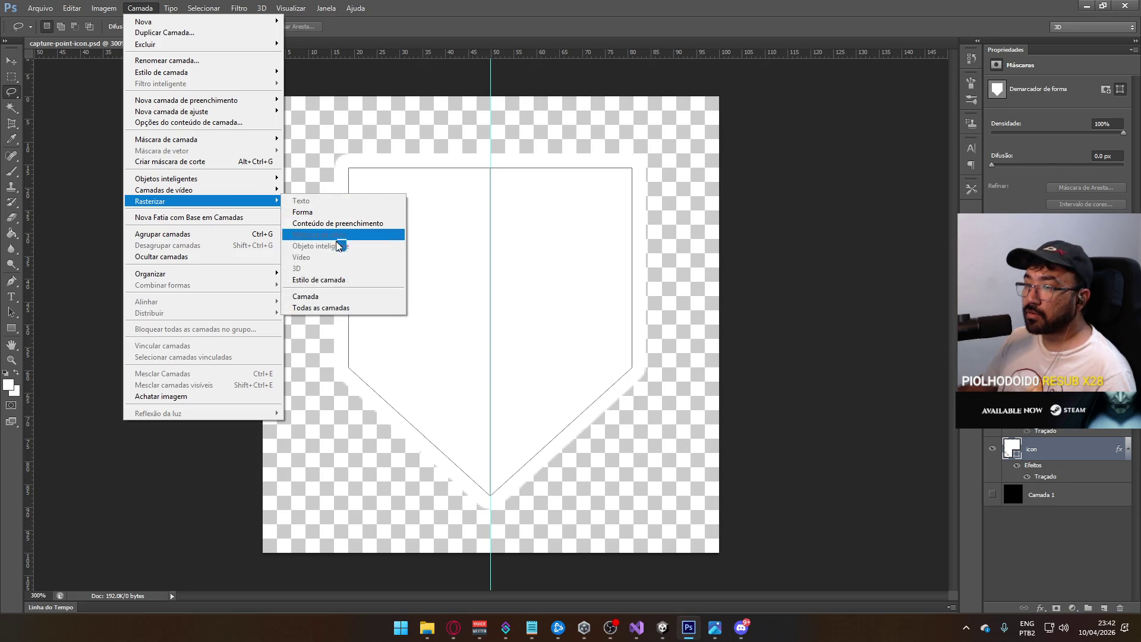
pyautogui.click(339, 284)
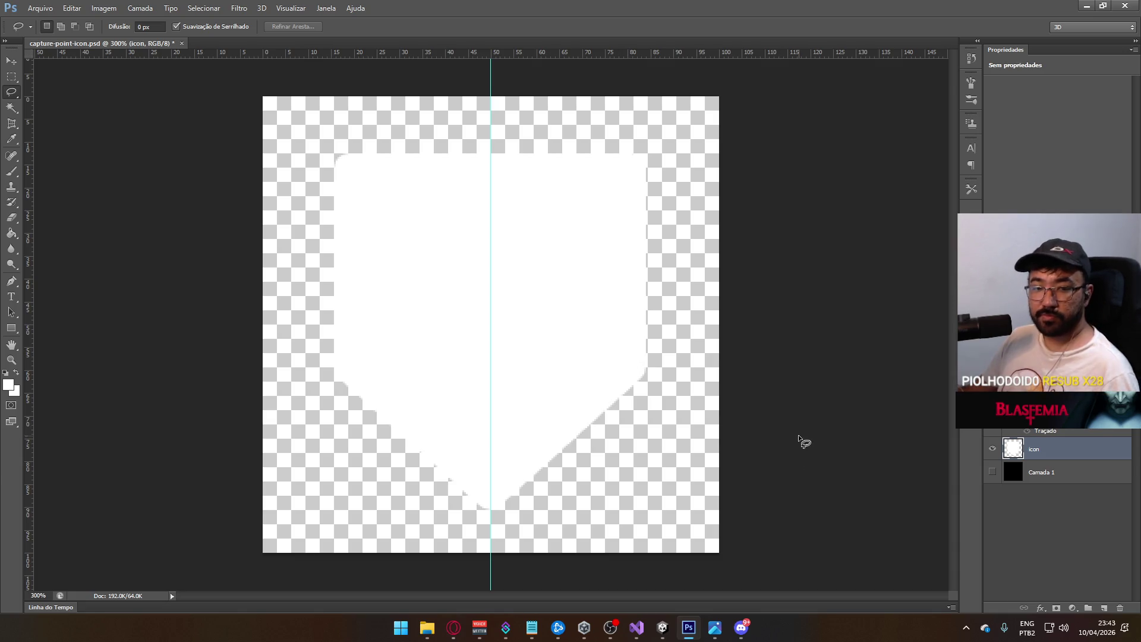
# - Toggle the icon layer and its stroke effect on and off to compare the shield
pyautogui.click(991, 450)
pyautogui.click(992, 450)
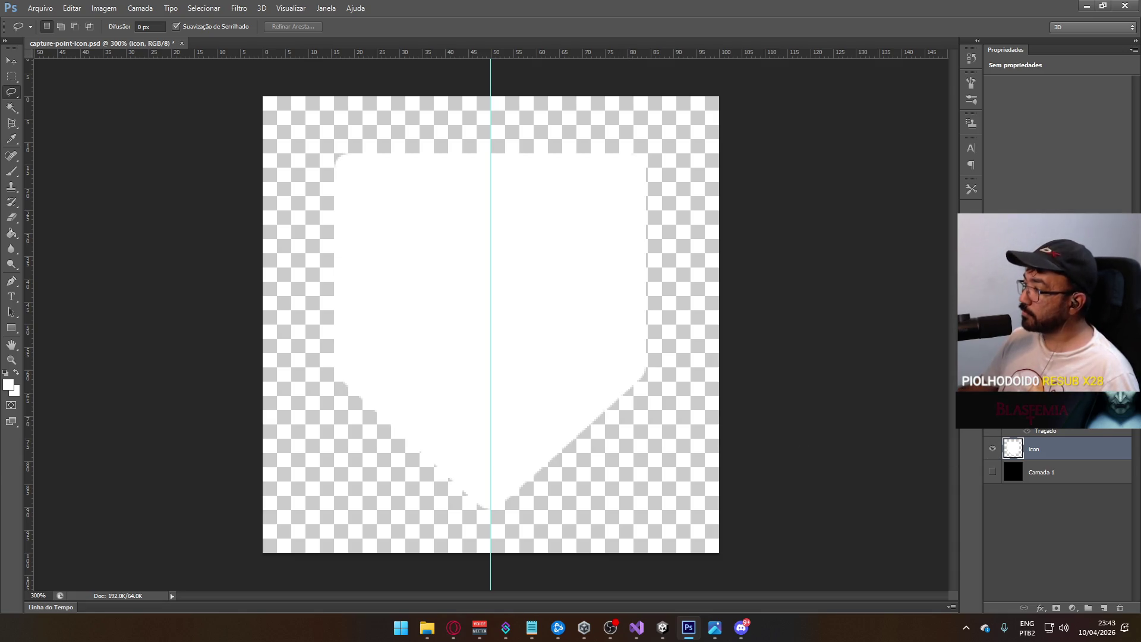
pyautogui.click(1027, 430)
pyautogui.click(1027, 430)
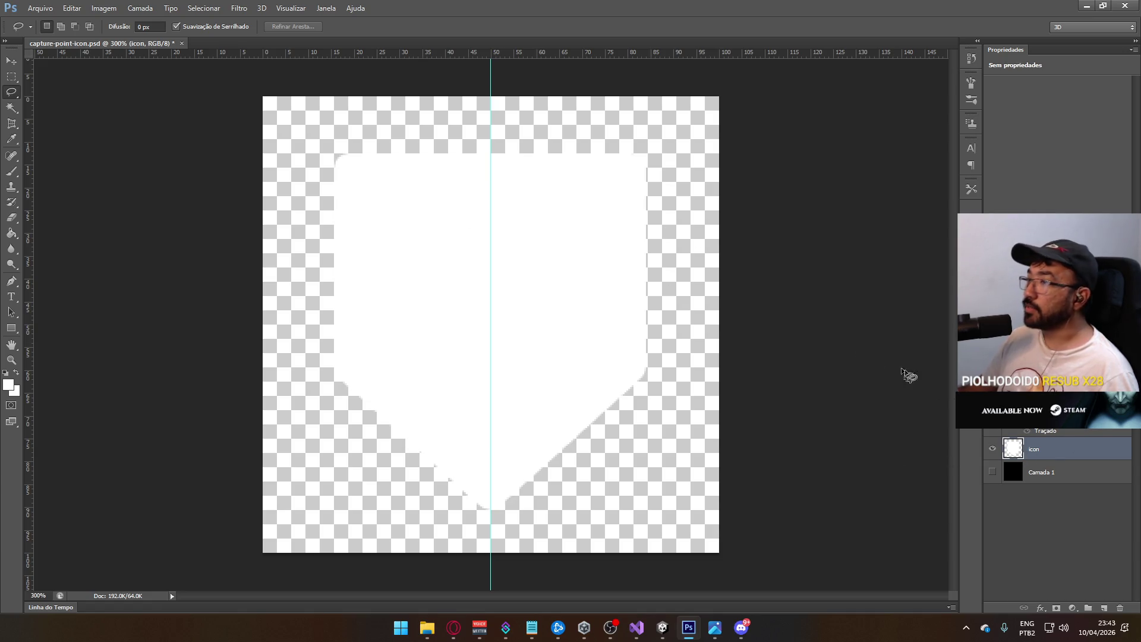
# - Apply a pure red (ff0000) Sobreposição de Cor to the icon layer, then undo it
pyautogui.rightClick(1008, 443)
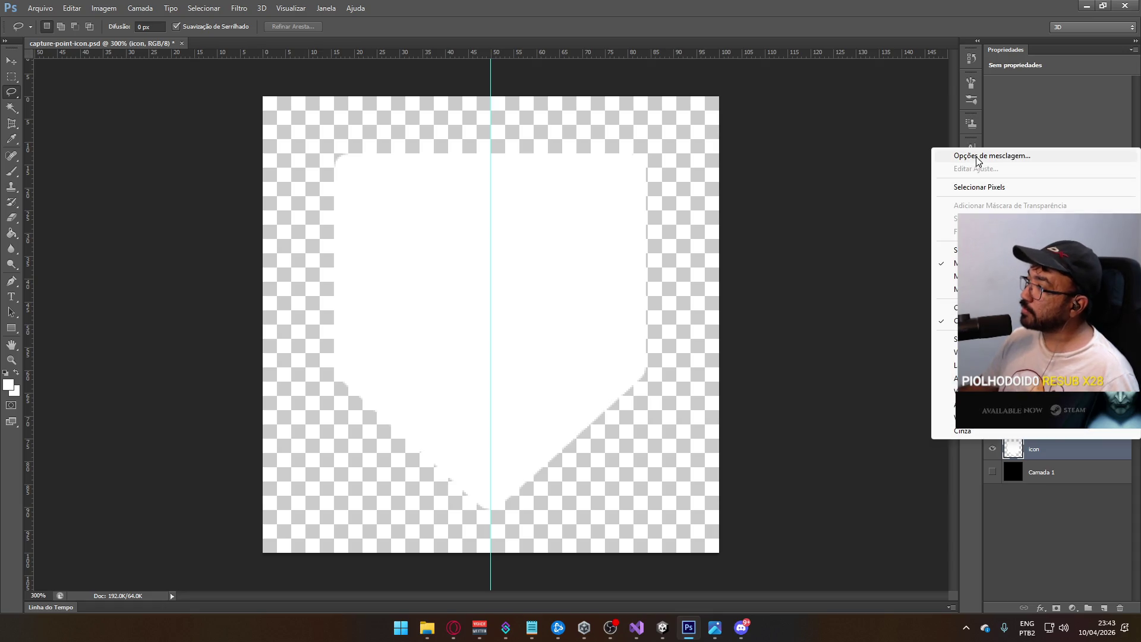
pyautogui.click(508, 305)
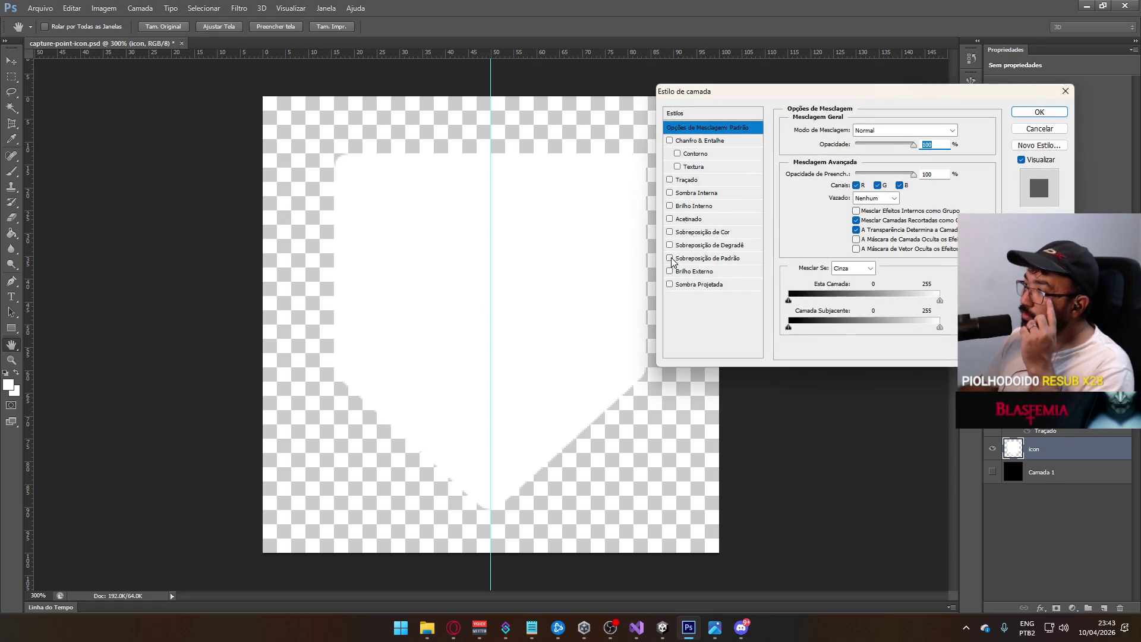
pyautogui.click(696, 232)
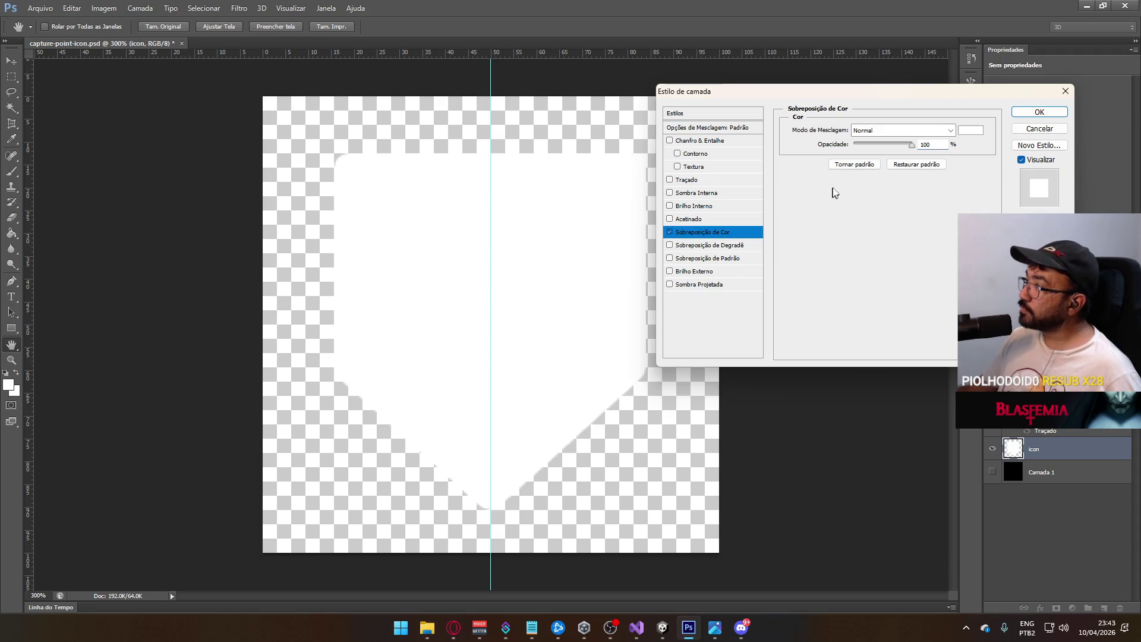
pyautogui.click(969, 130)
pyautogui.click(748, 132)
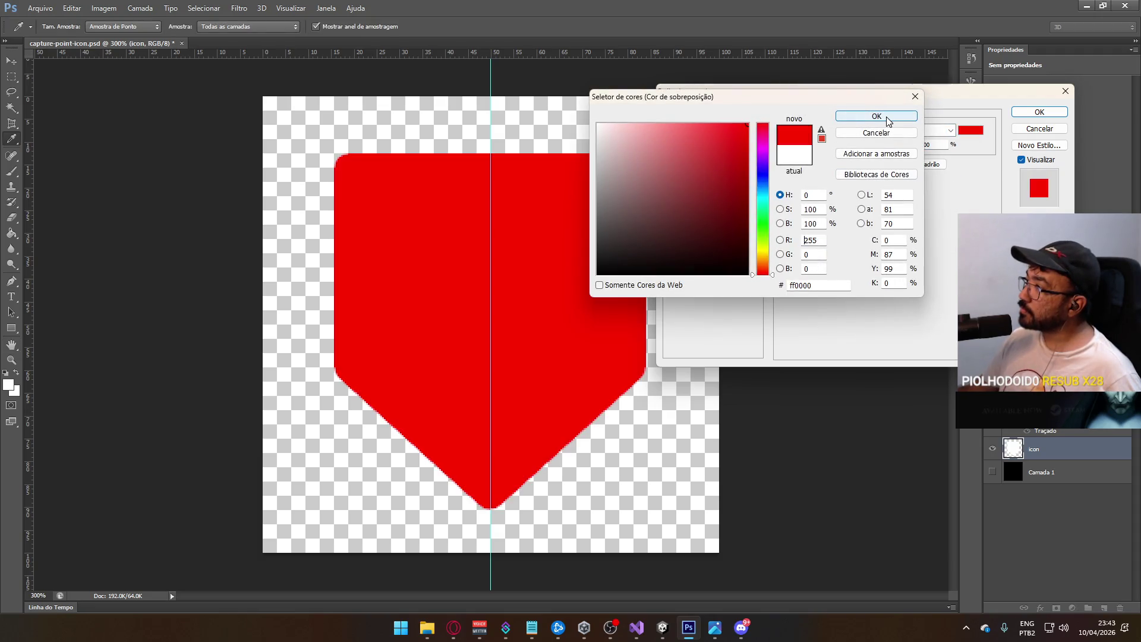
pyautogui.click(876, 116)
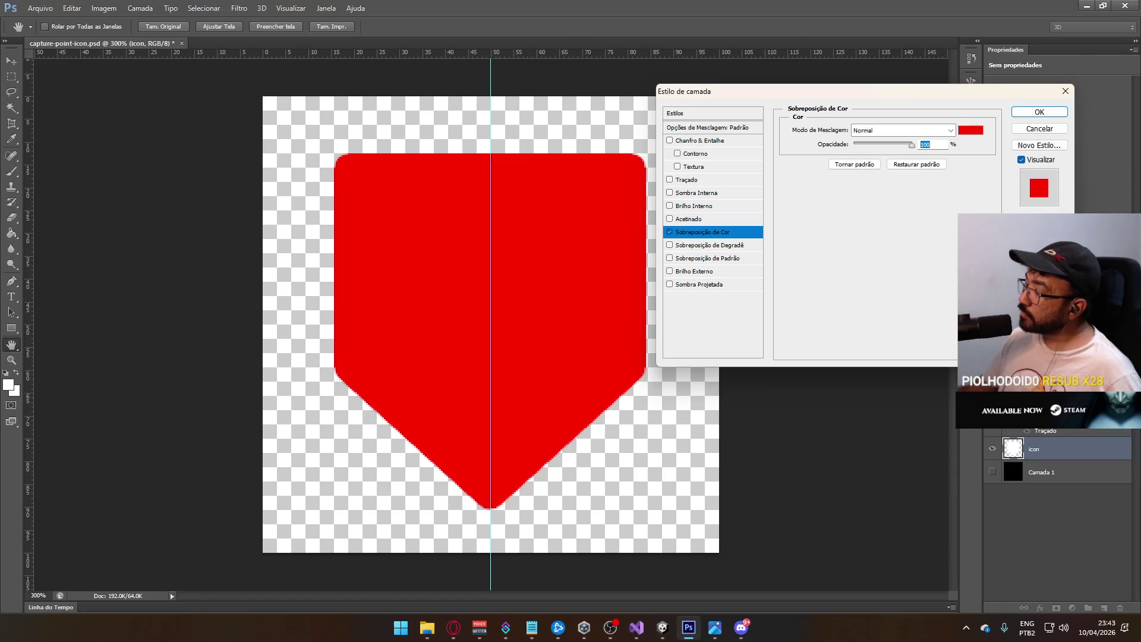
pyautogui.click(1040, 112)
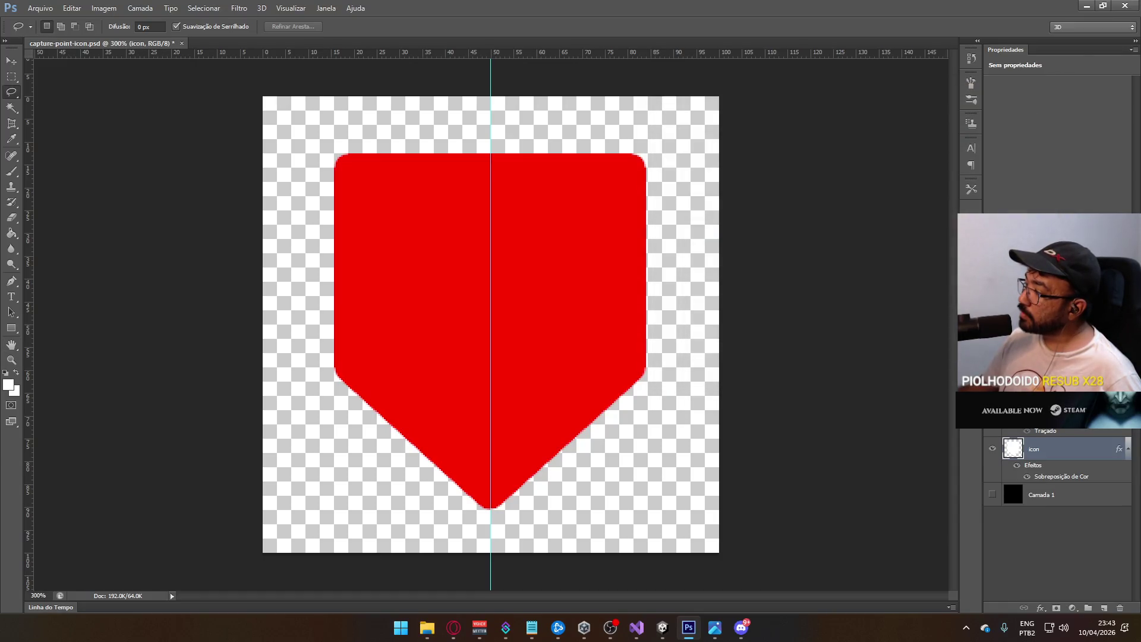
pyautogui.hotkey('ctrl', 'z')
pyautogui.rightClick(1019, 448)
# - Trial a red 13 px Traçado on the shield in Opções de mesclagem, then cancel it
pyautogui.click(939, 167)
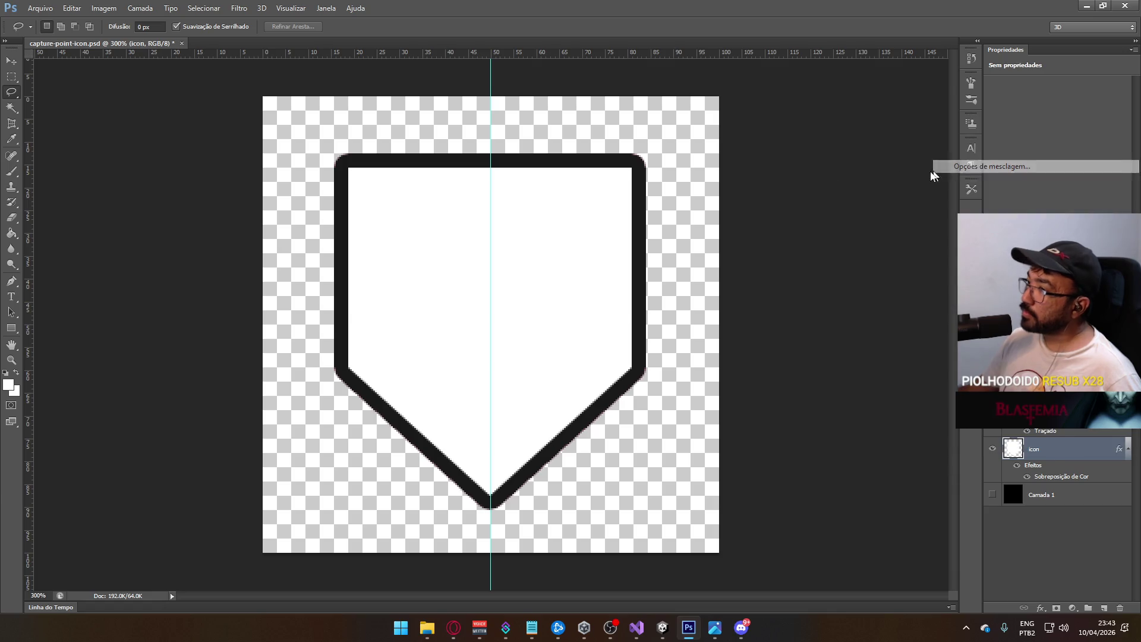
pyautogui.click(719, 233)
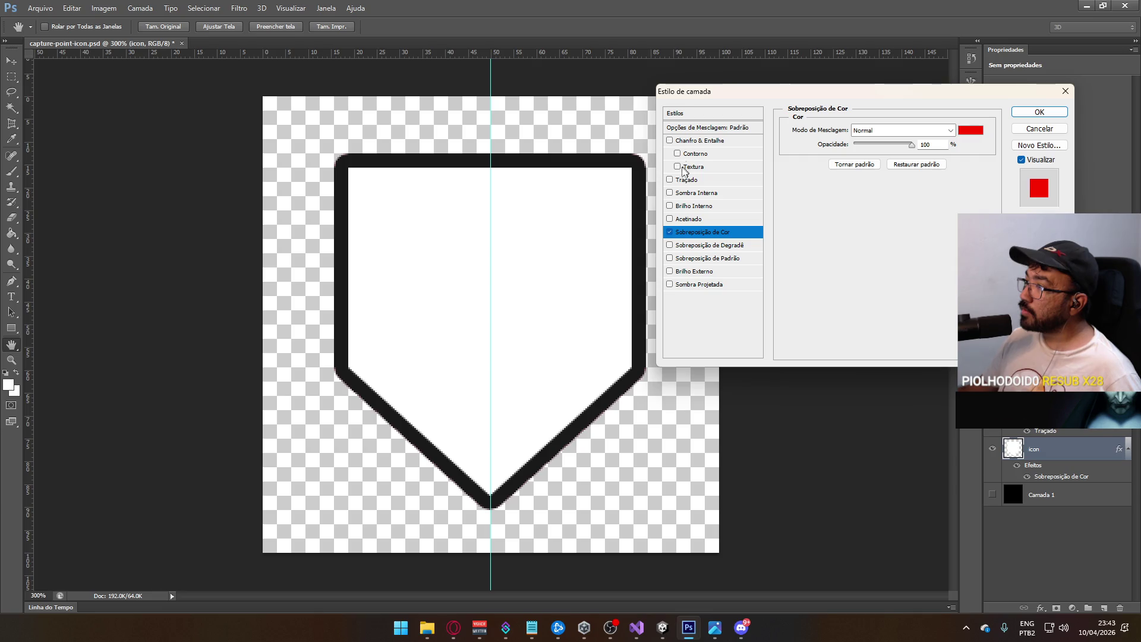
pyautogui.click(670, 180)
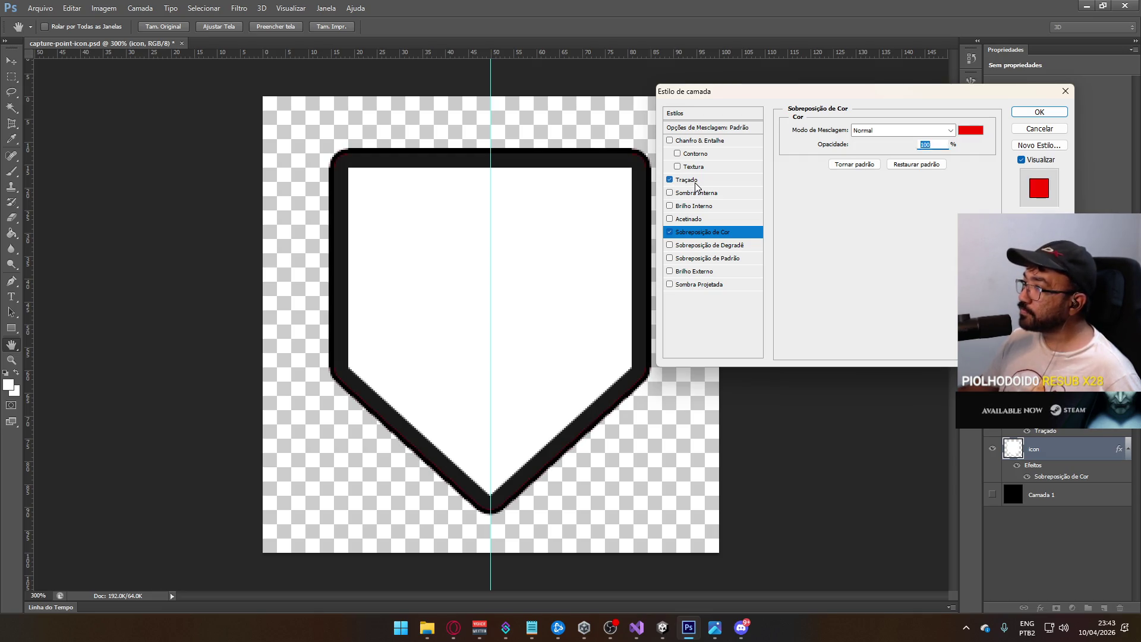
pyautogui.click(692, 181)
pyautogui.click(812, 210)
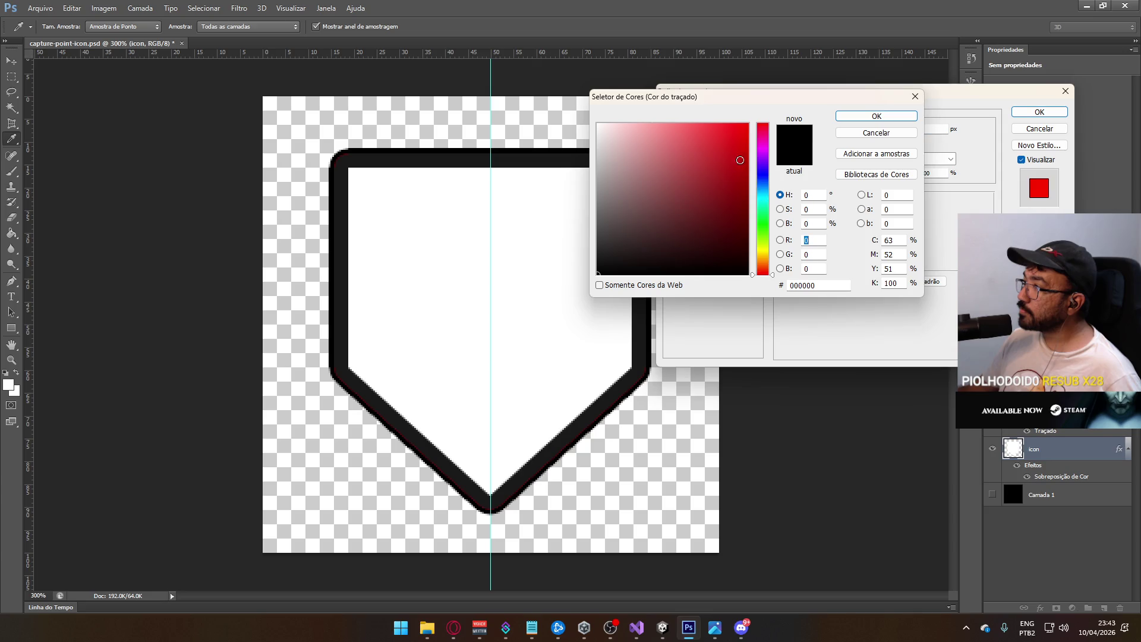
pyautogui.click(747, 125)
pyautogui.click(869, 119)
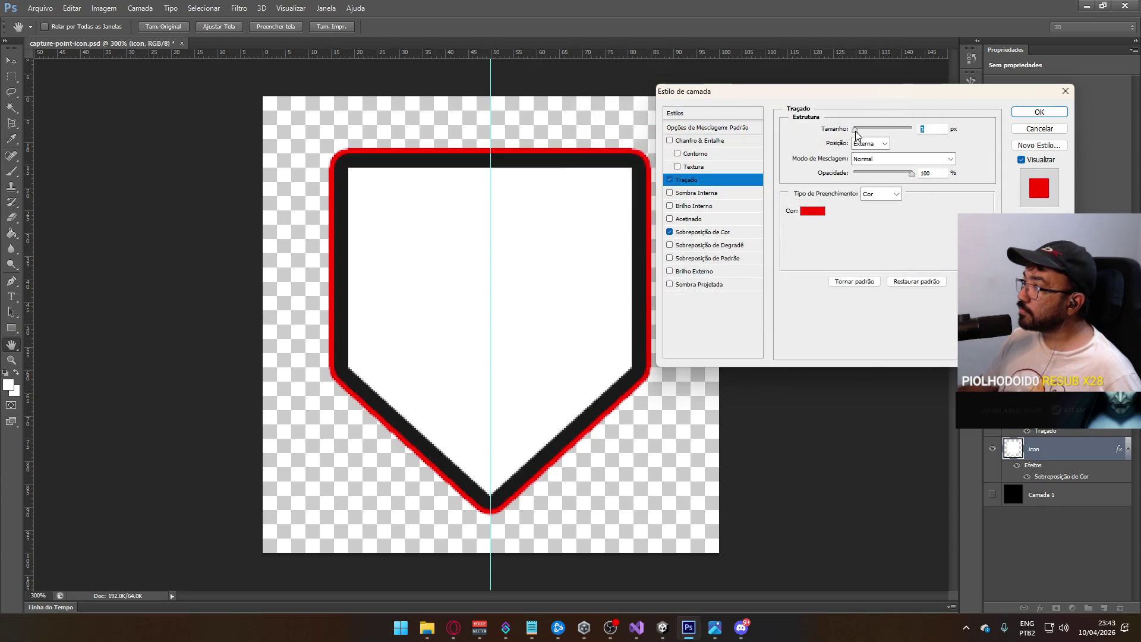
pyautogui.moveTo(855, 132); pyautogui.dragTo(862, 134)
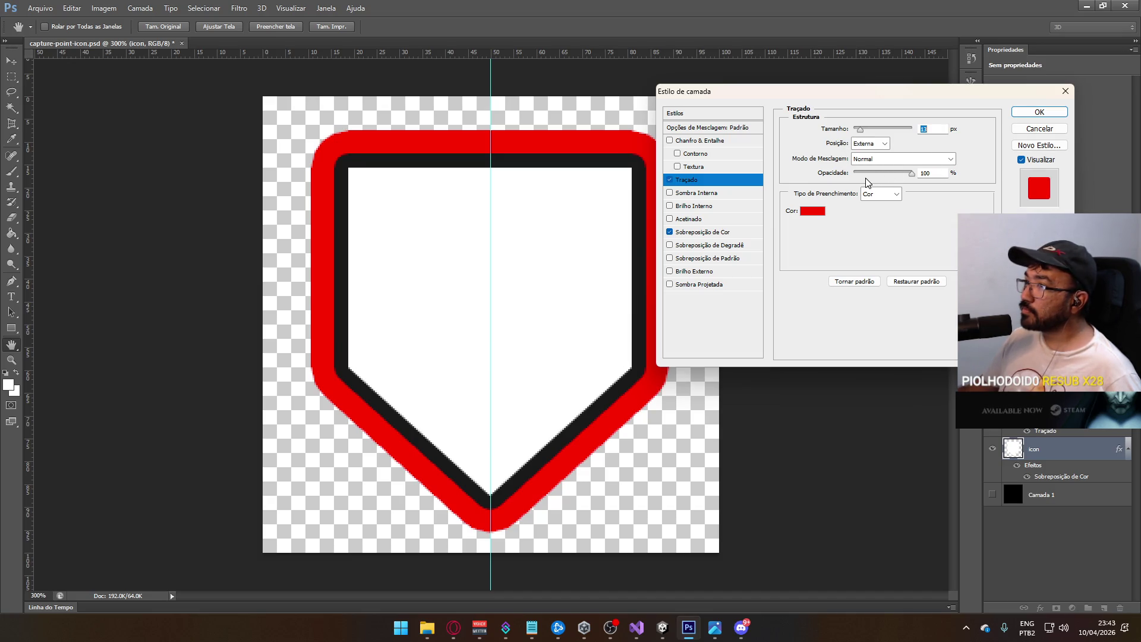
pyautogui.click(1040, 128)
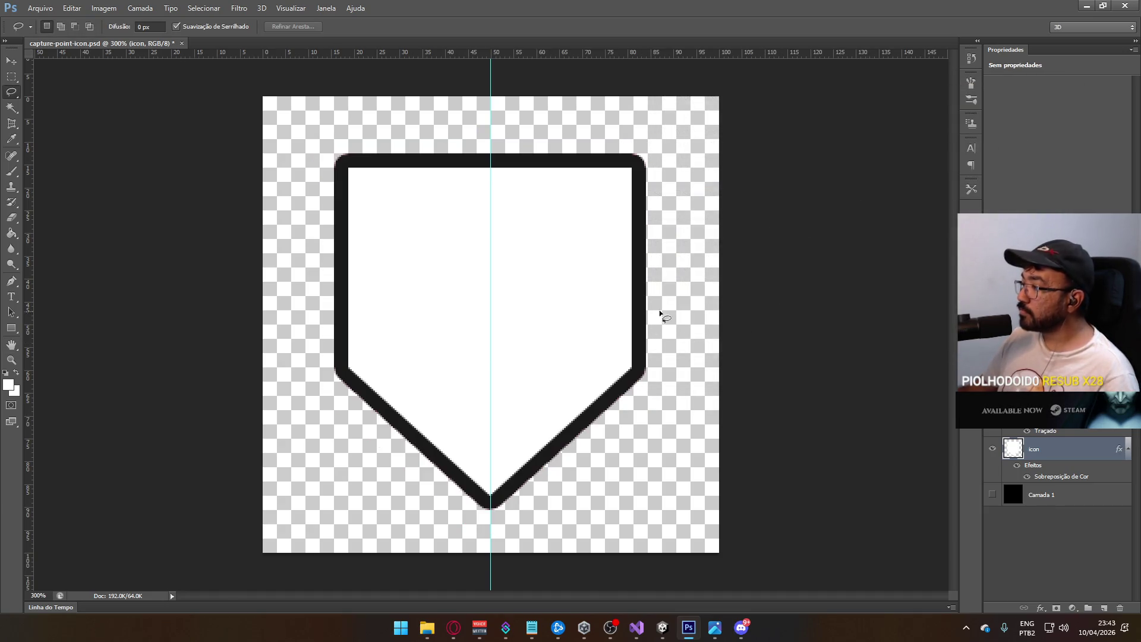
pyautogui.hotkey('ctrl', 't')
# - Scale the shield artwork up to about 112% and nudge it 2 px down
pyautogui.moveTo(650, 153)
pyautogui.mouseDown()
pyautogui.moveTo(679, 110)
pyautogui.moveTo(670, 135)
pyautogui.mouseUp()
pyautogui.press('Return')
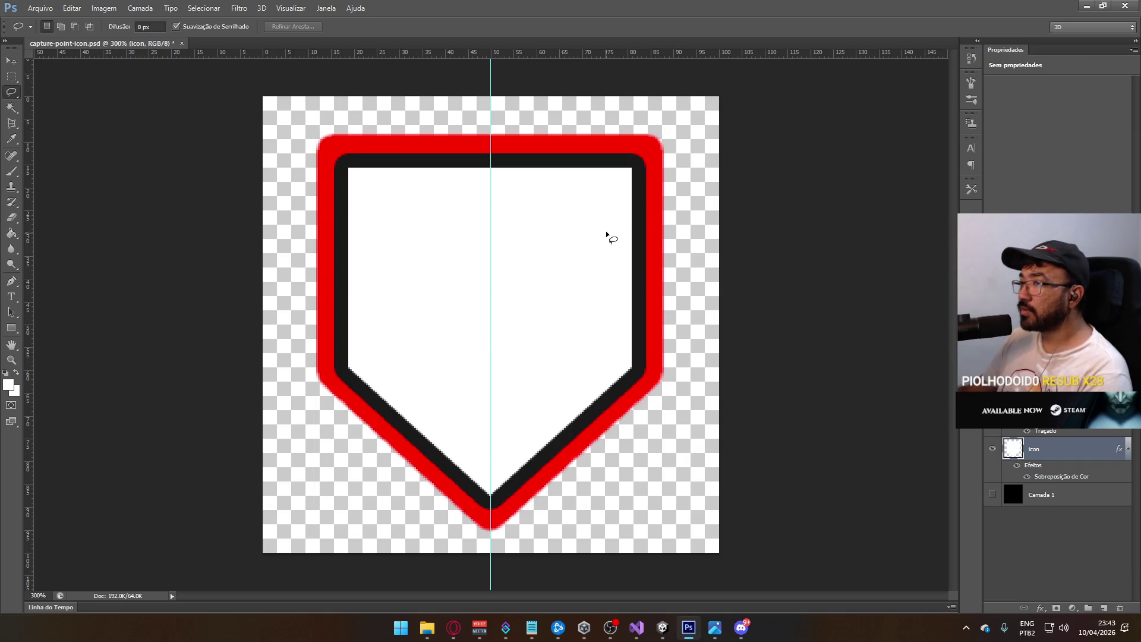
pyautogui.hotkey('ctrl', 't')
pyautogui.press('Down')
pyautogui.press('Down')
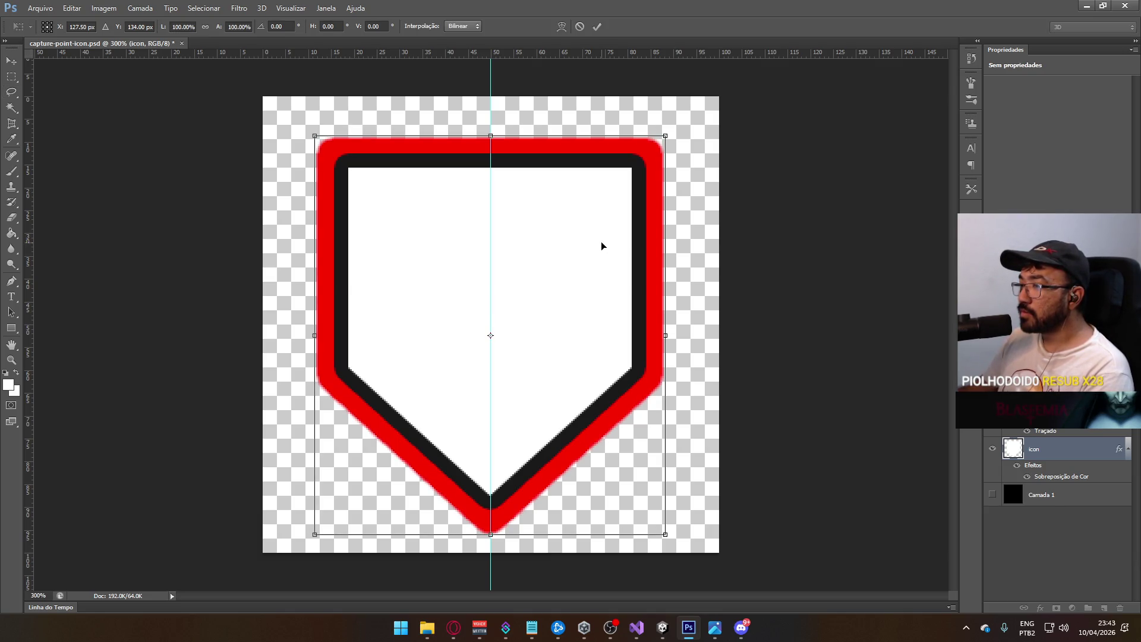
pyautogui.press('Return')
pyautogui.press('l')
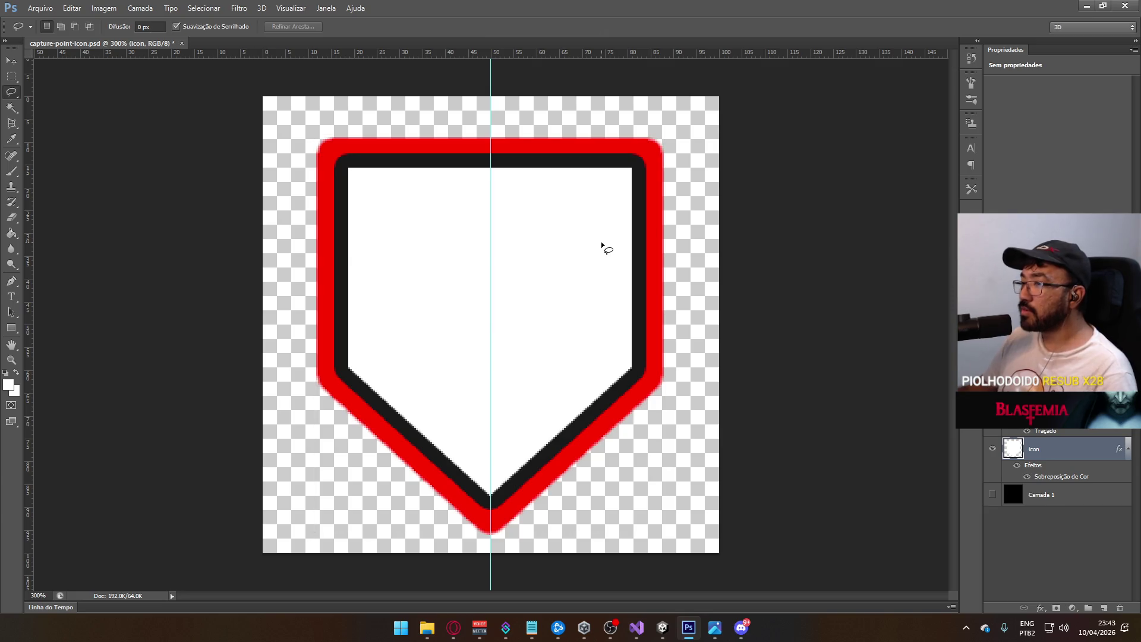